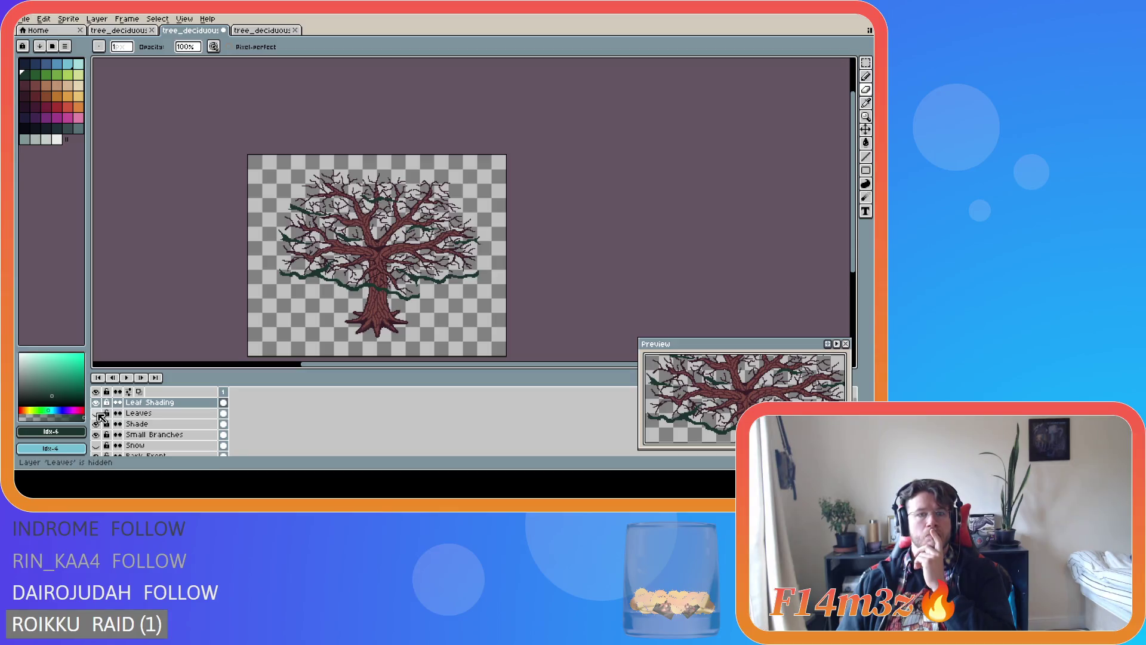
Switch the Leaves layer off and on repeatedly to compare bare branches with foliage, leaving it visible
left_click(97, 413)
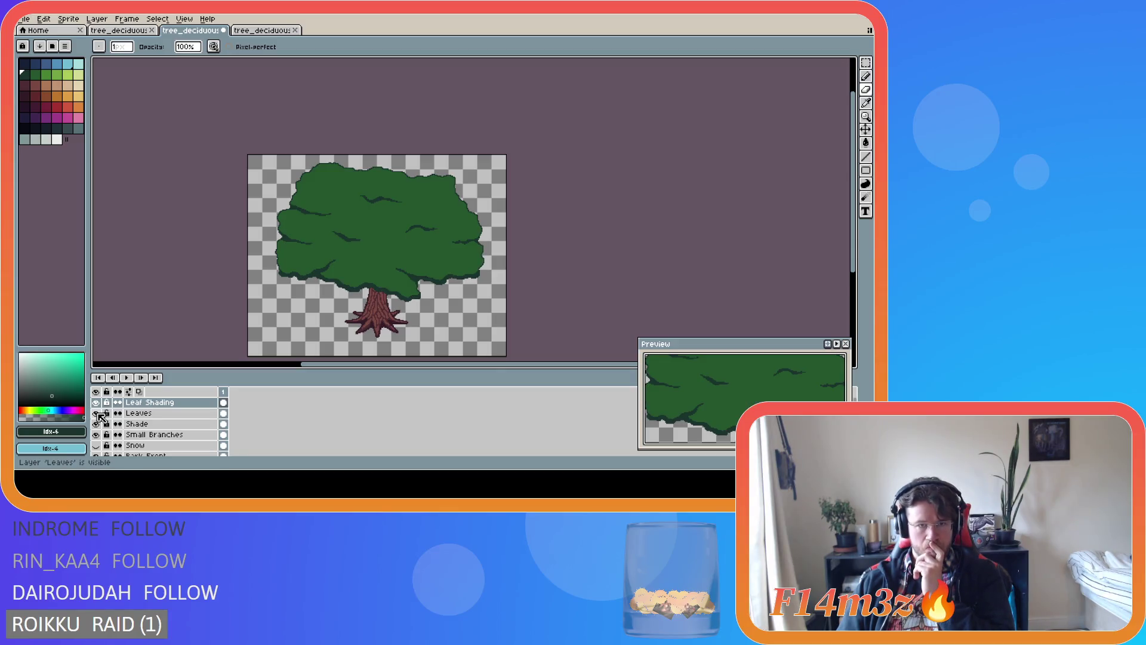
left_click(97, 413)
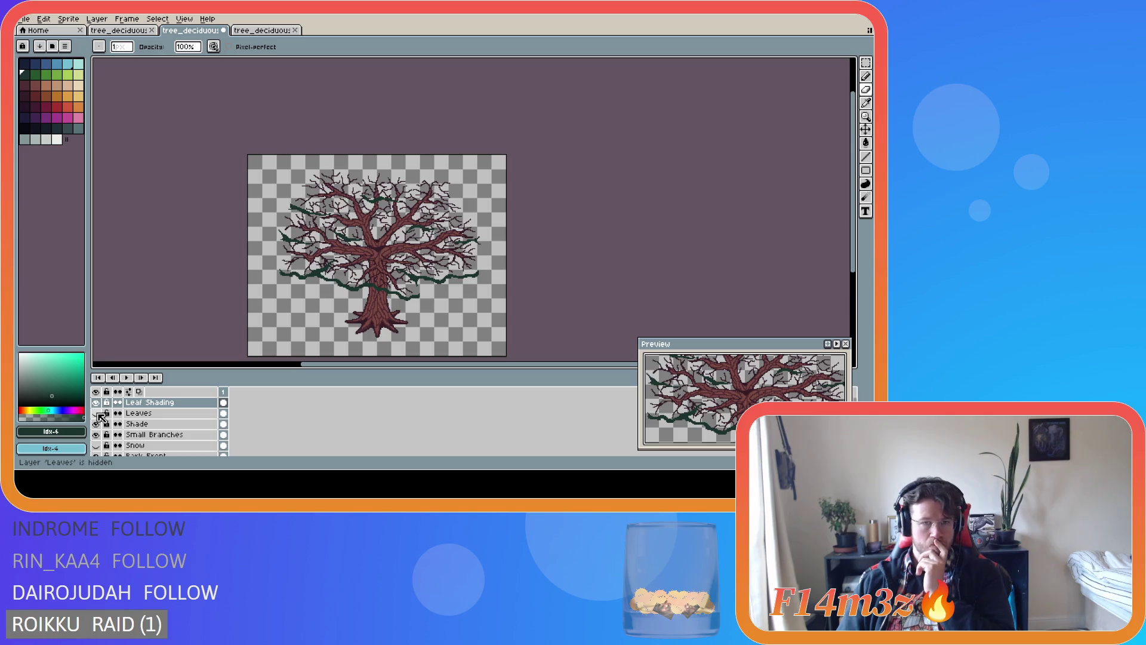
left_click(97, 413)
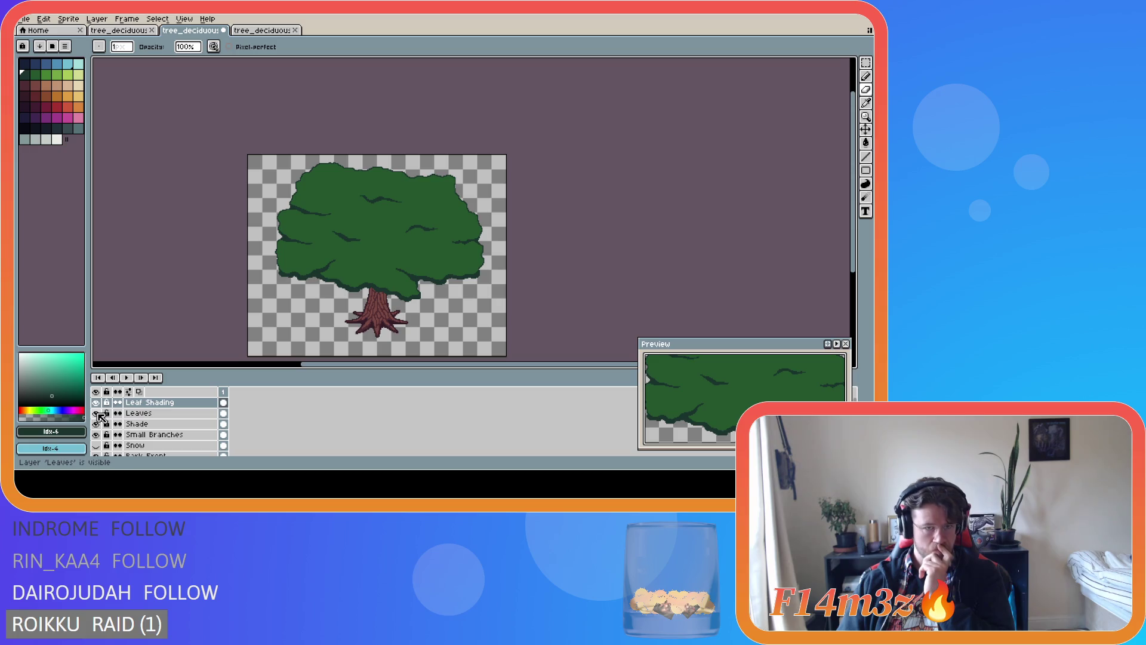
left_click(97, 413)
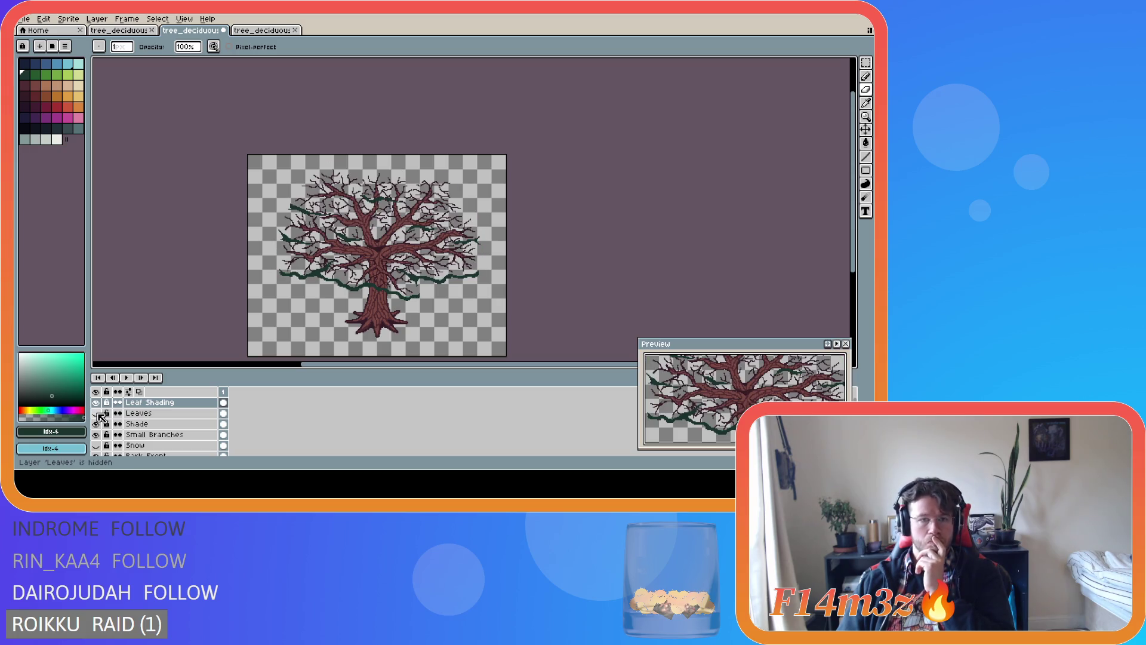
left_click(97, 413)
left_click(97, 413)
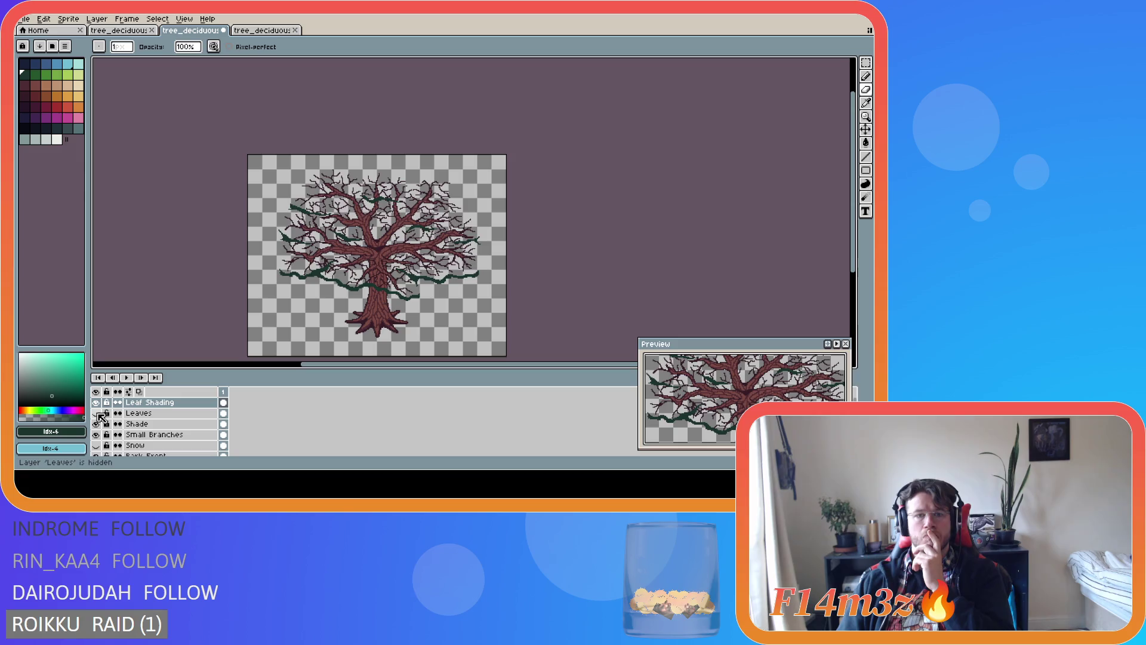
left_click(96, 413)
left_click(97, 413)
left_click(97, 413)
left_click(97, 413)
left_click(98, 414)
left_click(98, 413)
left_click(97, 413)
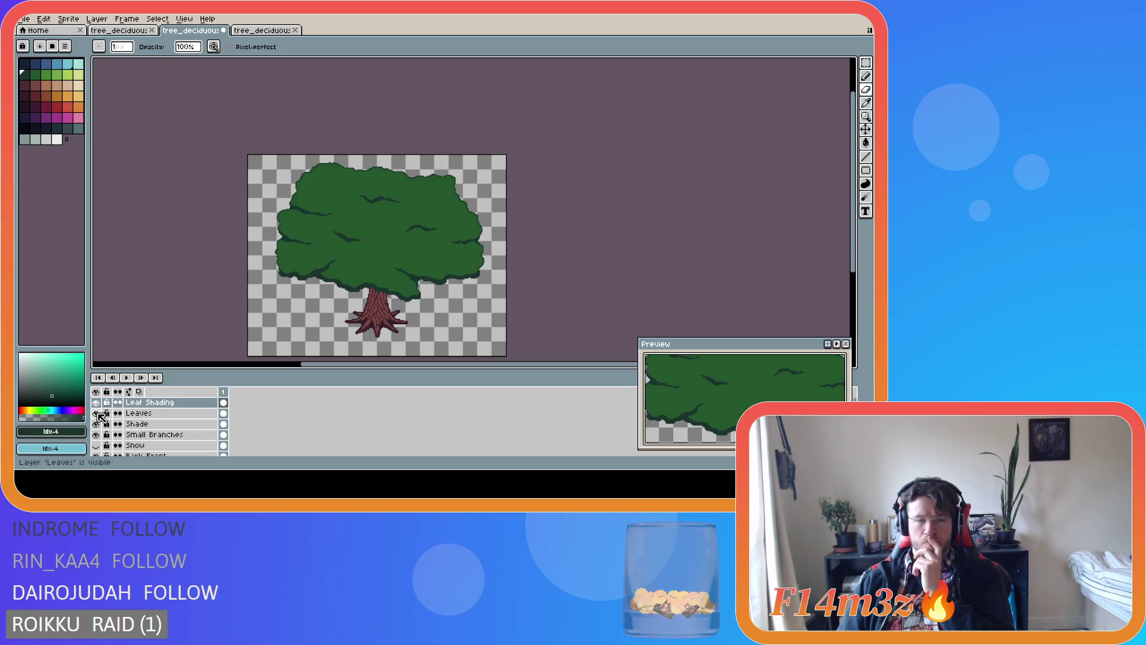
left_click(98, 413)
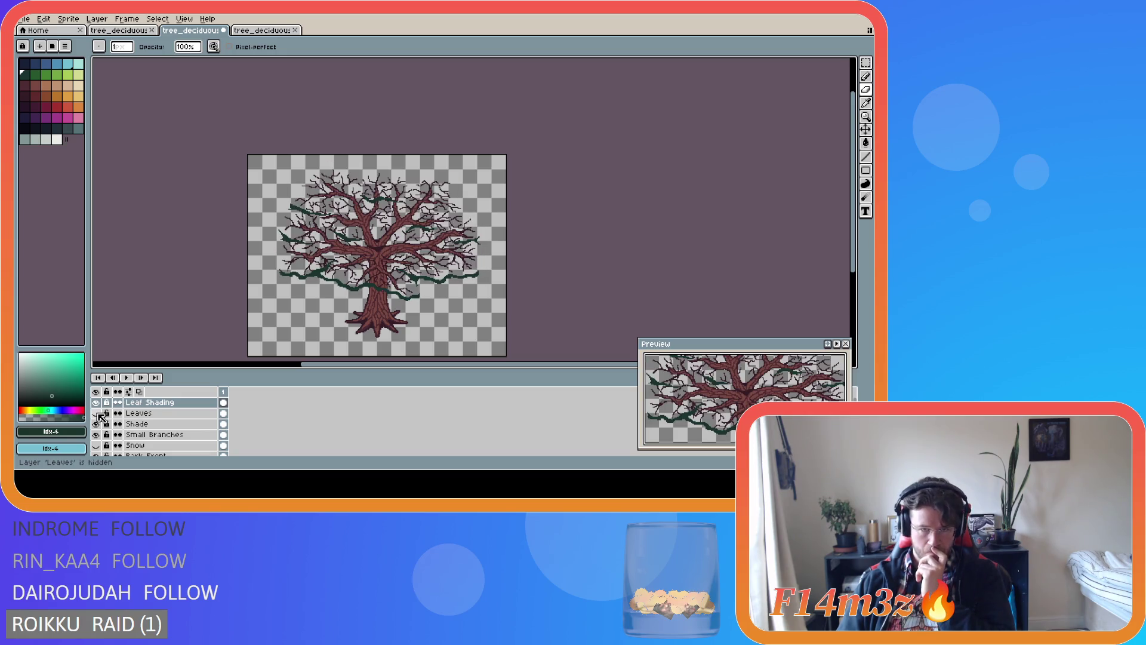
left_click(98, 413)
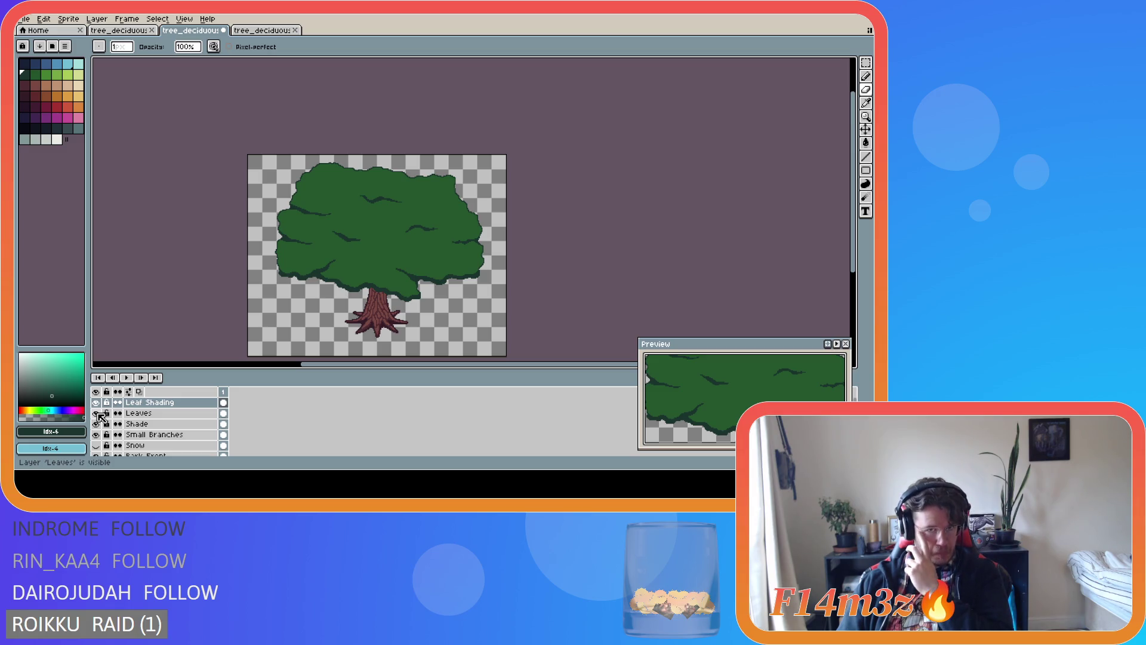
left_click(96, 413)
left_click(96, 413)
left_click(97, 413)
left_click(97, 413)
left_click(97, 413)
left_click(97, 414)
left_click(97, 414)
left_click(98, 413)
left_click(97, 413)
left_click(97, 413)
left_click(97, 413)
left_click(97, 413)
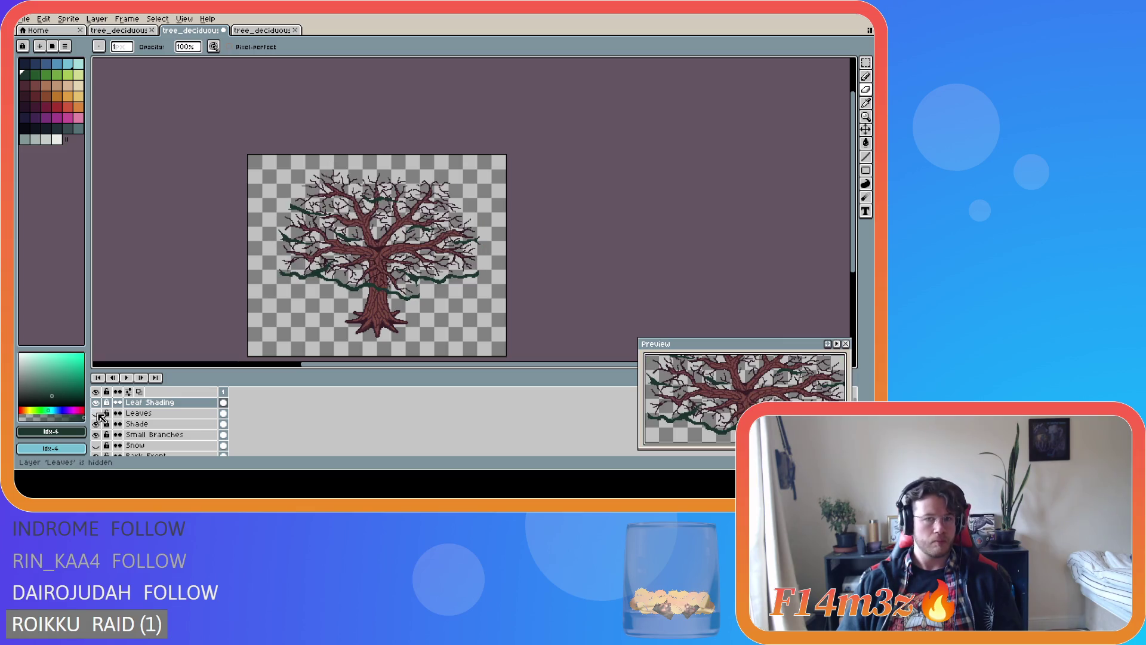
left_click(97, 413)
left_click(98, 414)
left_click(99, 414)
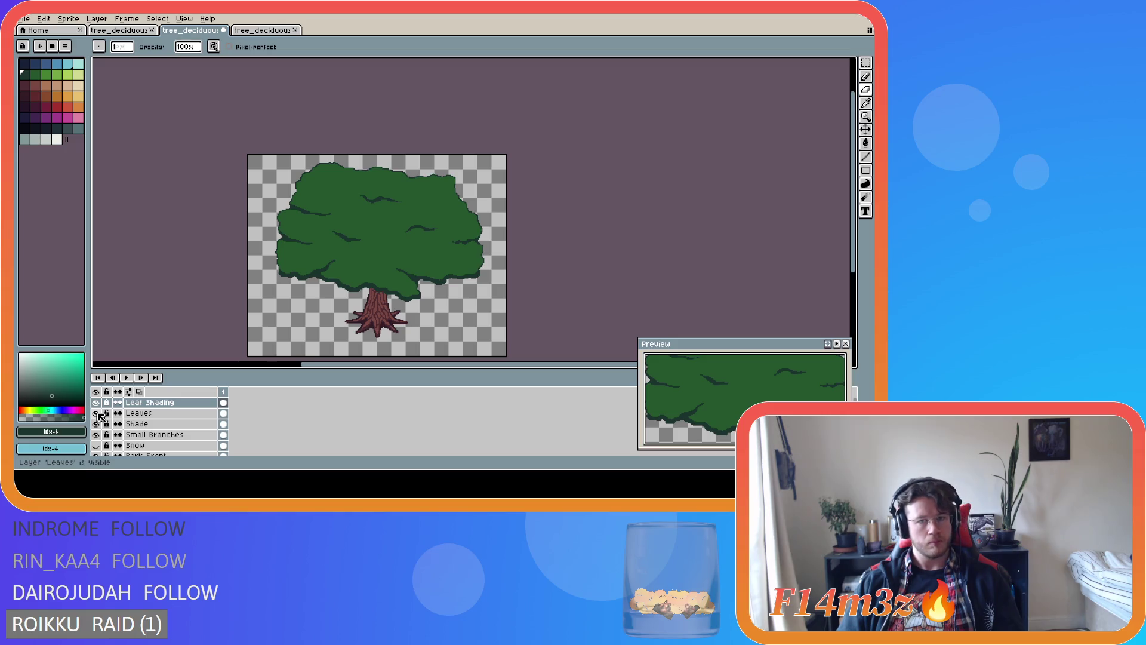
left_click(99, 414)
left_click(99, 414)
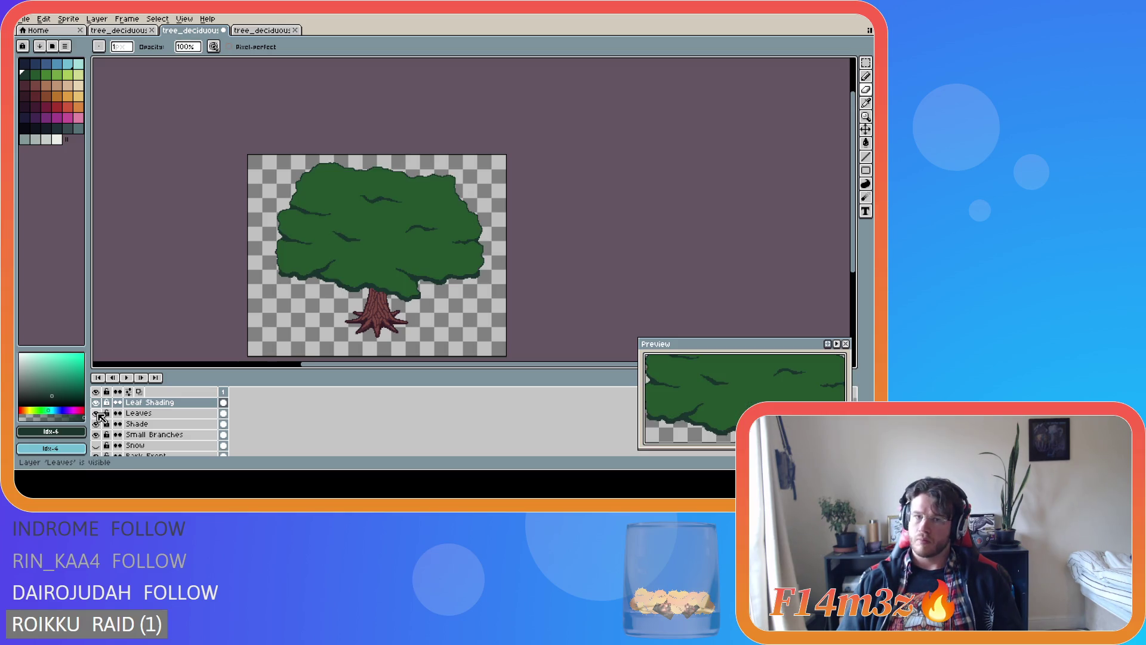
scroll(453, 205, "up", 2)
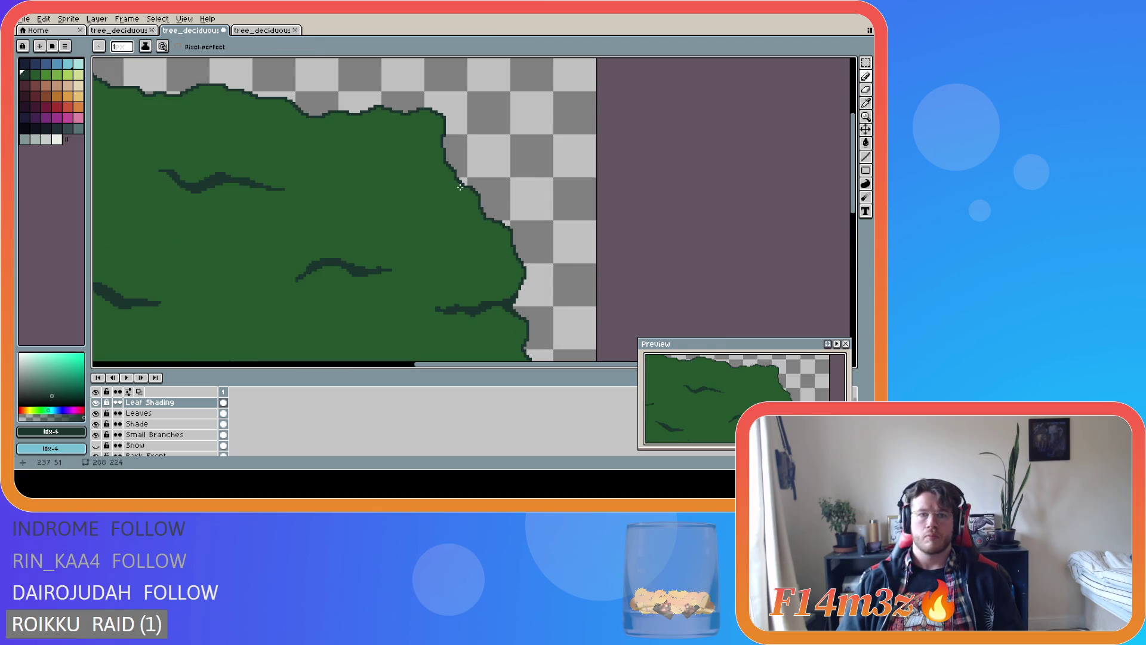
Outline a dark-green crease in from the canopy's upper-right edge and fill it solid
mouse_move(461, 186)
left_mouse_down()
mouse_move(421, 209)
mouse_move(374, 212)
mouse_move(440, 180)
left_mouse_up()
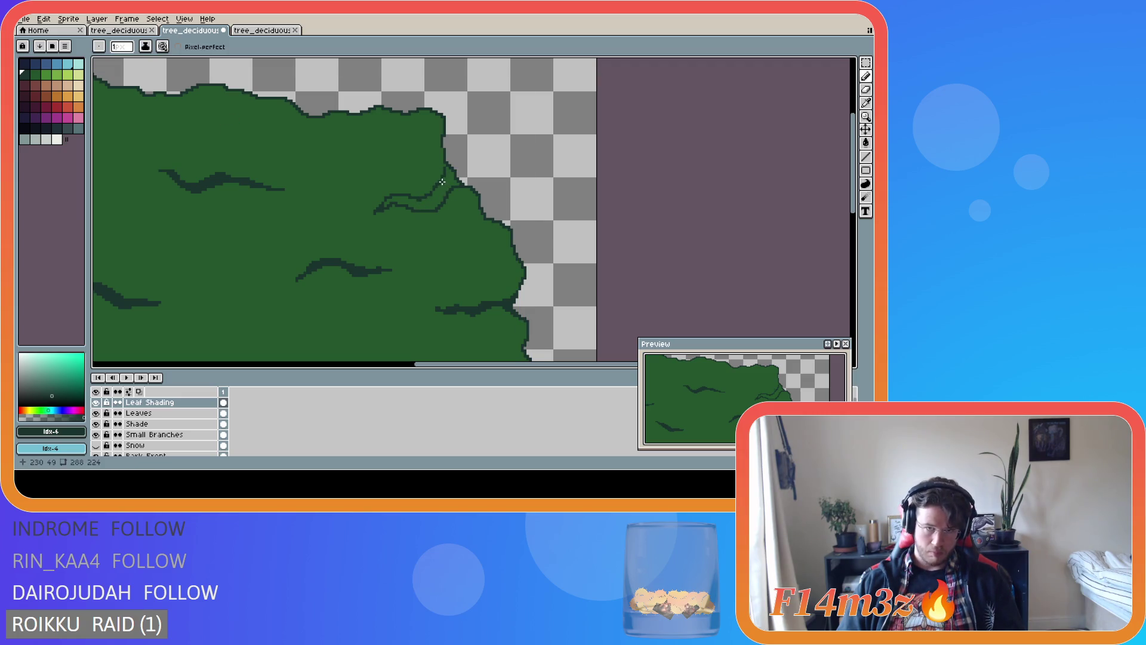
left_click_drag(424, 203, 442, 196)
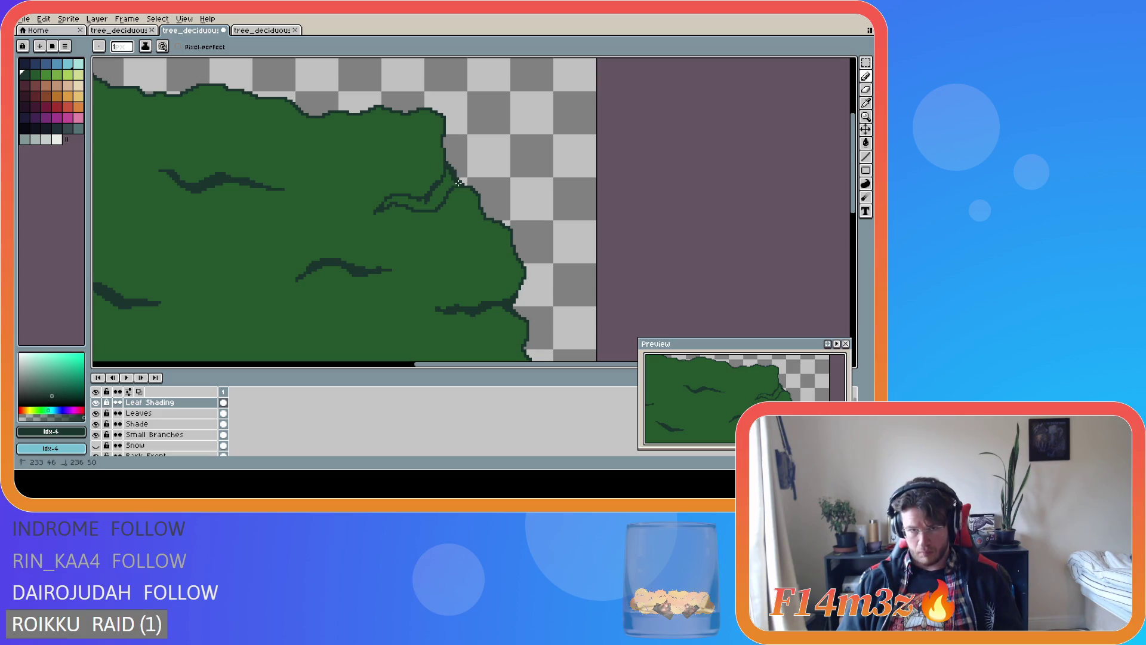
key("g")
left_click(443, 196)
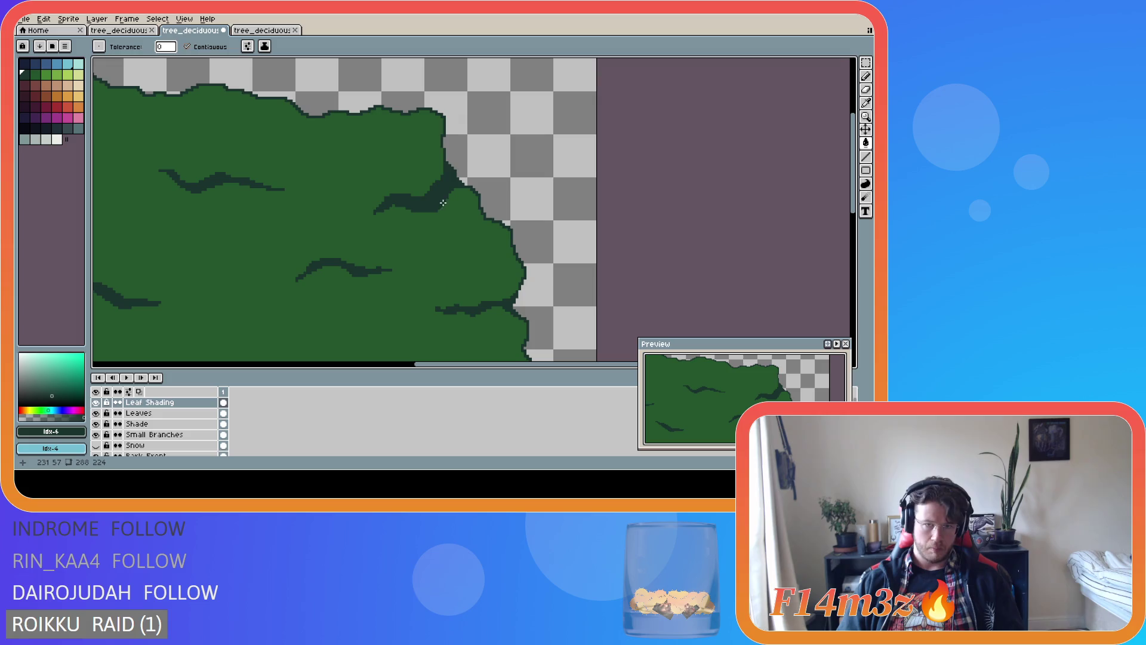
Erase stray pixels near the top of the new crease
key("e")
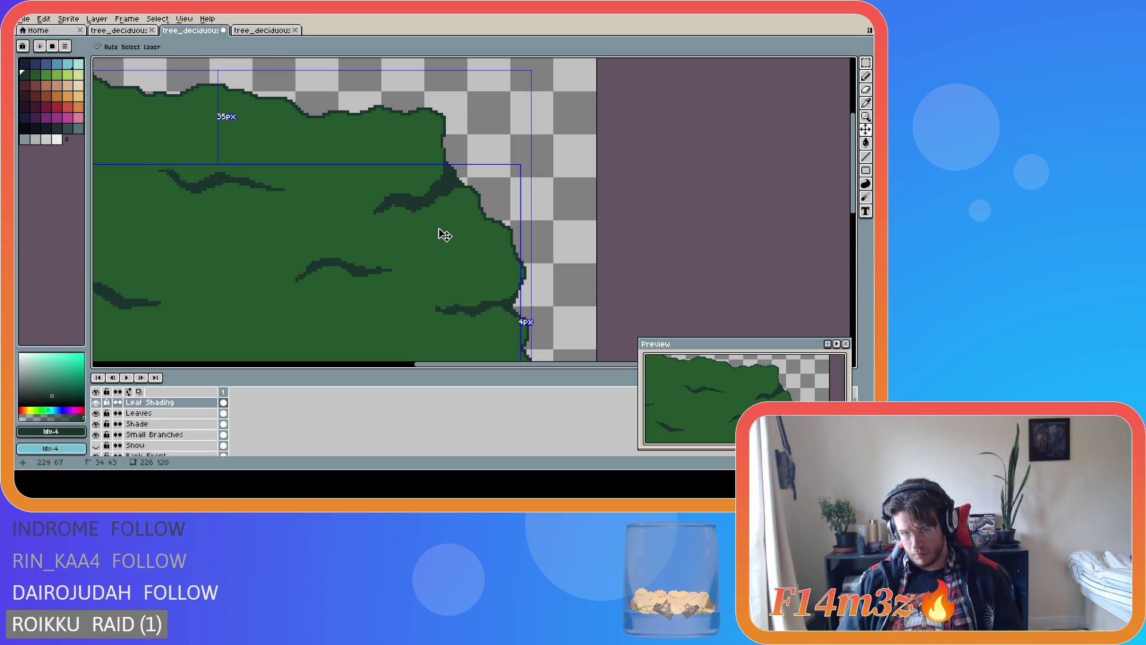
scroll(422, 272, "down", 3)
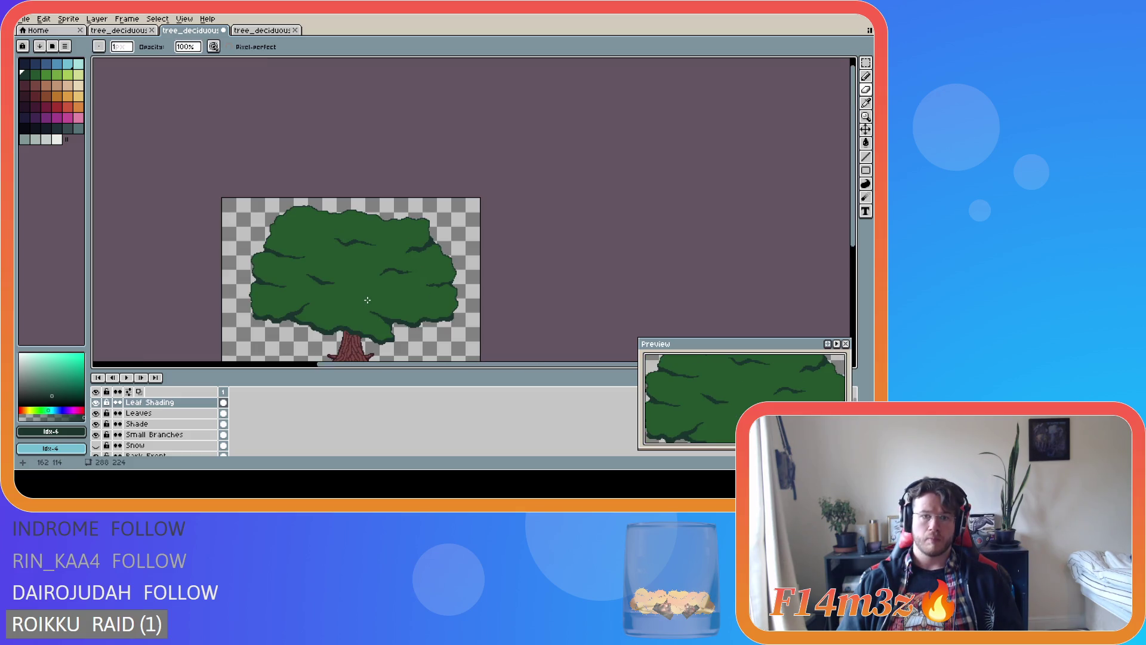
scroll(368, 300, "up", 4)
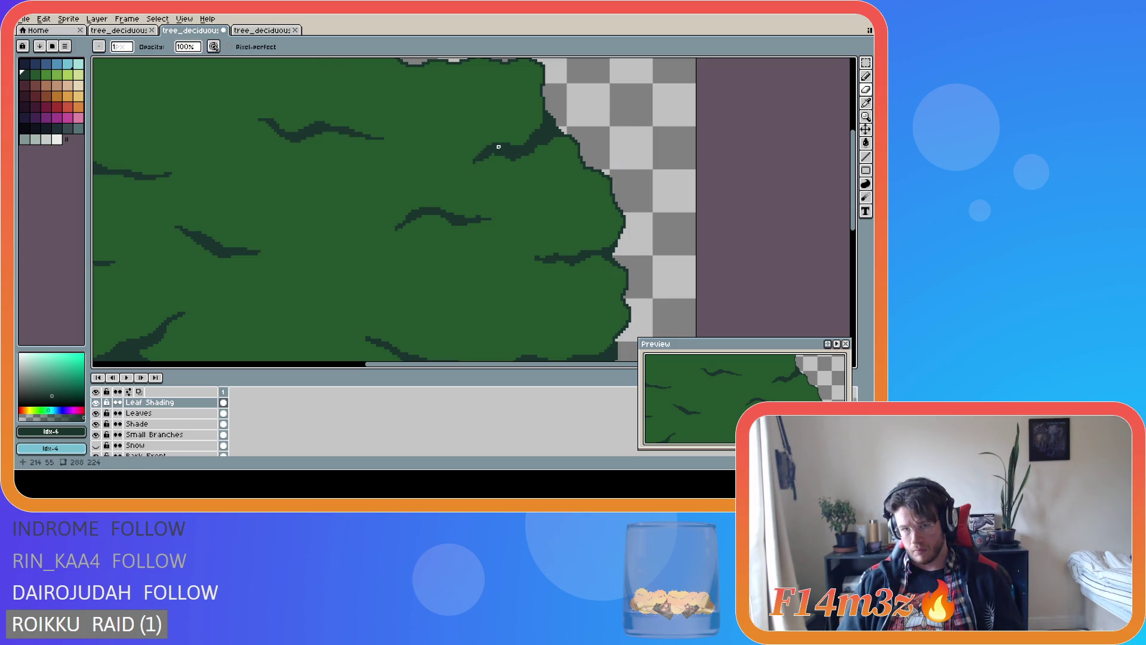
left_click_drag(494, 157, 496, 155)
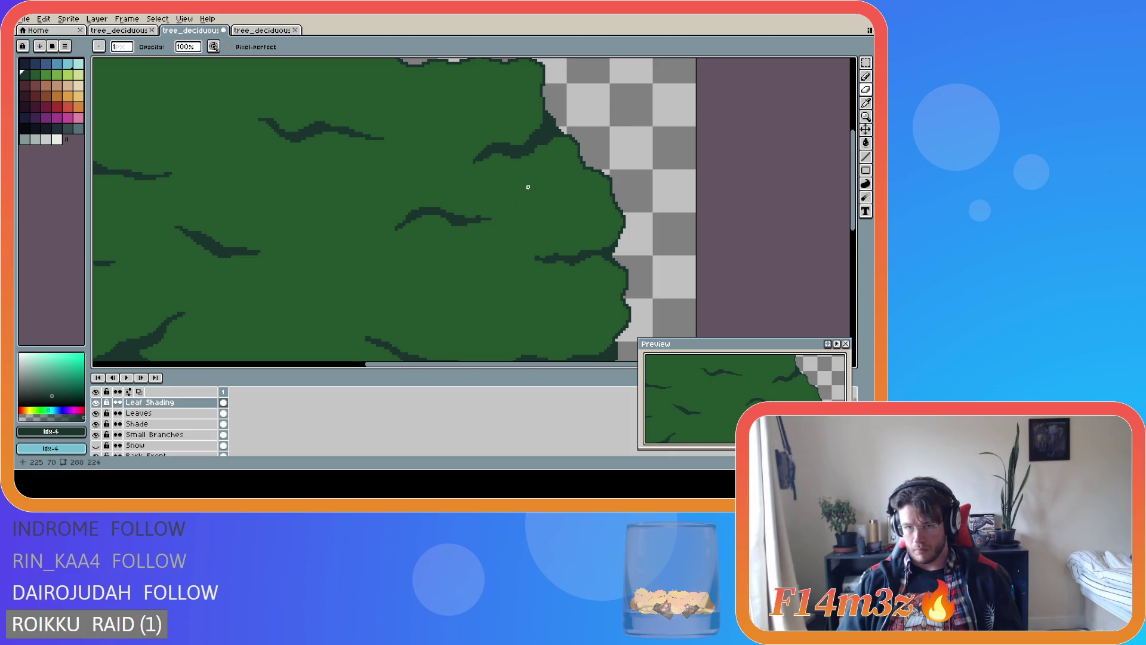
scroll(528, 187, "down", 4)
scroll(550, 192, "up", 4)
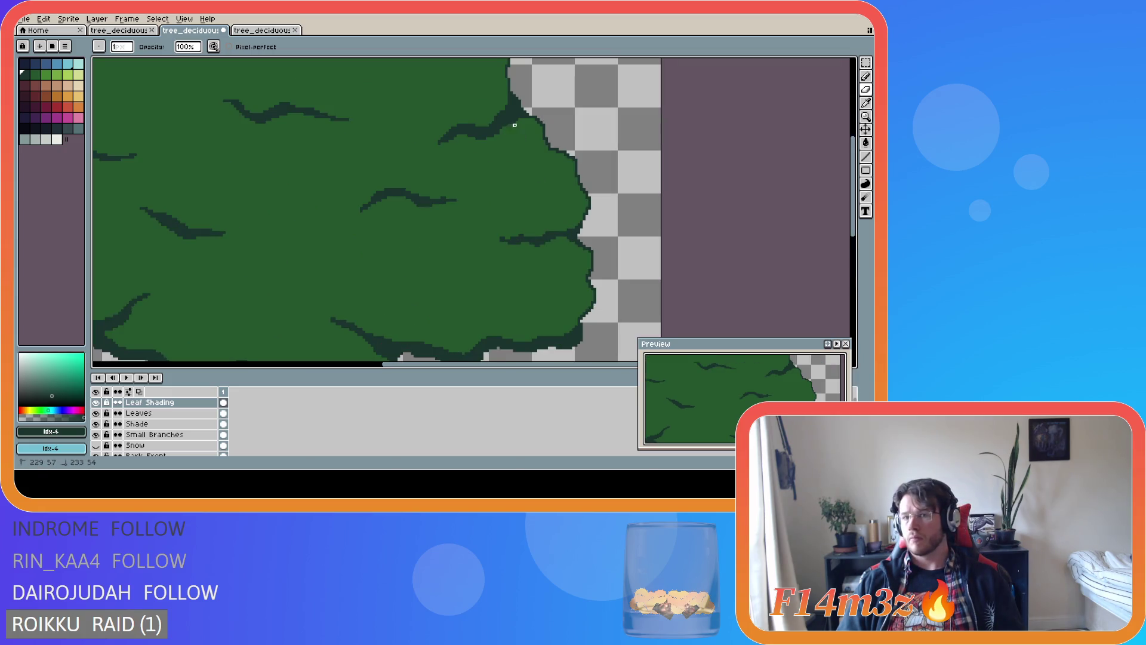
key("e")
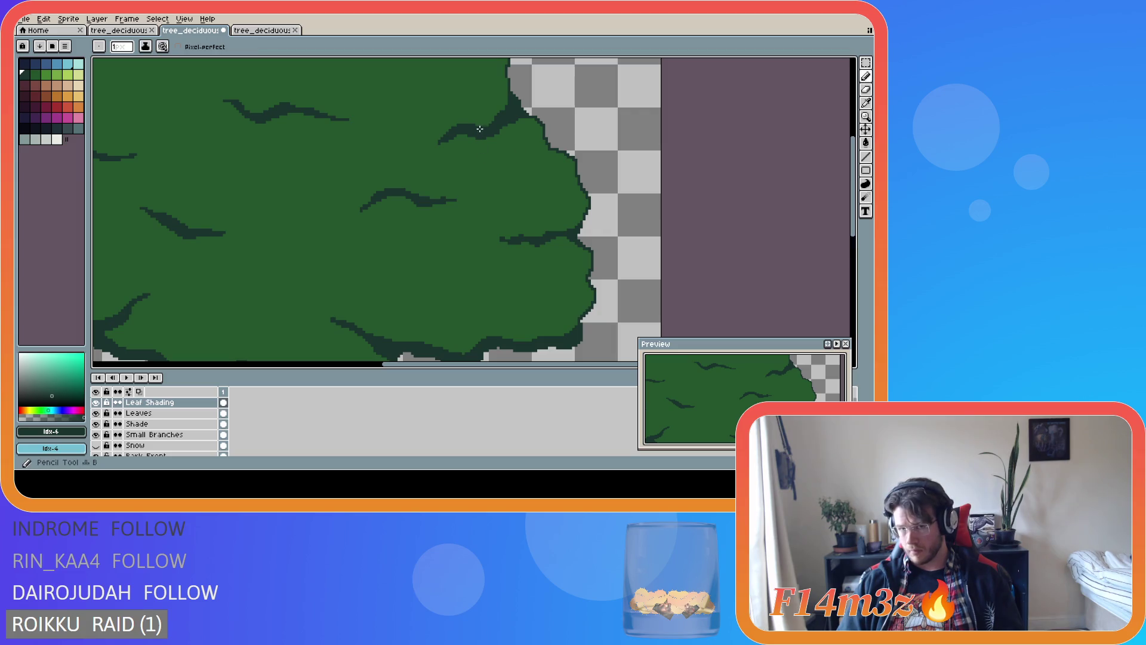
scroll(512, 181, "down", 3)
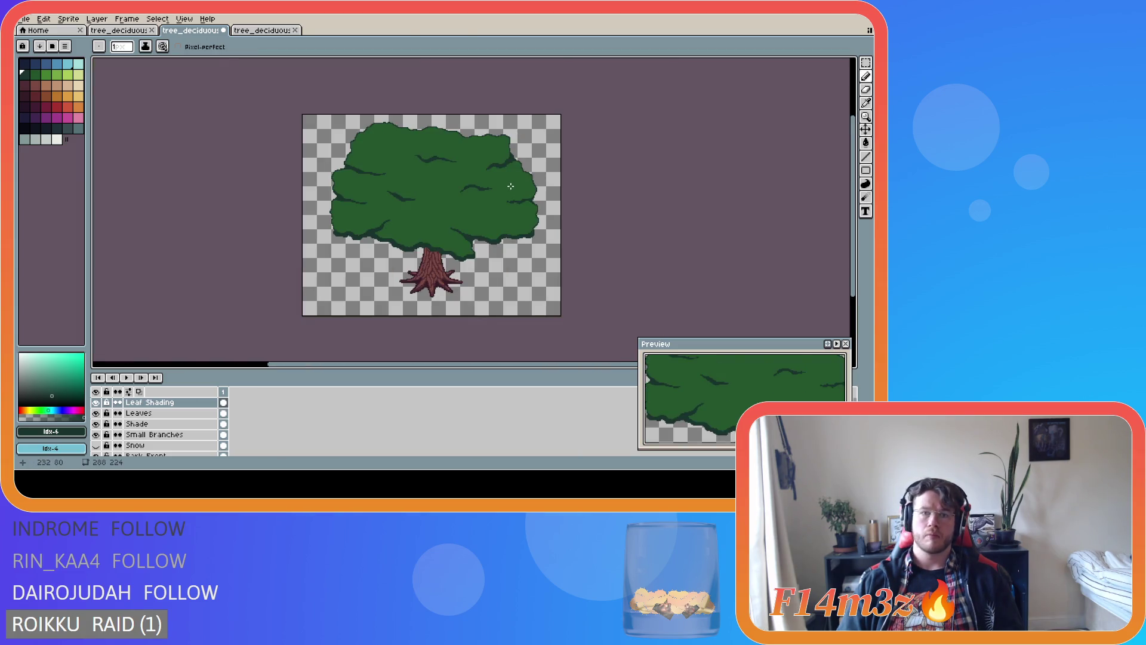
Undo the last pencil stroke on the canopy
scroll(510, 179, "up", 3)
key("e")
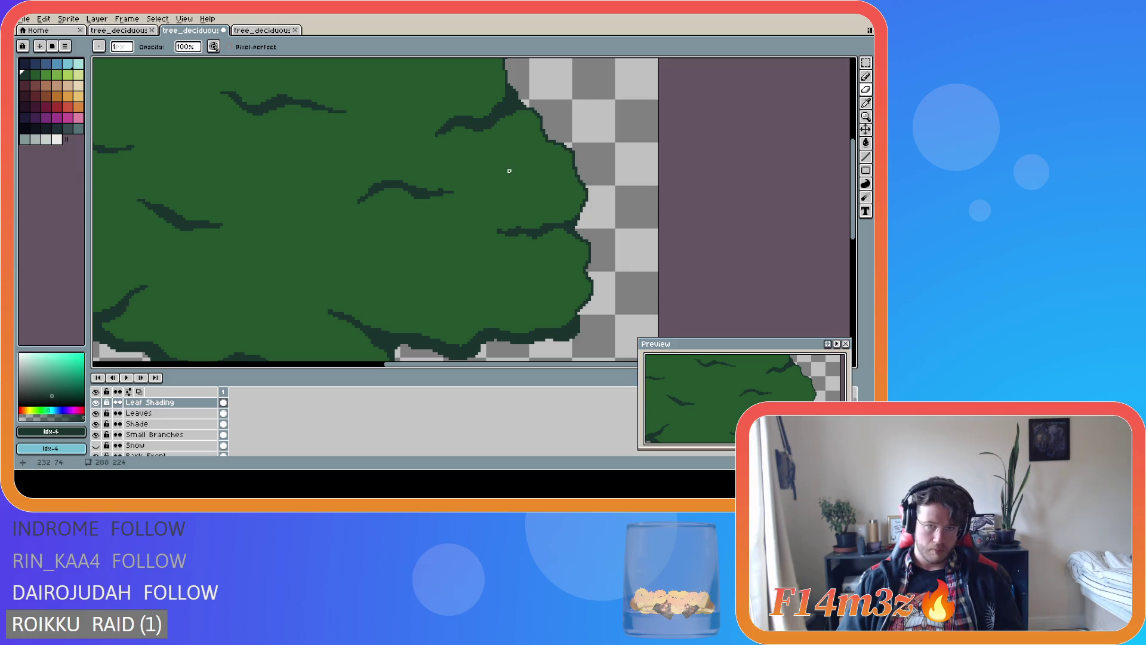
scroll(487, 170, "down", 3)
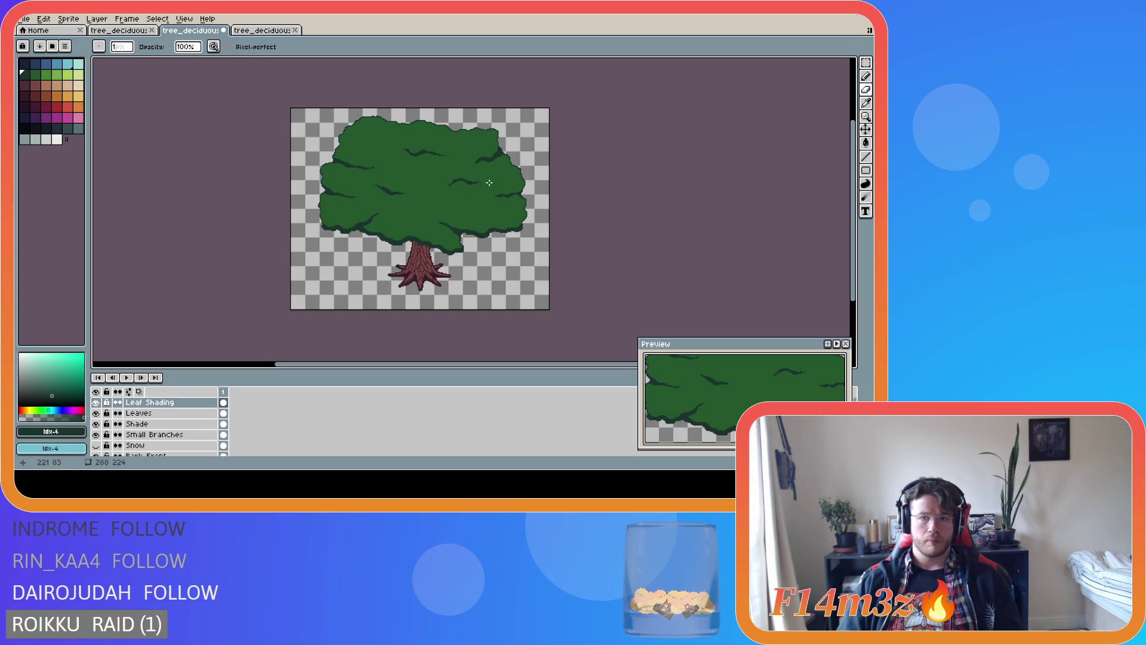
scroll(487, 184, "up", 2)
scroll(495, 205, "down", 2)
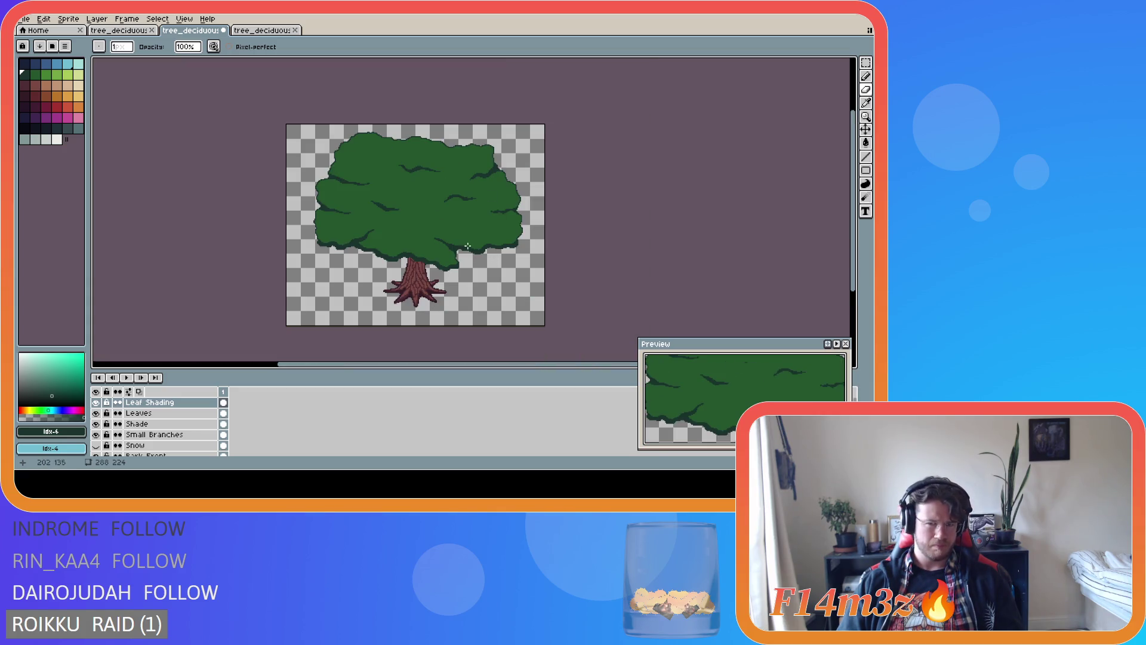
scroll(467, 246, "up", 2)
scroll(488, 154, "down", 2)
key("v")
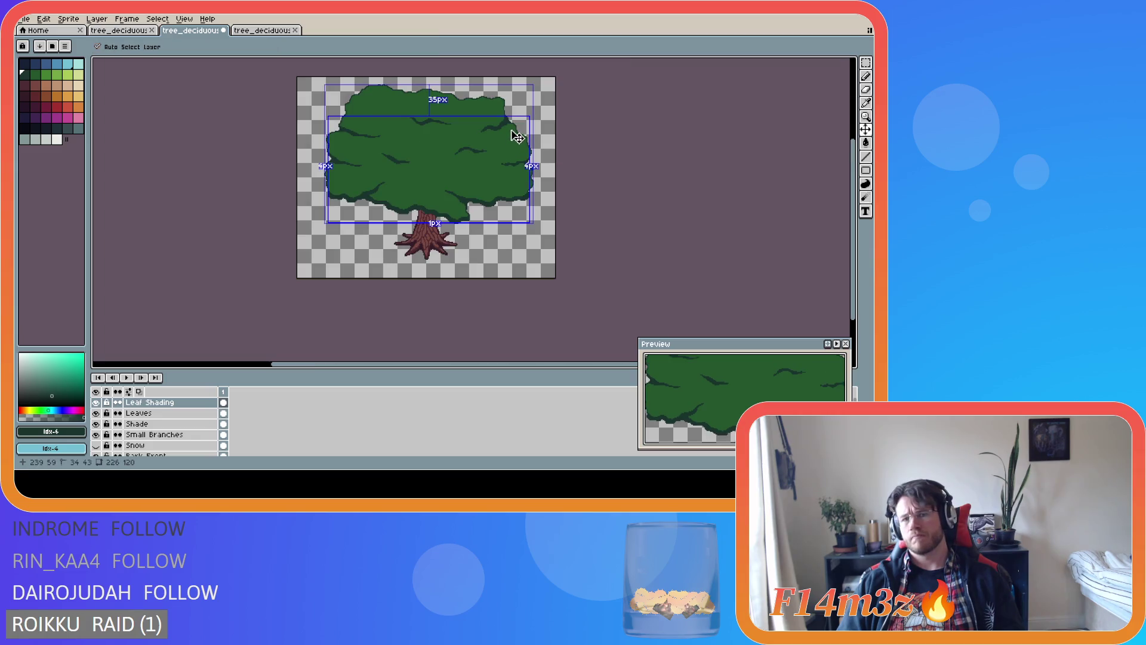
key("ctrl+z")
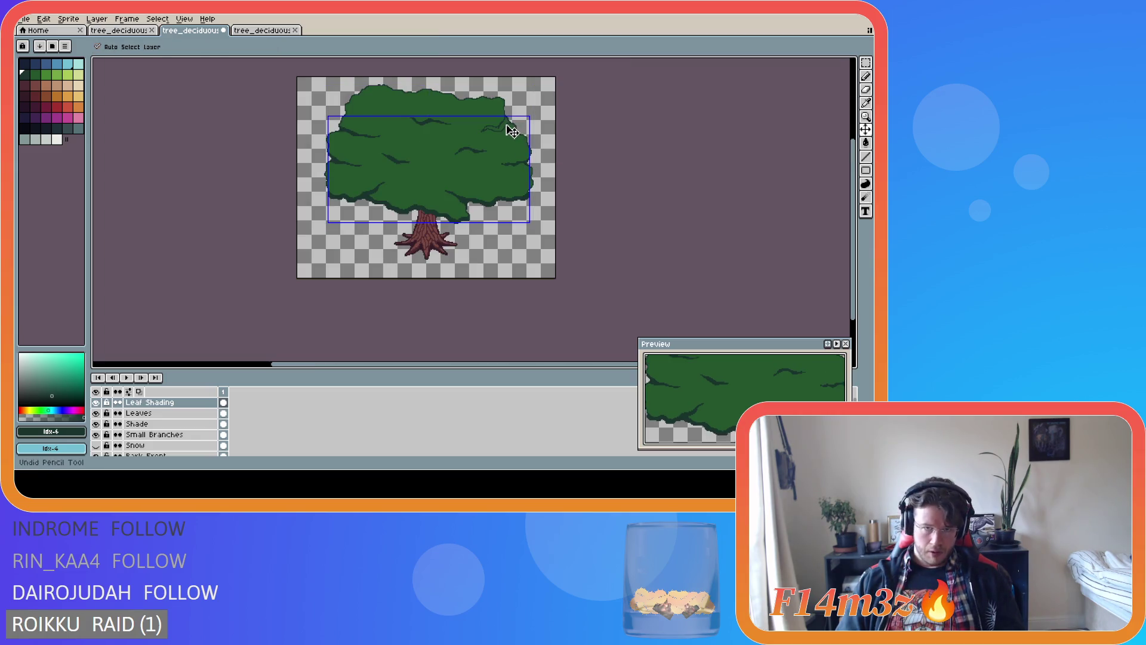
Draw a short dark branch stroke from the foliage edge and fill its hollow inside
key("b")
scroll(506, 126, "up", 4)
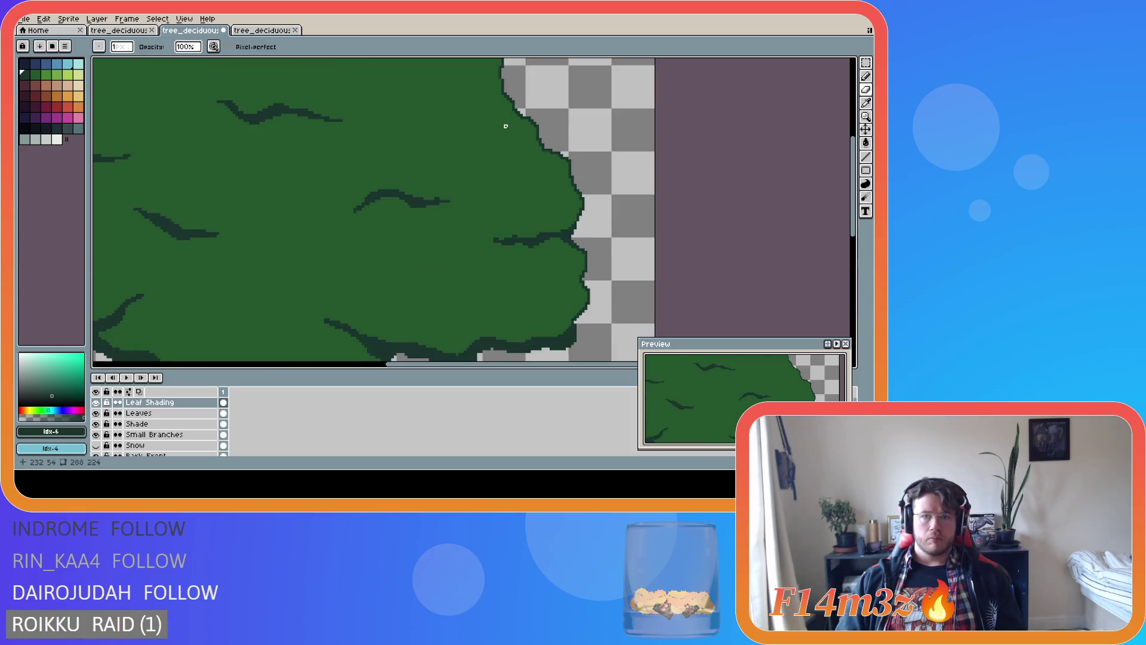
scroll(506, 125, "up", 2)
mouse_move(524, 114)
left_mouse_down()
mouse_move(392, 142)
mouse_move(510, 96)
left_mouse_up()
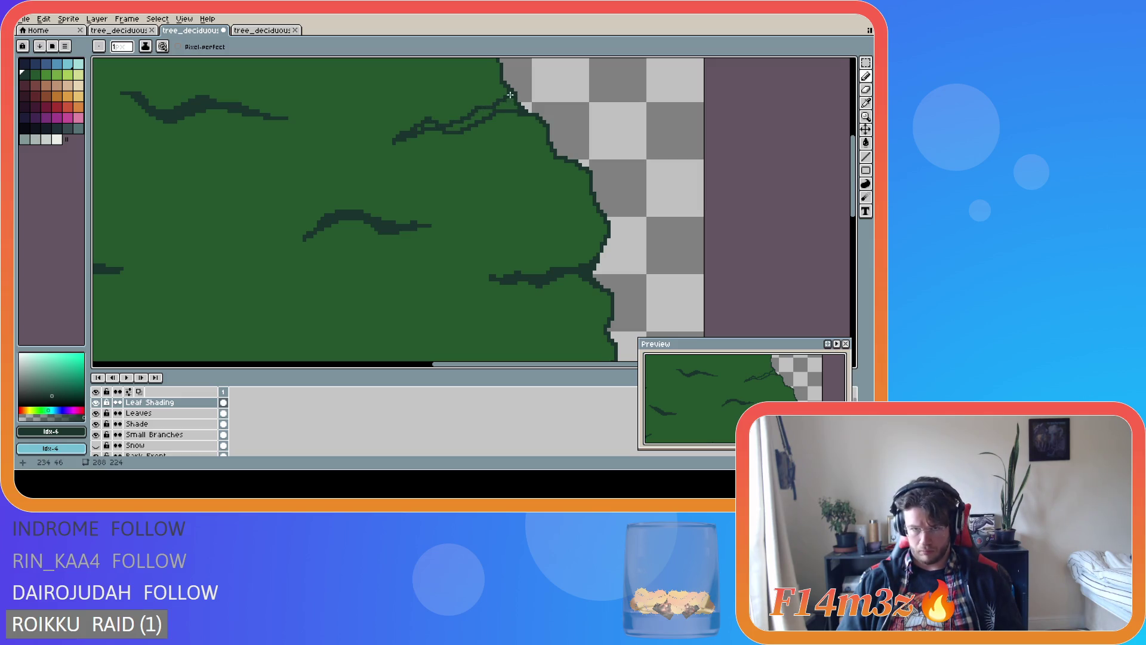
key("g")
left_click(484, 113)
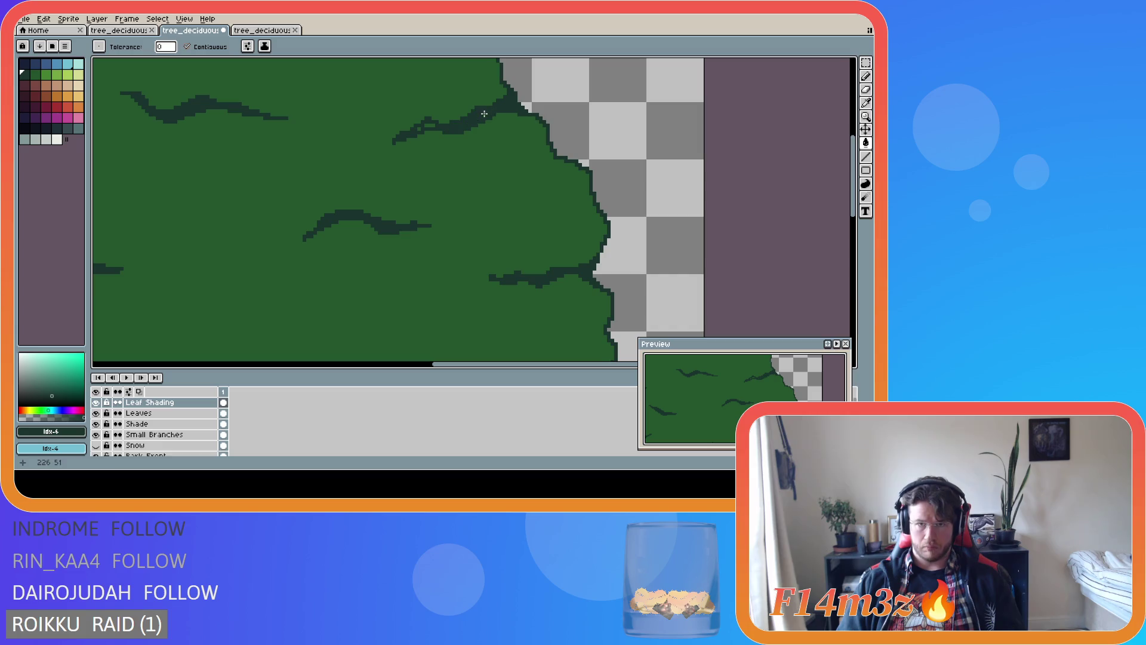
scroll(442, 166, "down", 1)
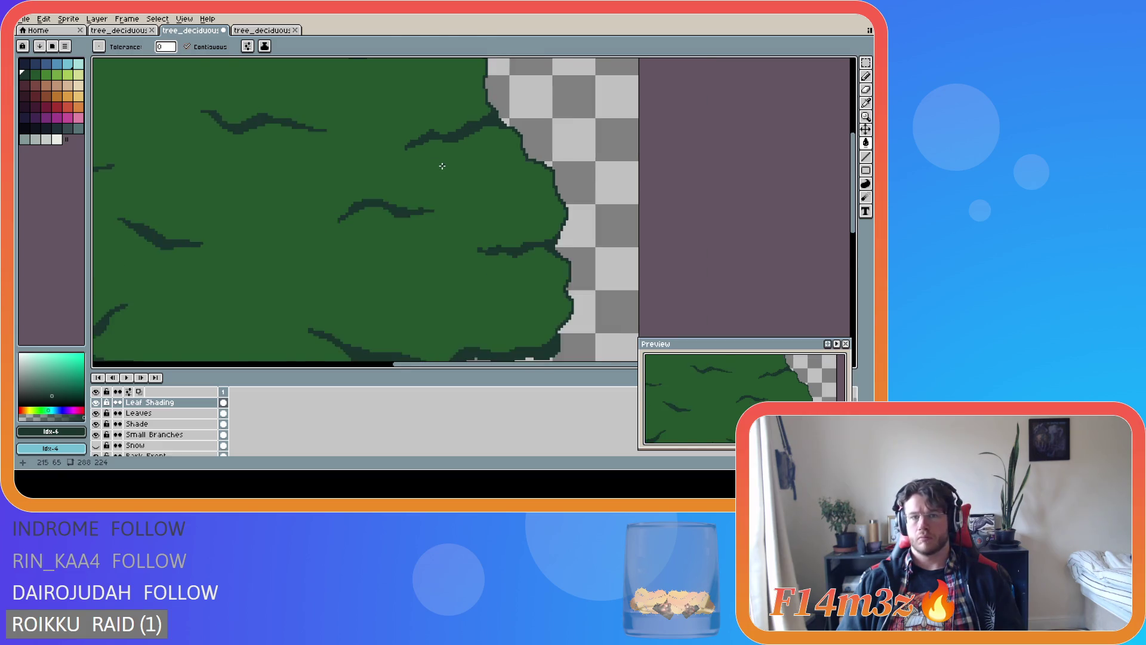
scroll(442, 166, "down", 2)
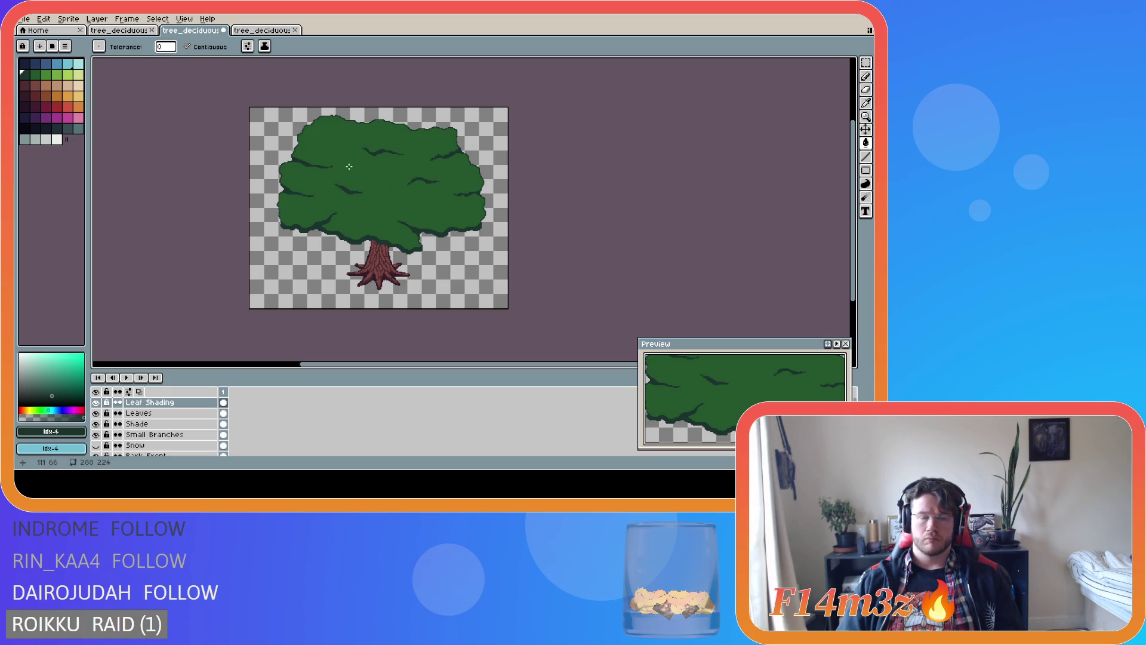
scroll(446, 124, "up", 3)
Draw a short dark shading stroke on the upper-right canopy
key("b")
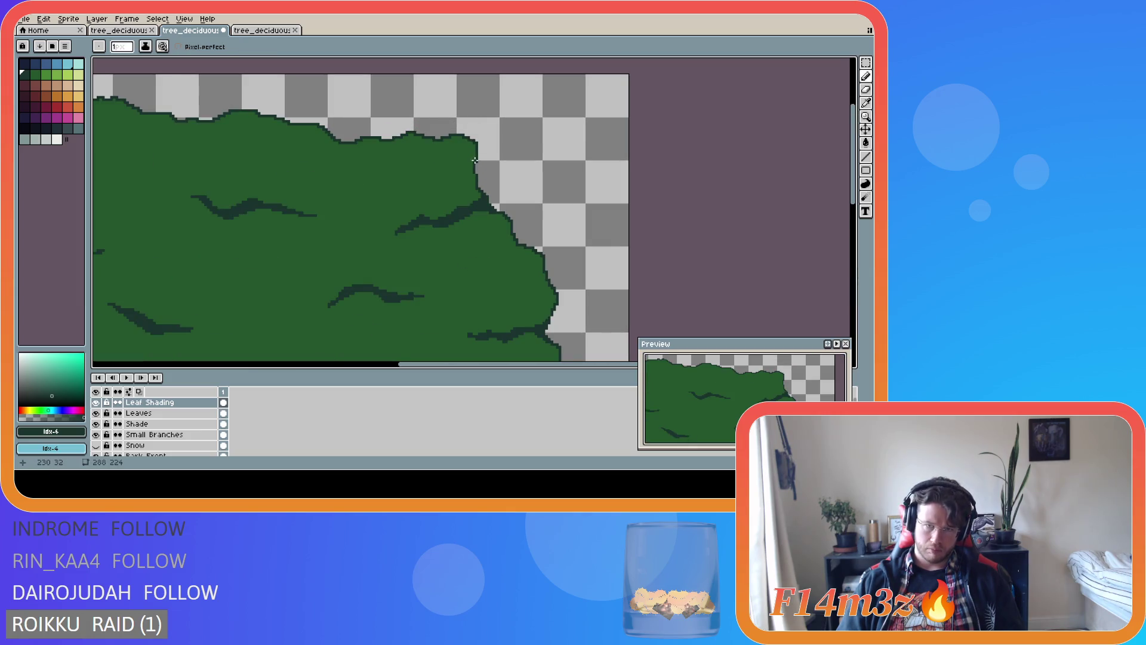
mouse_move(432, 170)
left_mouse_down()
mouse_move(473, 169)
mouse_move(442, 172)
left_mouse_up()
scroll(457, 171, "down", 3)
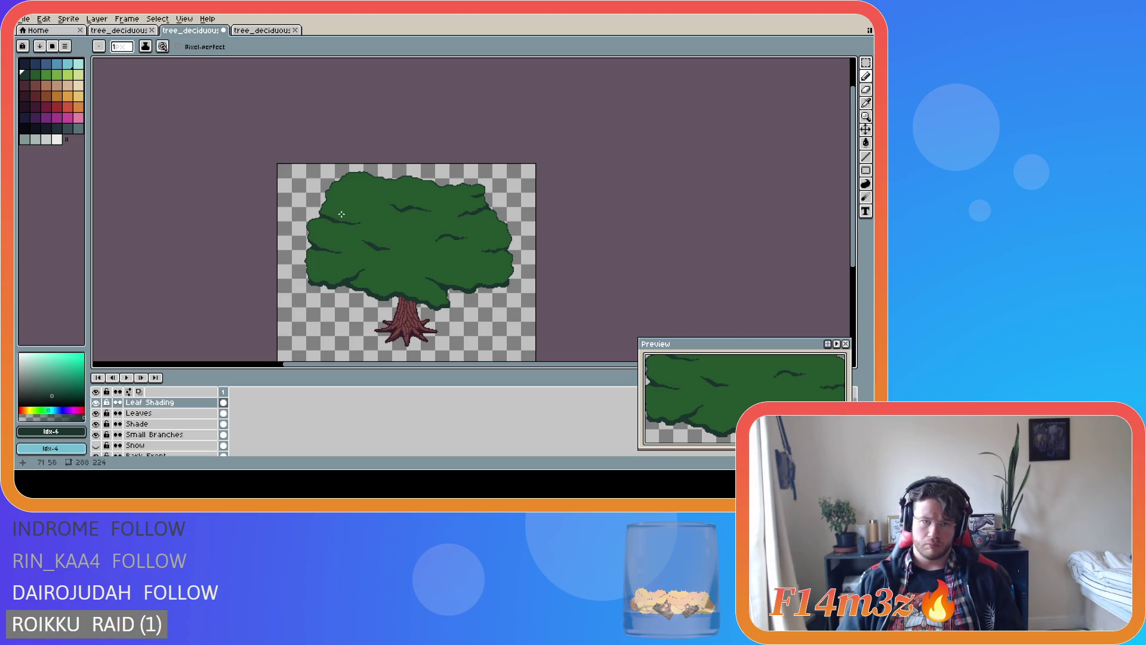
scroll(308, 219, "up", 3)
Draw a long dark shading stroke running in from the canopy's left edge
left_click_drag(308, 187, 387, 212)
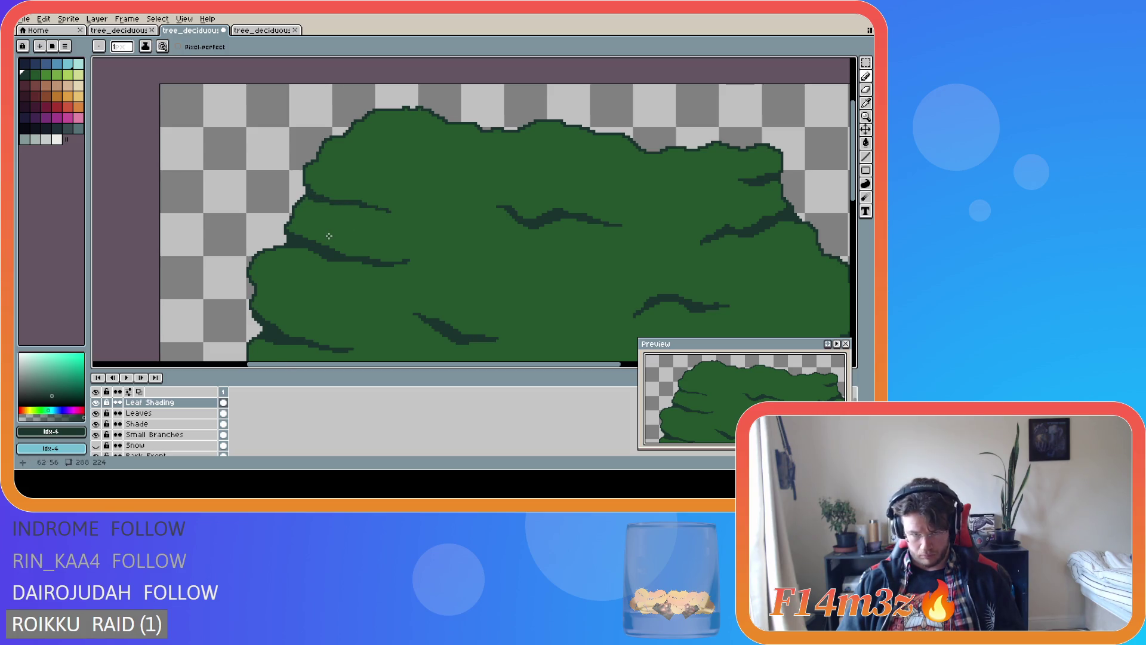
scroll(351, 231, "down", 3)
scroll(439, 290, "up", 2)
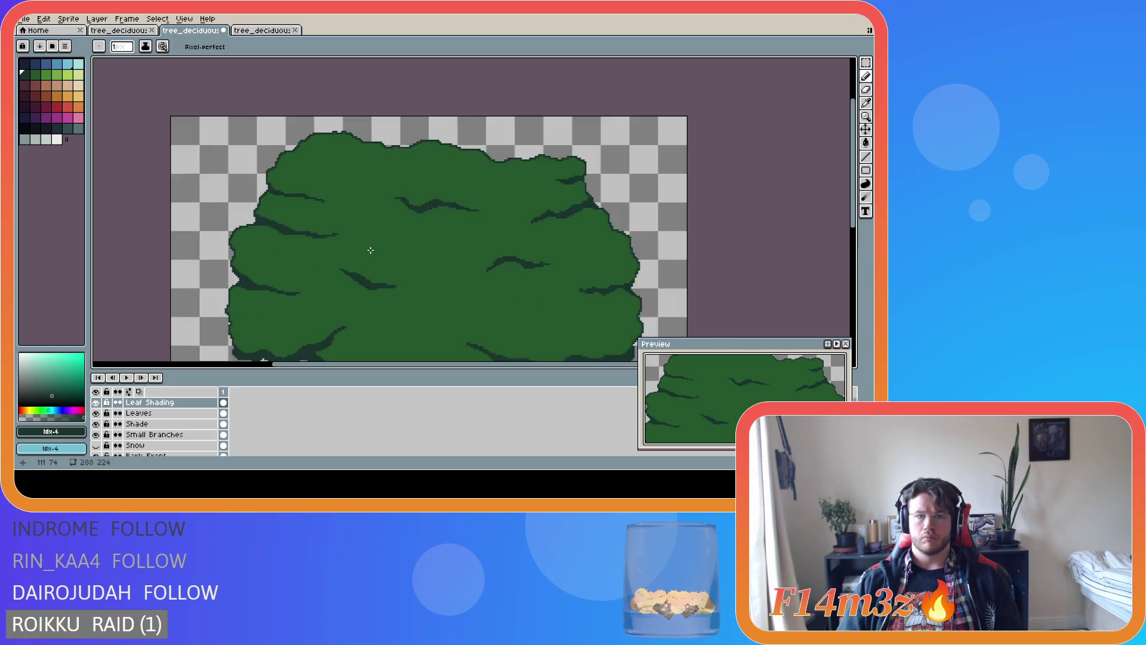
scroll(408, 272, "down", 2)
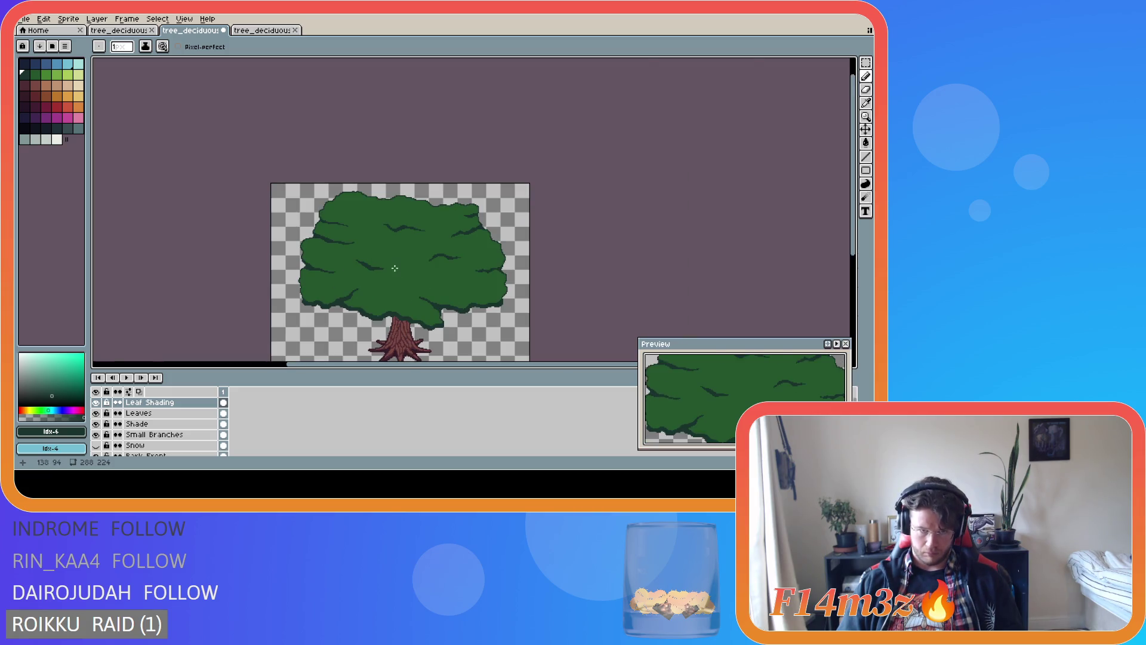
scroll(407, 272, "up", 3)
scroll(262, 187, "down", 3)
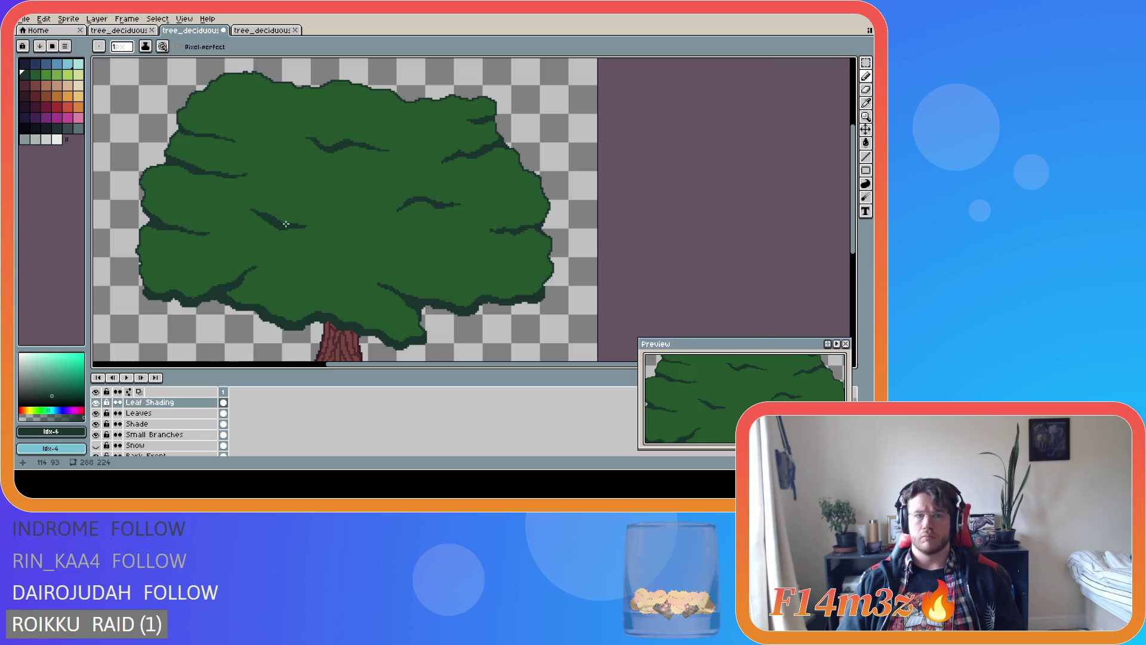
scroll(302, 242, "down", 2)
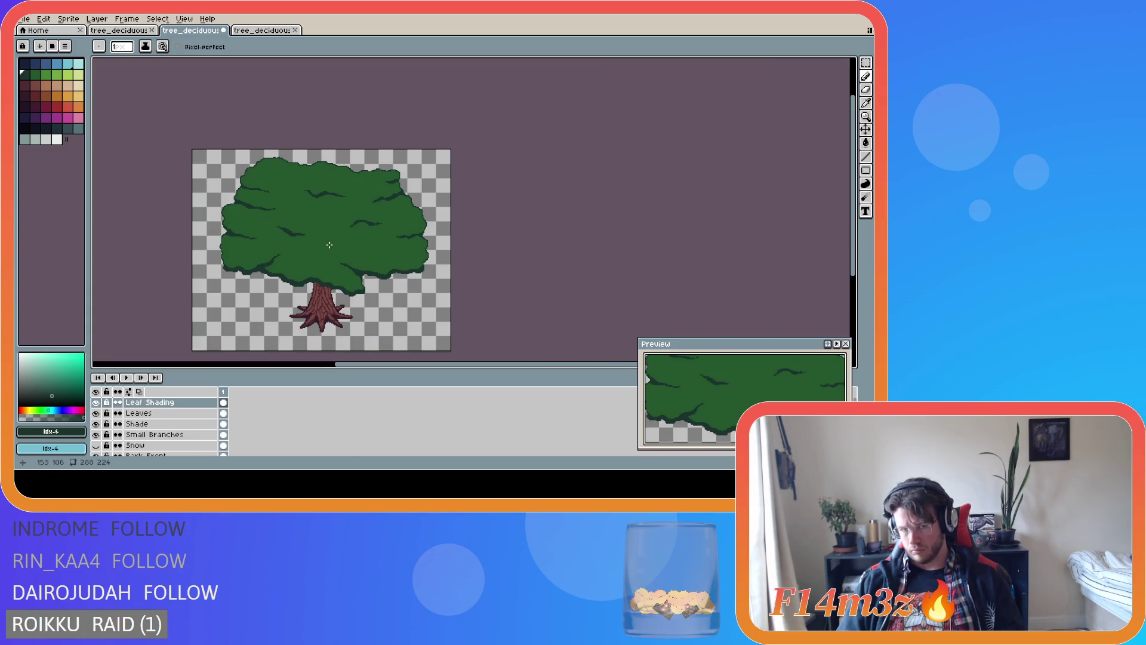
scroll(303, 236, "up", 3)
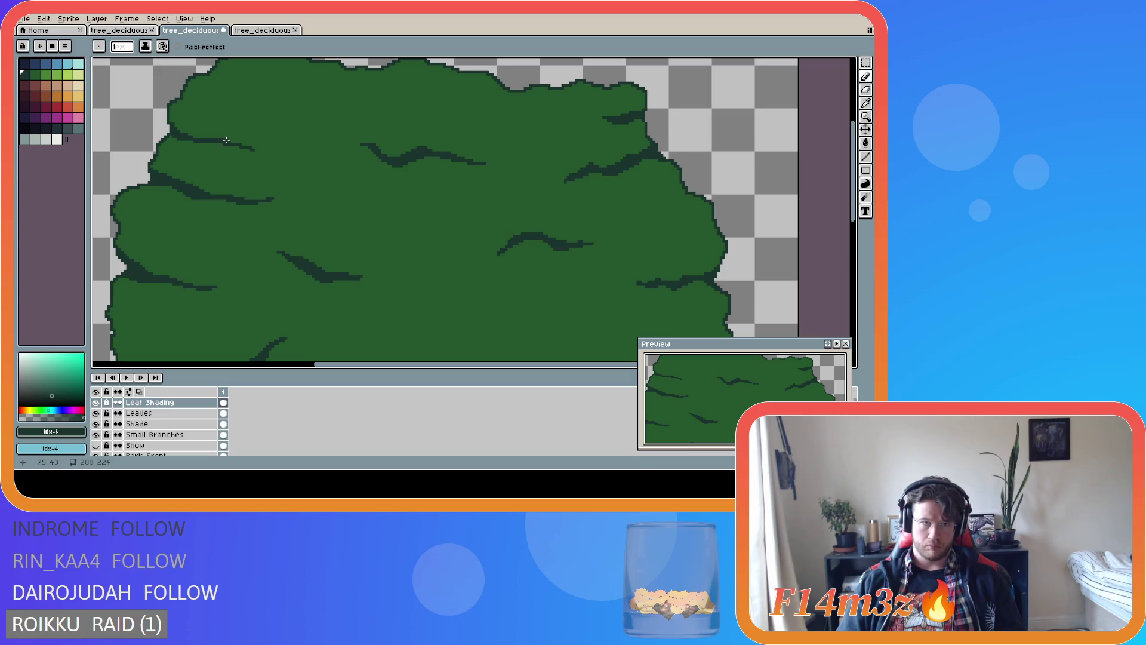
scroll(308, 213, "down", 2)
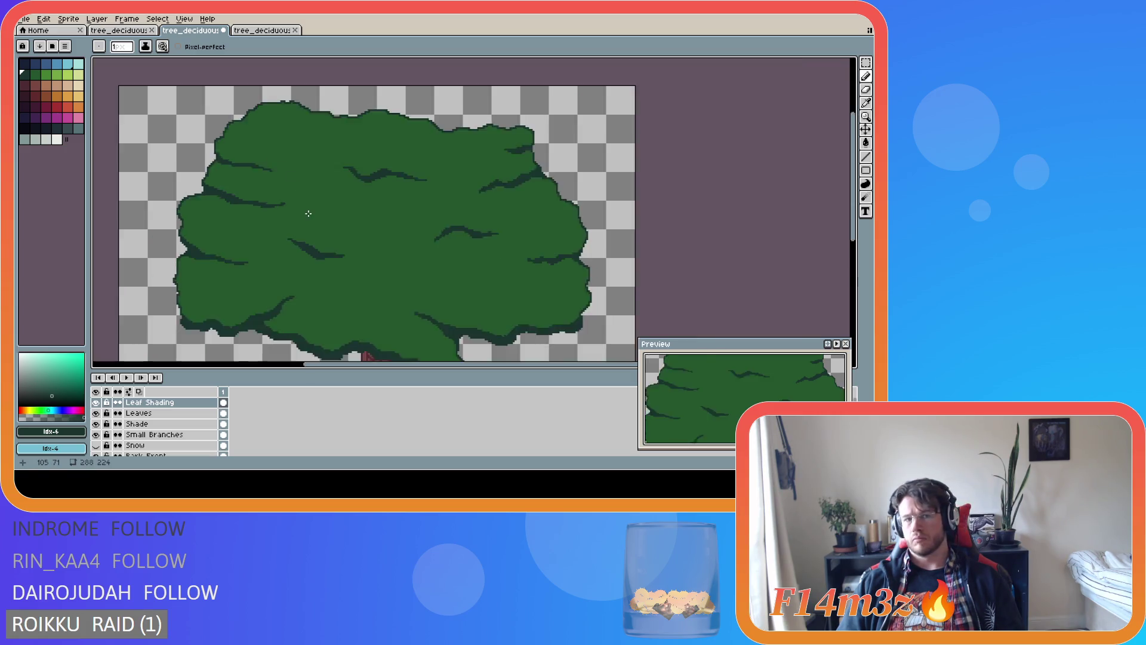
scroll(308, 213, "down", 2)
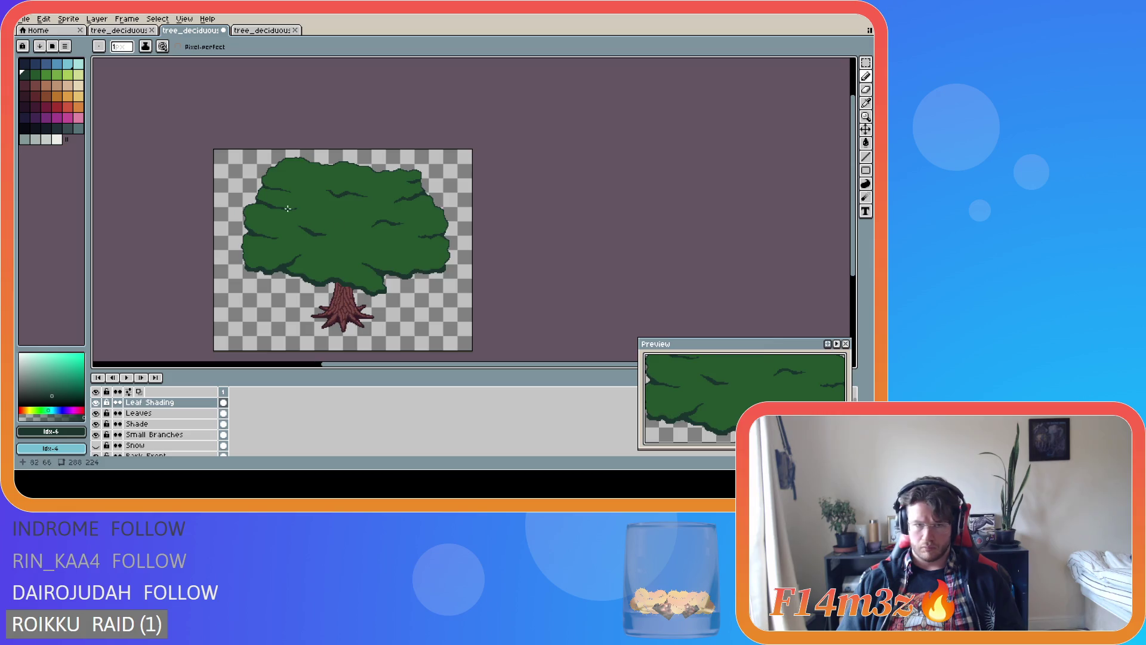
scroll(293, 210, "up", 3)
scroll(392, 260, "down", 3)
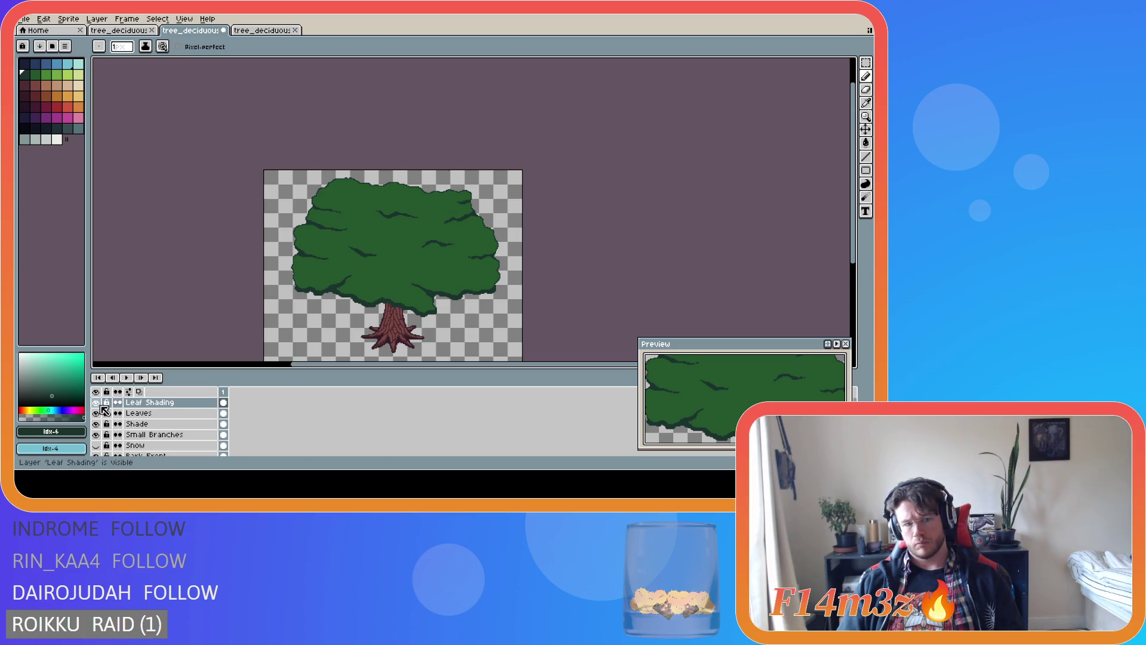
left_click(96, 413)
double_click(102, 416)
left_click(102, 416)
left_click(101, 415)
left_click(97, 413)
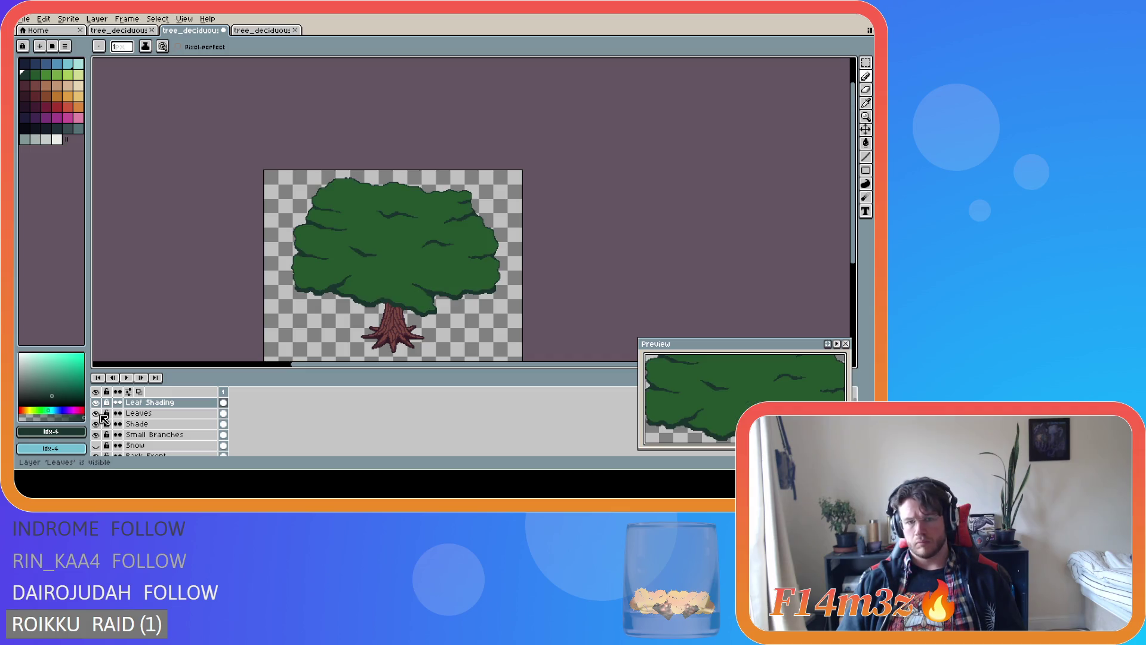
left_click(102, 415)
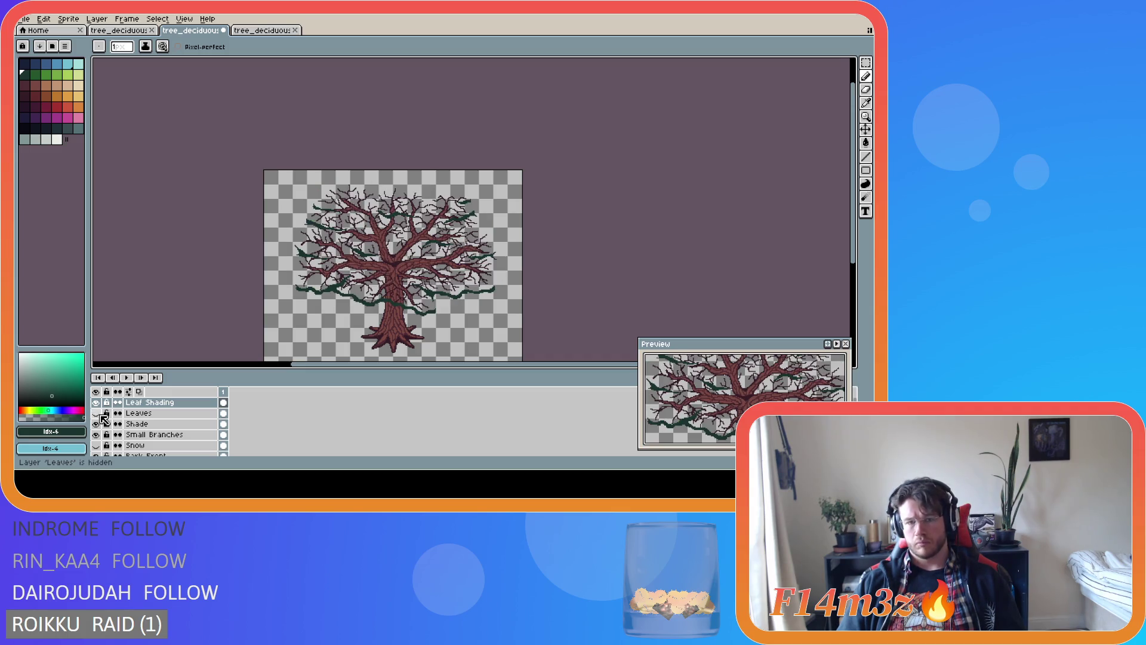
left_click(97, 413)
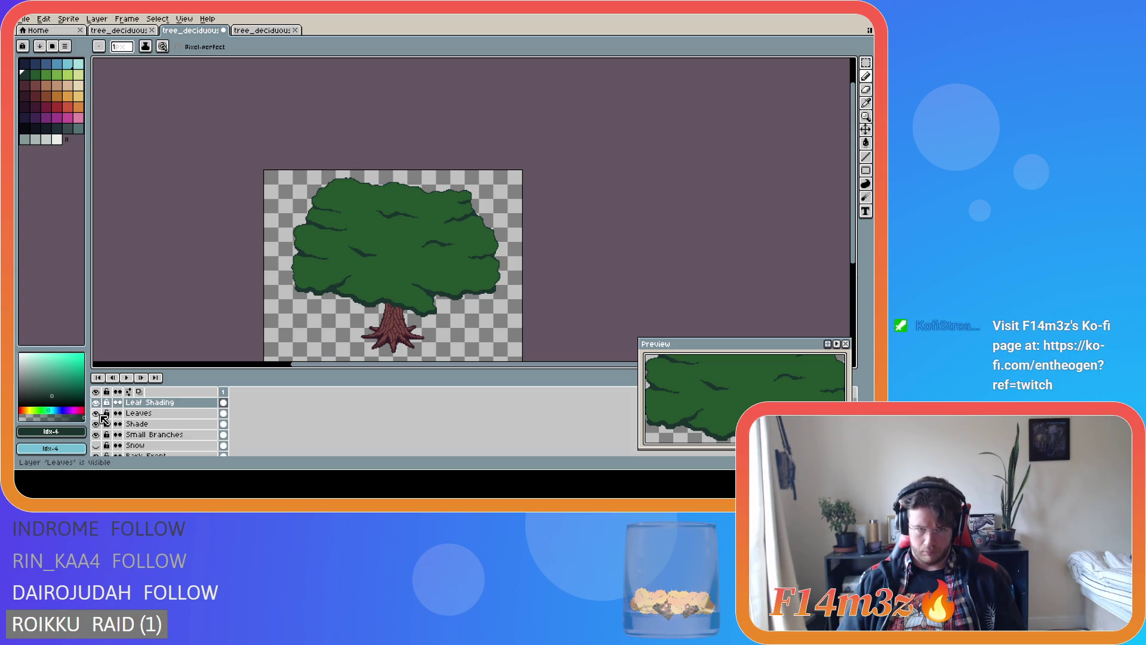
left_click(96, 413)
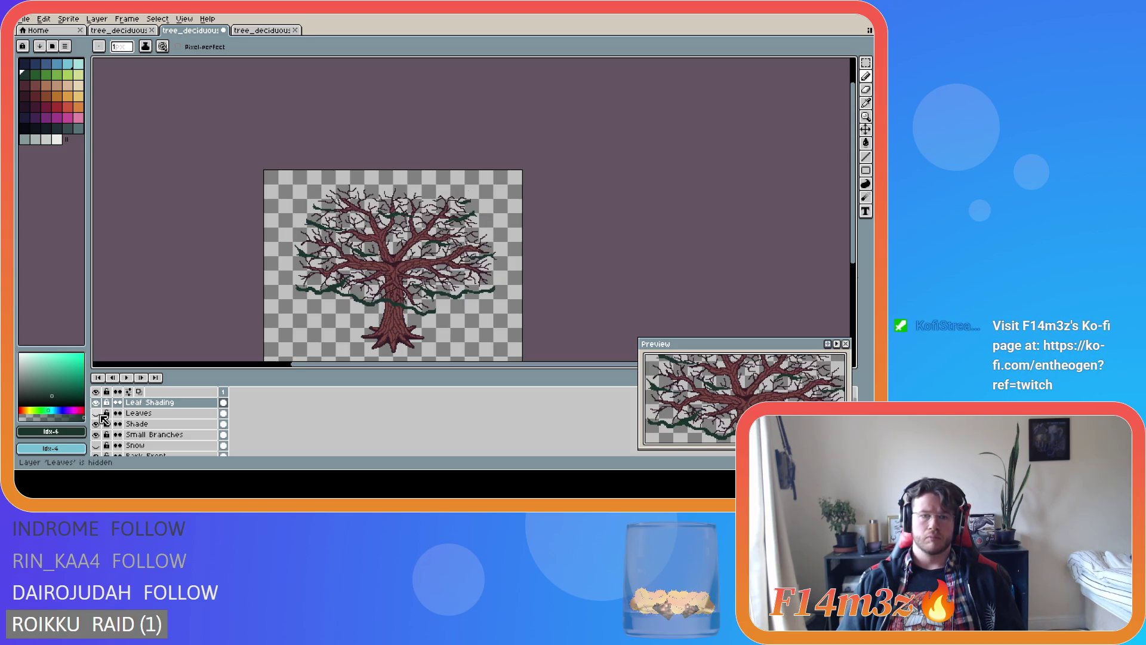
left_click(96, 455)
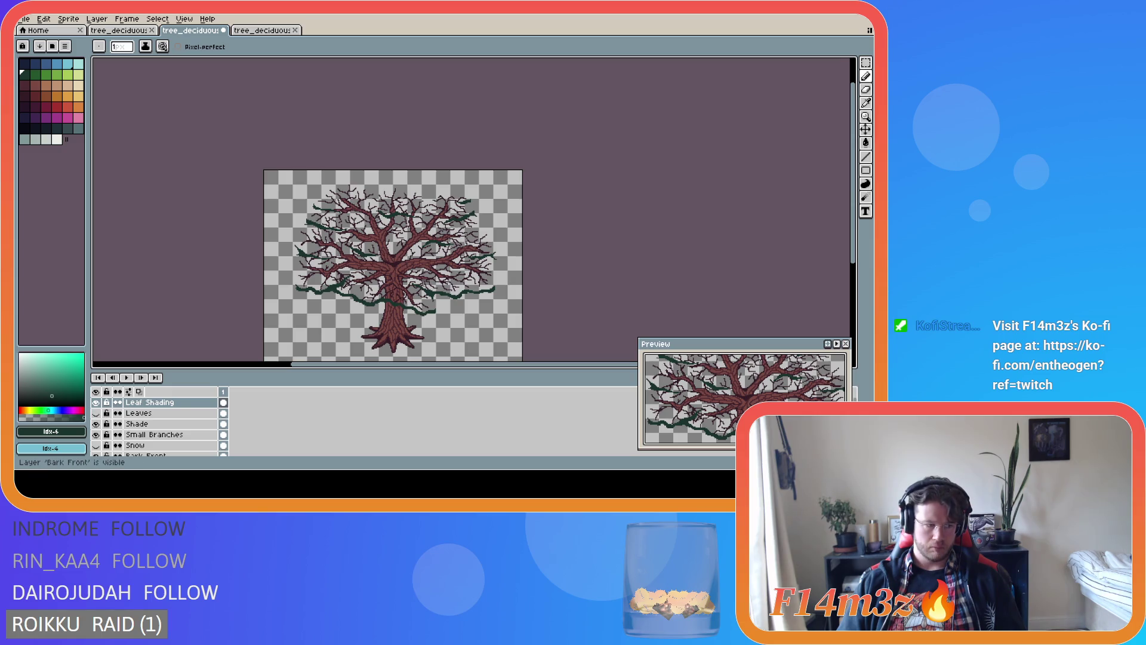
left_click(97, 414)
left_click(97, 413)
left_click(97, 413)
left_click(97, 413)
left_click(97, 413)
left_click(97, 413)
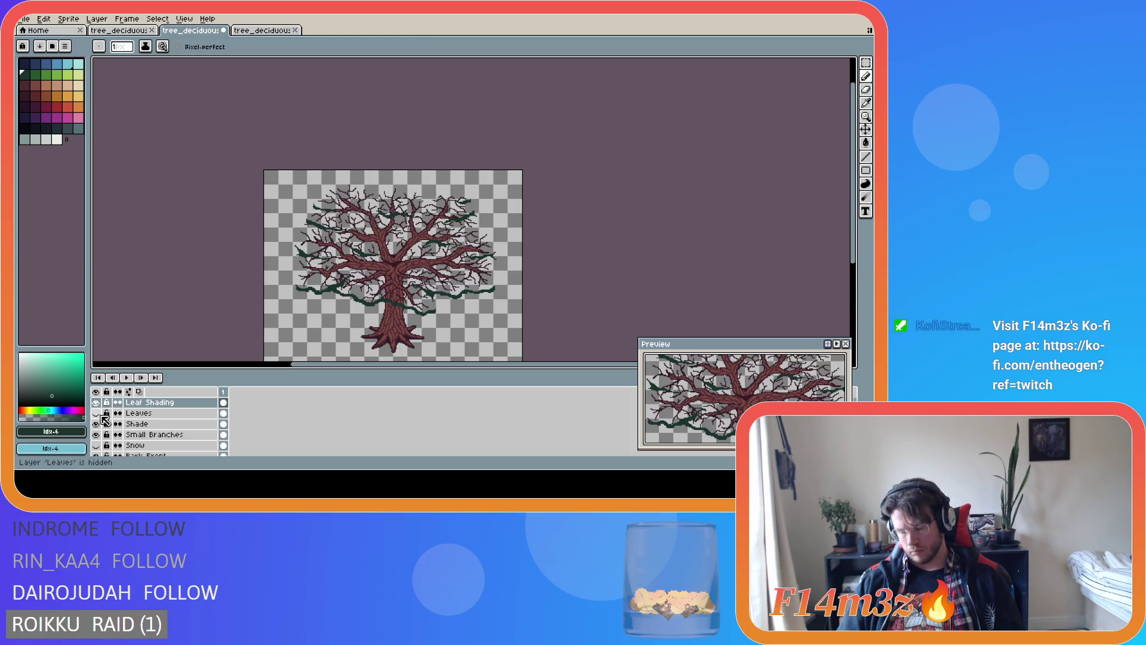
left_click(96, 413)
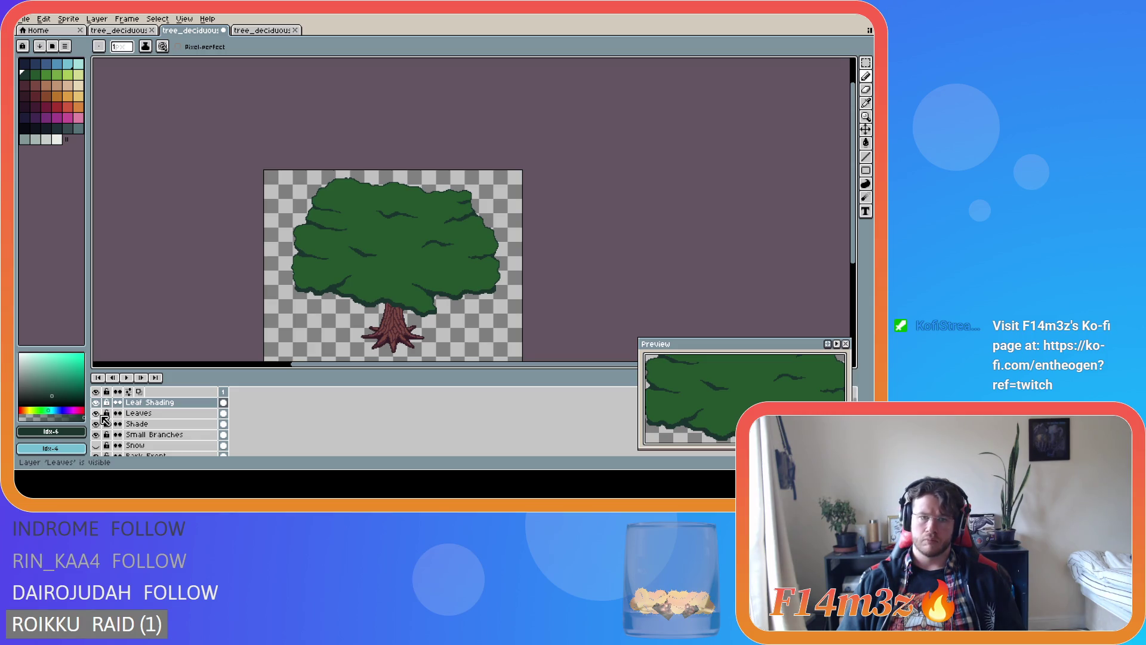
left_click(102, 417)
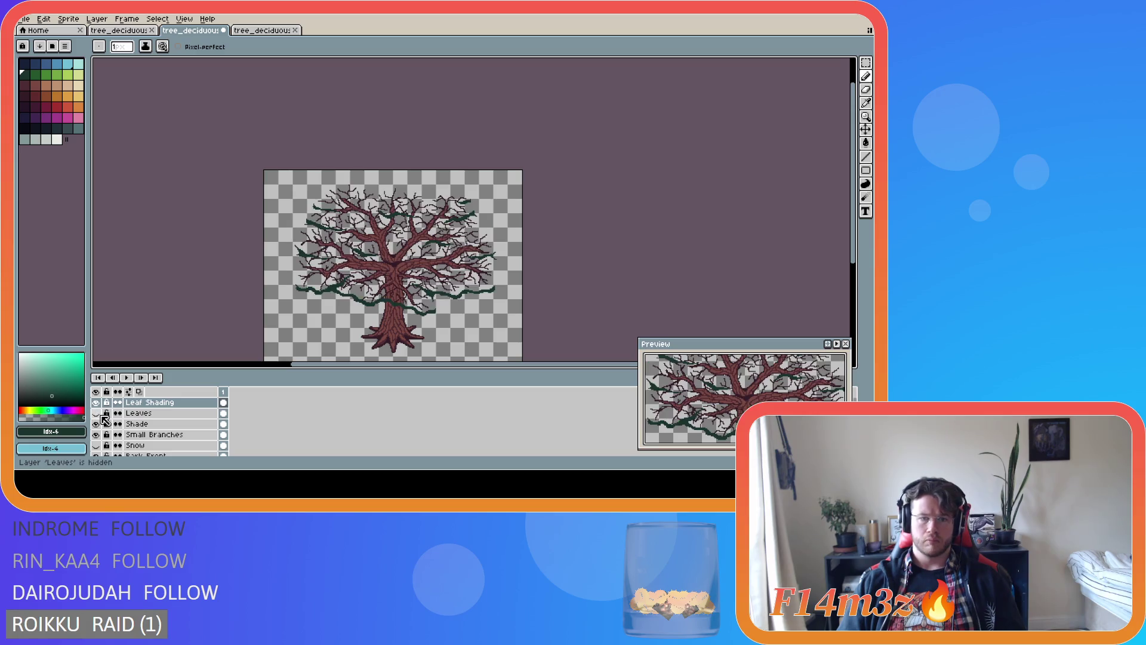
left_click(98, 415)
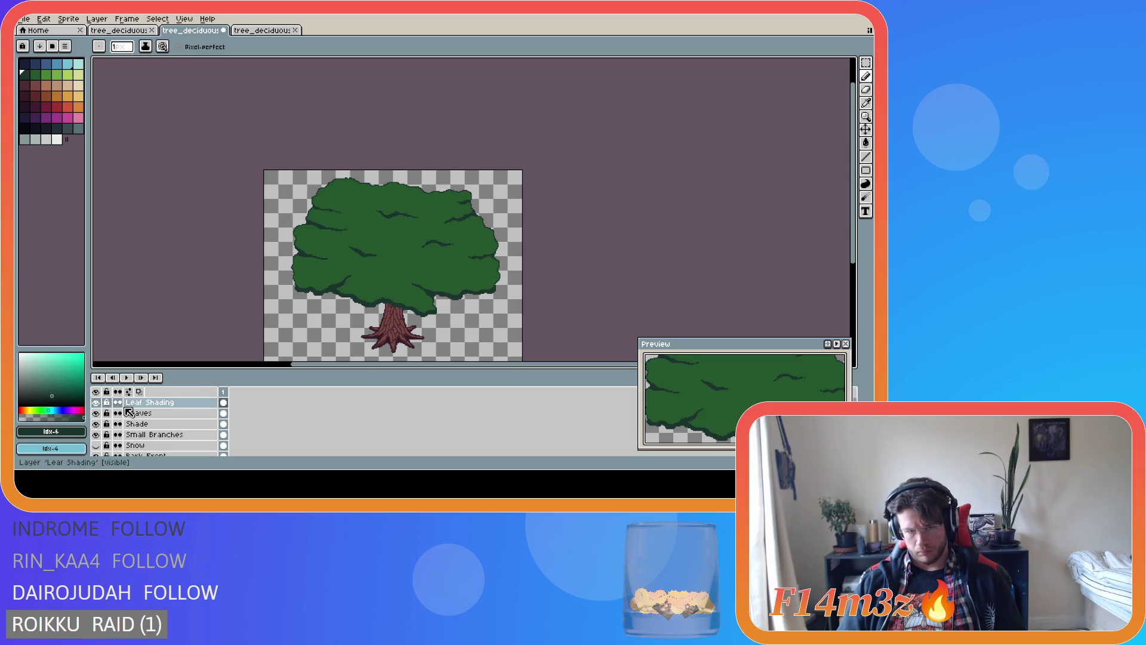
Draw a dark shading stroke on the canopy and select the whole sprite
left_click_drag(426, 269, 440, 271)
scroll(432, 269, "up", 3)
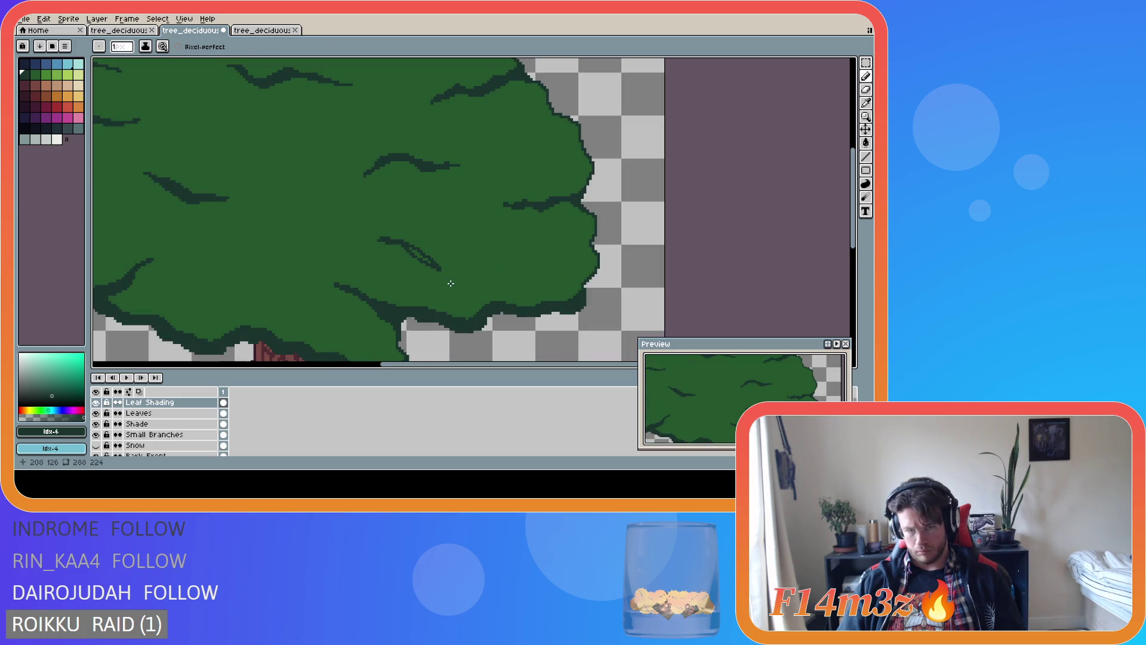
key("g")
key("ctrl+a")
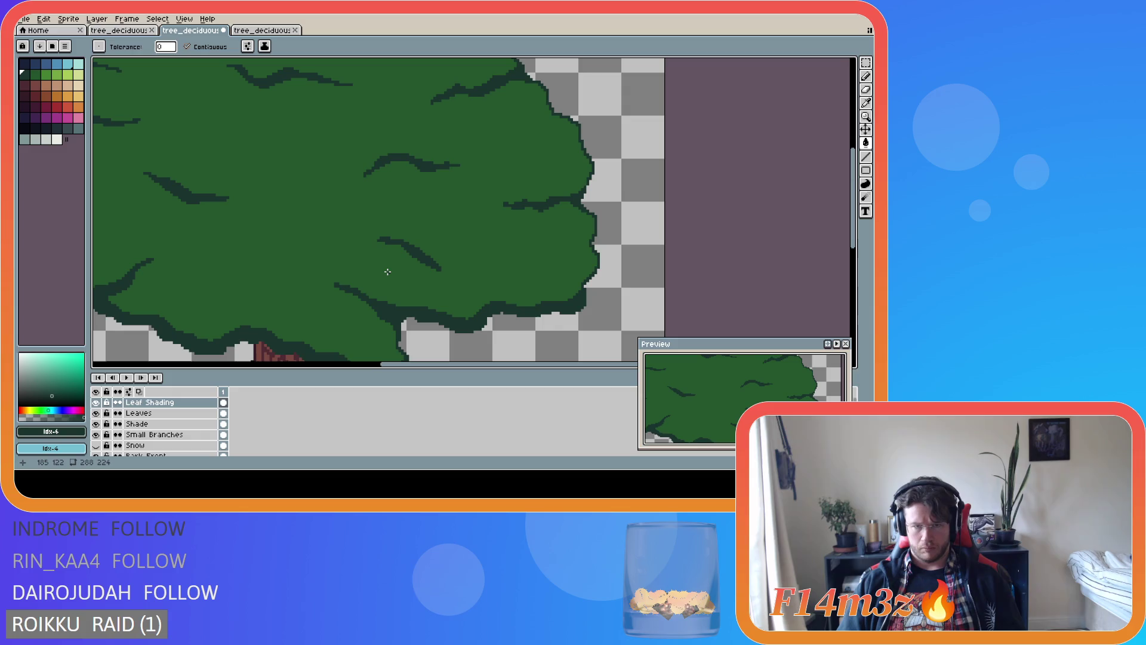
key("b")
scroll(358, 286, "down", 3)
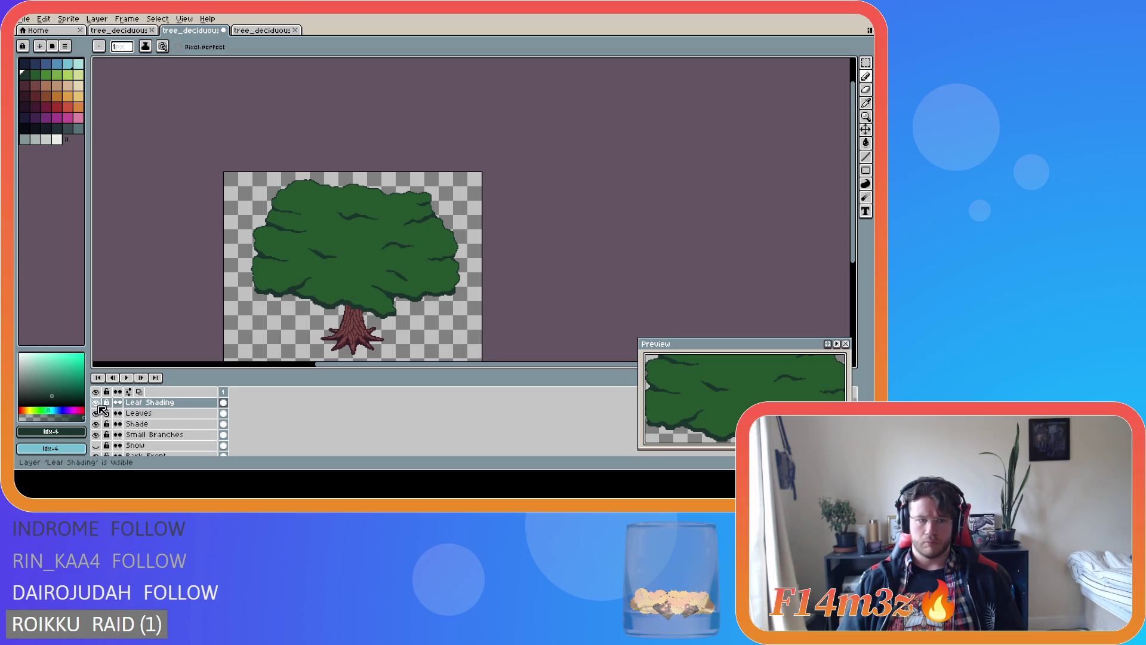
Check the shading by toggling the Leaves layer, then undo the previous shading stroke
left_click(96, 413)
left_click(96, 413)
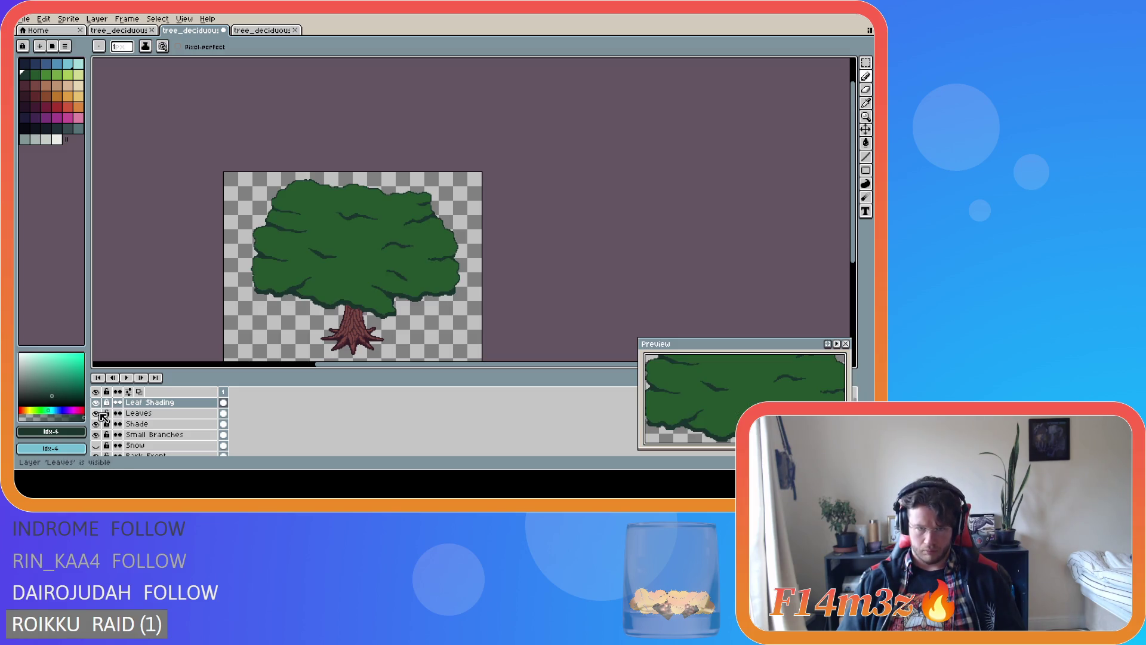
scroll(328, 325, "up", 1)
scroll(329, 325, "down", 1)
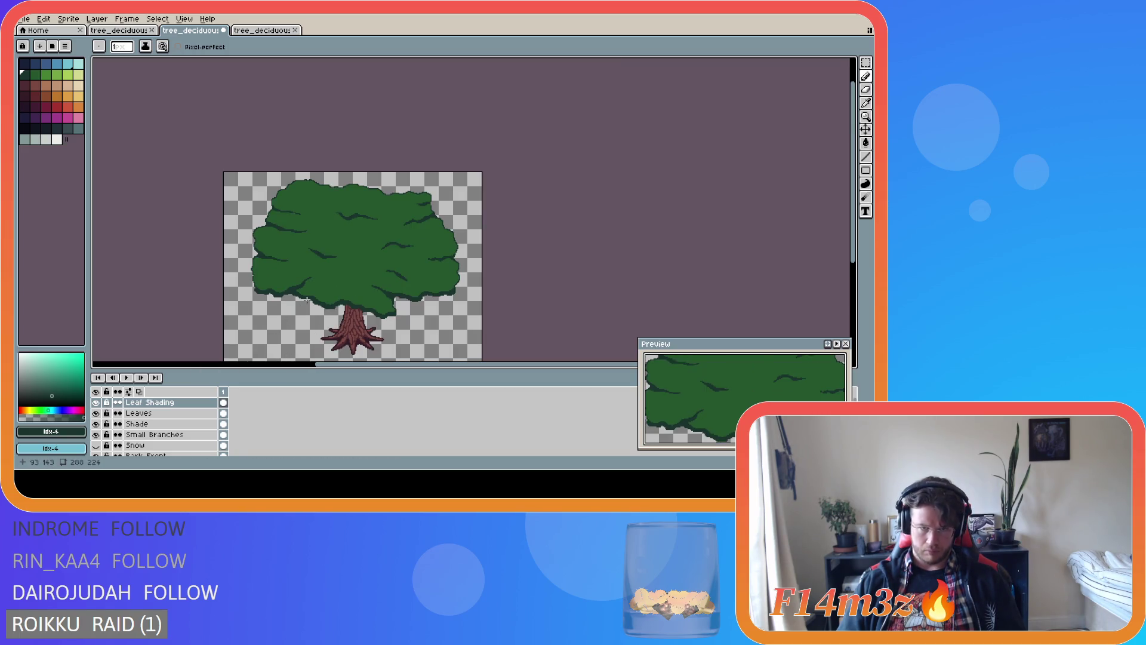
scroll(306, 300, "up", 2)
key("v")
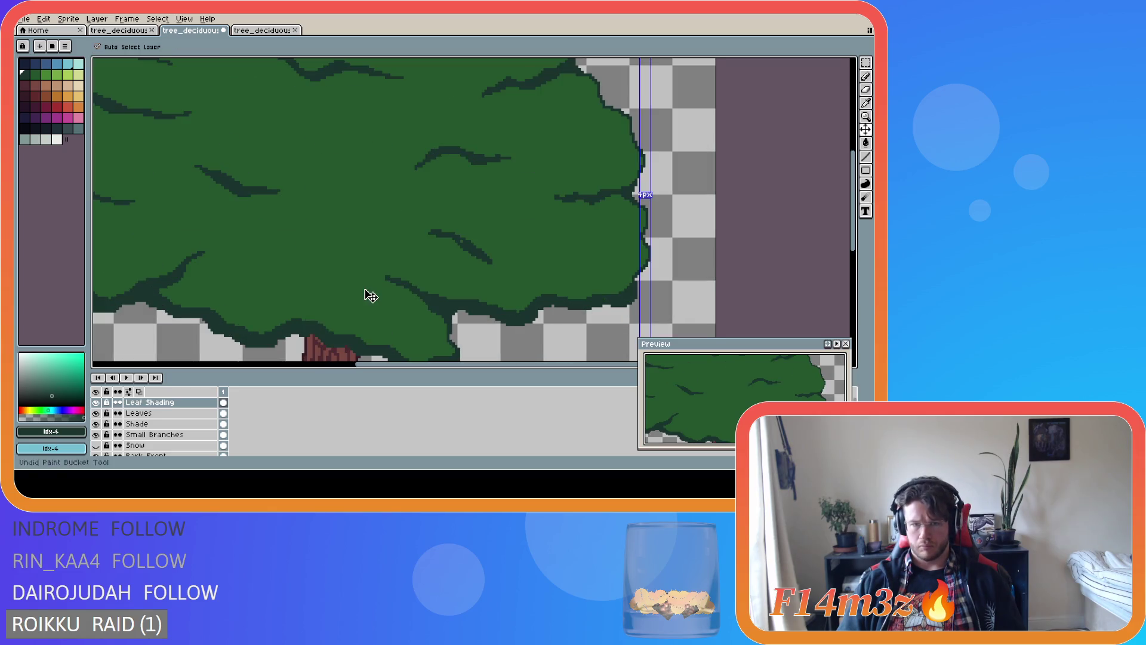
key("ctrl+z")
key("b")
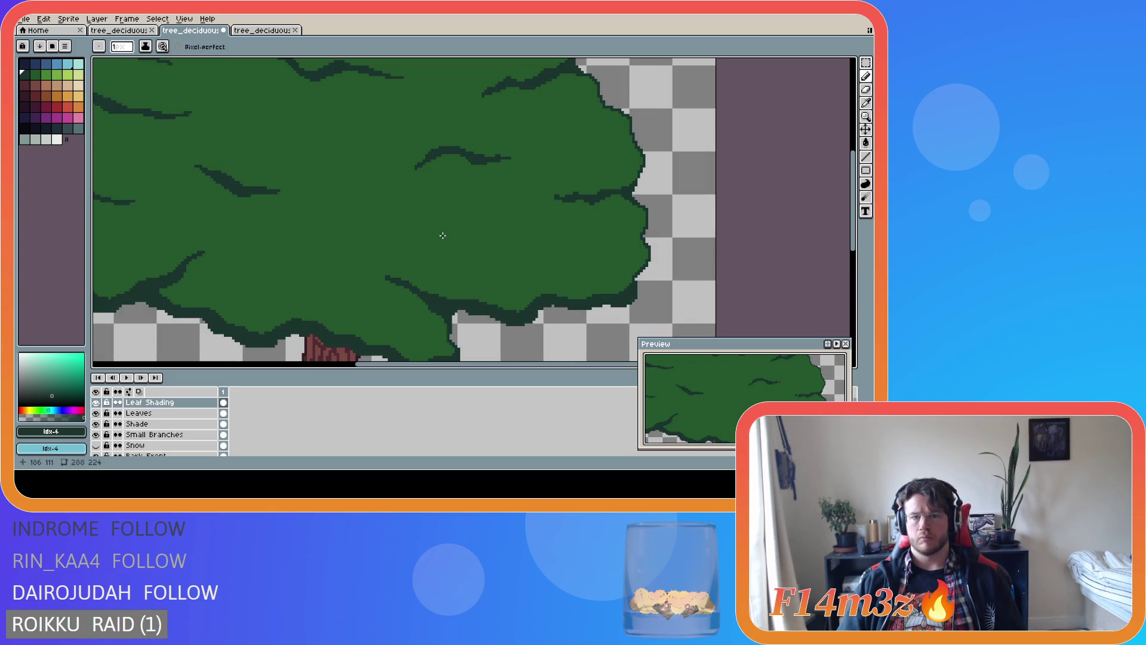
Redraw a thin dark shading stroke on the lower canopy and check it without leaves
mouse_move(427, 228)
left_mouse_down()
mouse_move(501, 258)
mouse_move(433, 226)
left_mouse_up()
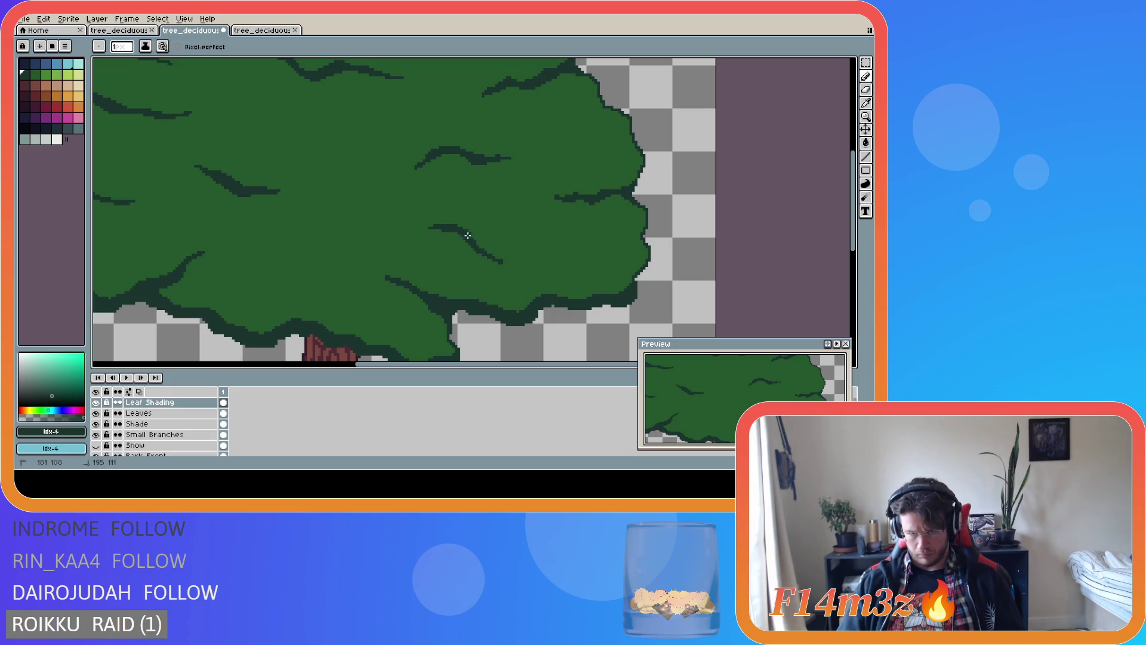
scroll(471, 316, "down", 4)
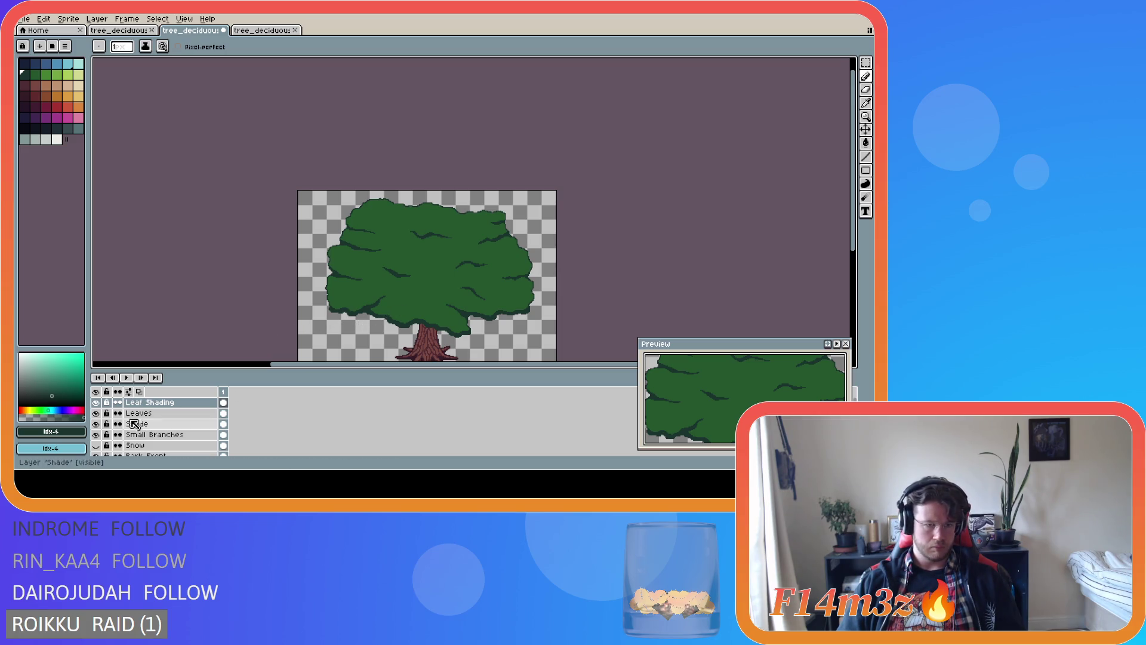
left_click(96, 413)
left_click(96, 413)
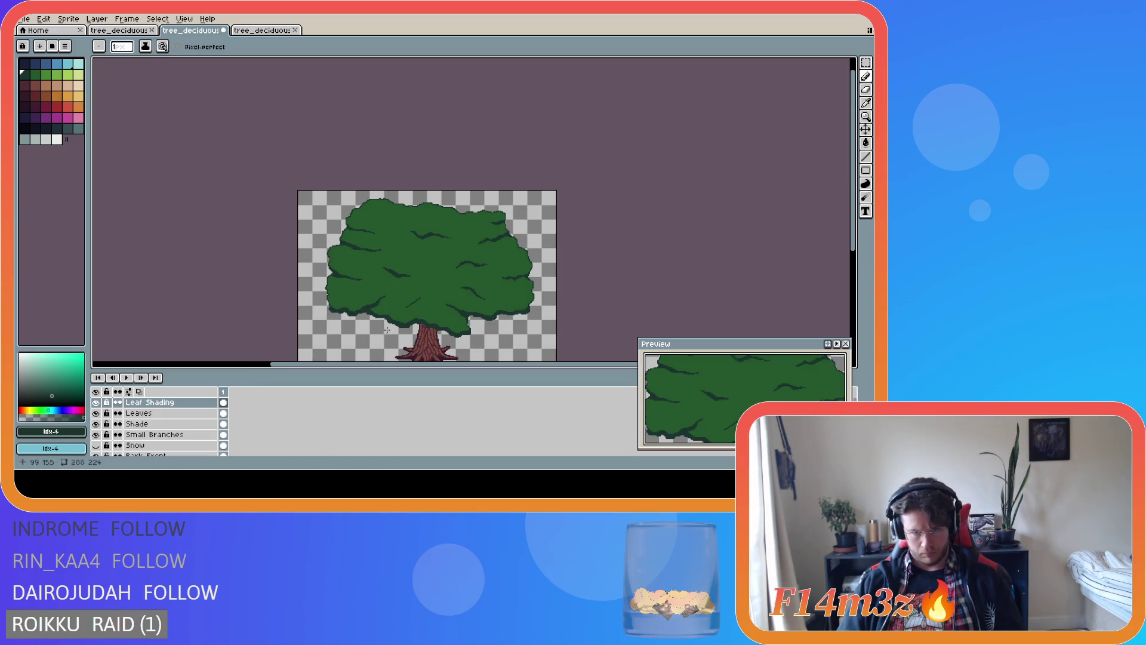
Try another dark shading stroke, undo it, and hide the Leaves layer
scroll(385, 332, "up", 3)
mouse_move(430, 267)
left_mouse_down()
mouse_move(483, 249)
mouse_move(430, 268)
left_mouse_up()
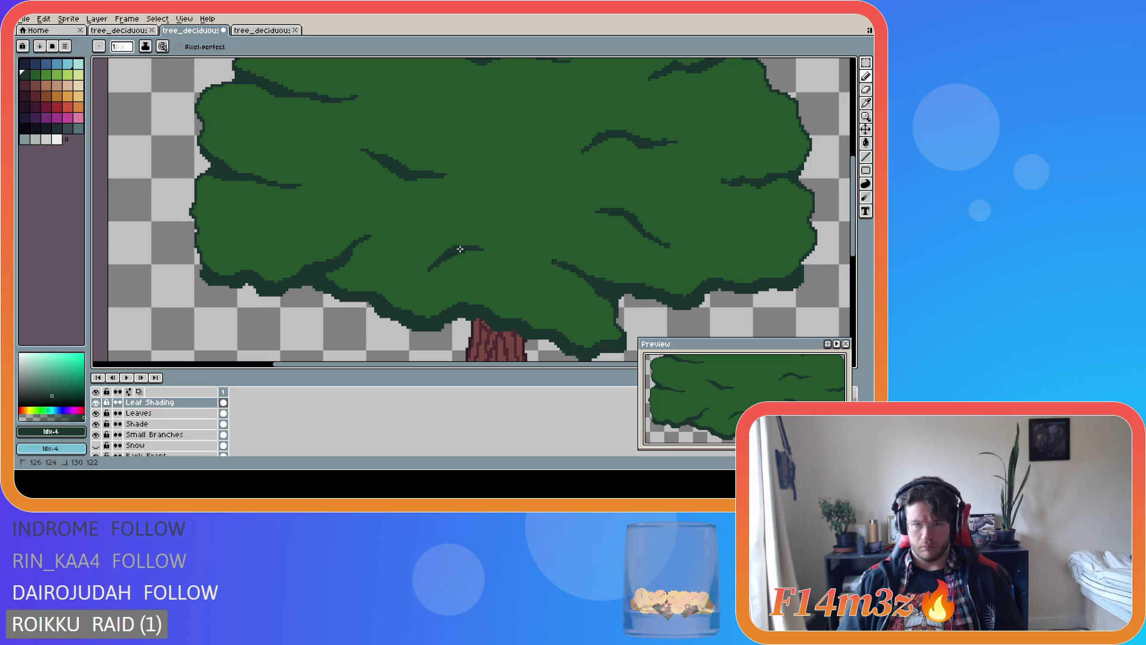
scroll(460, 249, "down", 3)
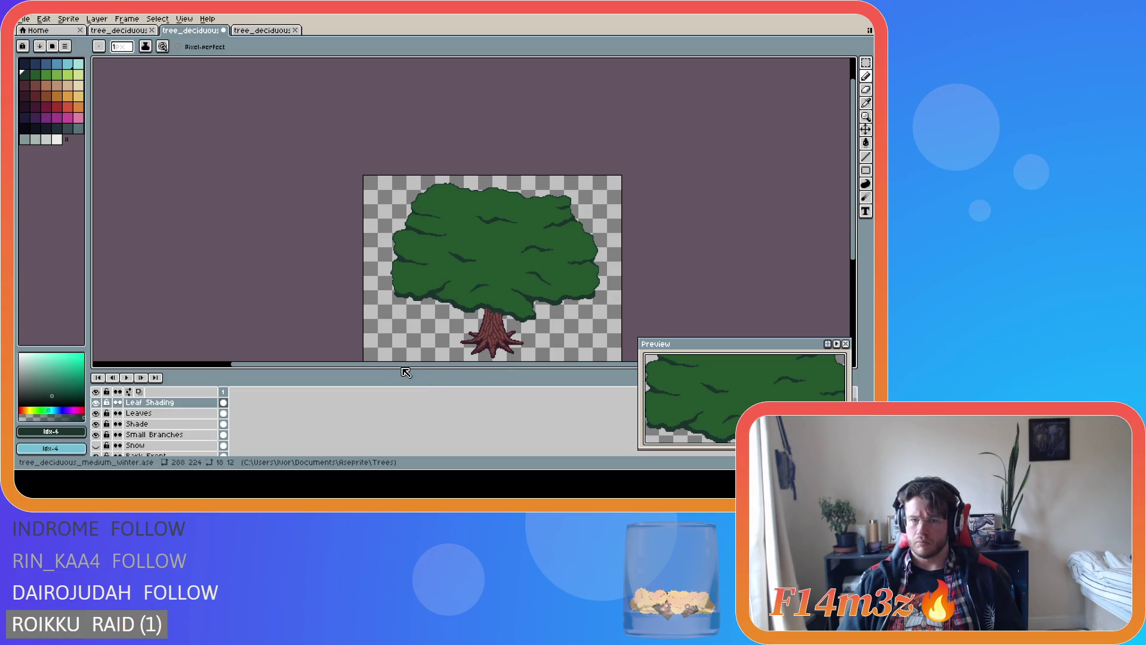
key("ctrl+z")
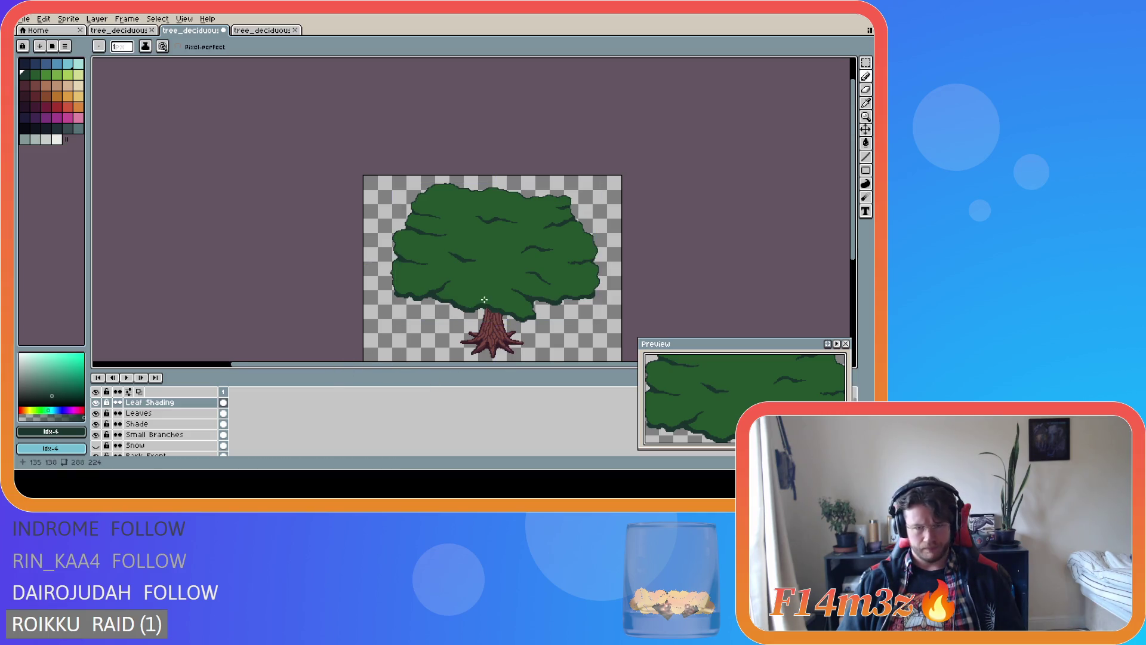
scroll(493, 300, "up", 2)
left_click(96, 414)
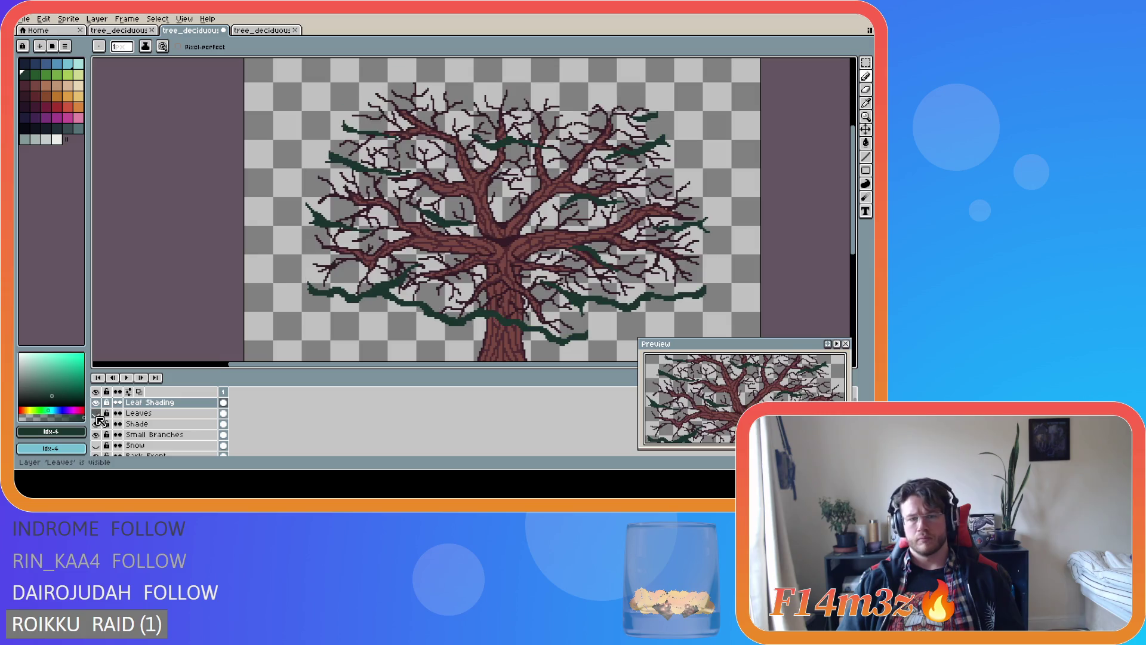
Show the Leaves layer again, draw two strokes lower on the sprite, and save the file
left_click(96, 414)
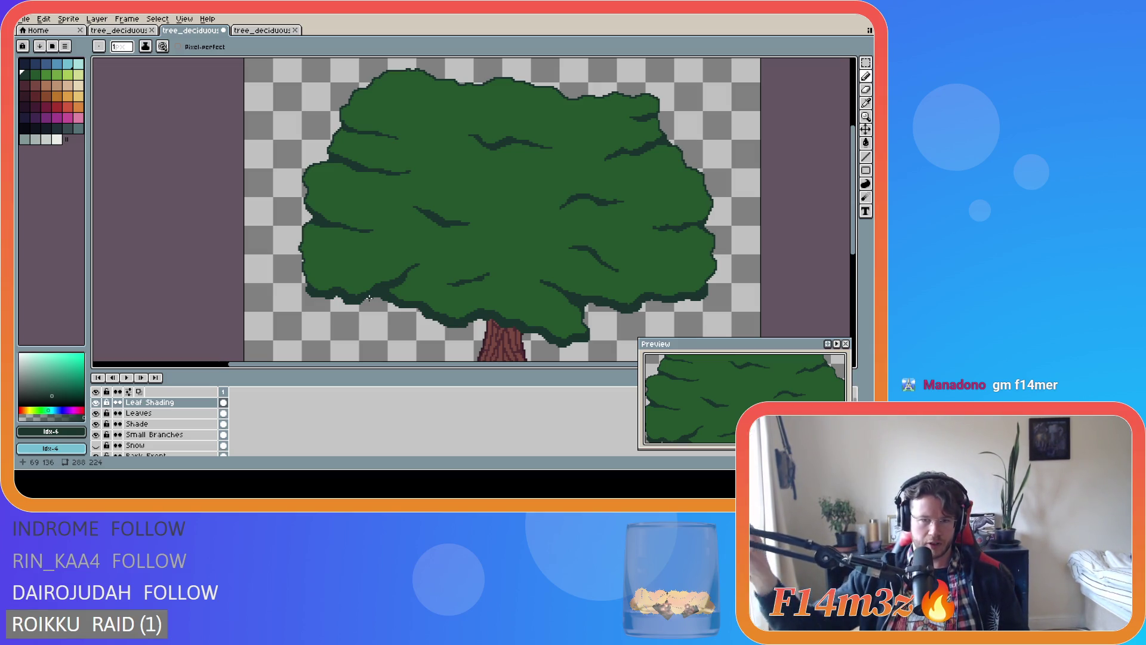
scroll(500, 281, "up", 2)
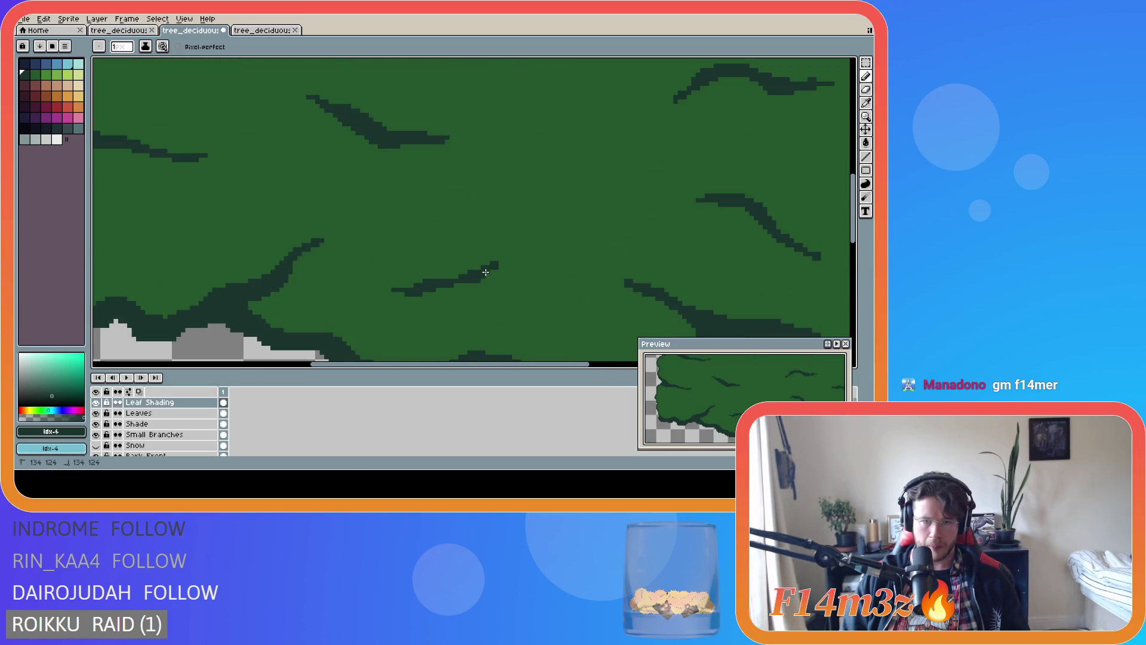
scroll(486, 266, "down", 2)
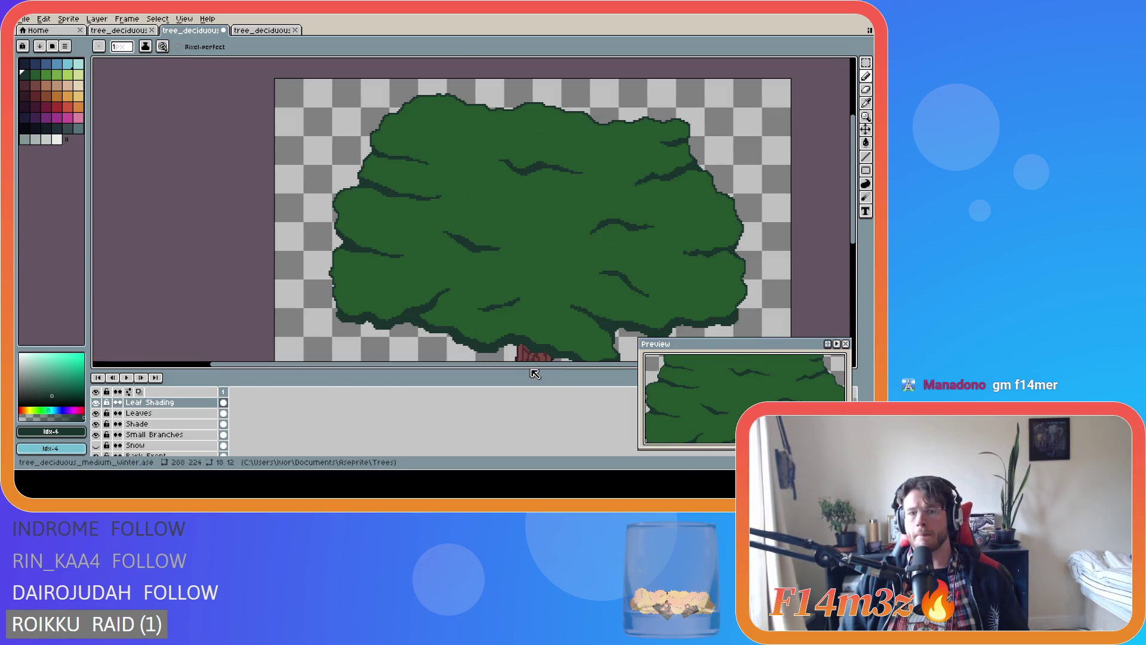
left_click_drag(535, 368, 547, 367)
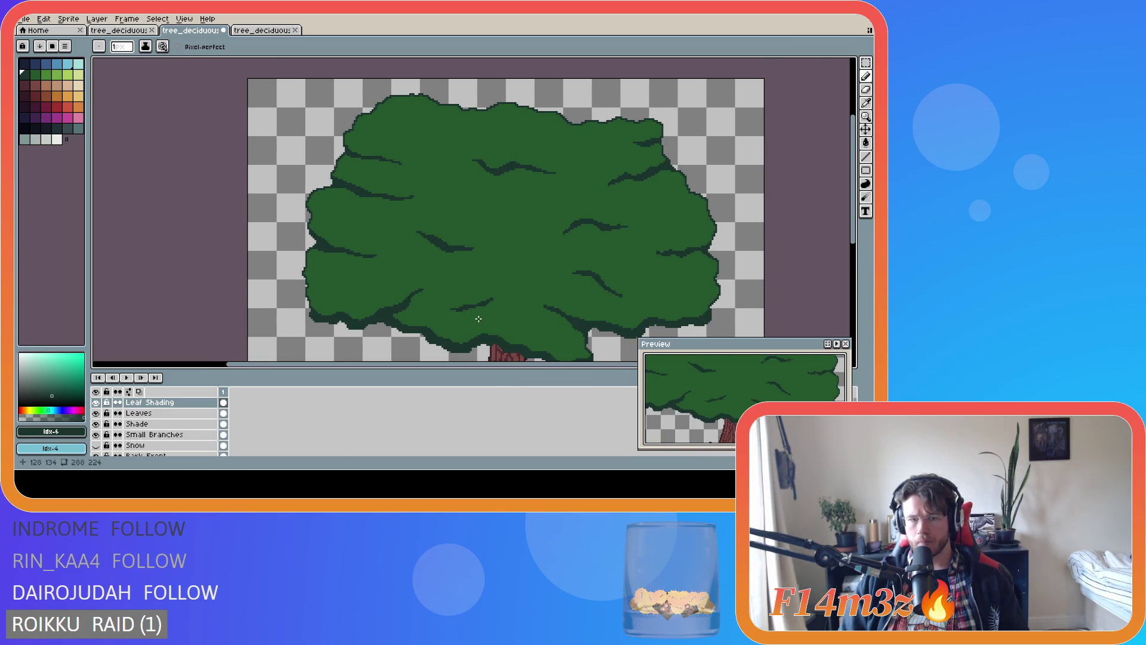
scroll(478, 318, "up", 1)
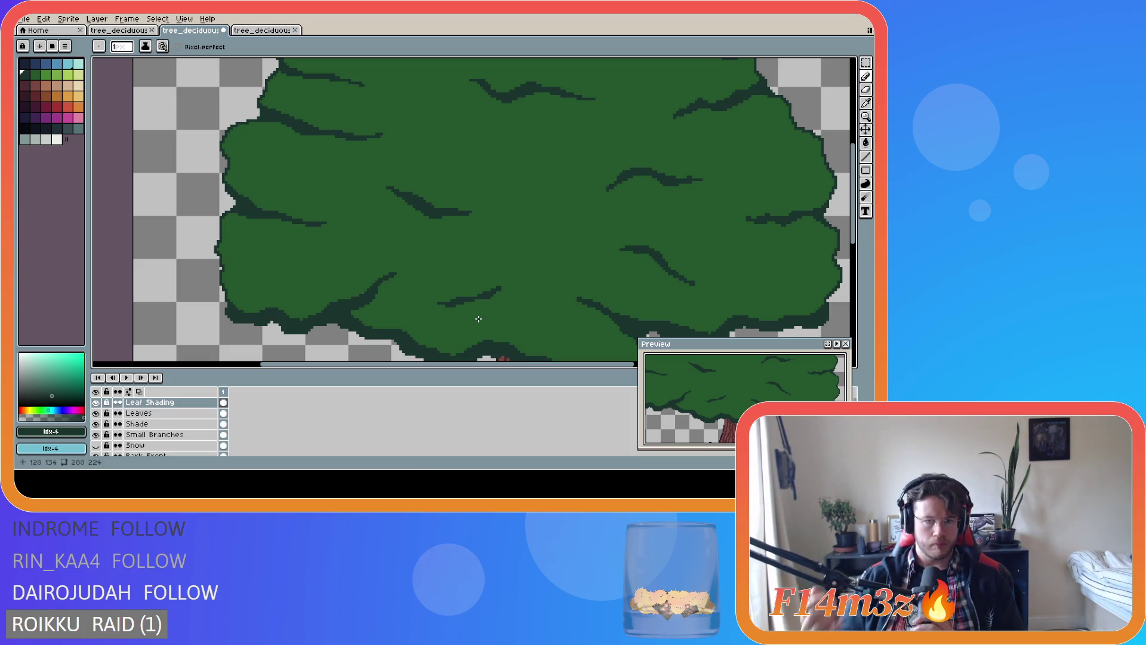
scroll(442, 304, "down", 1)
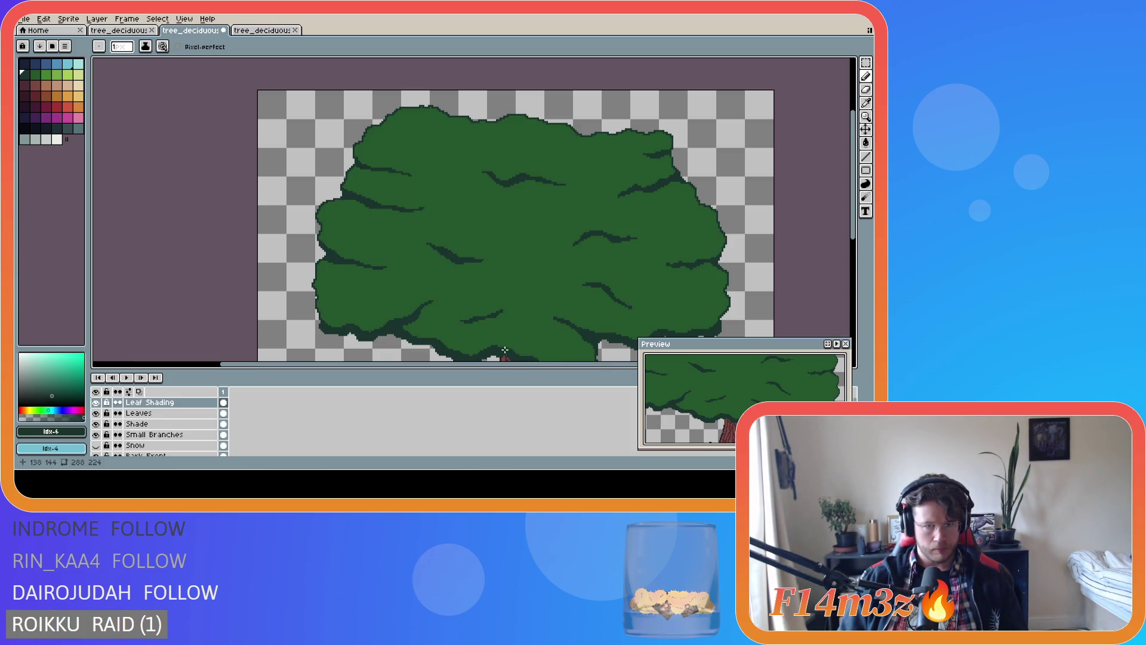
left_click_drag(500, 367, 542, 366)
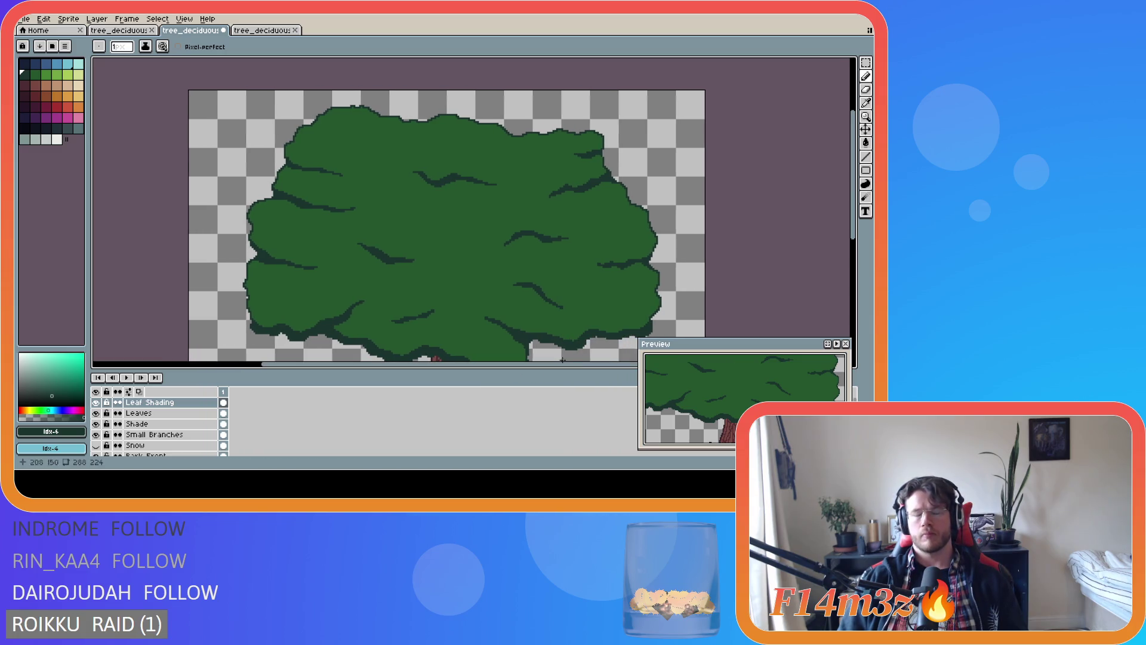
scroll(857, 204, "down", 1)
key("ctrl+s")
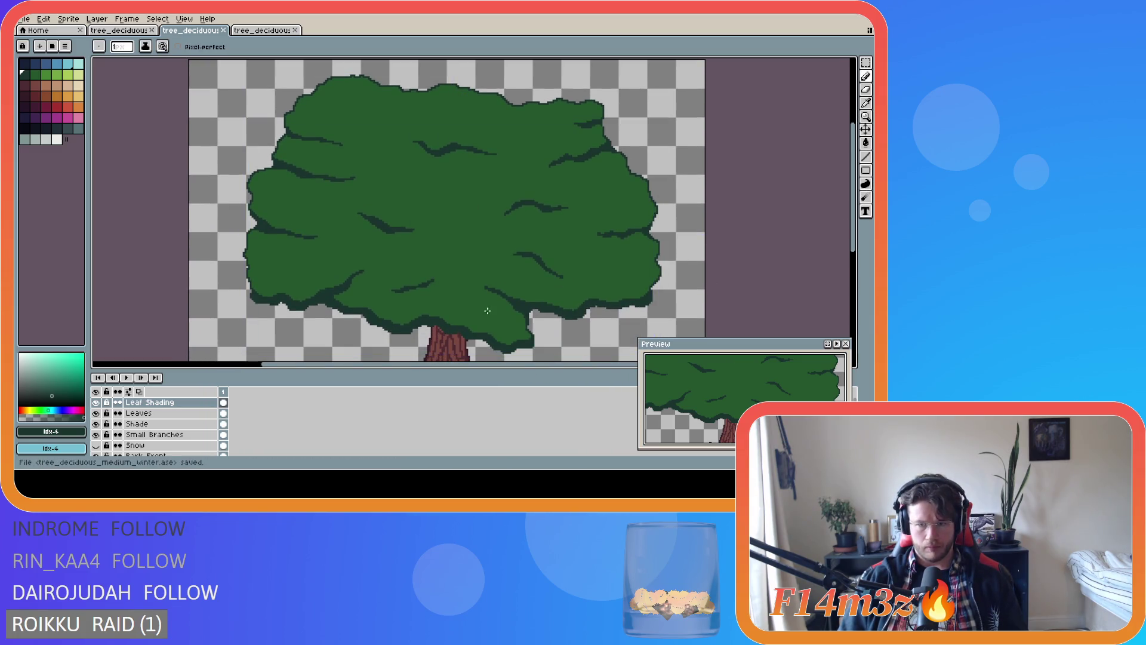
Undo the last pencil stroke, add a dark shading pixel to the canopy, and save tree_deciduous_medium_winter.ase
scroll(422, 290, "up", 2)
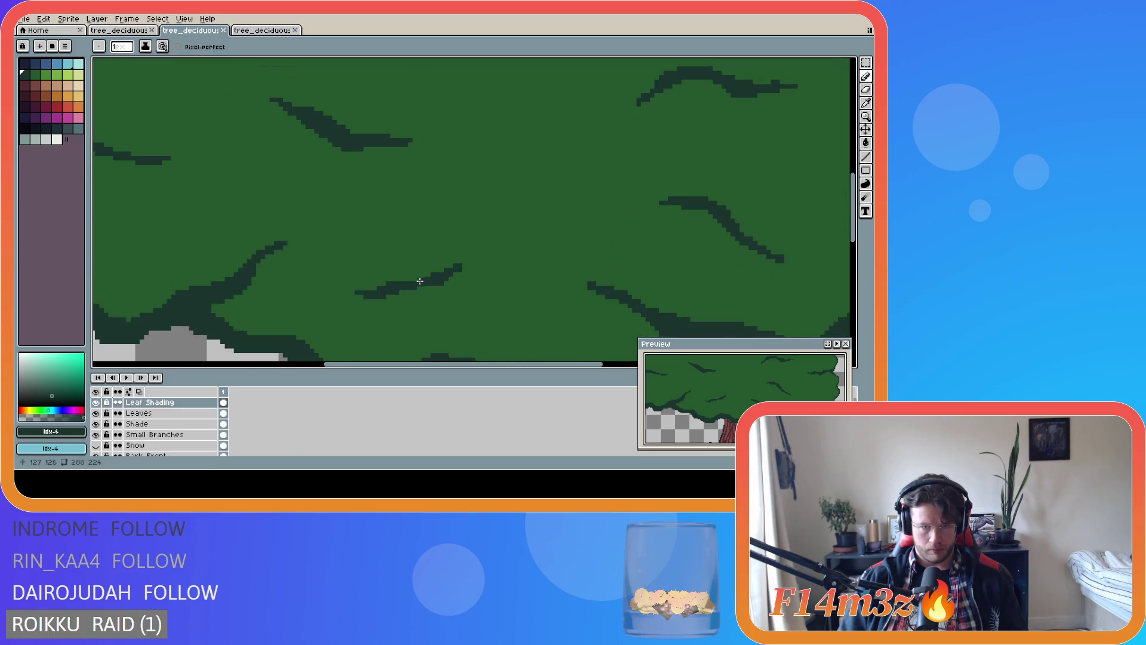
scroll(537, 317, "down", 2)
key("ctrl+z")
key("v")
key("b")
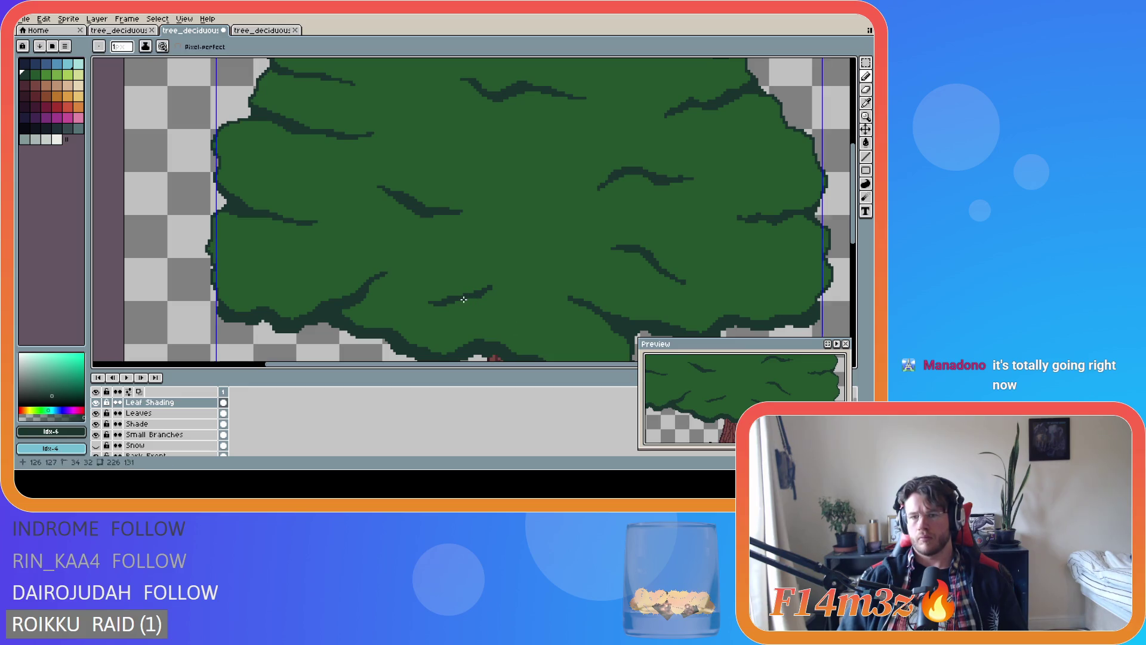
left_click(464, 299)
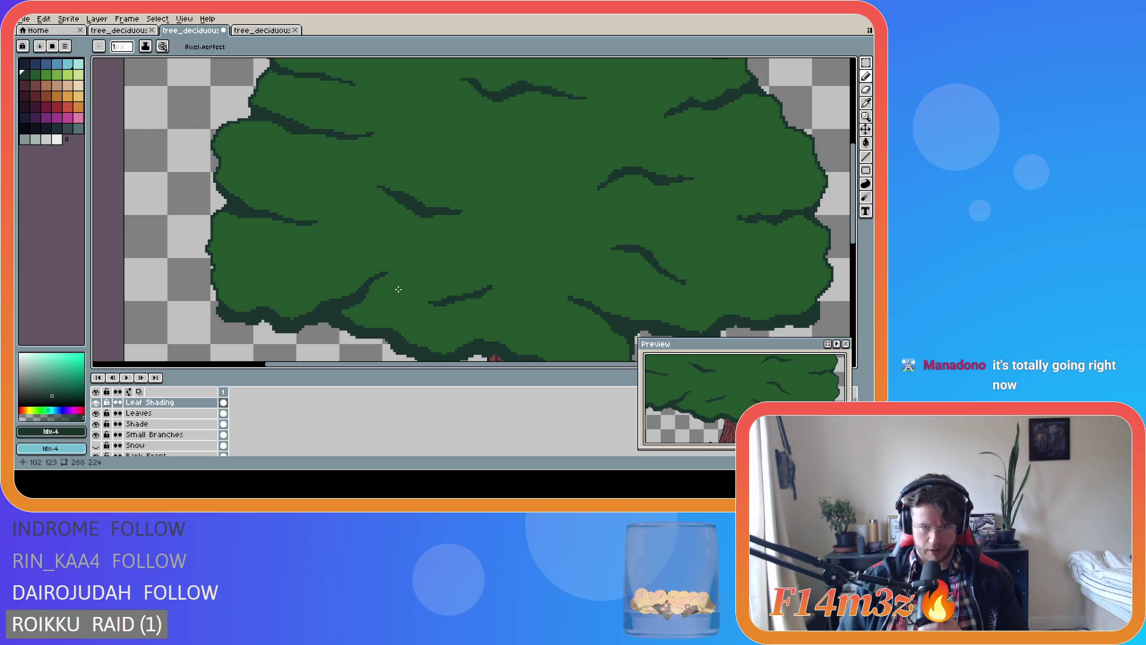
key("ctrl+s")
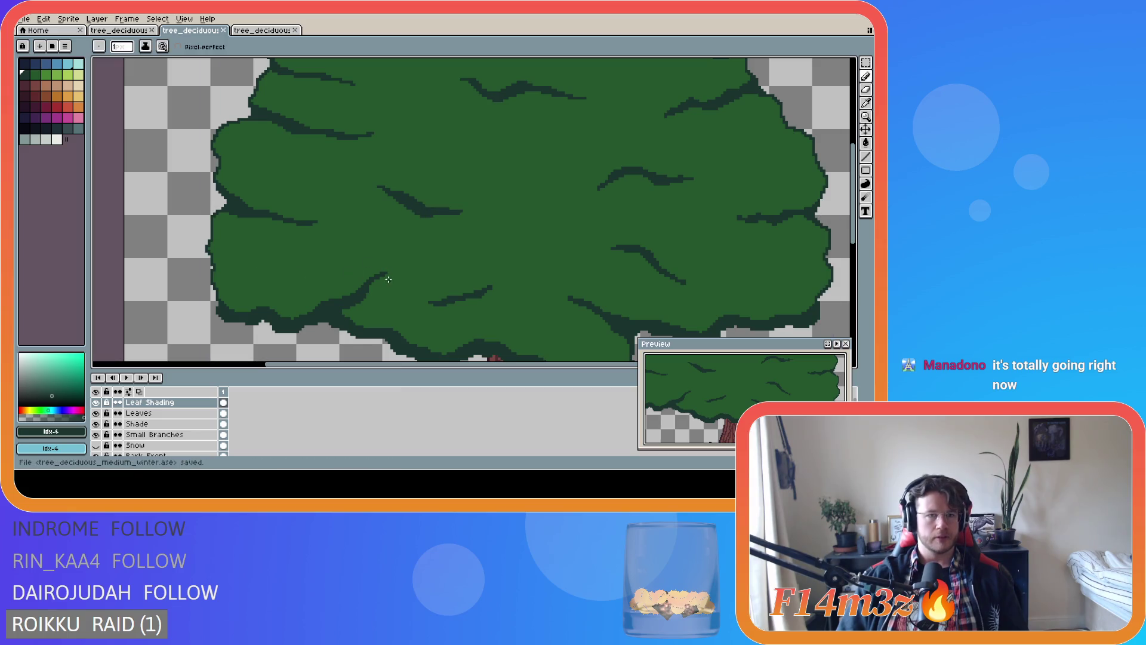
scroll(362, 286, "down", 3)
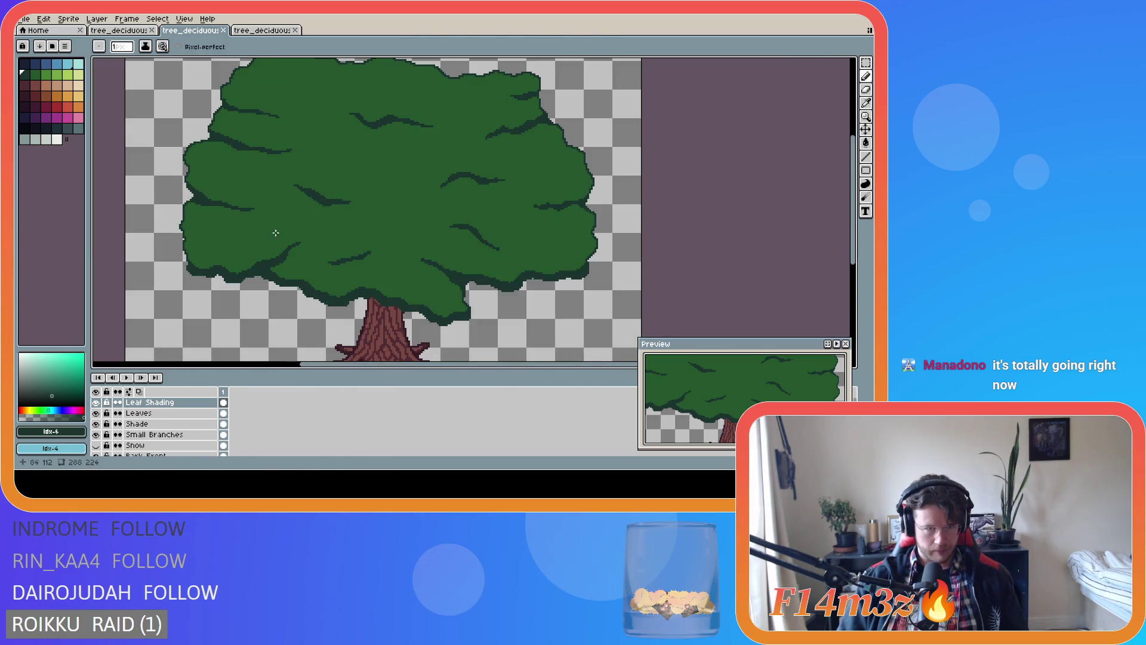
scroll(702, 412, "down", 3)
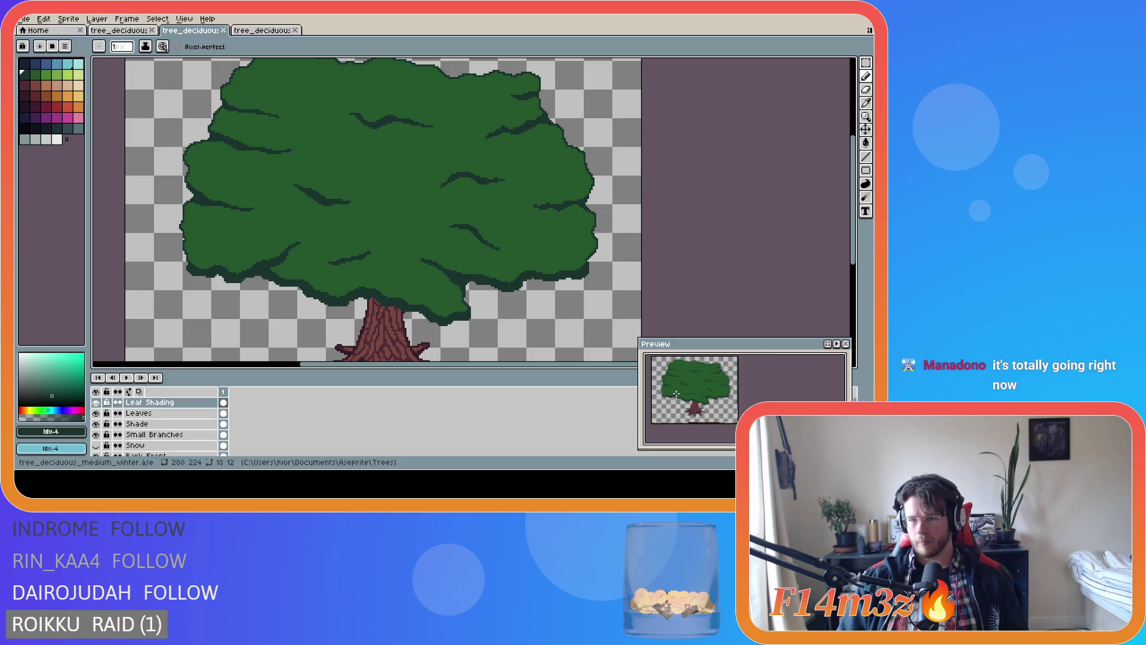
scroll(701, 412, "up", 3)
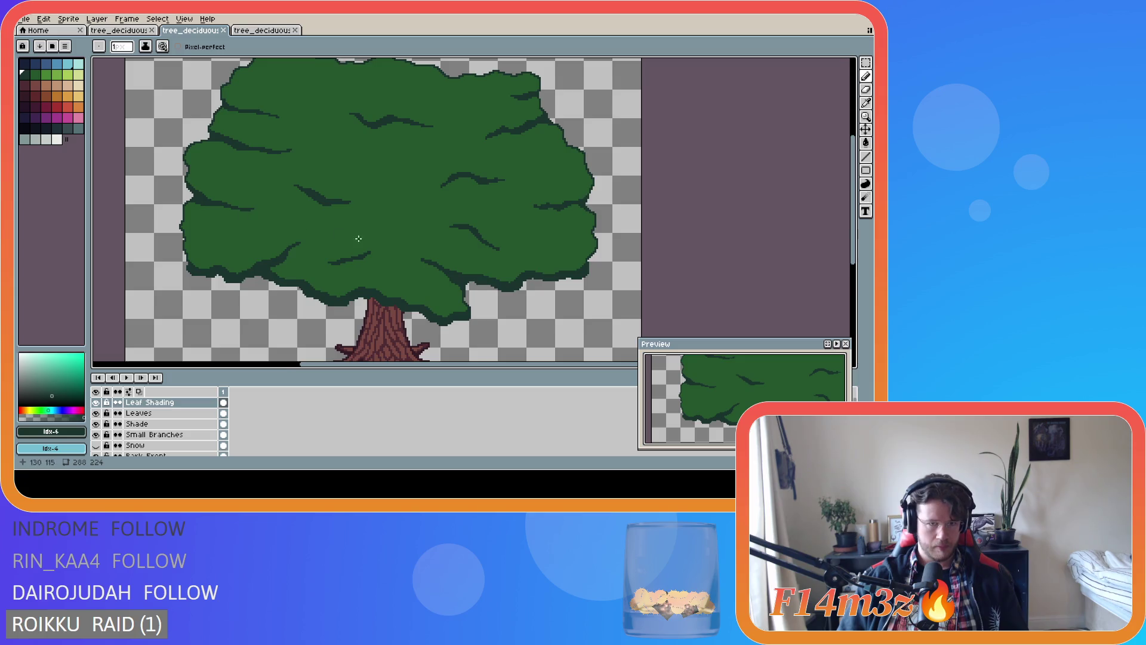
scroll(379, 240, "down", 2)
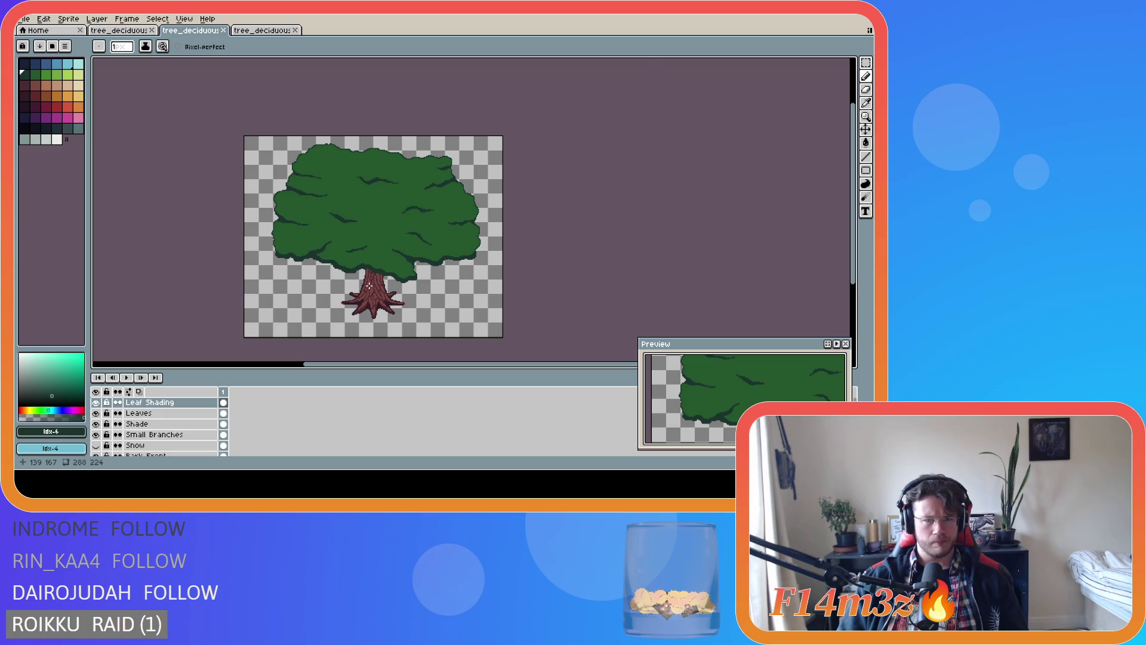
scroll(369, 286, "up", 2)
scroll(352, 268, "down", 3)
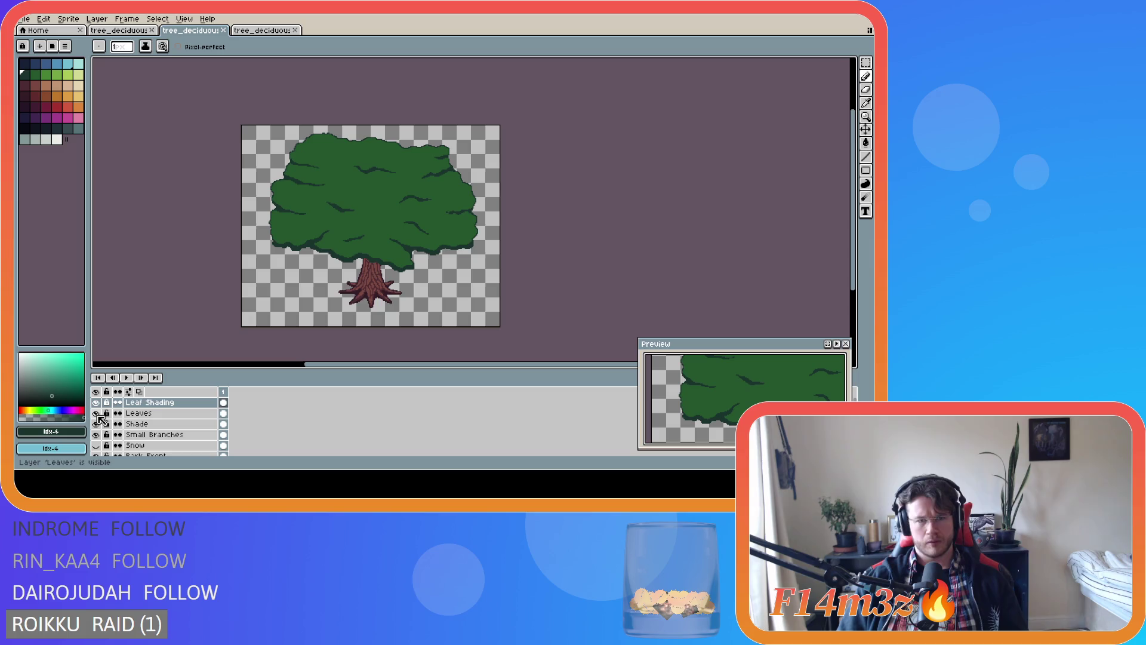
Check the bare branches, then draw two dark shadow strokes into the lower-left canopy and fill between them
left_click(97, 414)
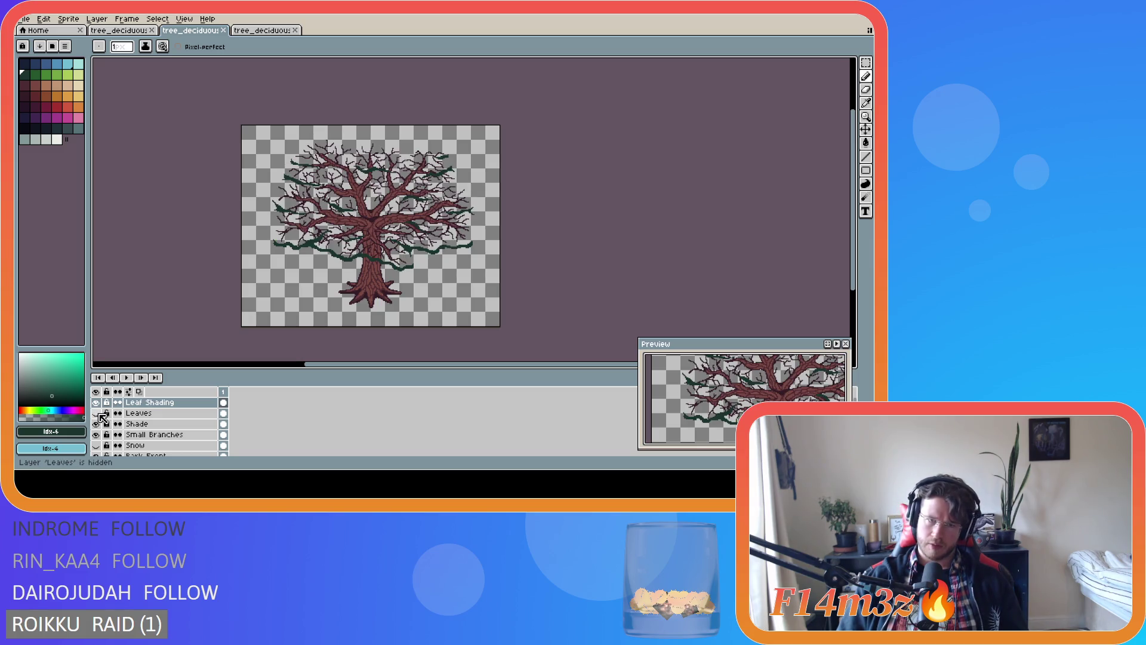
left_click(96, 413)
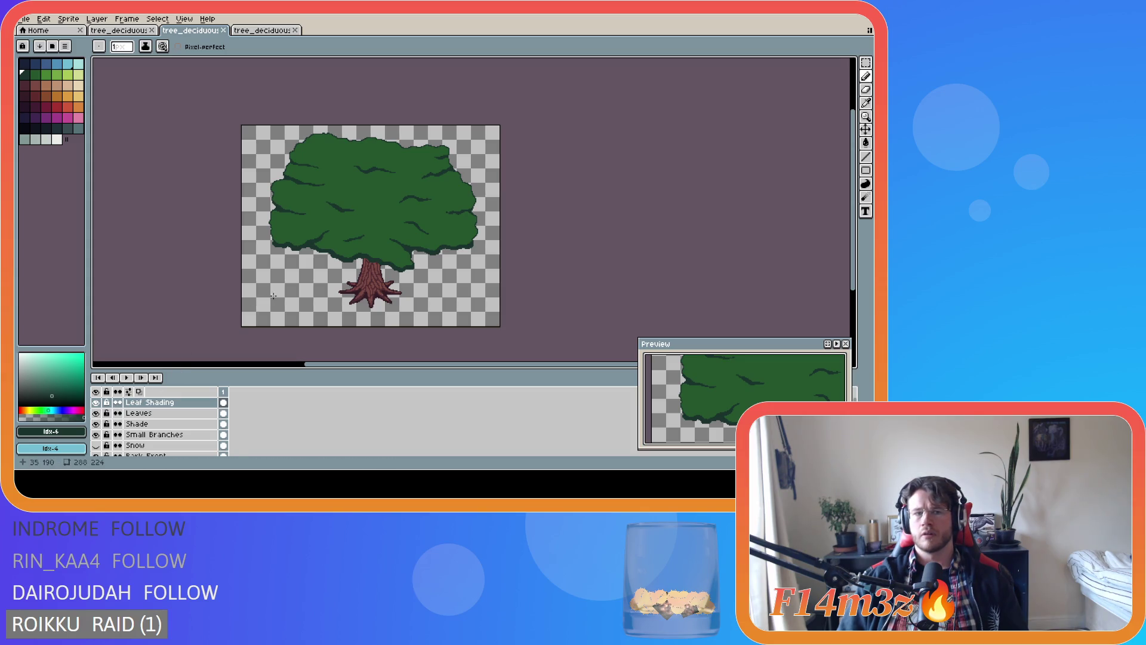
scroll(335, 250, "up", 5)
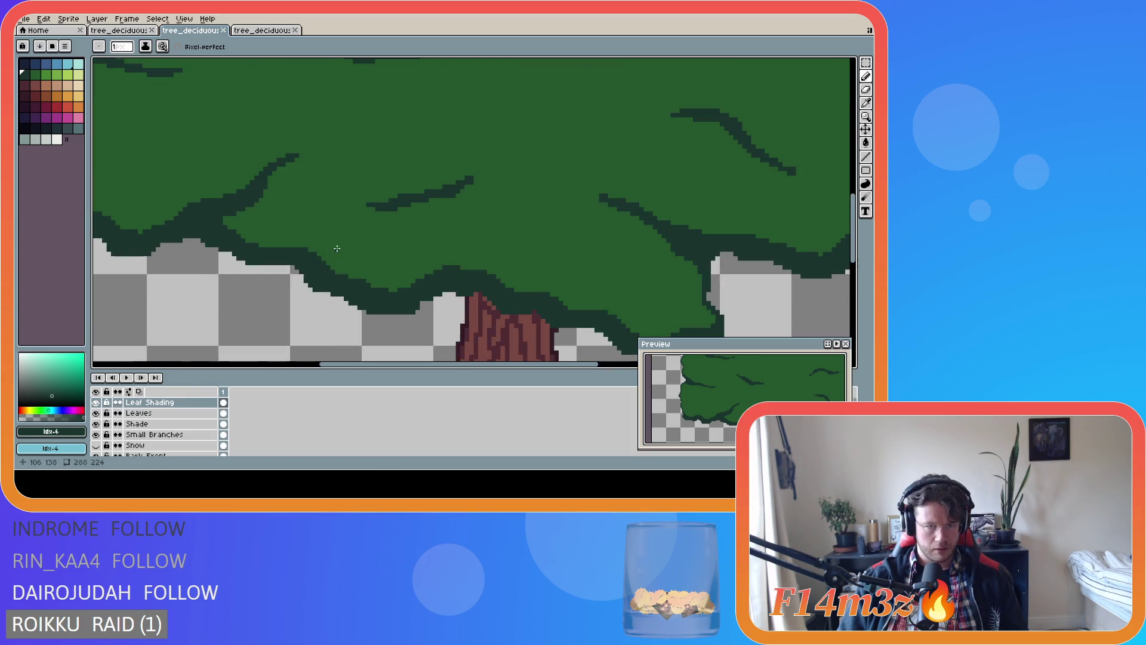
left_click_drag(370, 206, 306, 249)
left_click_drag(376, 205, 319, 257)
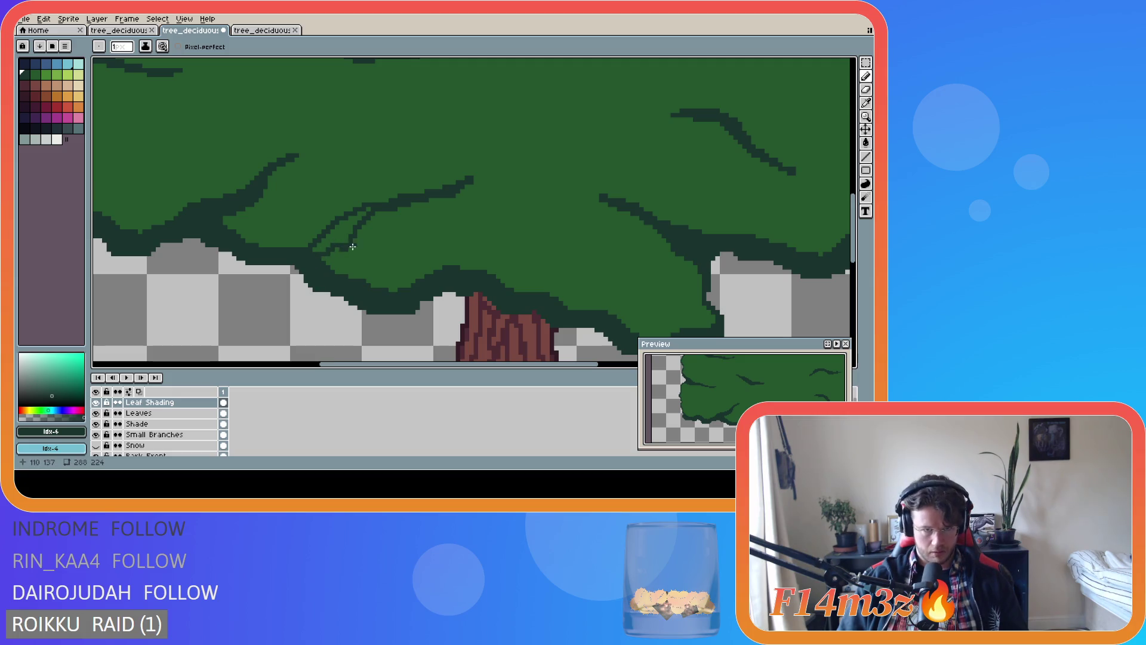
key("g")
left_click(337, 239)
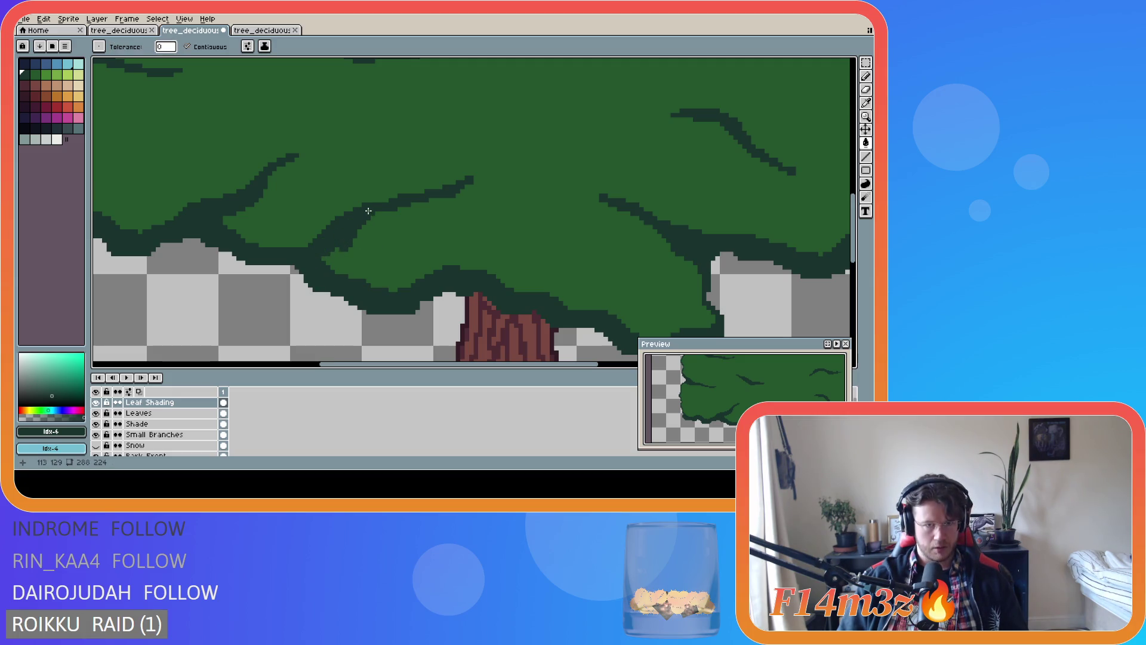
key("b")
Save the tree file
scroll(405, 312, "down", 4)
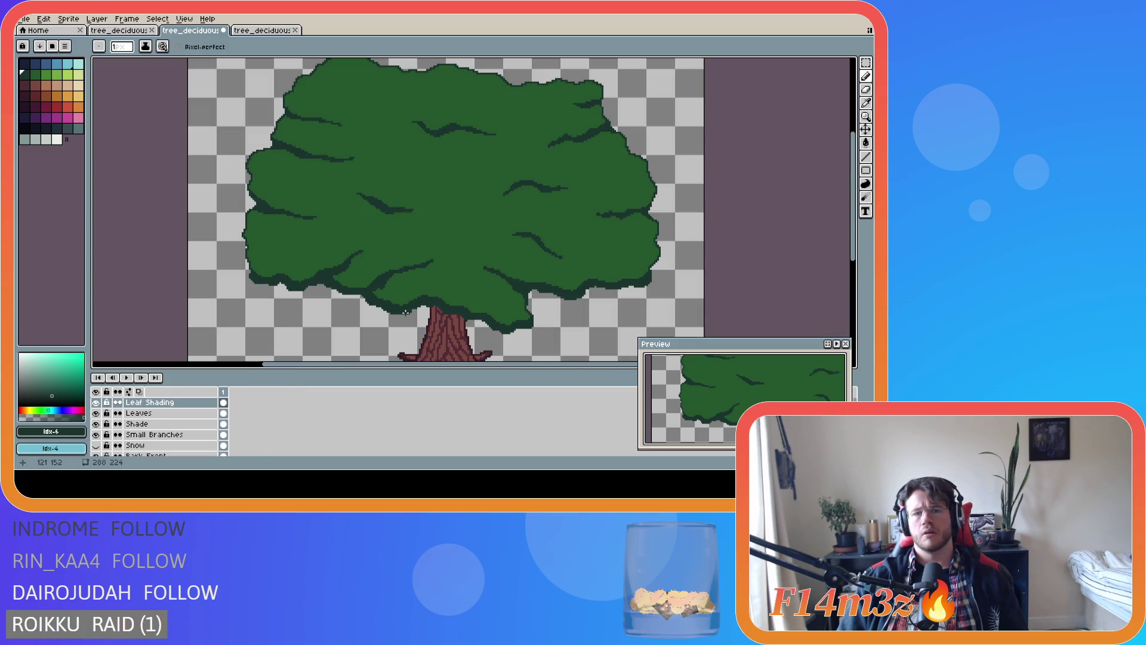
scroll(392, 312, "down", 2)
key("ctrl+s")
Compare with the Leaves layer hidden, then draw another dark shading stroke across the canopy
scroll(395, 312, "up", 2)
scroll(397, 311, "down", 2)
scroll(419, 323, "up", 2)
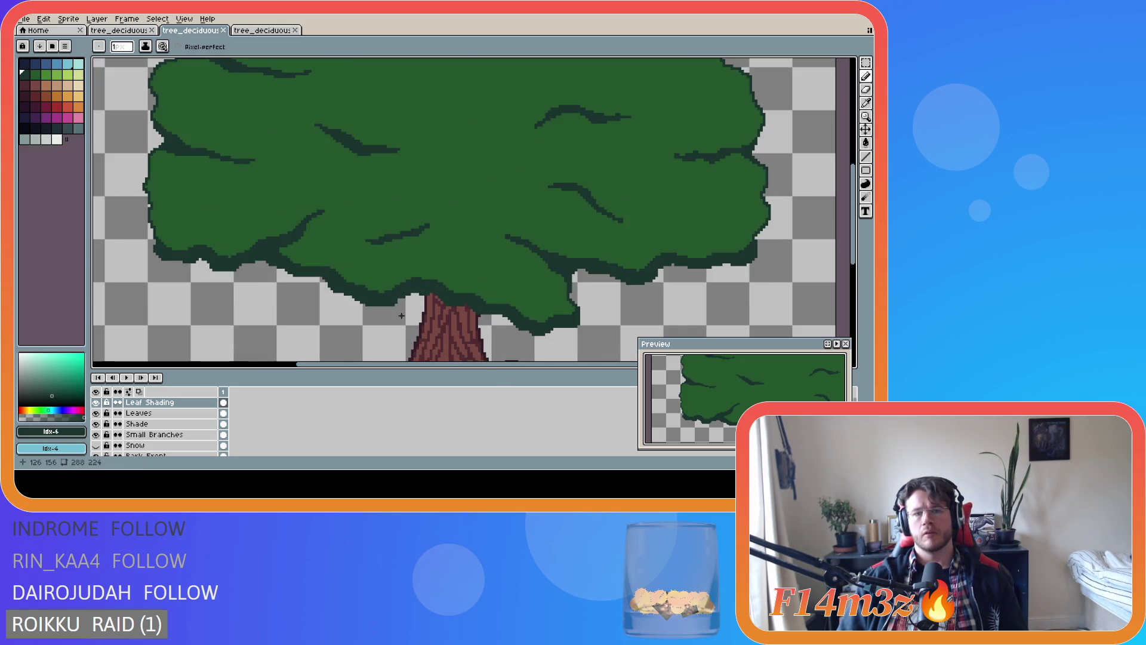
left_click(97, 413)
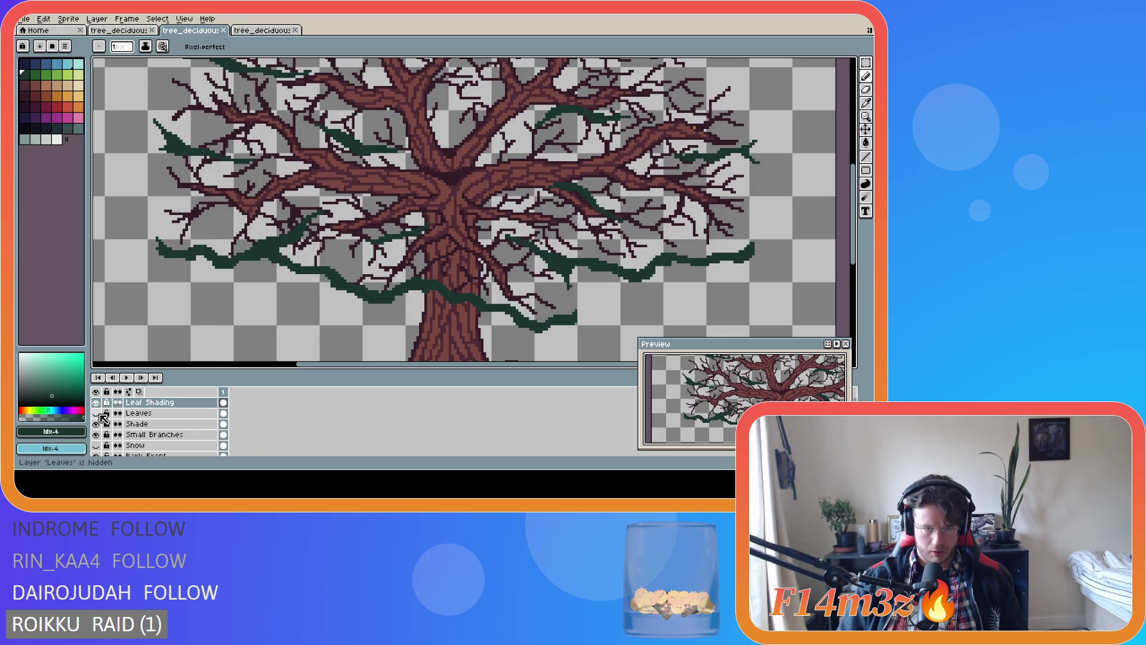
left_click(96, 413)
left_click_drag(373, 242, 358, 253)
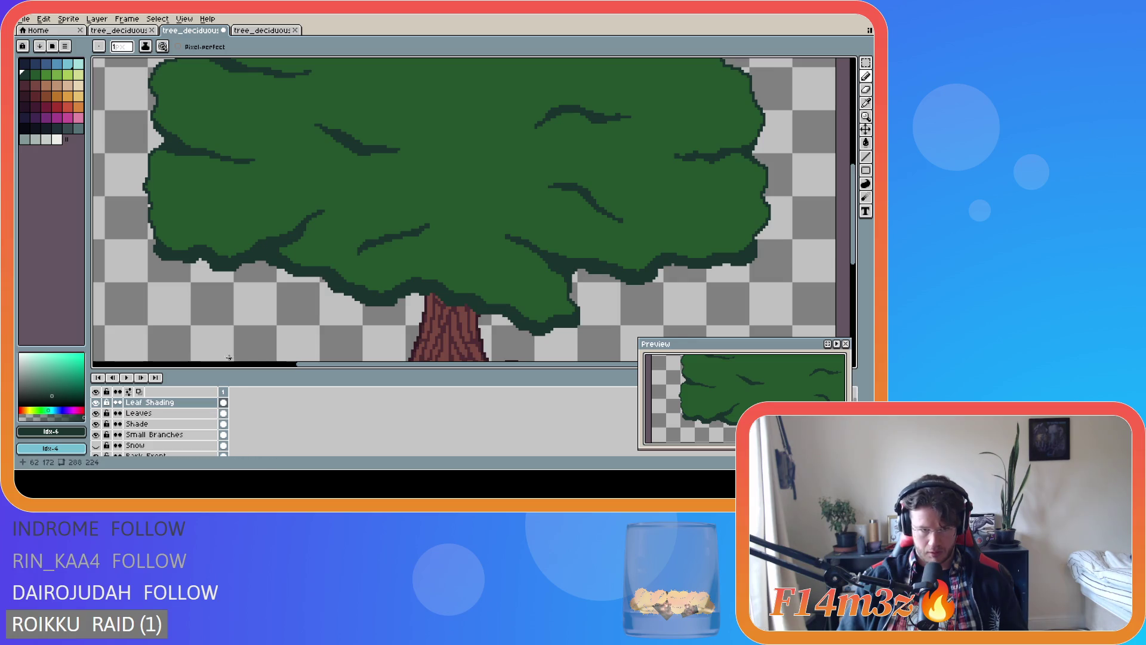
scroll(379, 295, "down", 3)
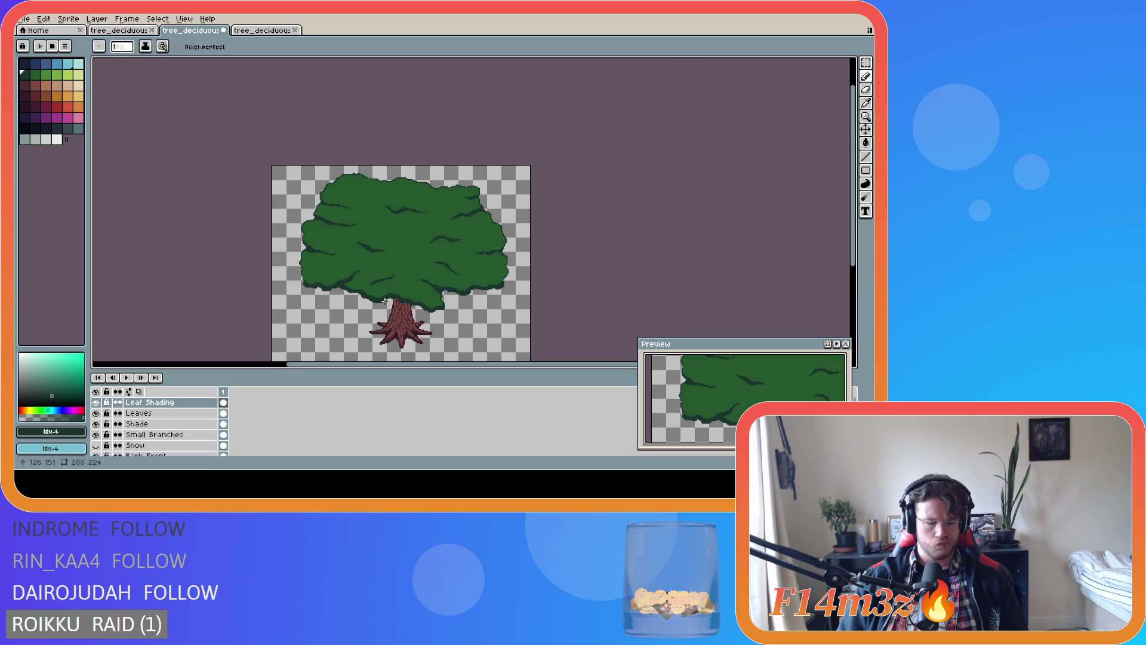
Select a rectangle around a canopy shading stroke, deselect it, and undo then redo the change
scroll(385, 301, "up", 3)
key("m")
left_click_drag(336, 220, 425, 255)
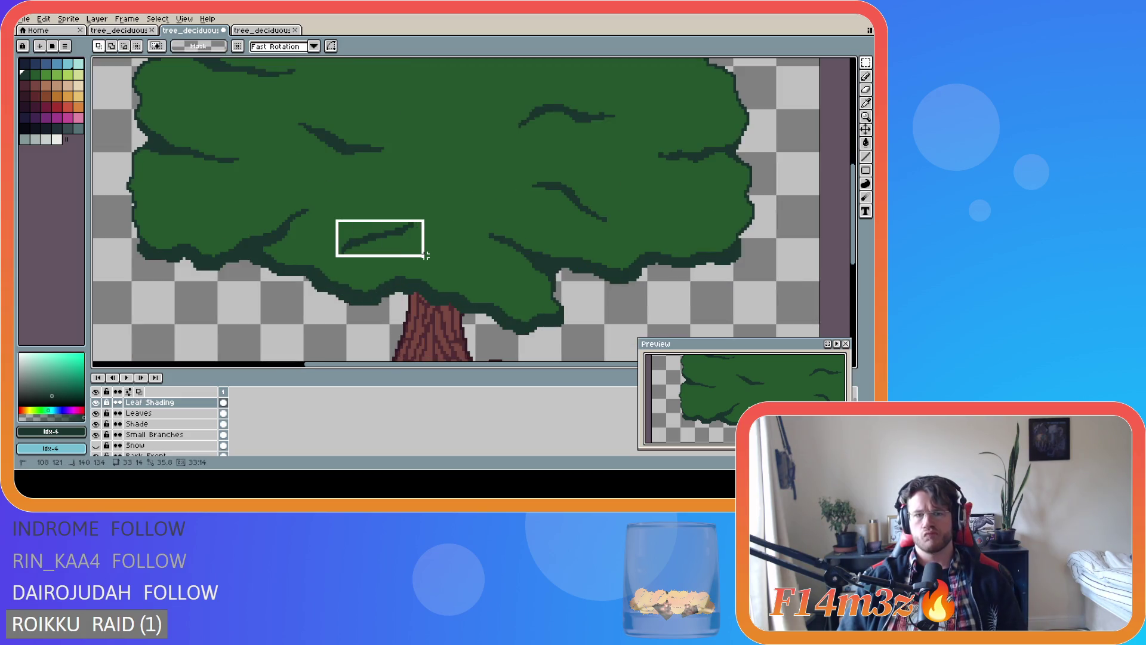
key("ctrl+d")
scroll(377, 285, "down", 3)
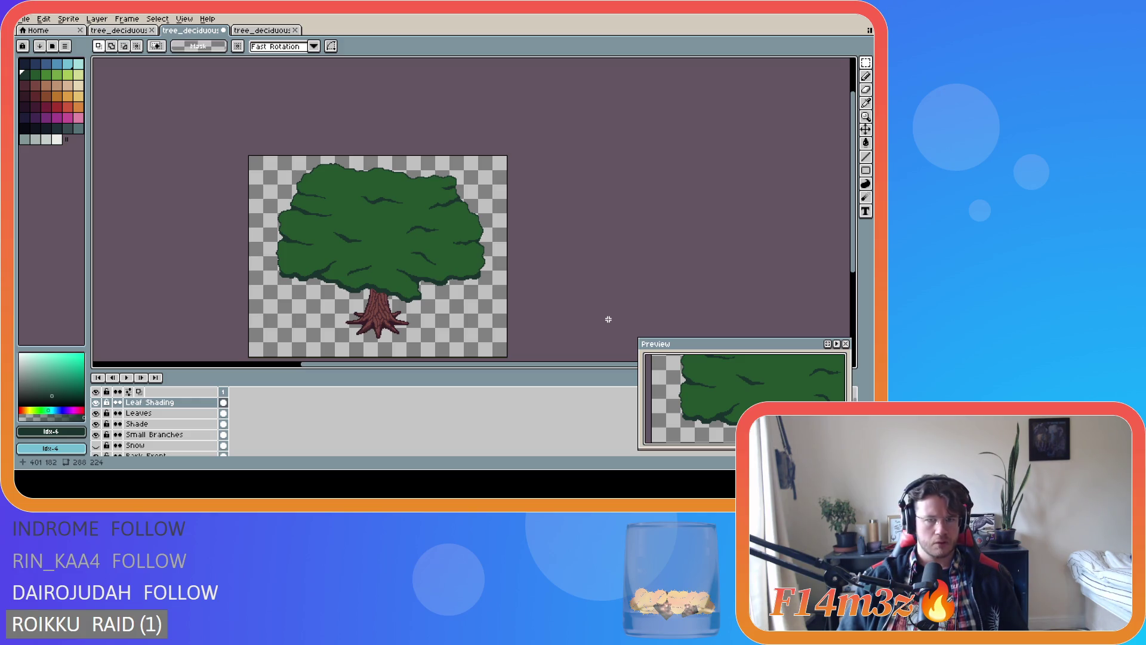
key("ctrl+z")
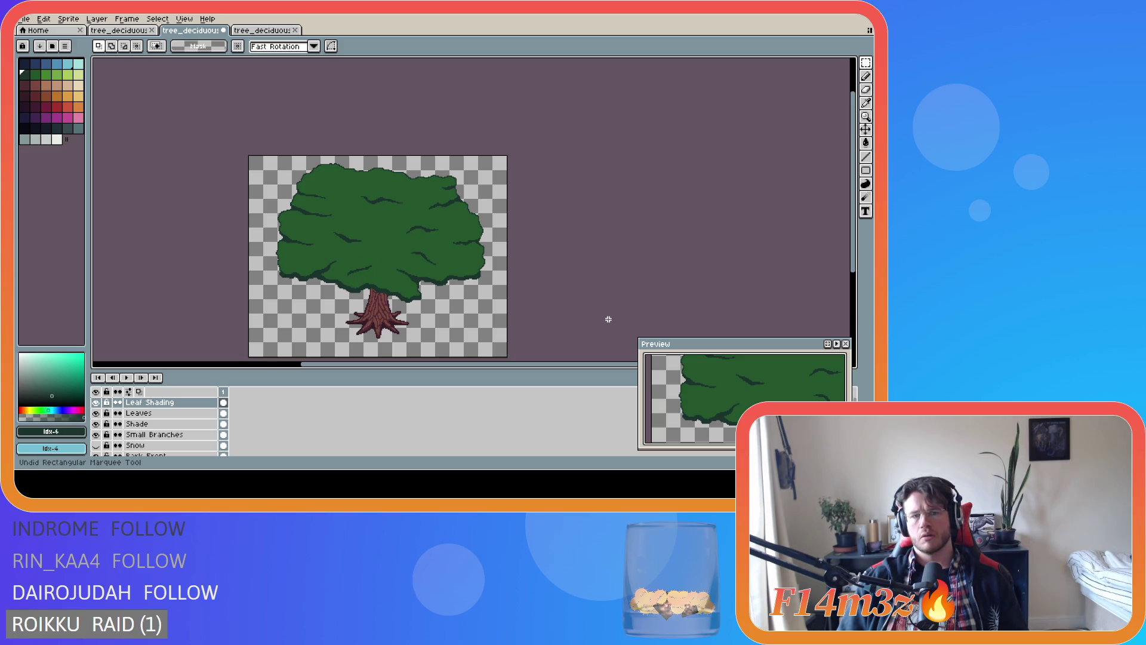
key("ctrl+y")
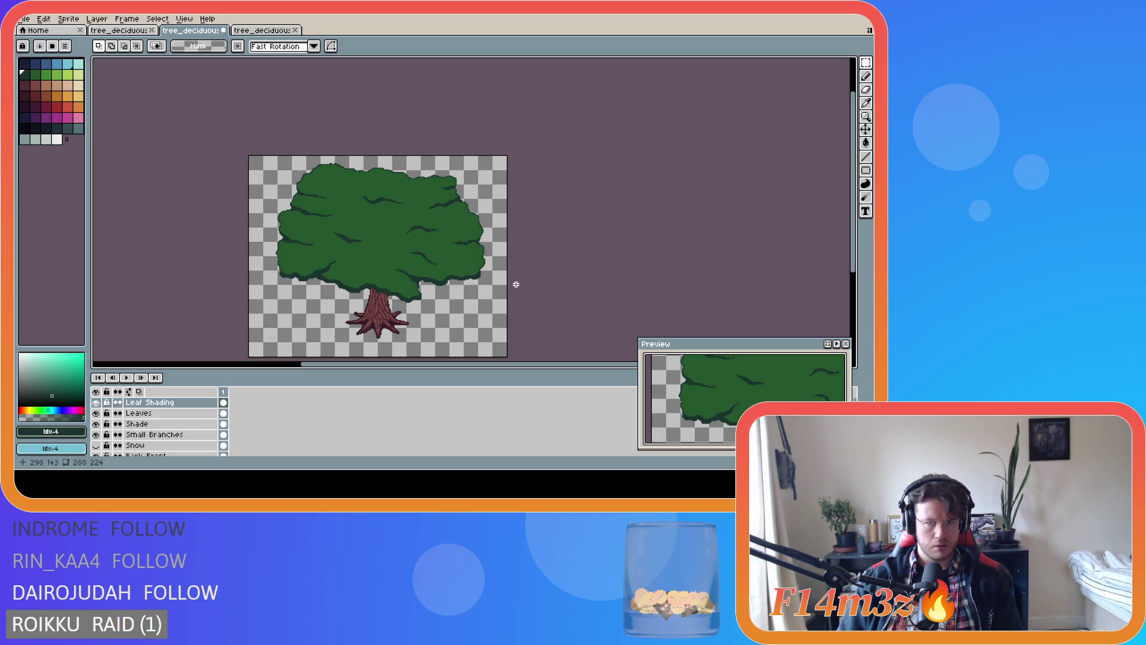
Extend the dark shading stroke a few pixels left with the pencil and save
scroll(480, 273, "up", 3)
scroll(462, 239, "up", 1)
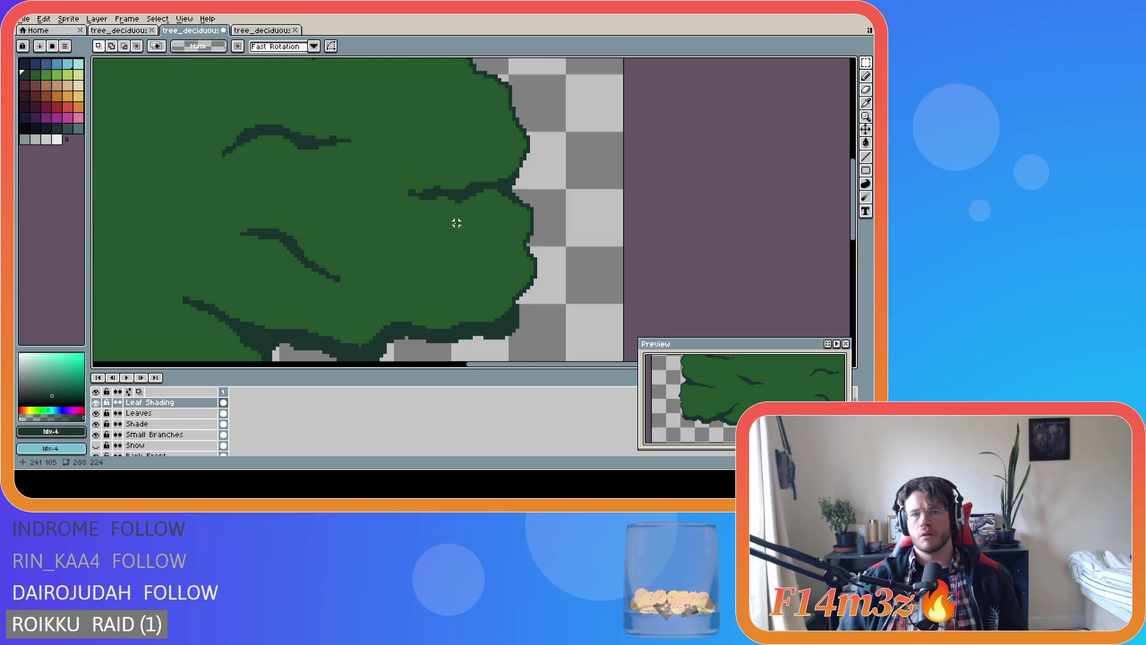
key("b")
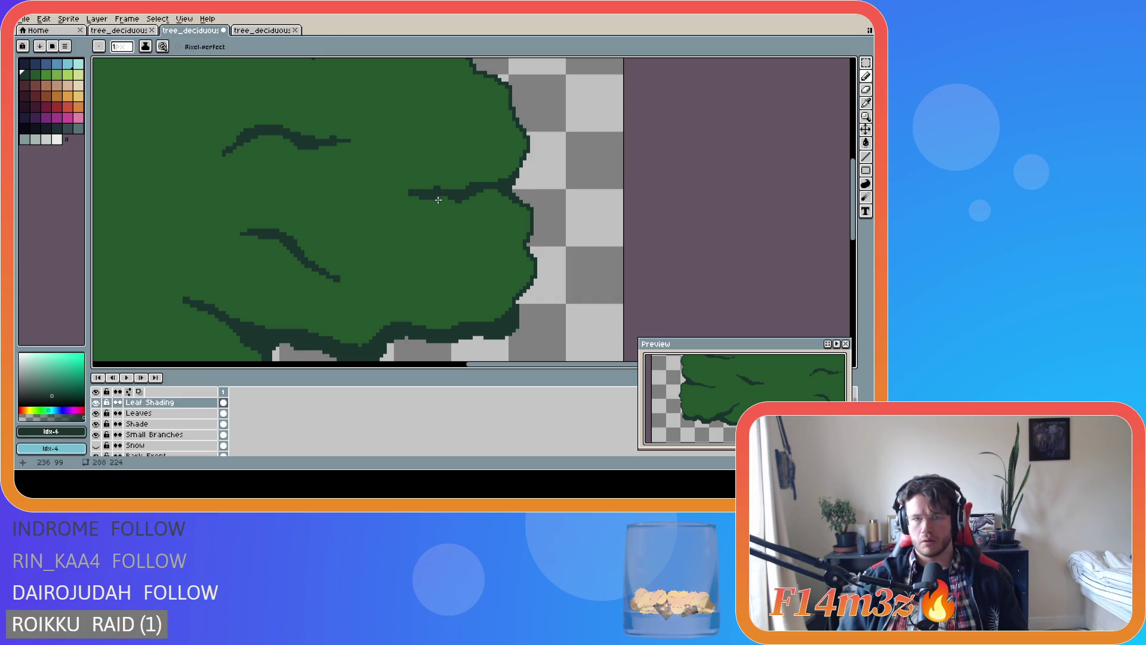
left_click(406, 191)
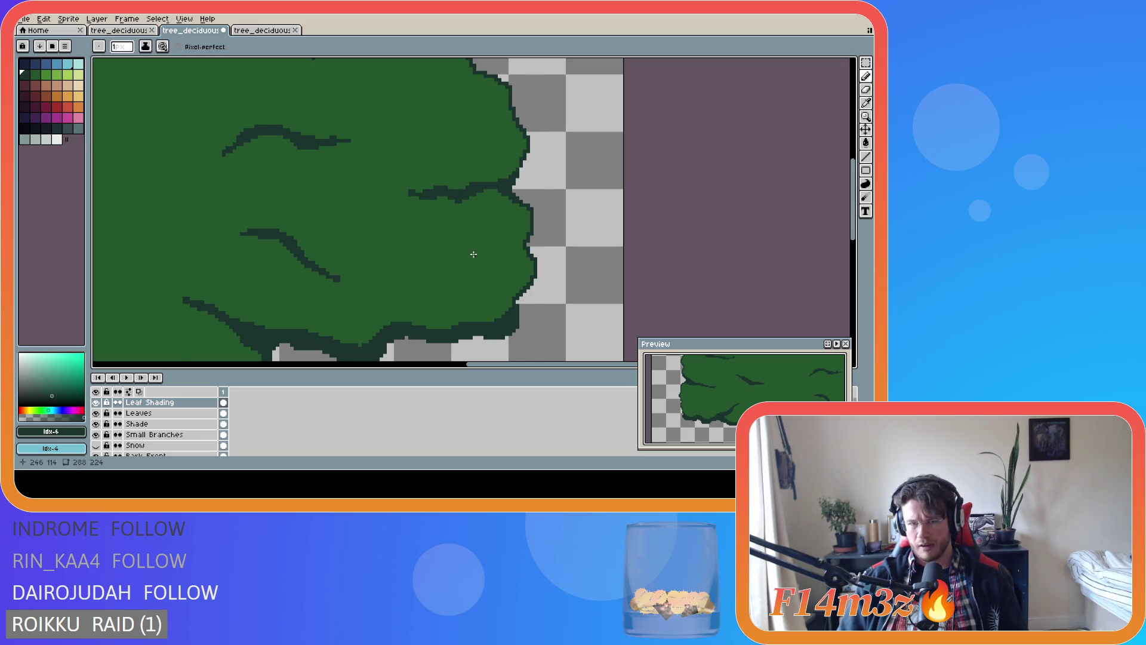
scroll(474, 254, "down", 2)
scroll(472, 254, "up", 2)
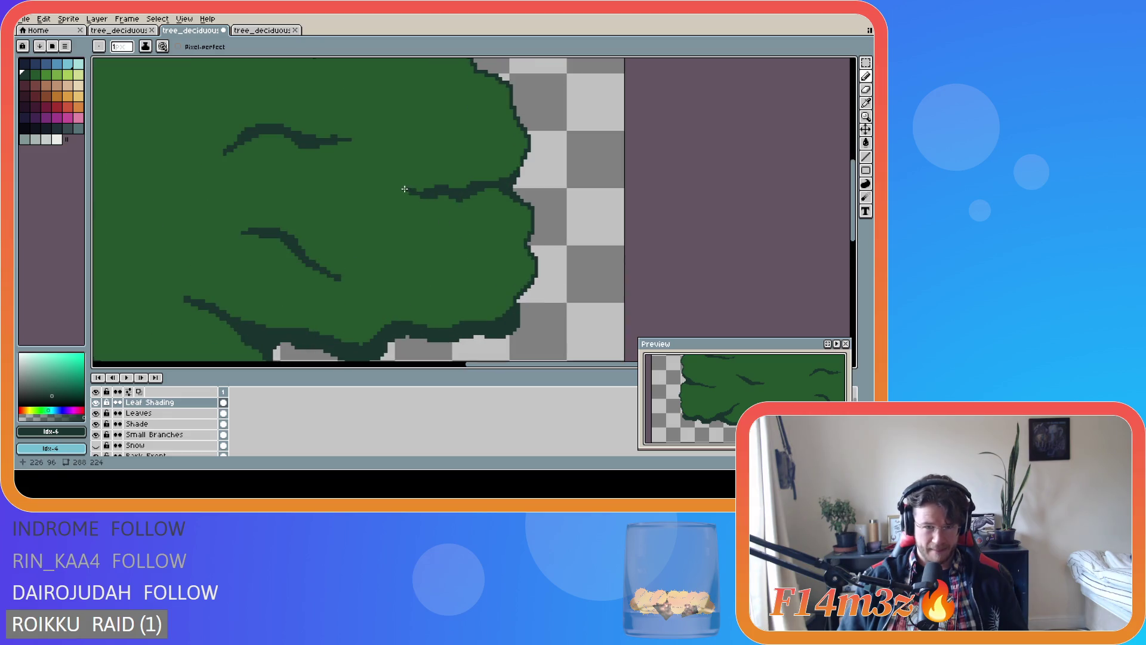
scroll(423, 253, "down", 2)
scroll(456, 284, "down", 2)
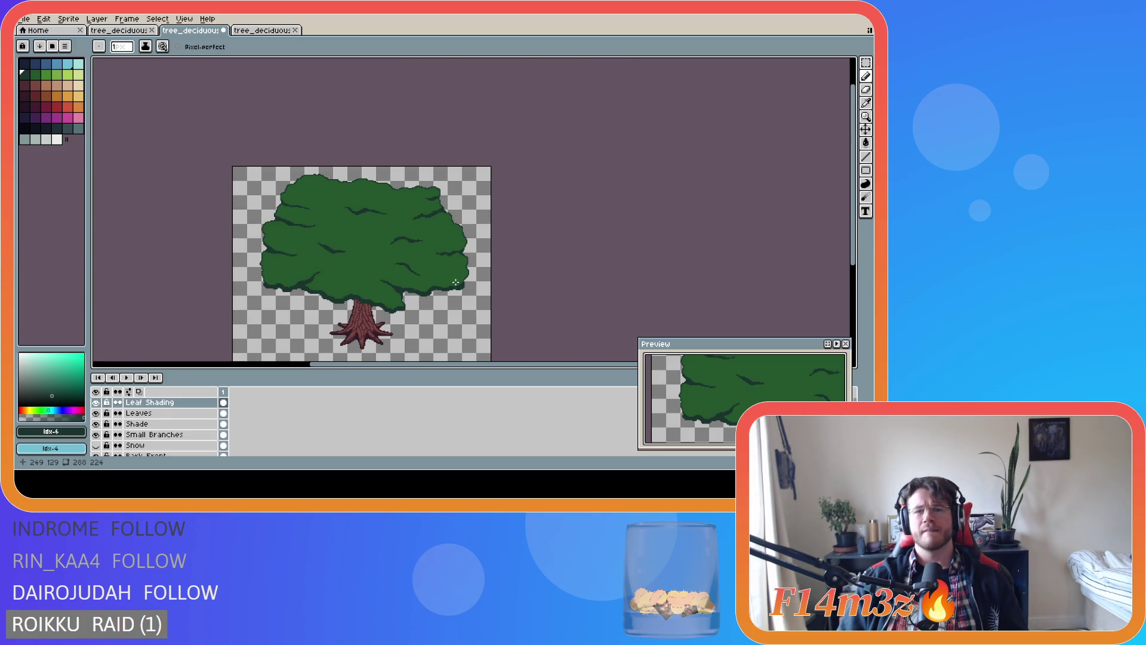
key("ctrl+s")
Save tree_deciduous_medium_winter.ase twice more
scroll(431, 273, "up", 2)
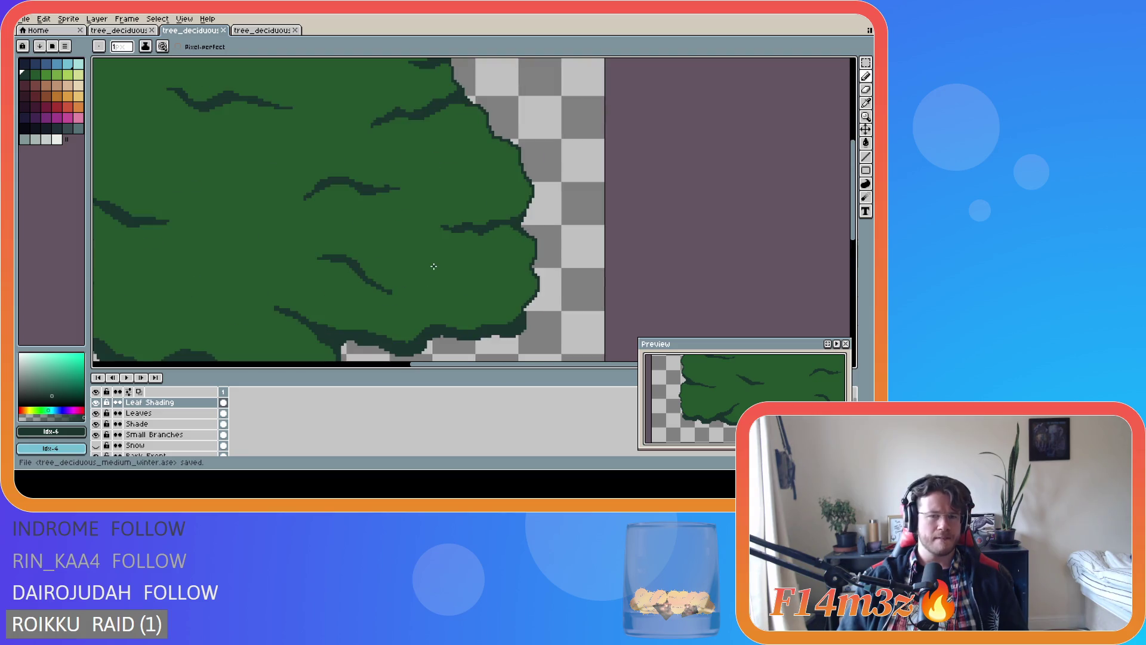
scroll(442, 251, "up", 1)
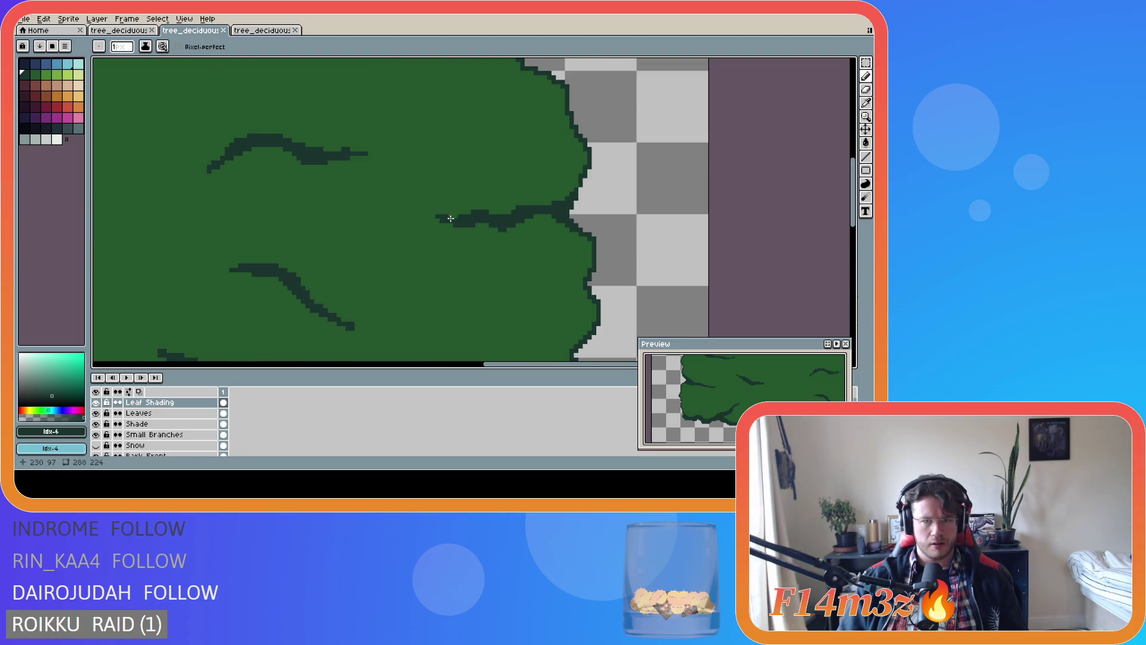
scroll(502, 247, "down", 2)
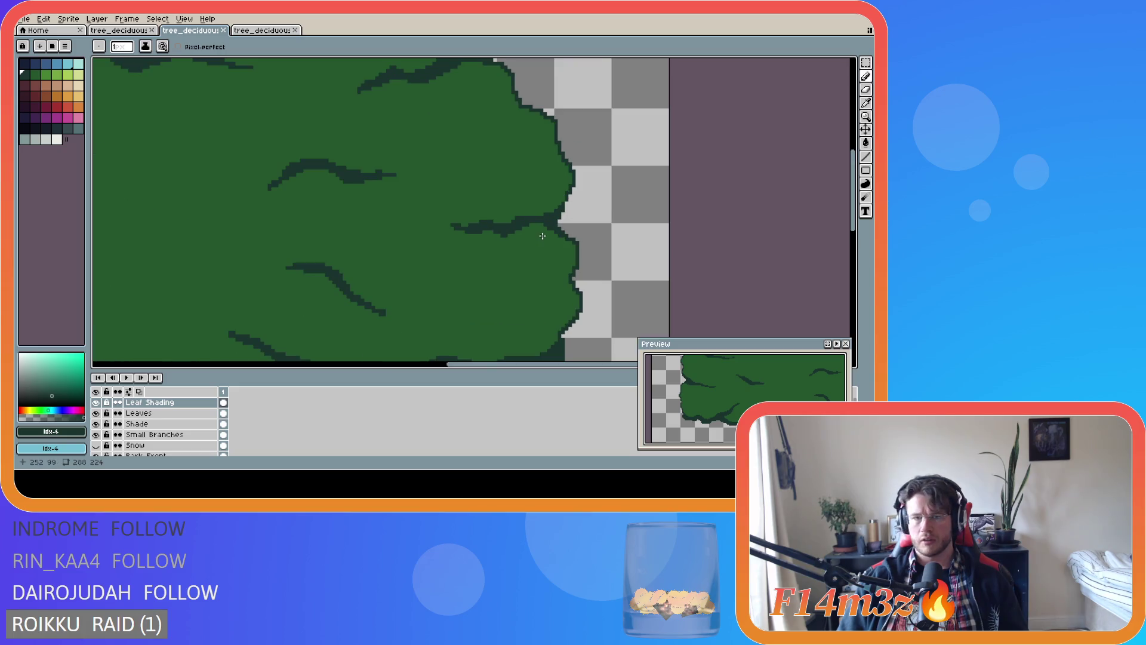
scroll(542, 236, "up", 1)
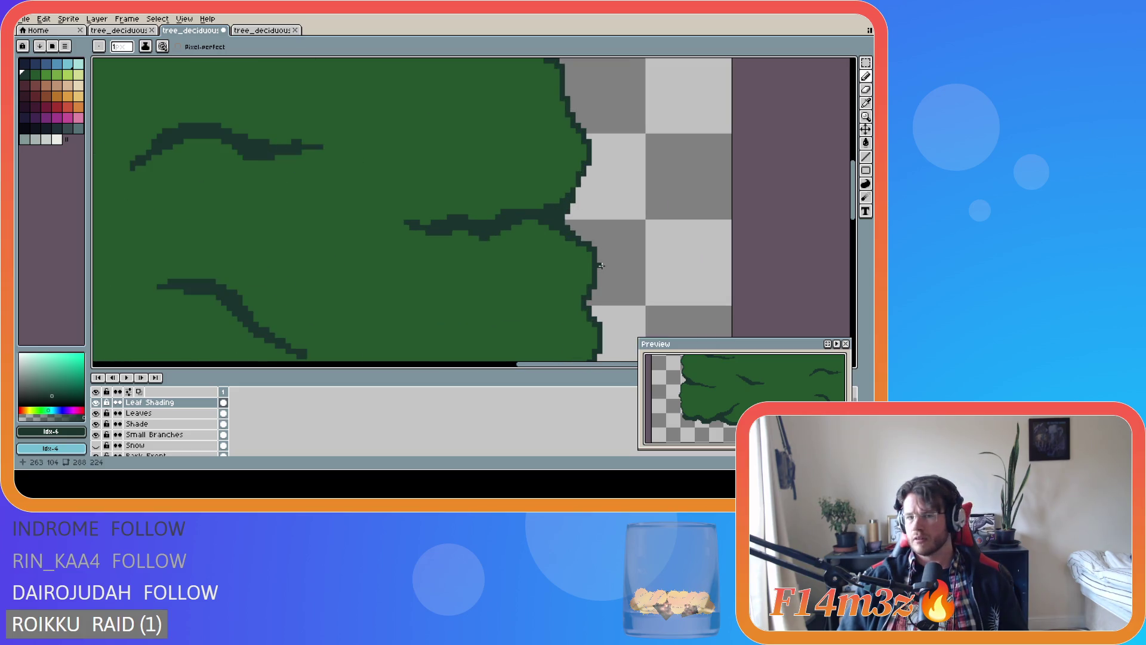
scroll(601, 265, "down", 3)
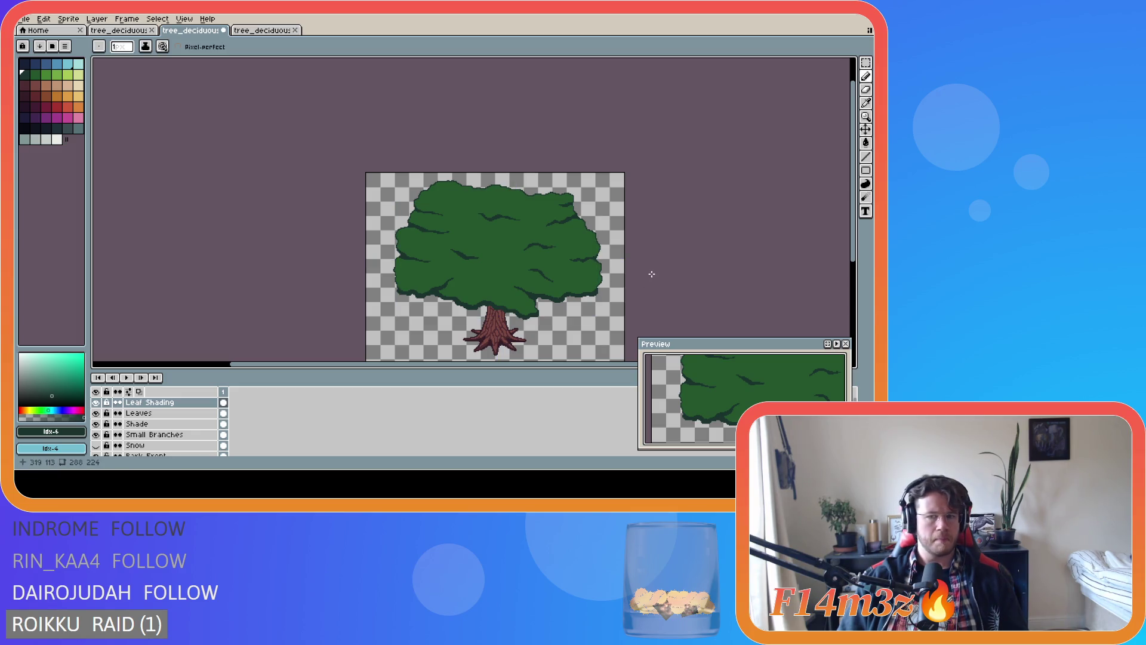
key("ctrl+s")
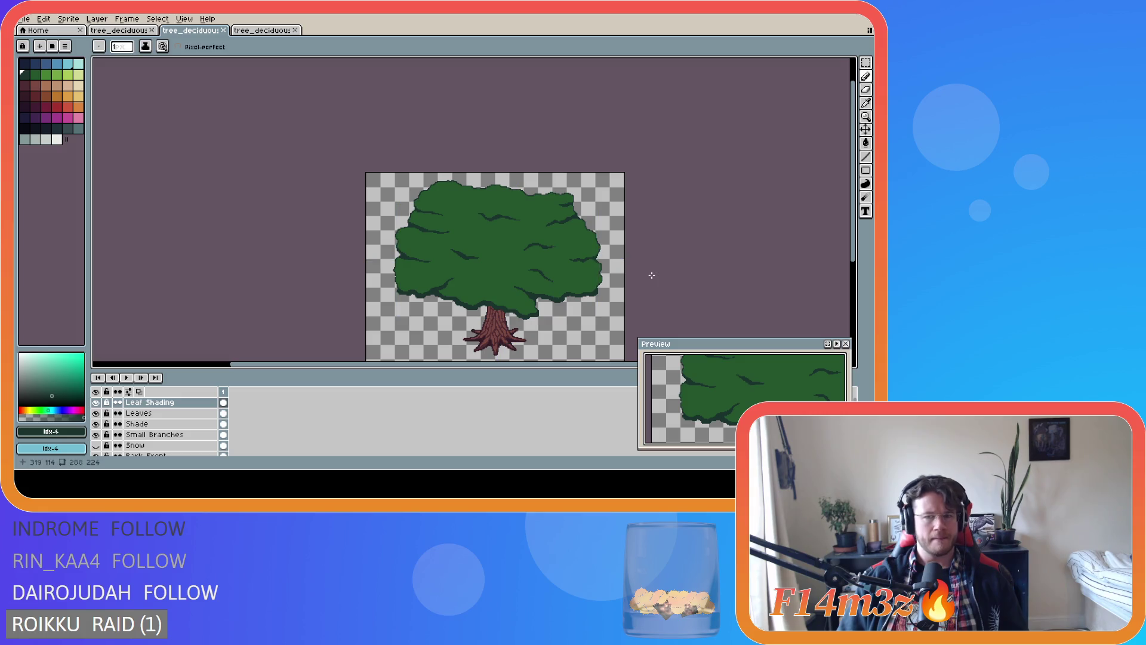
scroll(603, 270, "up", 3)
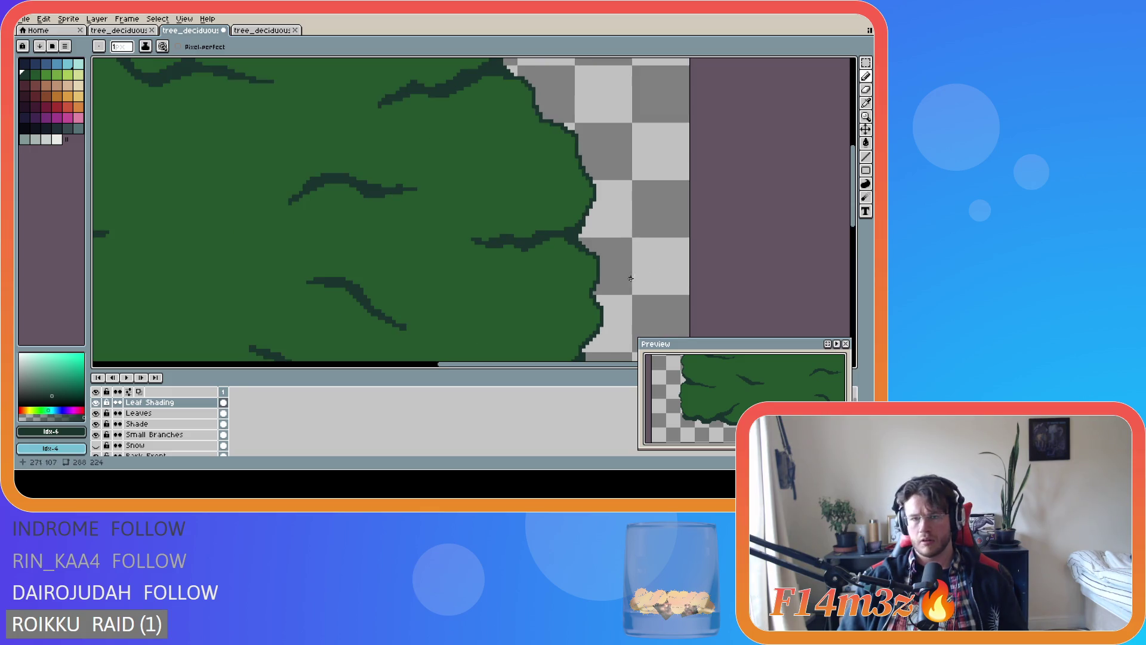
scroll(578, 279, "down", 3)
scroll(577, 279, "down", 2)
key("ctrl+s")
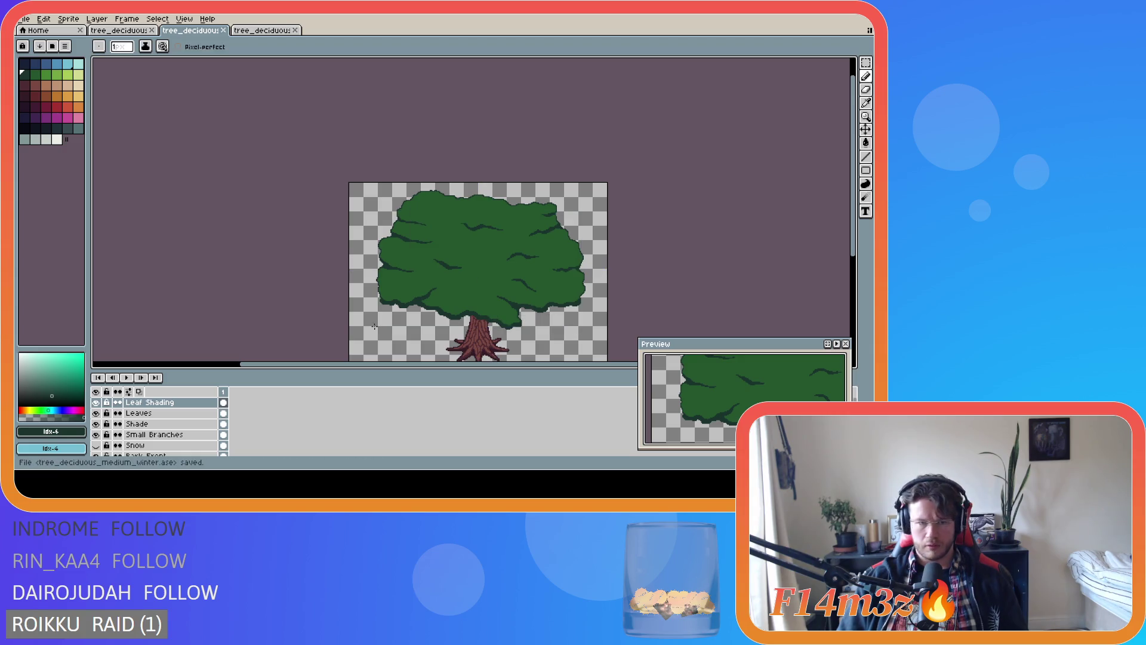
Compare the canopy with and without the Leaves layer, then draw a short dark stroke near its left edge
left_click(96, 413)
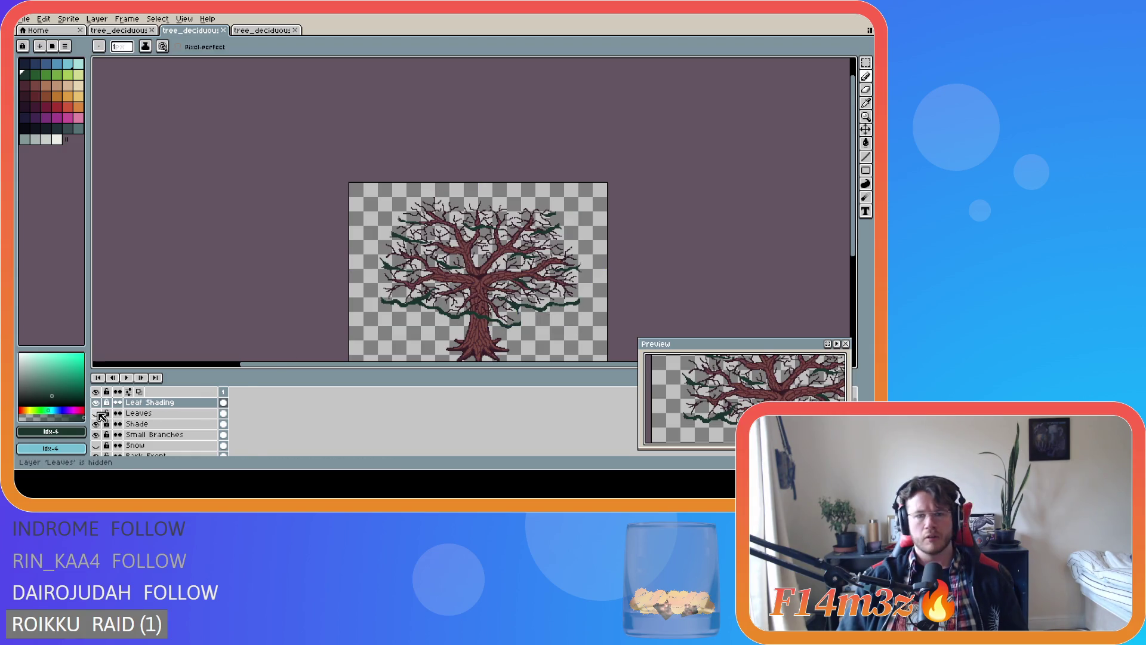
left_click(99, 413)
left_click(99, 413)
left_click(100, 413)
scroll(364, 277, "up", 2)
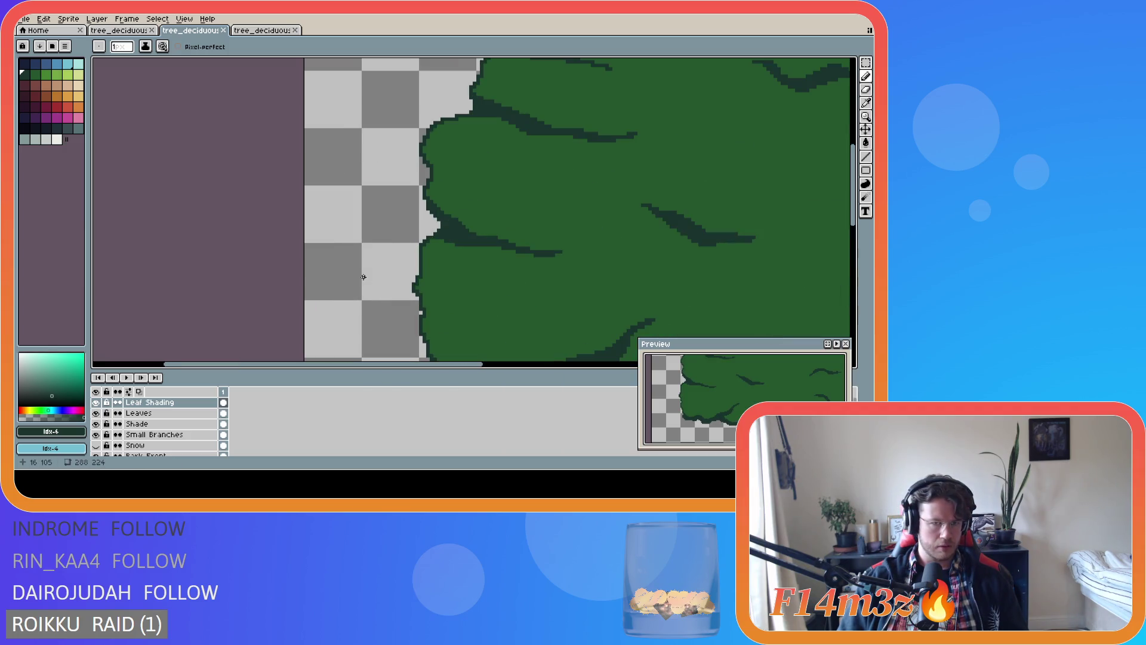
left_click_drag(423, 310, 456, 312)
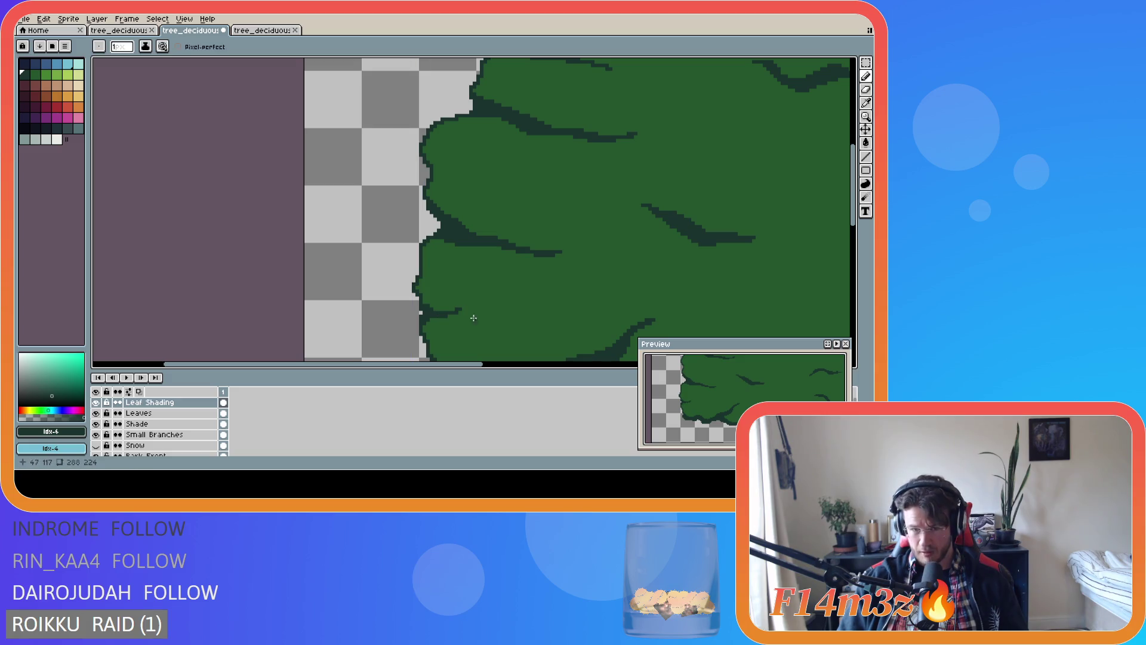
Save tree_deciduous_medium_winter.ase
scroll(464, 334, "down", 5)
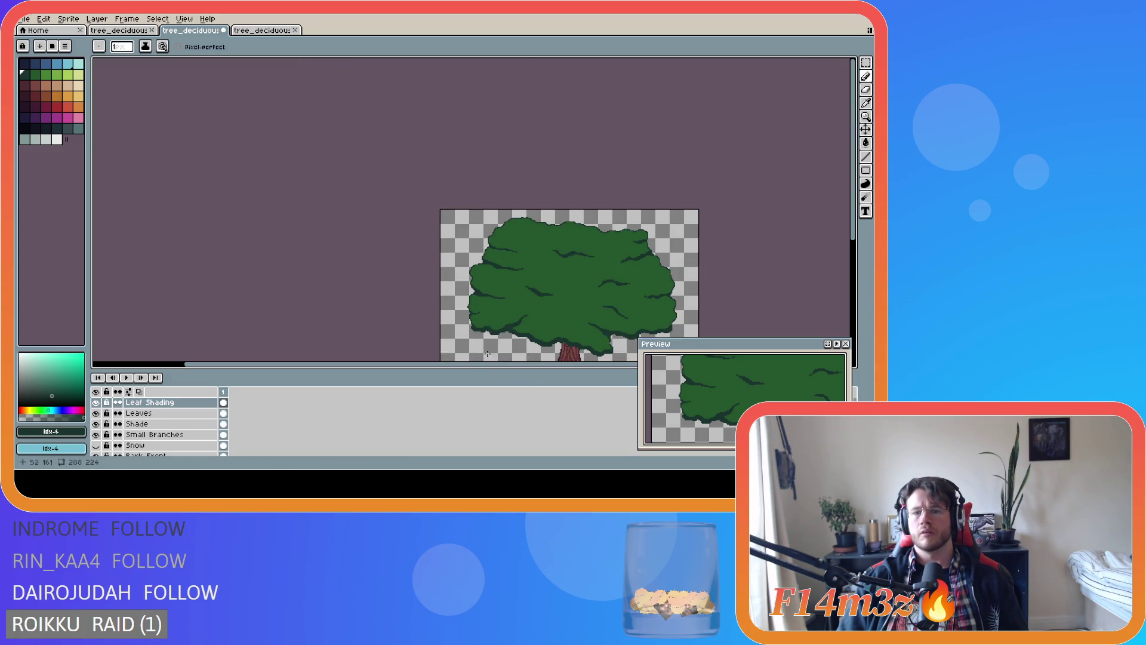
scroll(478, 315, "up", 3)
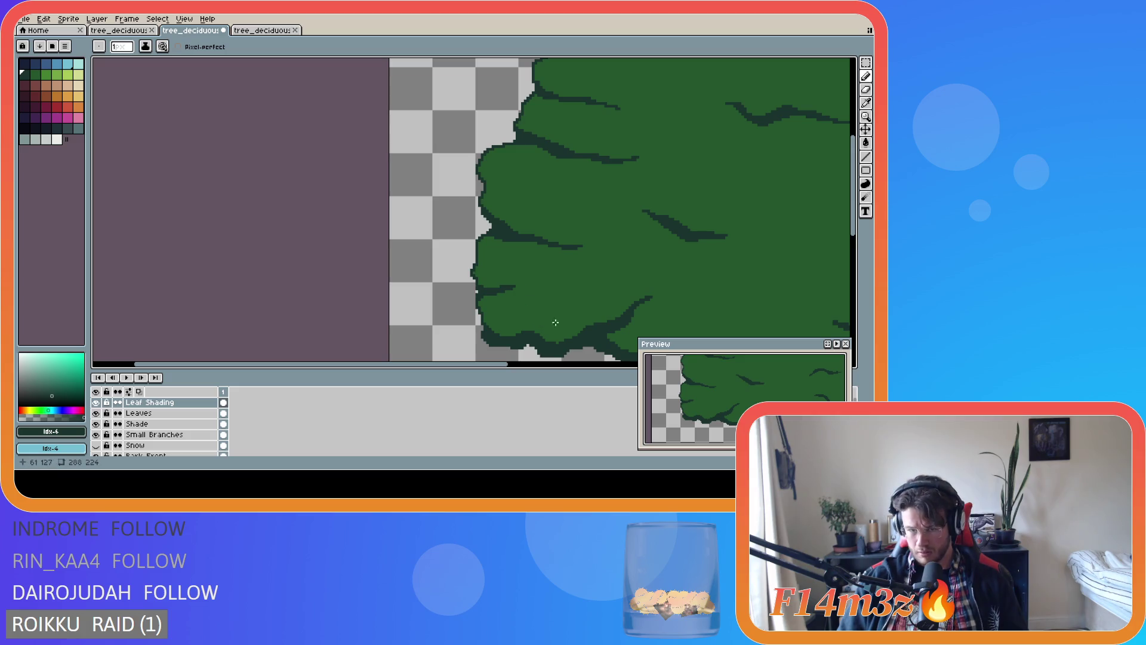
scroll(550, 319, "down", 3)
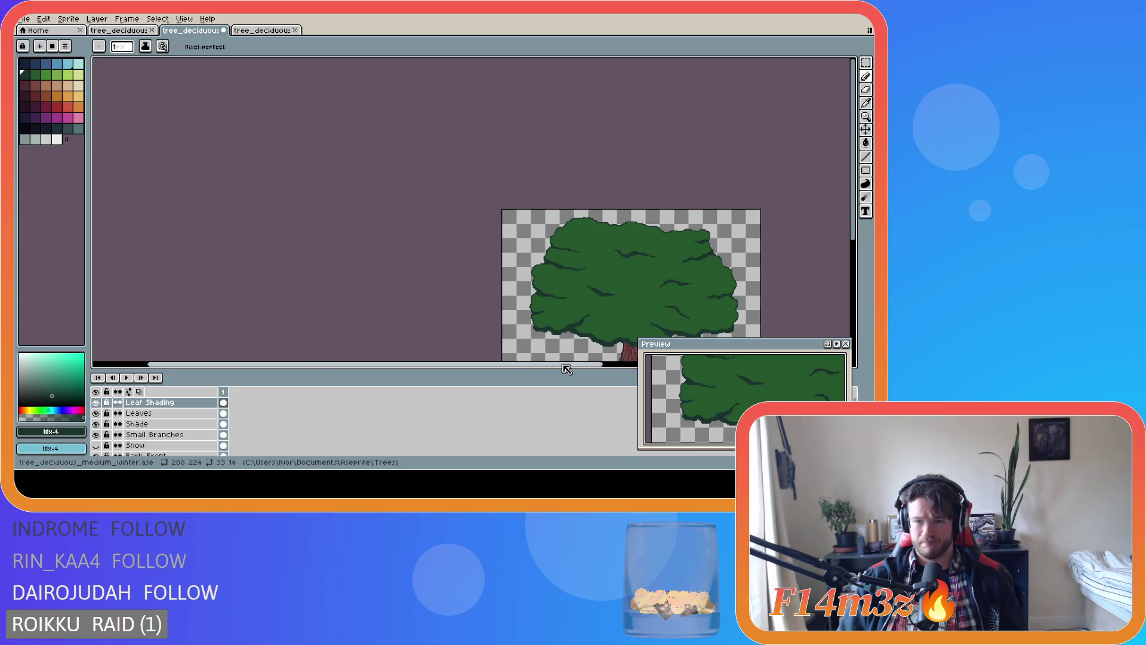
scroll(560, 351, "right", 3)
scroll(486, 339, "up", 3)
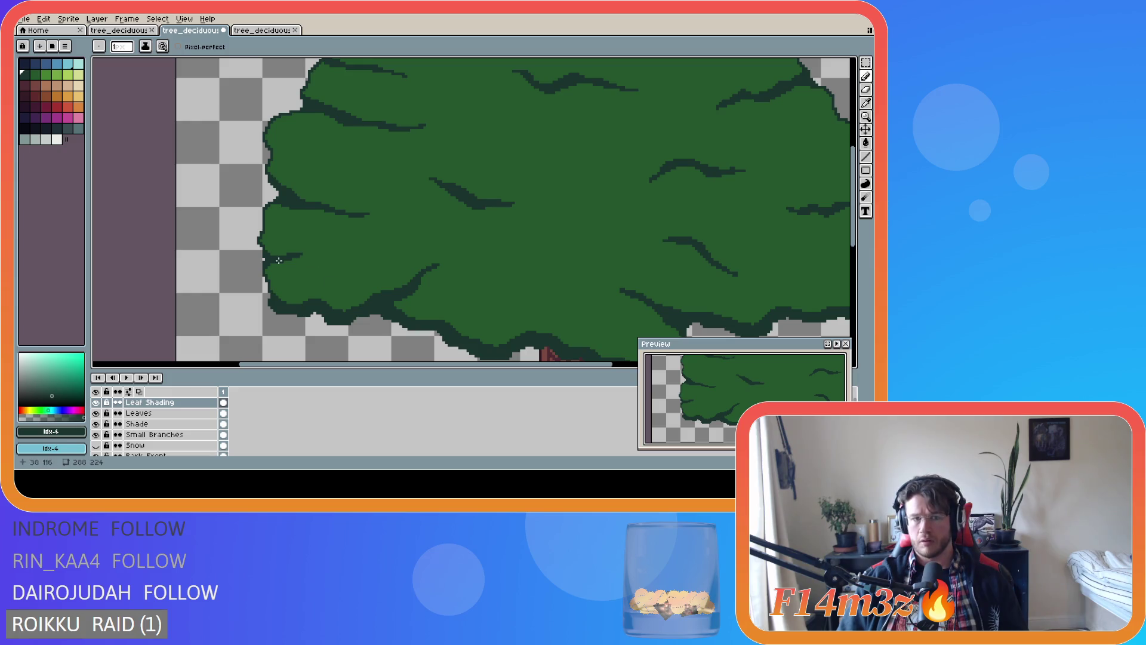
scroll(310, 275, "down", 3)
key("ctrl+s")
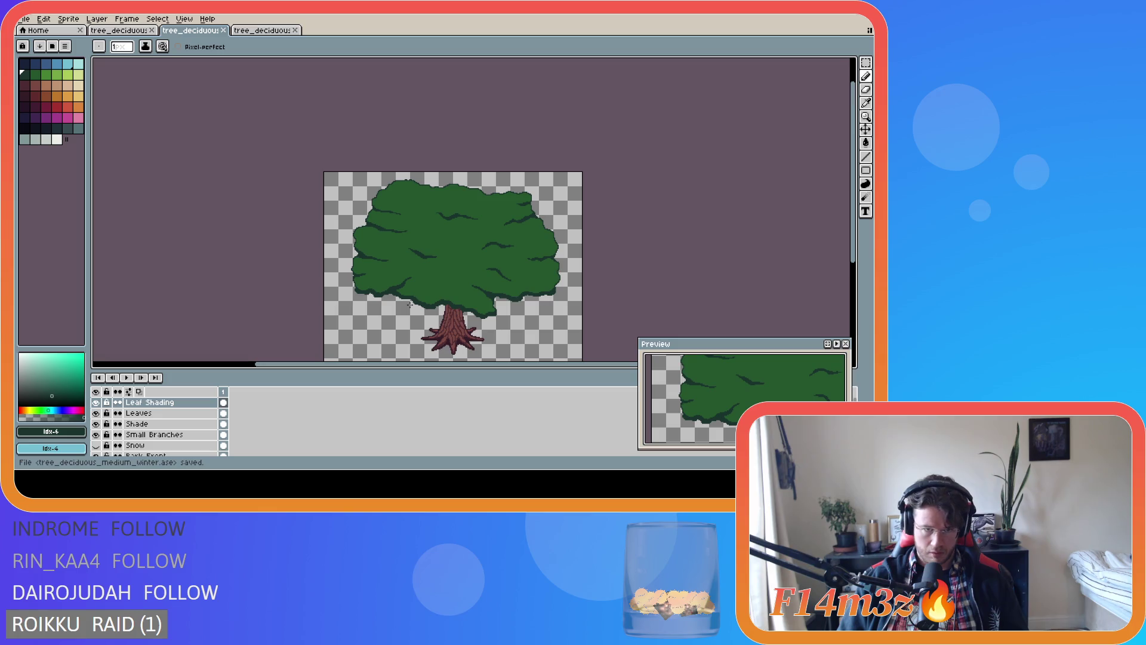
scroll(399, 306, "up", 2)
scroll(437, 313, "down", 2)
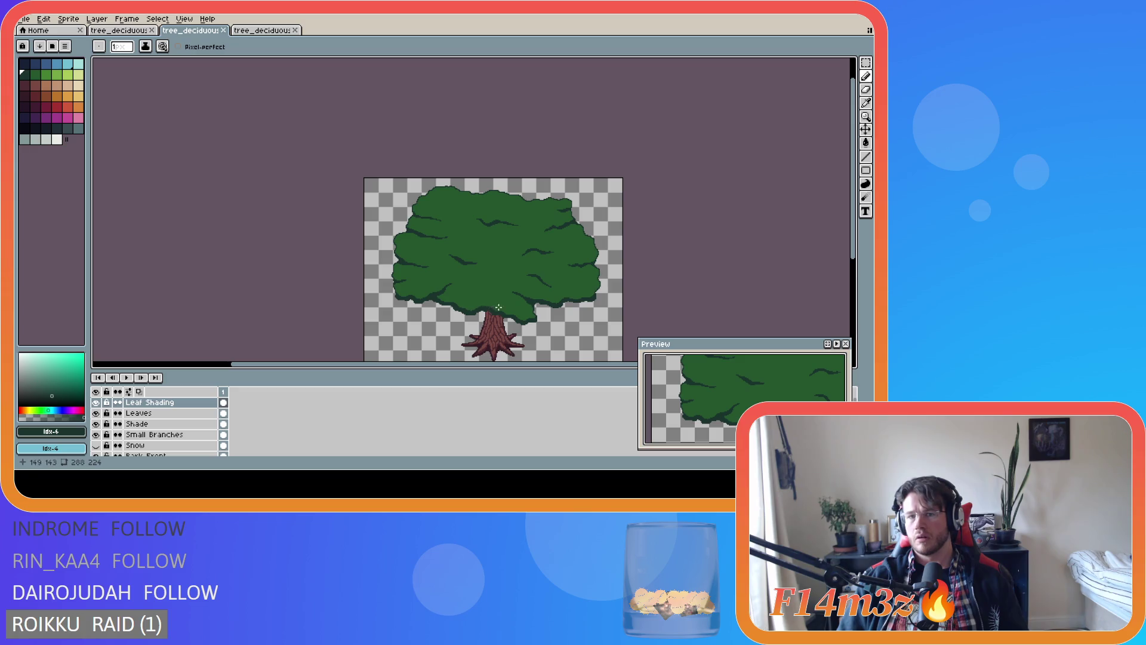
Check the branches with the Leaves layer hidden, then extend the dark stroke across the lower canopy
left_click(96, 413)
left_click(97, 413)
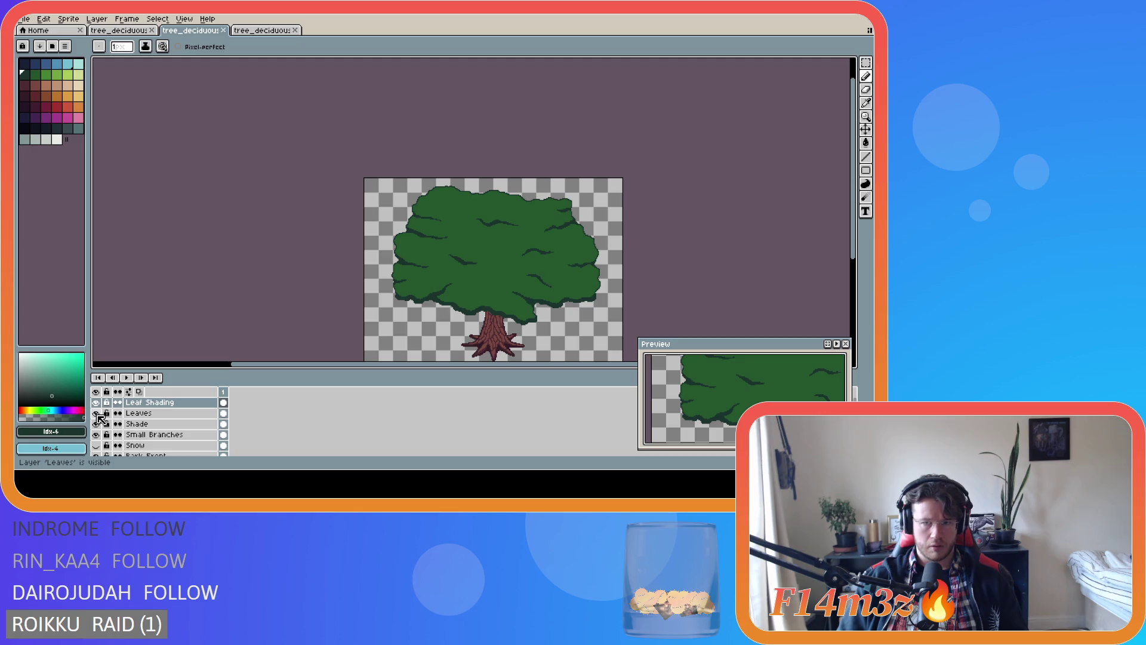
left_click(97, 413)
left_click(97, 413)
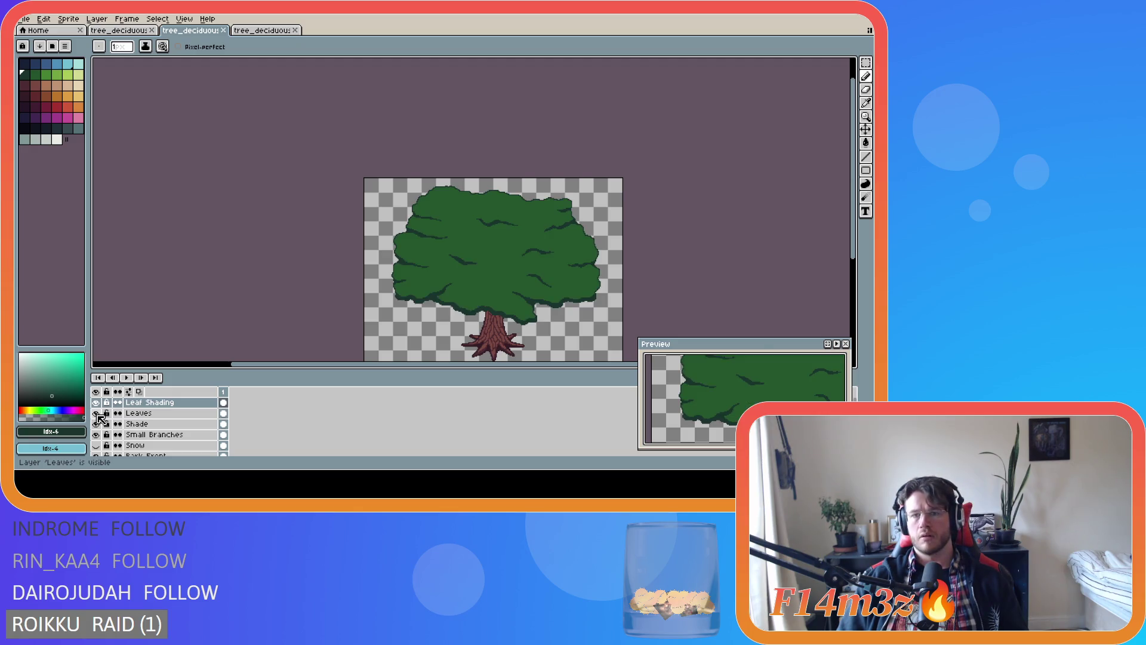
scroll(573, 255, "up", 4)
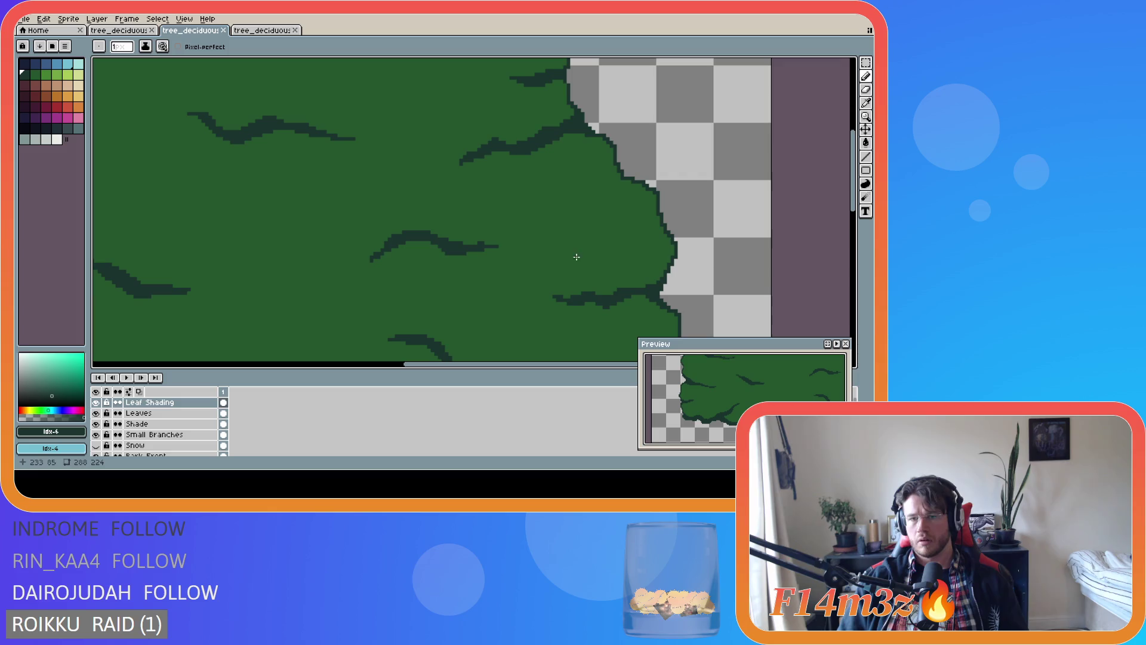
scroll(830, 246, "down", 3)
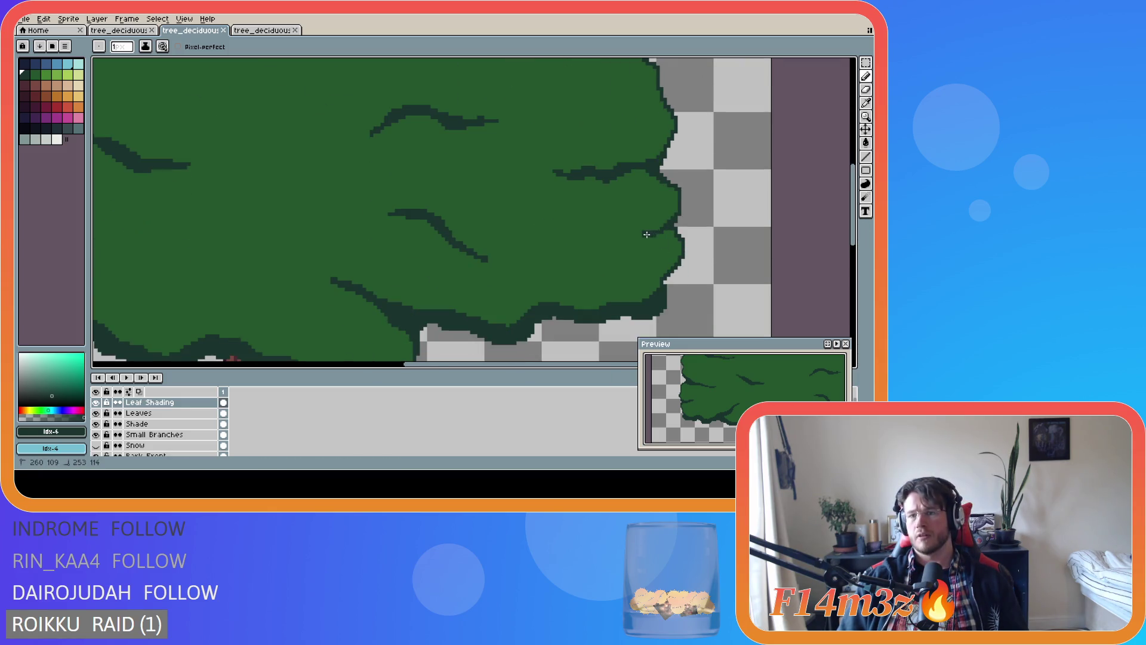
left_click_drag(672, 227, 627, 239)
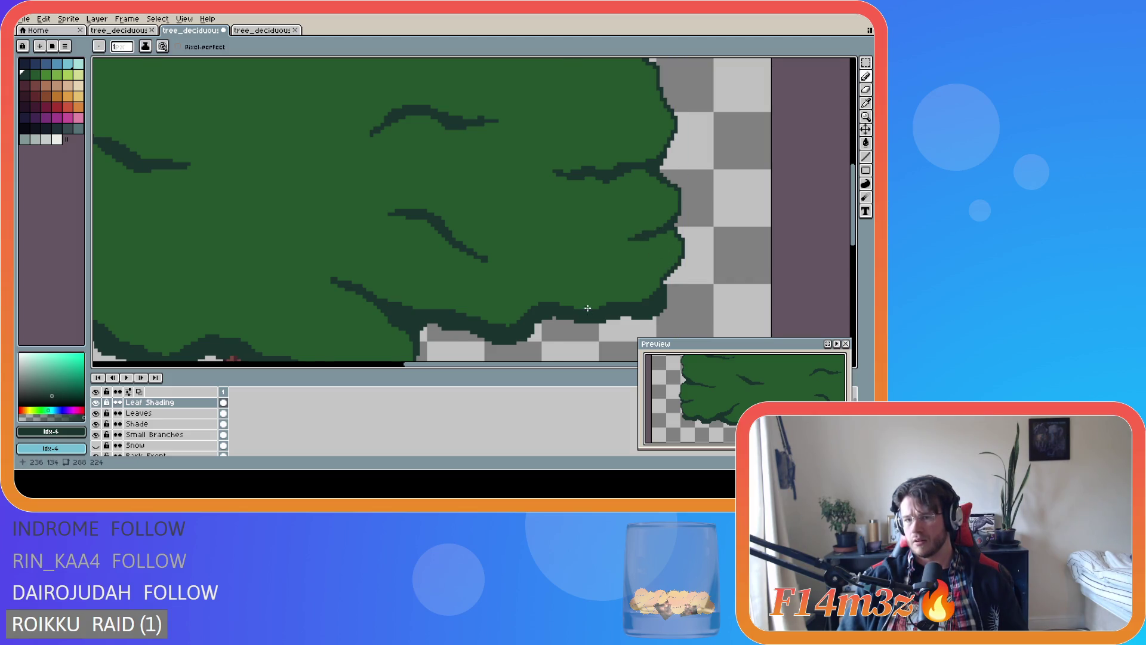
Save the tree sprite twice
scroll(585, 295, "down", 3)
scroll(571, 320, "down", 2)
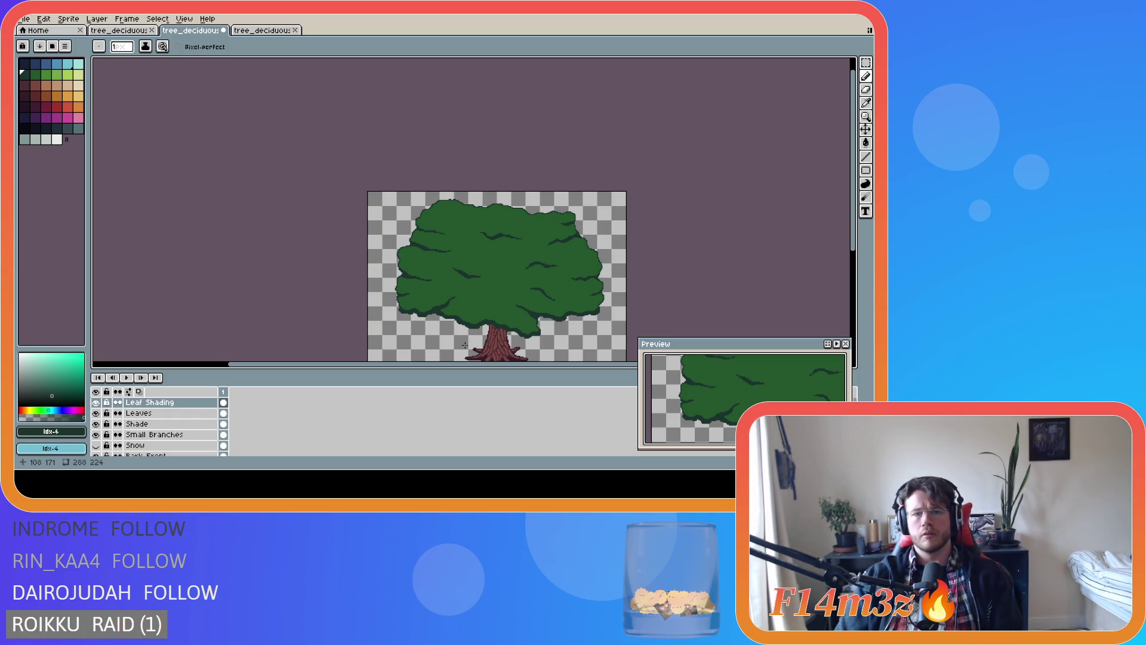
scroll(430, 248, "up", 3)
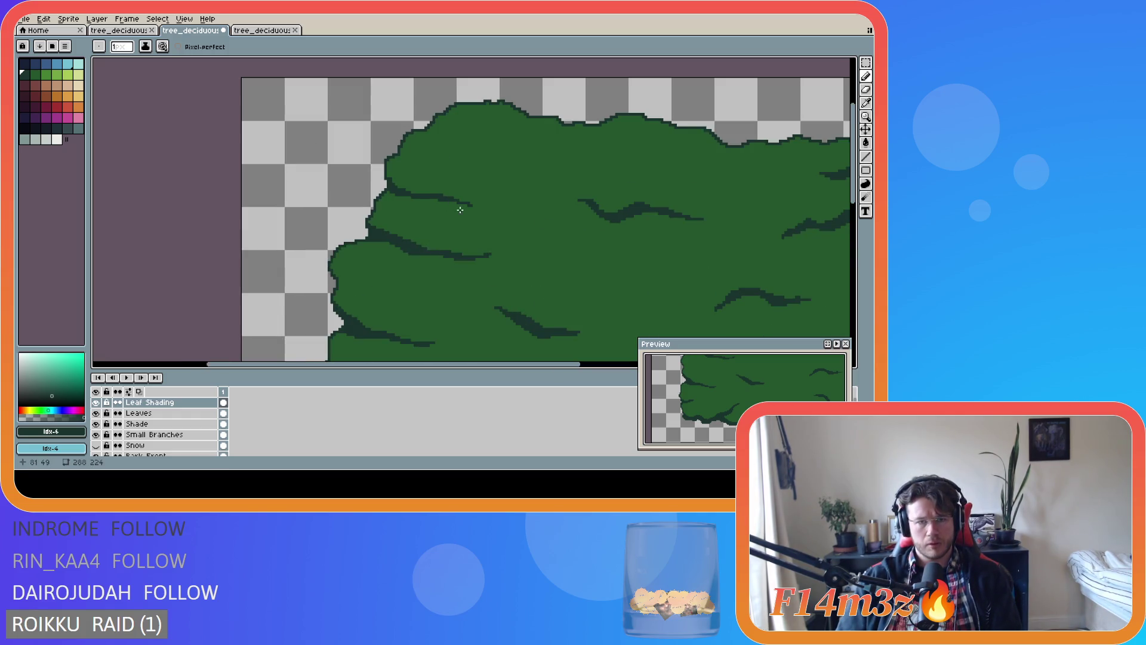
scroll(476, 239, "down", 1)
scroll(477, 239, "up", 1)
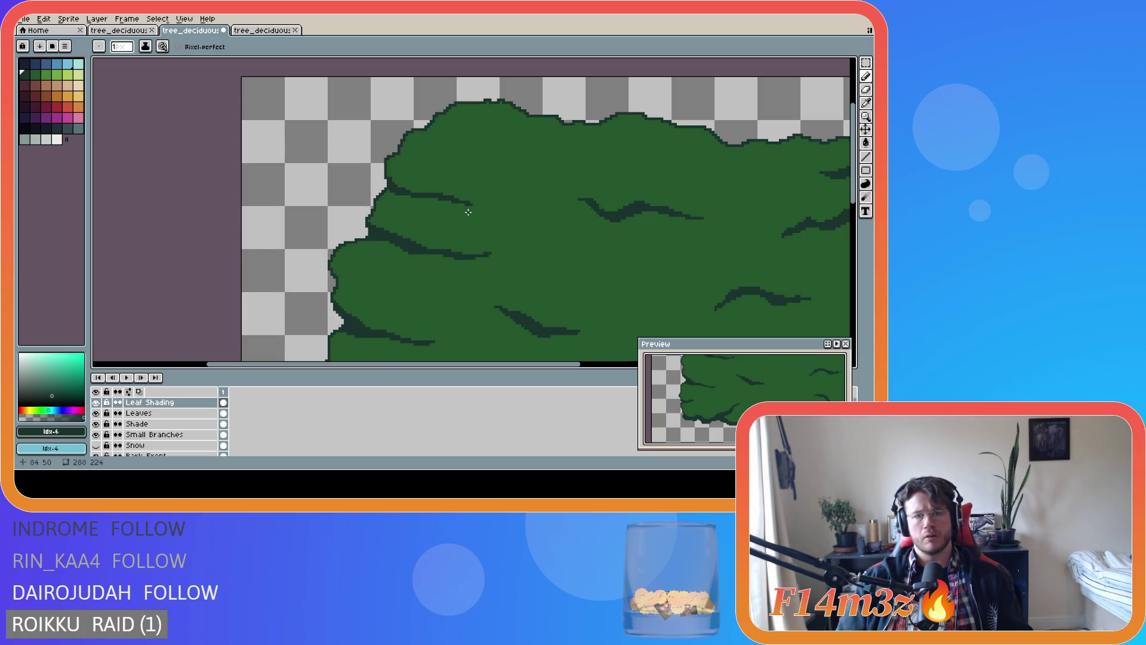
scroll(468, 212, "down", 3)
key("ctrl+s")
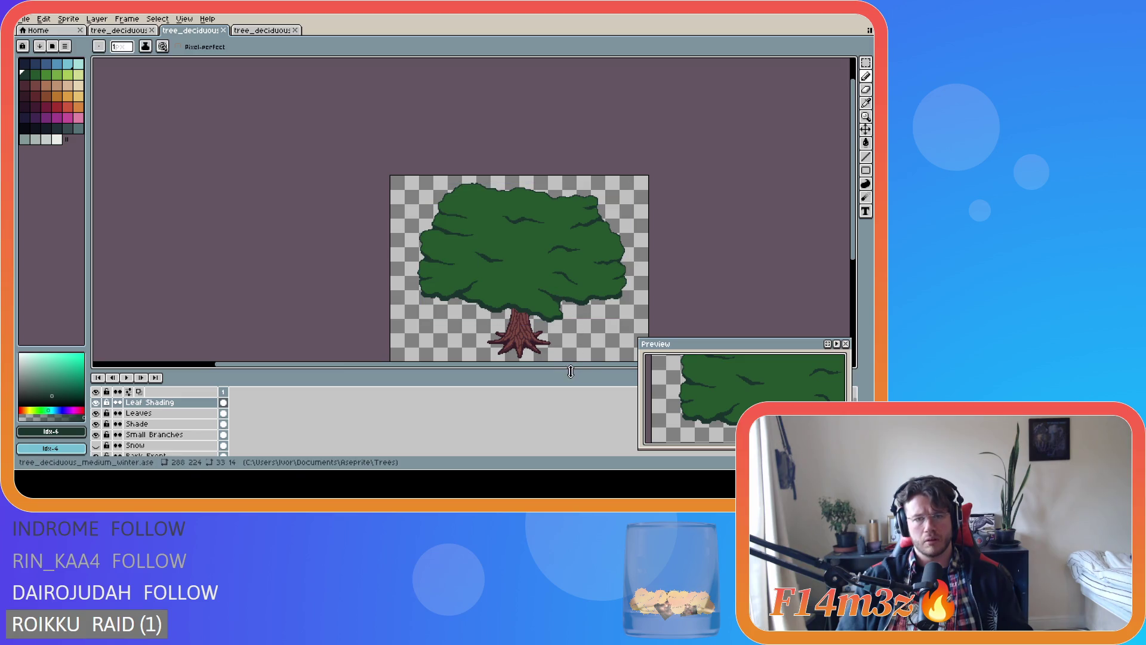
scroll(444, 217, "up", 3)
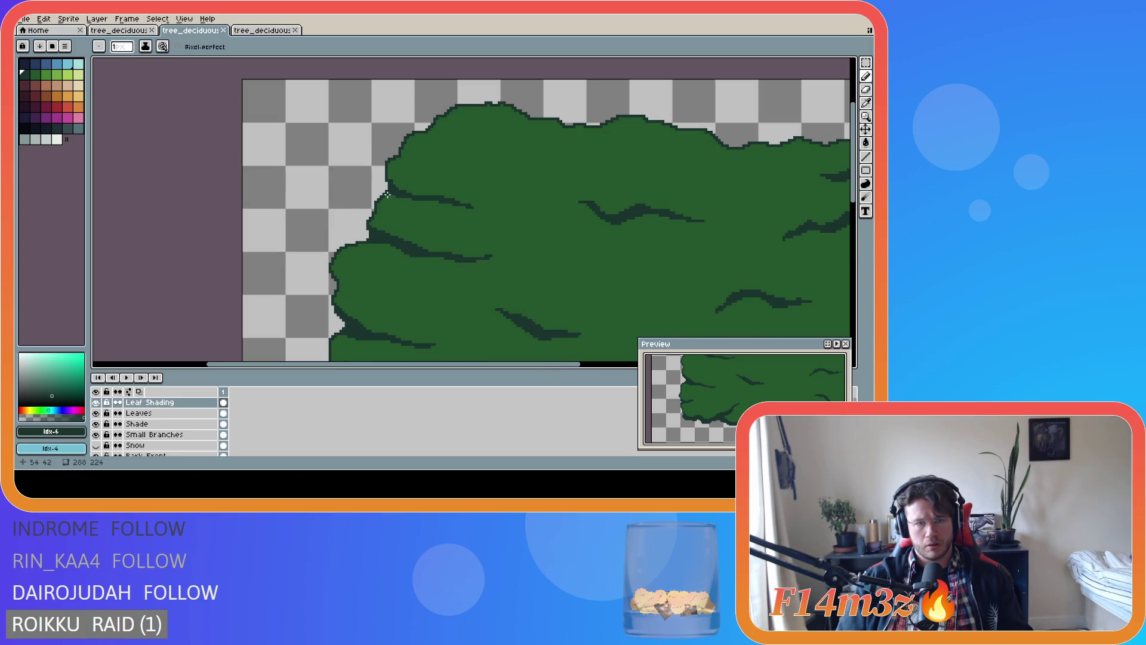
scroll(508, 270, "down", 3)
key("ctrl+s")
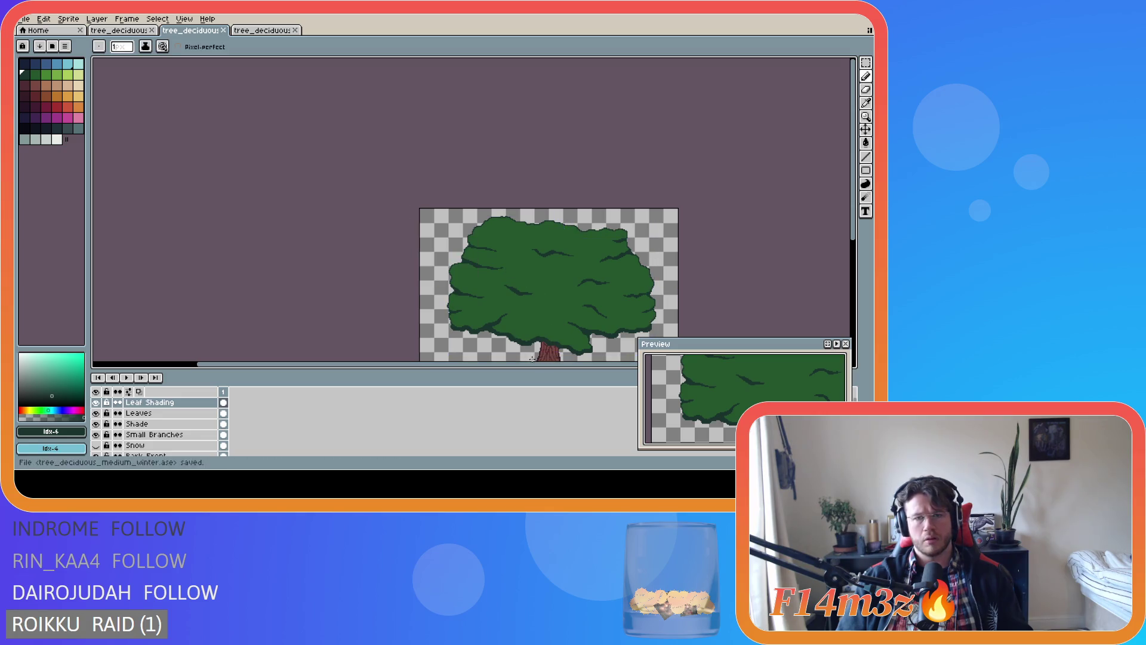
Dab dark shading onto the upper-right foliage
left_click_drag(532, 364, 666, 321)
left_click_drag(847, 233, 855, 273)
scroll(552, 203, "up", 1)
scroll(554, 208, "down", 1)
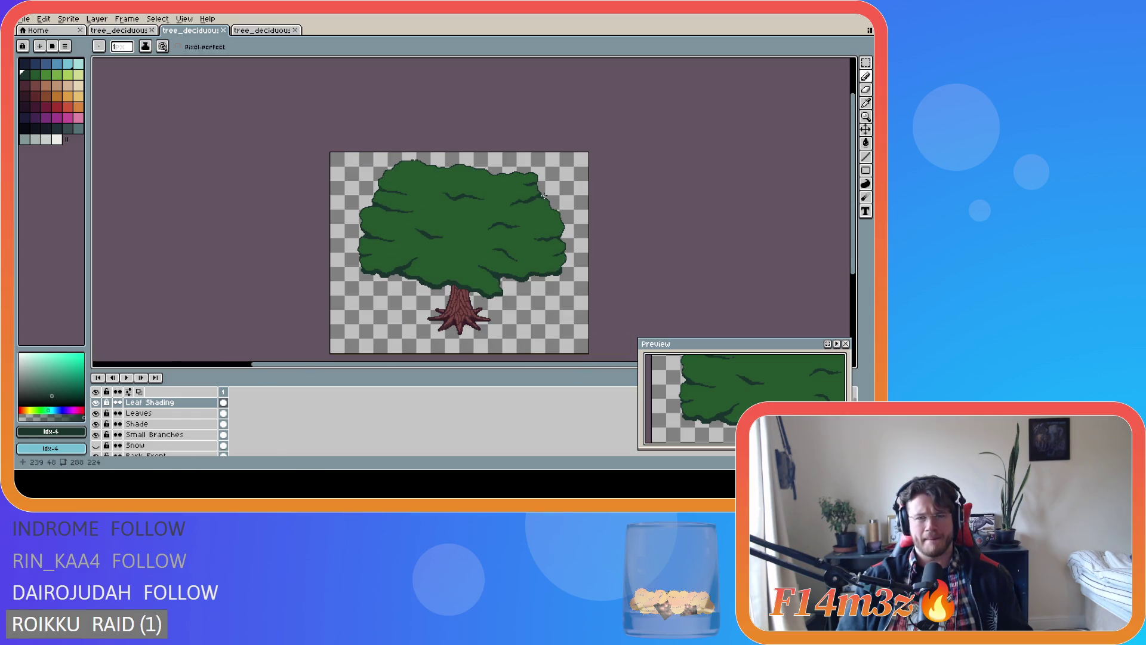
scroll(544, 196, "up", 3)
left_click(516, 154)
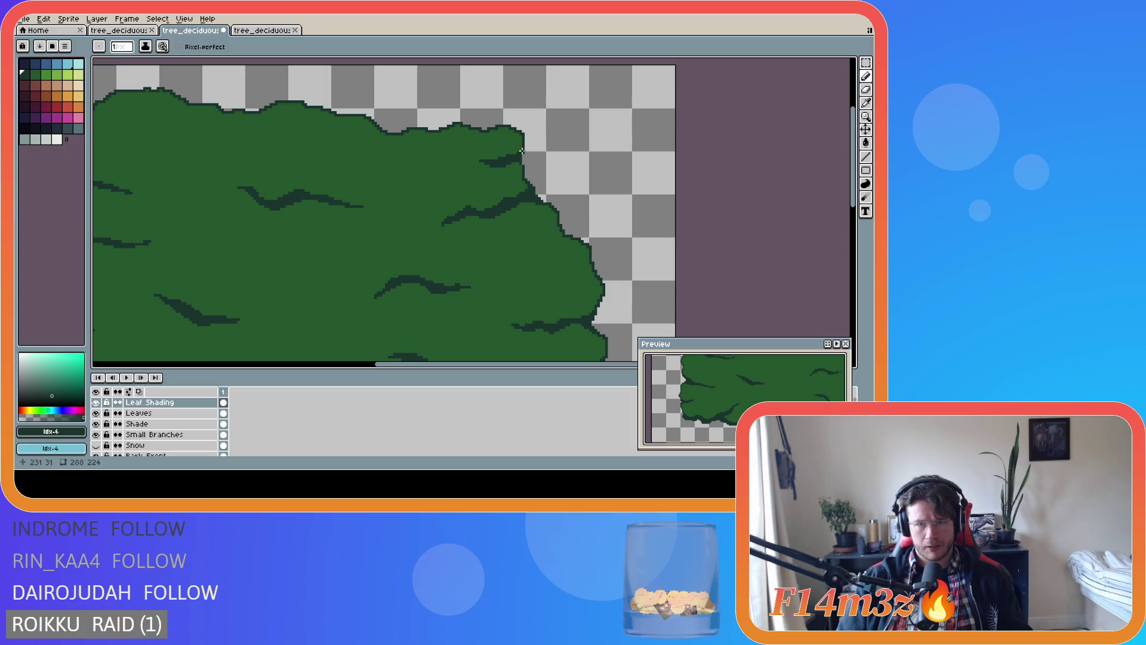
Save the tree sprite
scroll(524, 167, "up", 1)
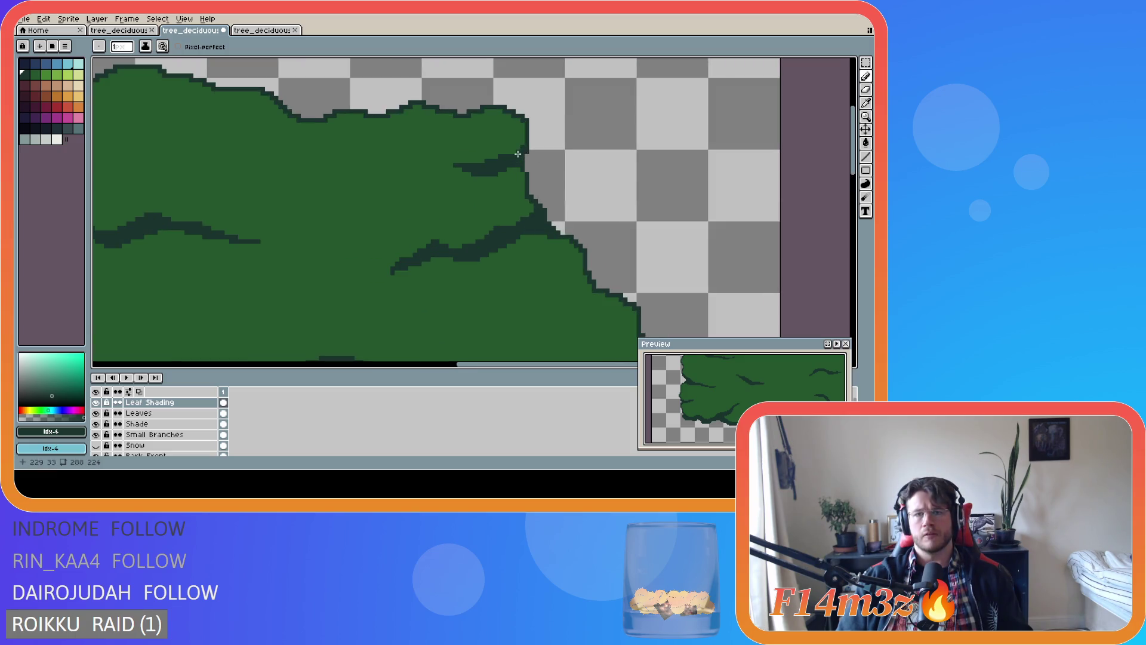
scroll(560, 197, "down", 2)
scroll(561, 198, "down", 2)
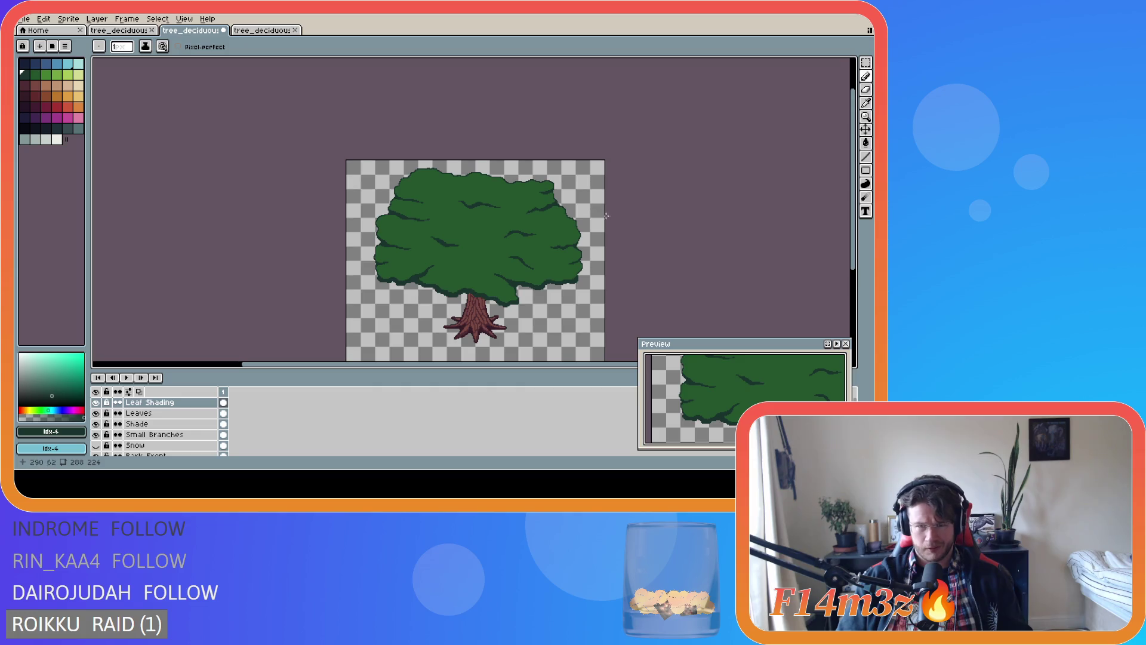
key("ctrl")
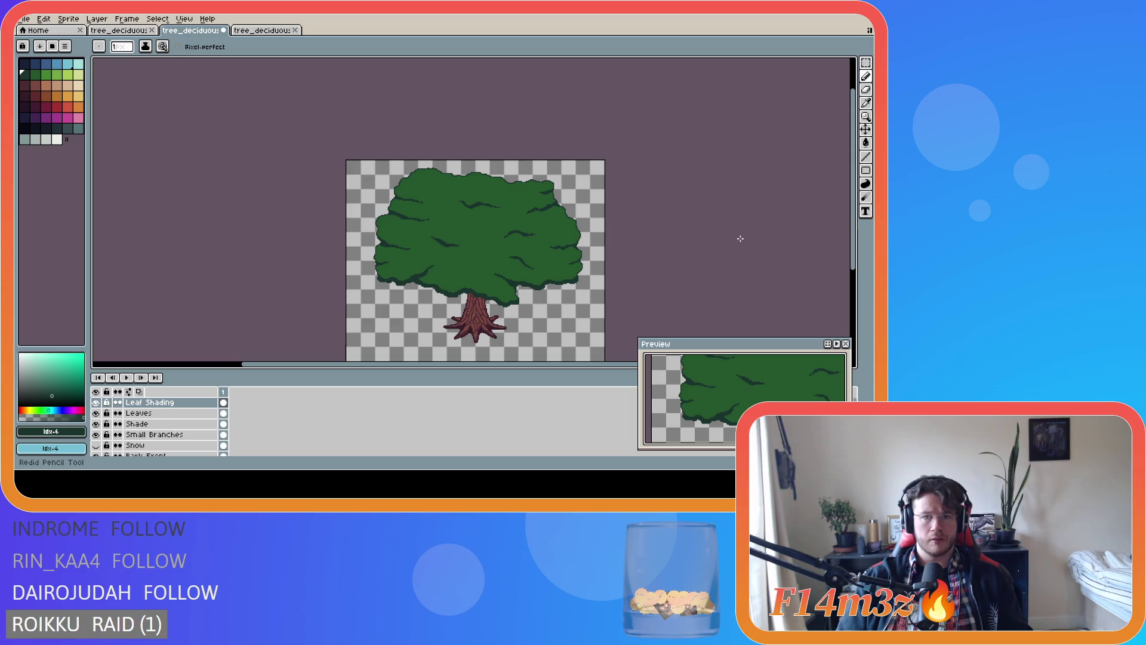
key("ctrl+s")
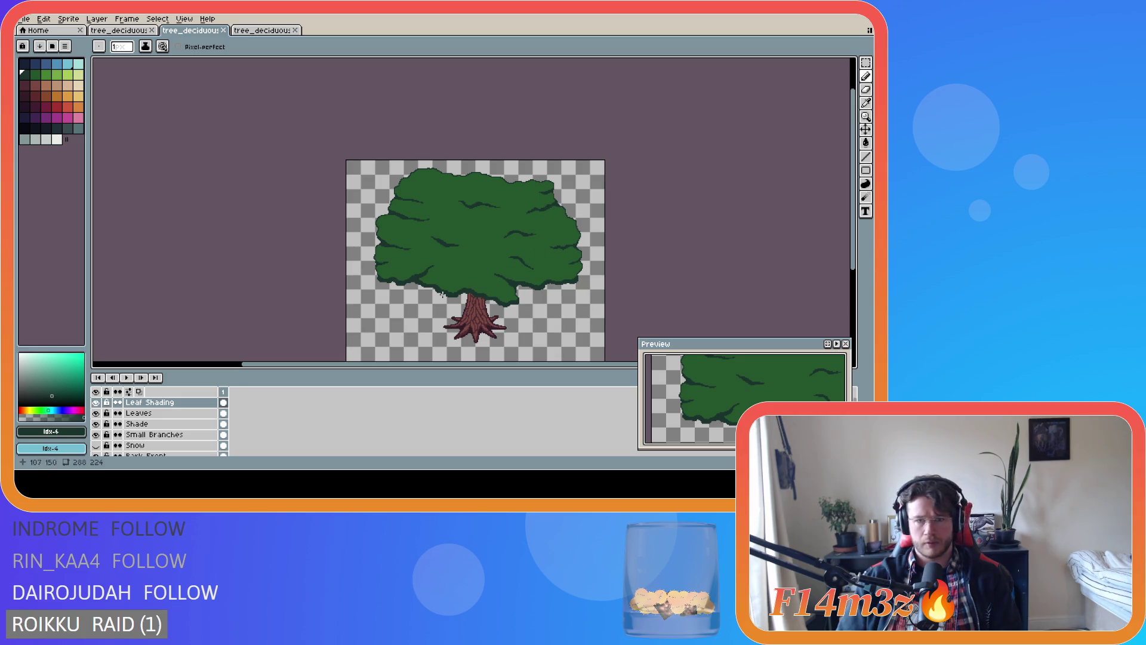
Draw two side-by-side dark shading strokes across the canopy centre
scroll(444, 271, "up", 3)
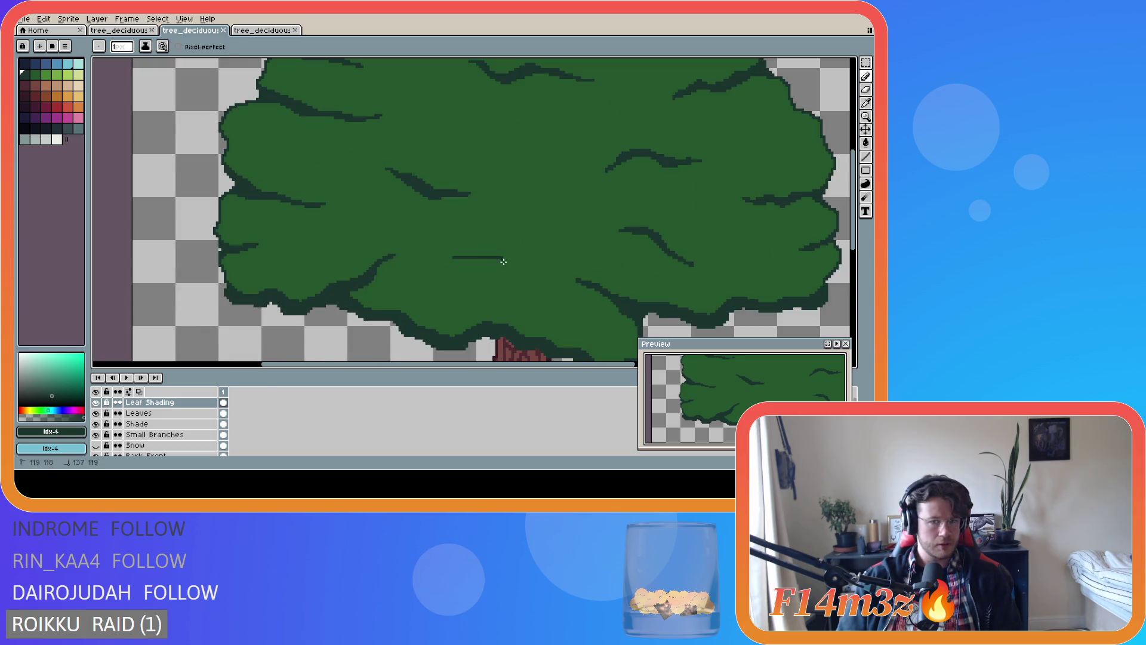
left_click_drag(456, 253, 531, 271)
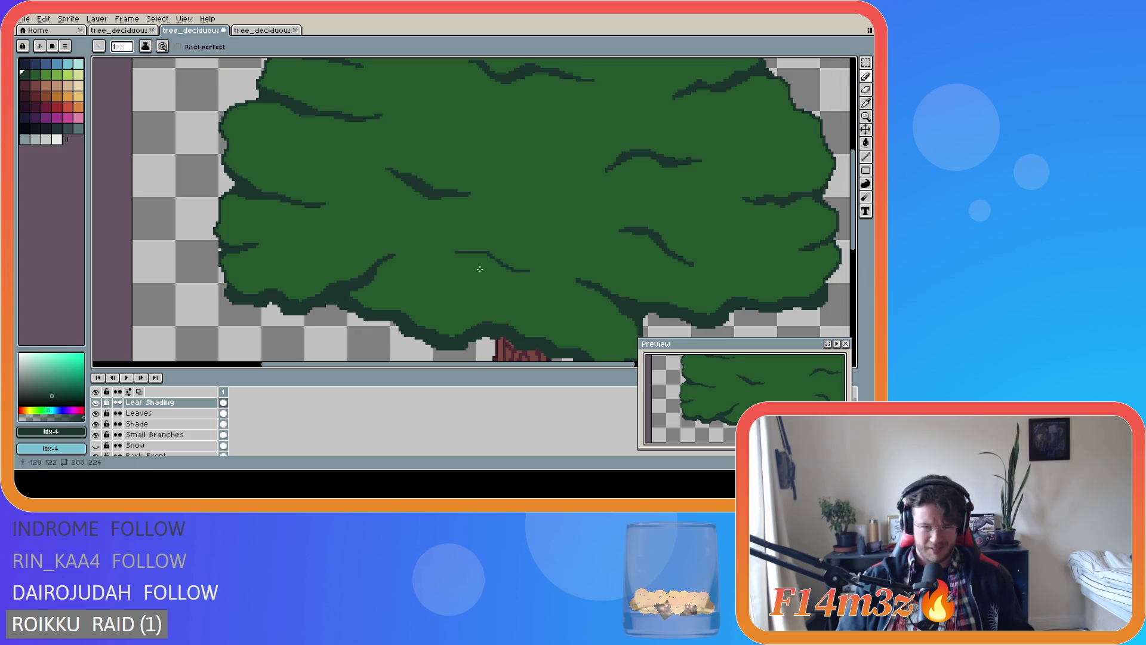
left_click_drag(455, 251, 525, 268)
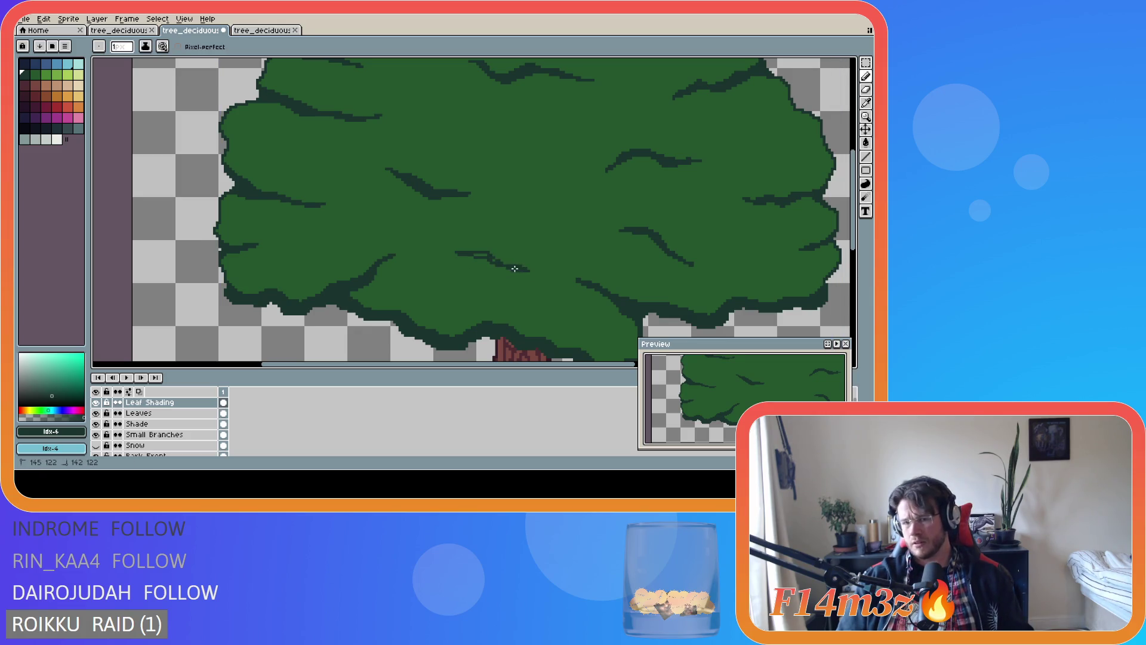
scroll(585, 293, "down", 3)
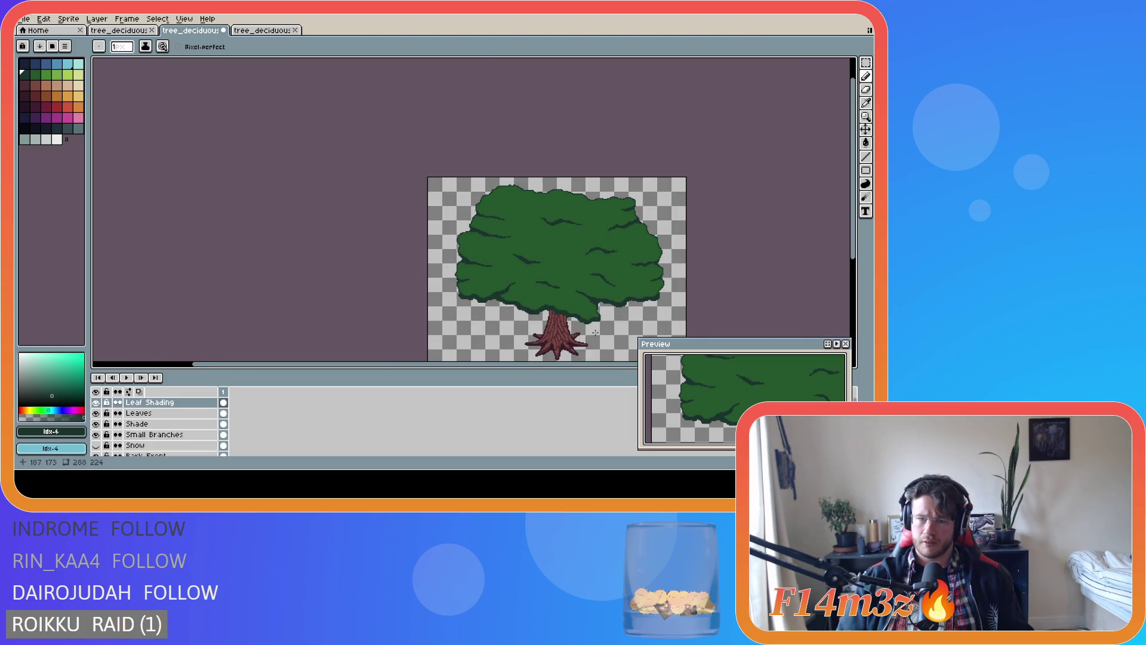
scroll(548, 283, "up", 2)
Paint green over the stray dark shading pixels
left_click_drag(533, 248, 546, 252)
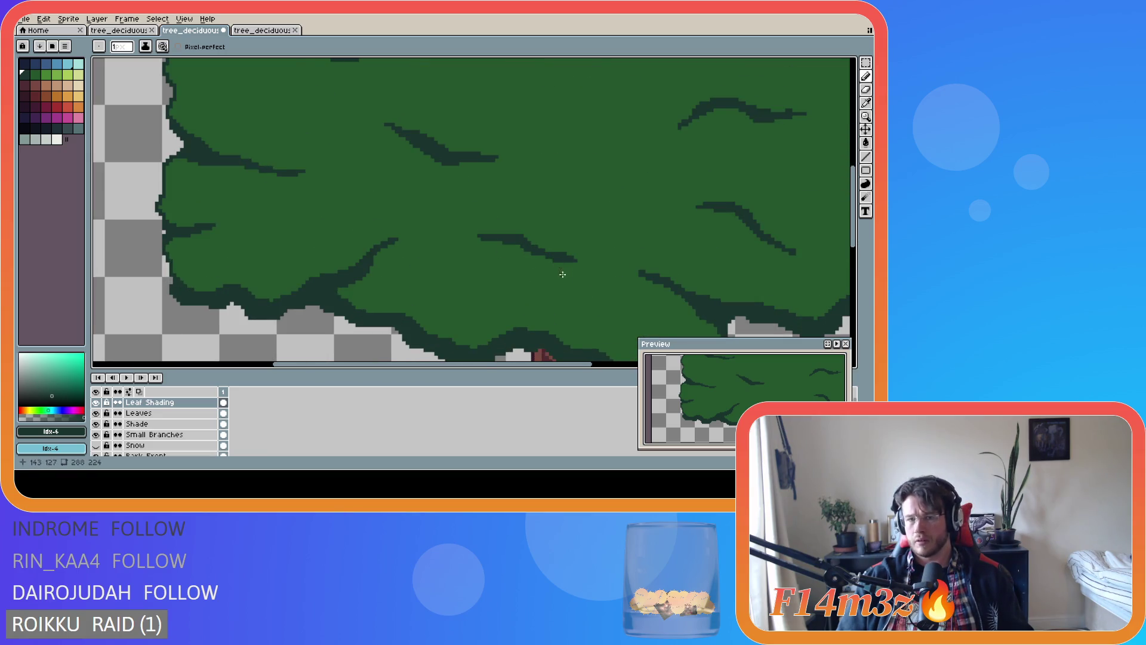
scroll(559, 269, "down", 2)
scroll(588, 288, "up", 1)
scroll(559, 274, "up", 1)
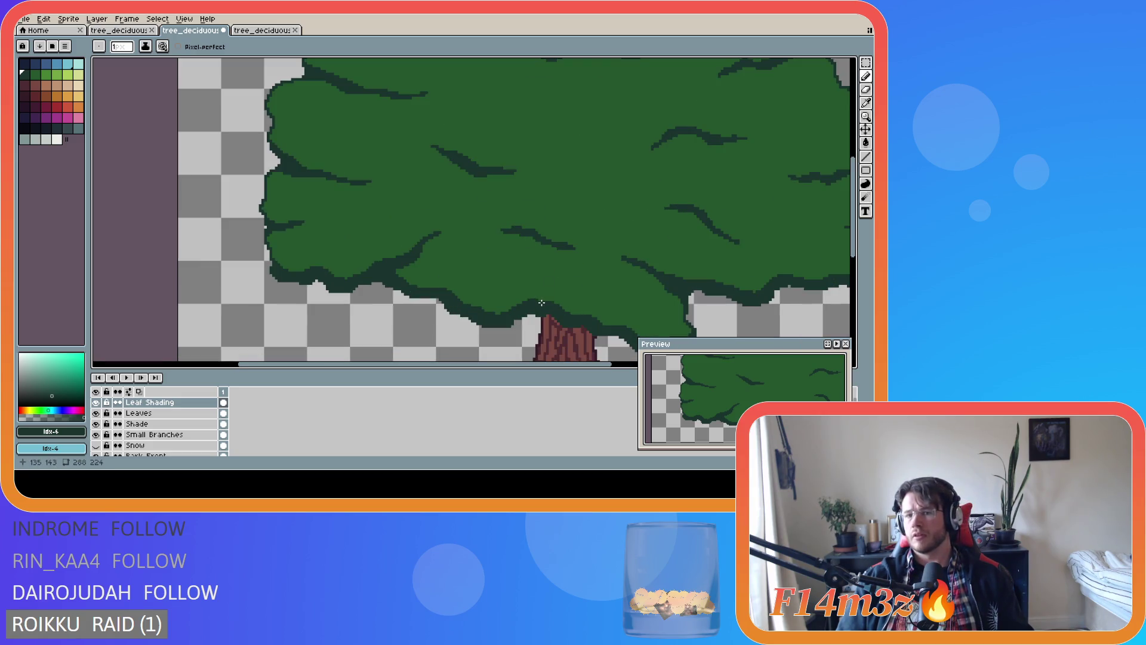
scroll(541, 302, "down", 3)
left_click_drag(561, 367, 614, 367)
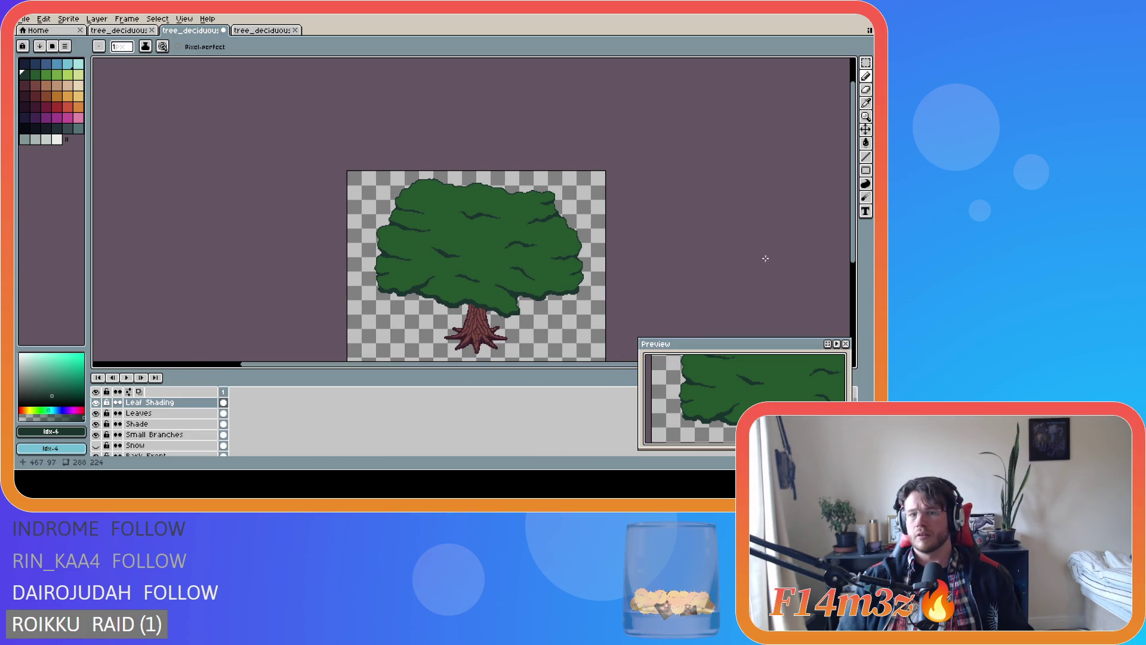
scroll(536, 261, "up", 2)
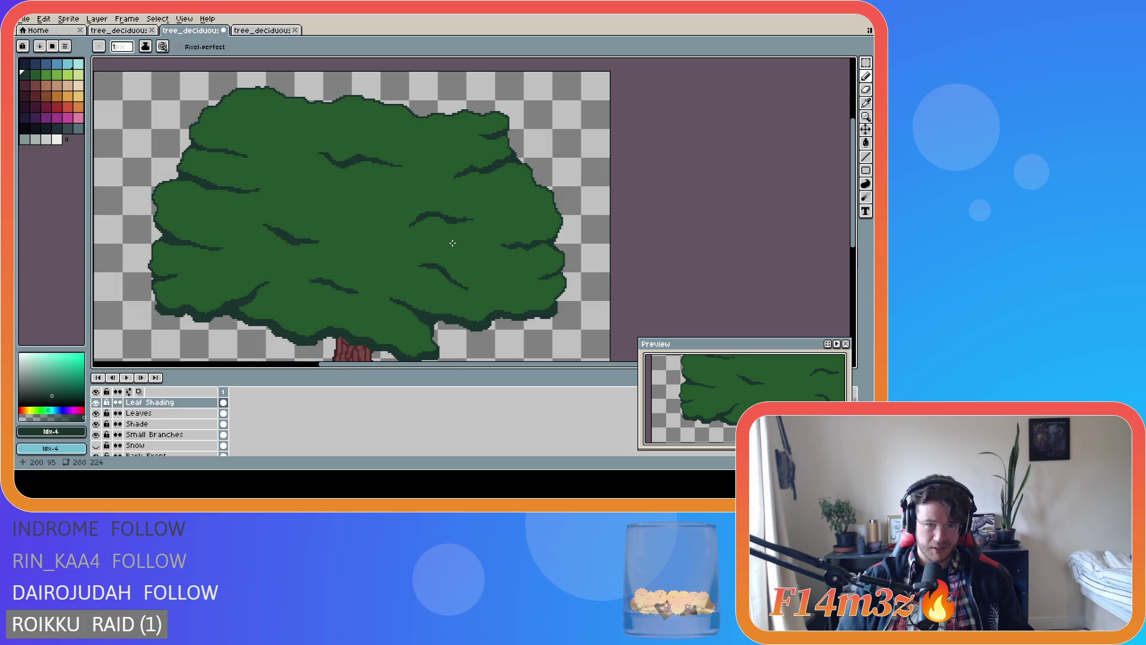
Check the branches, then draw two short dark shading strokes on the upper canopy
scroll(450, 243, "down", 2)
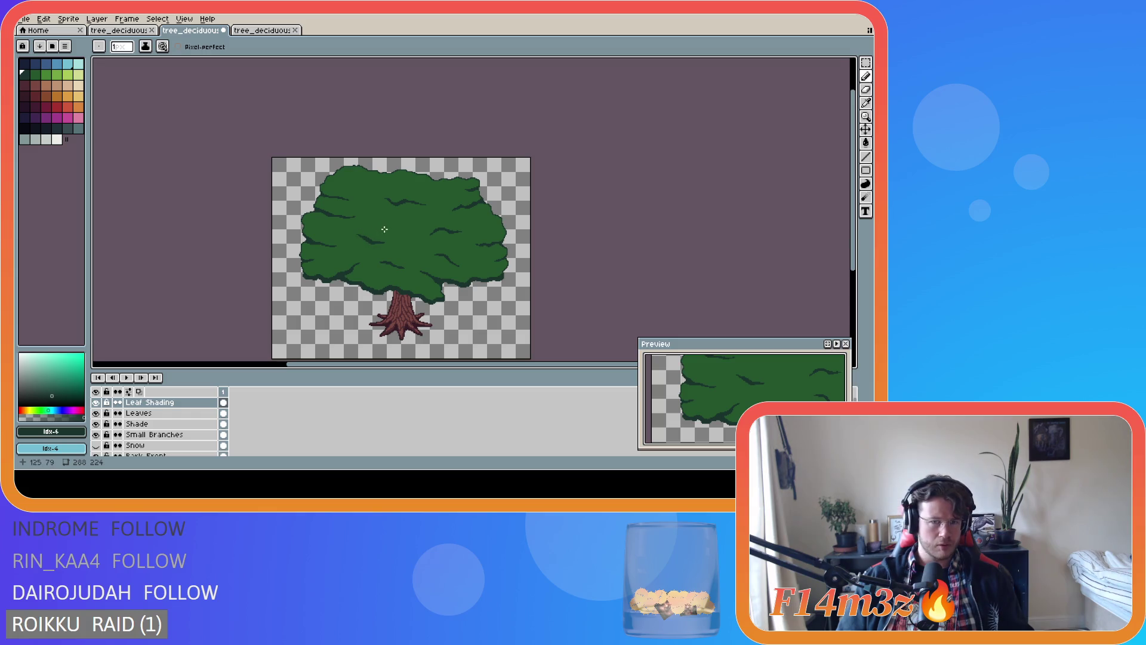
scroll(387, 230, "up", 2)
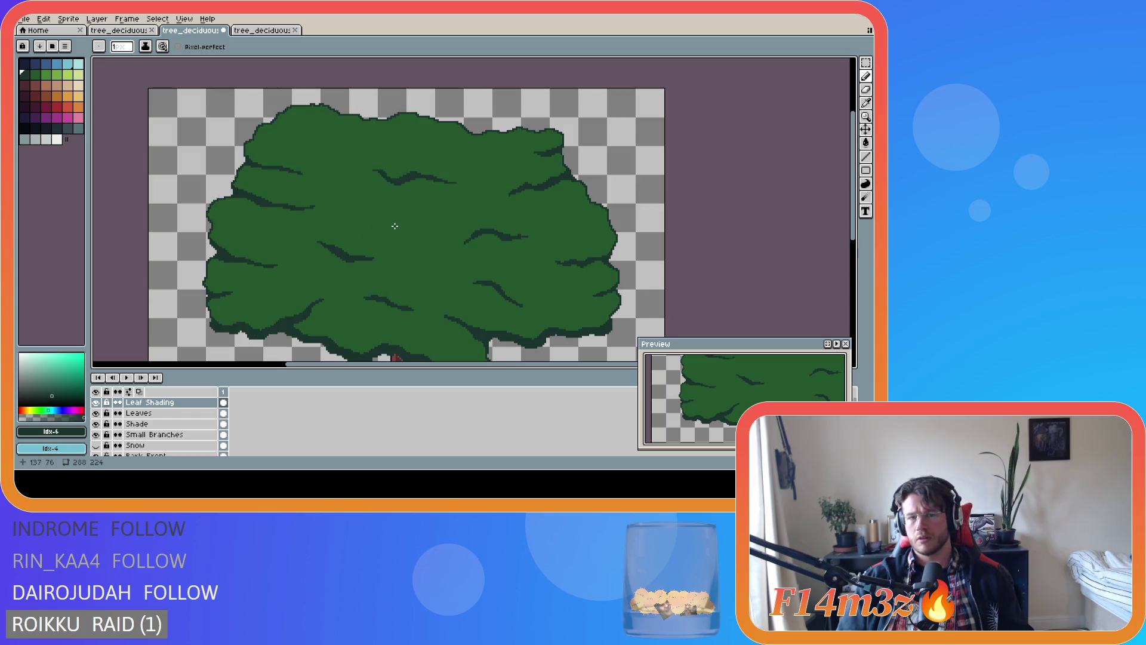
left_click(96, 413)
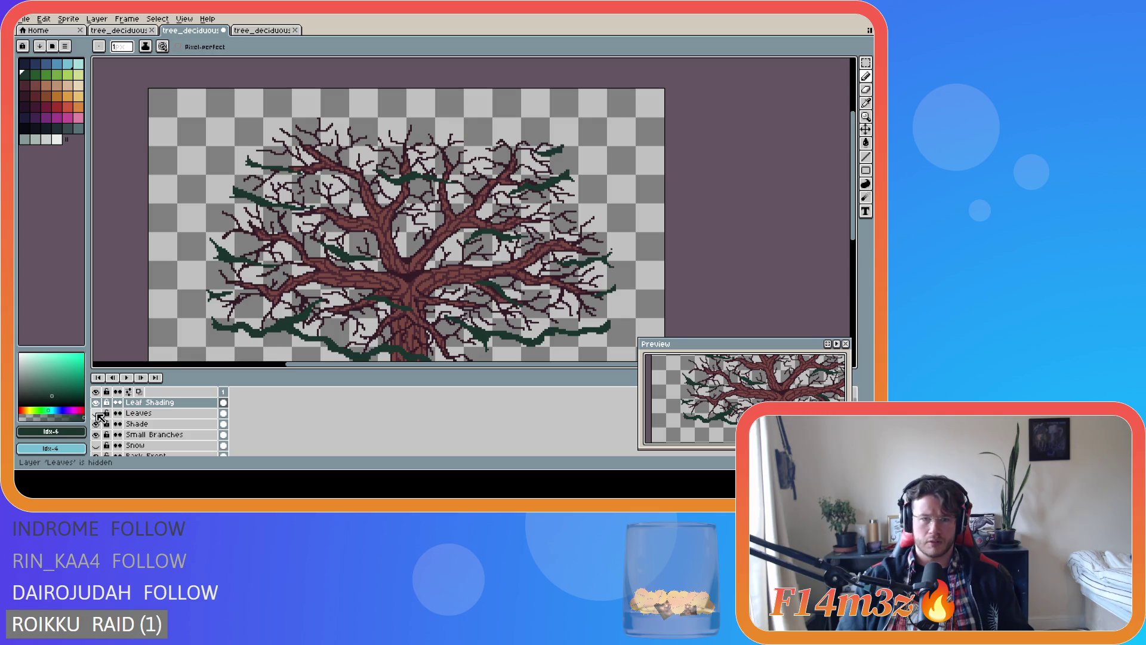
left_click(96, 413)
left_click_drag(398, 226, 416, 220)
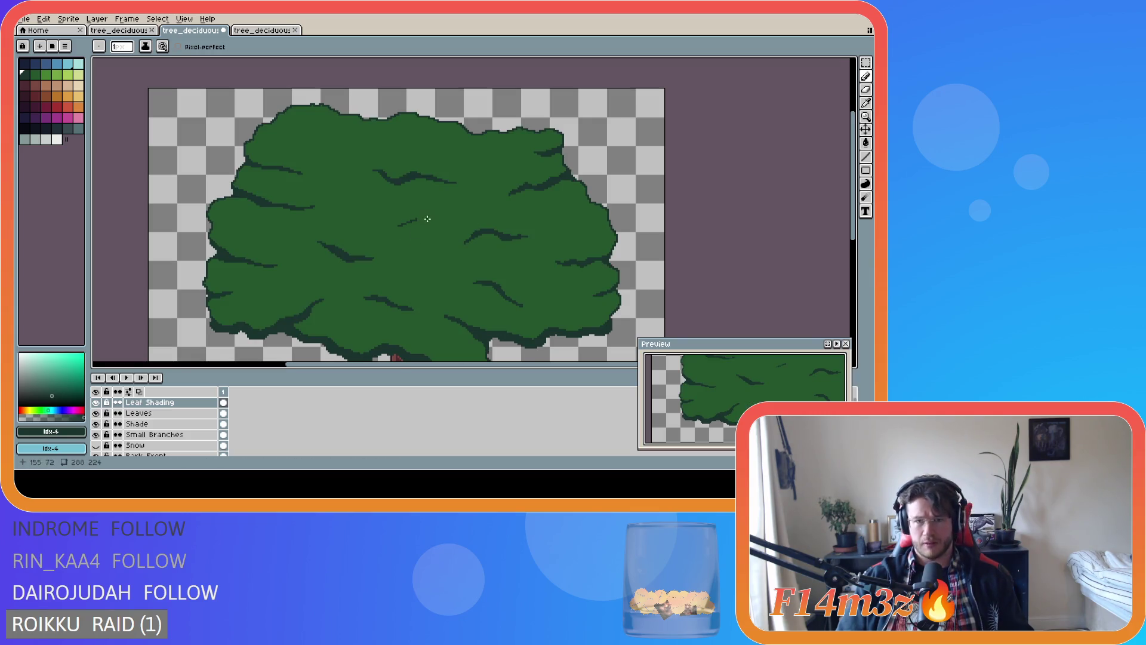
key("v")
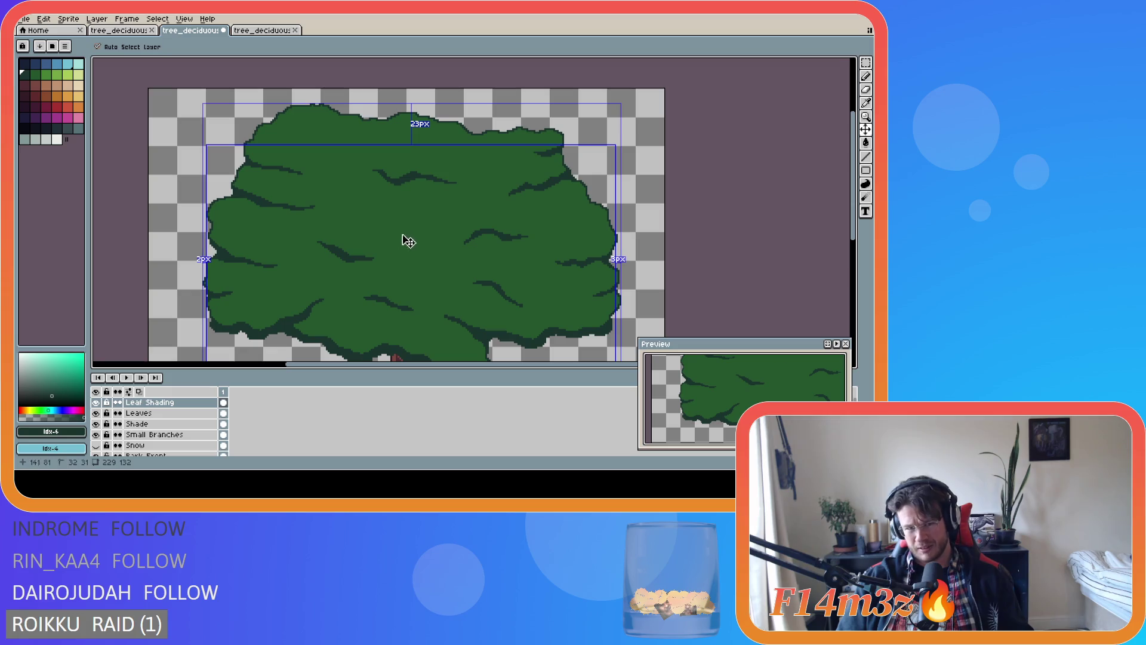
key("b")
mouse_move(402, 227)
left_mouse_down()
mouse_move(438, 218)
mouse_move(428, 220)
left_mouse_up()
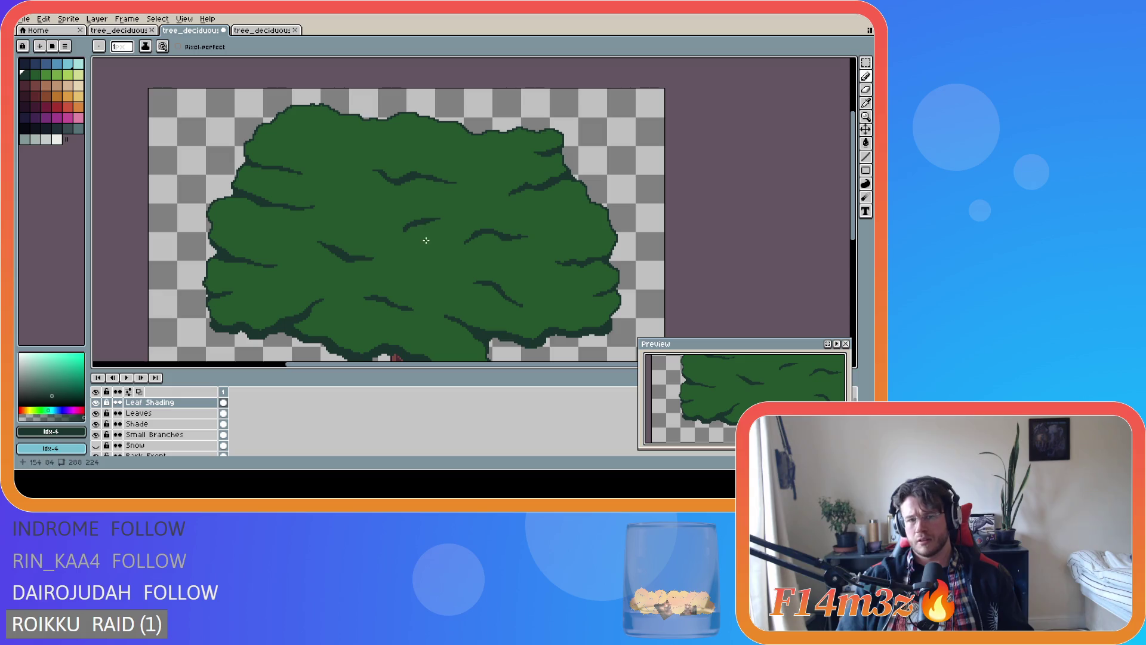
Save the tree sprite file twice
scroll(427, 242, "down", 2)
scroll(430, 245, "up", 1)
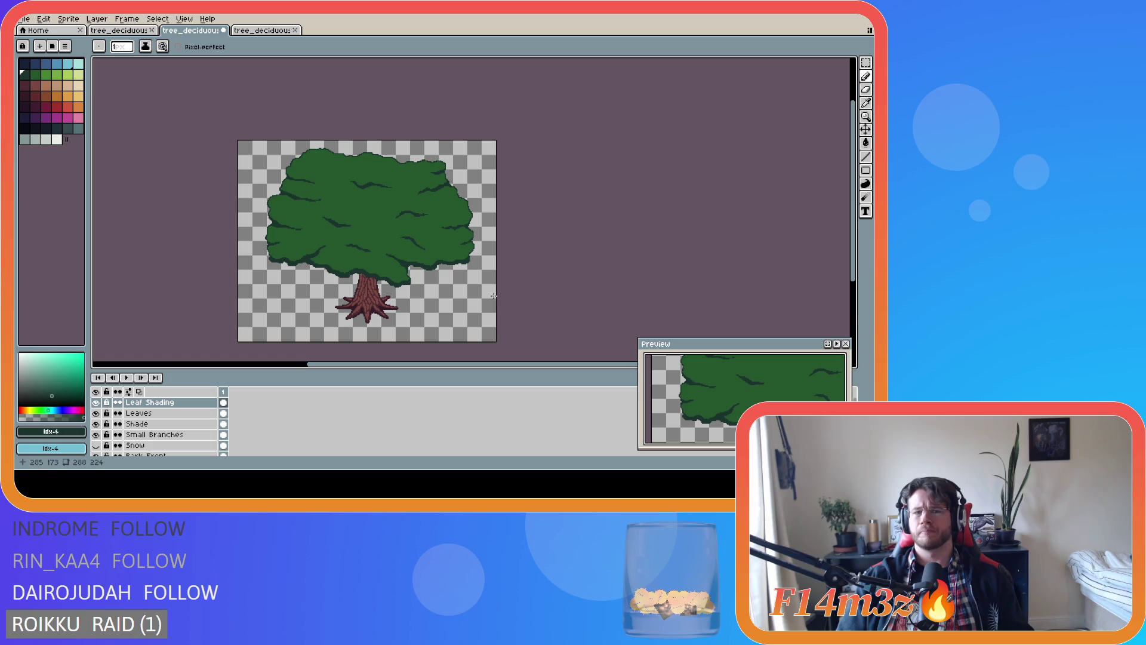
scroll(385, 258, "up", 2)
scroll(358, 248, "down", 2)
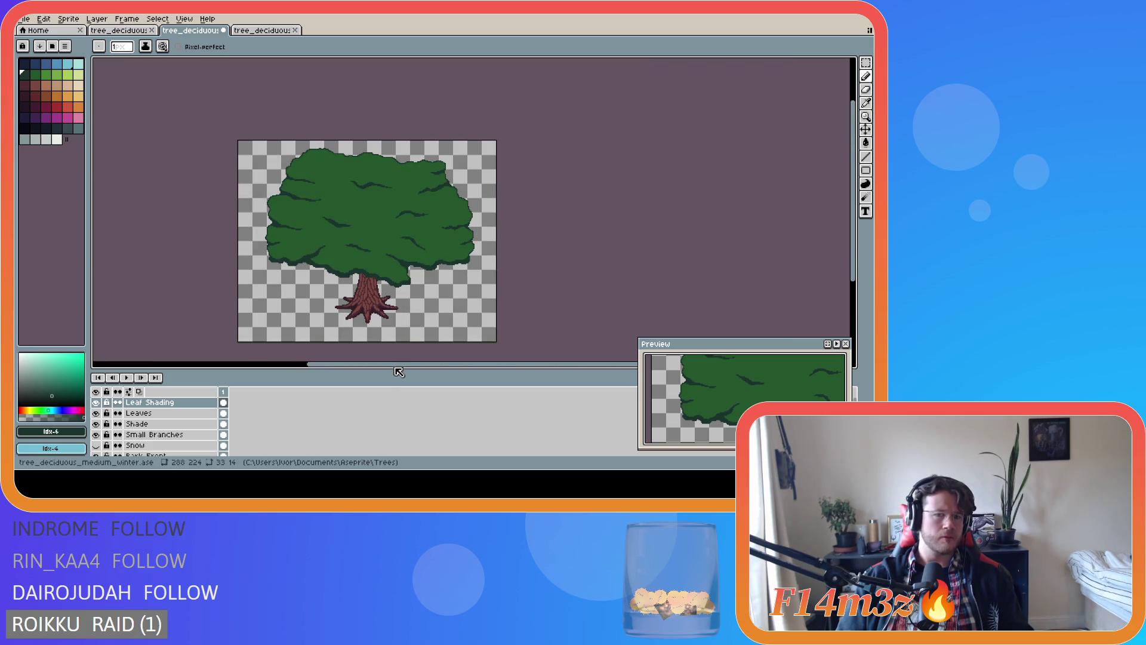
left_click_drag(396, 366, 370, 365)
key("ctrl+s")
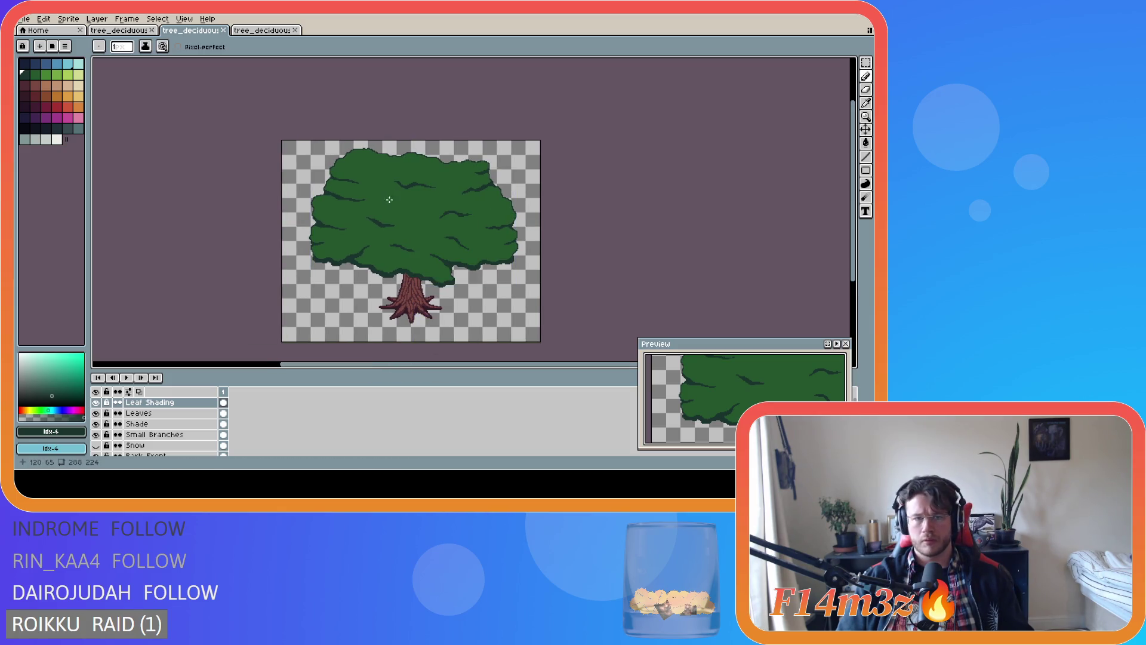
scroll(400, 251, "up", 1)
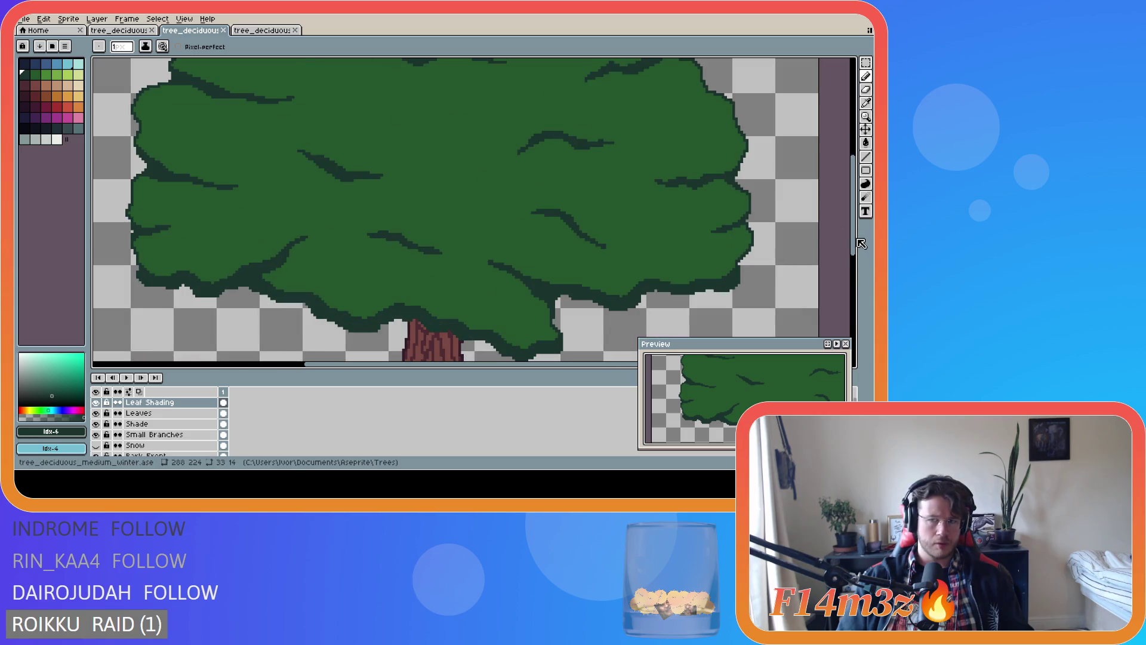
scroll(443, 169, "up", 1)
scroll(443, 169, "up", 1)
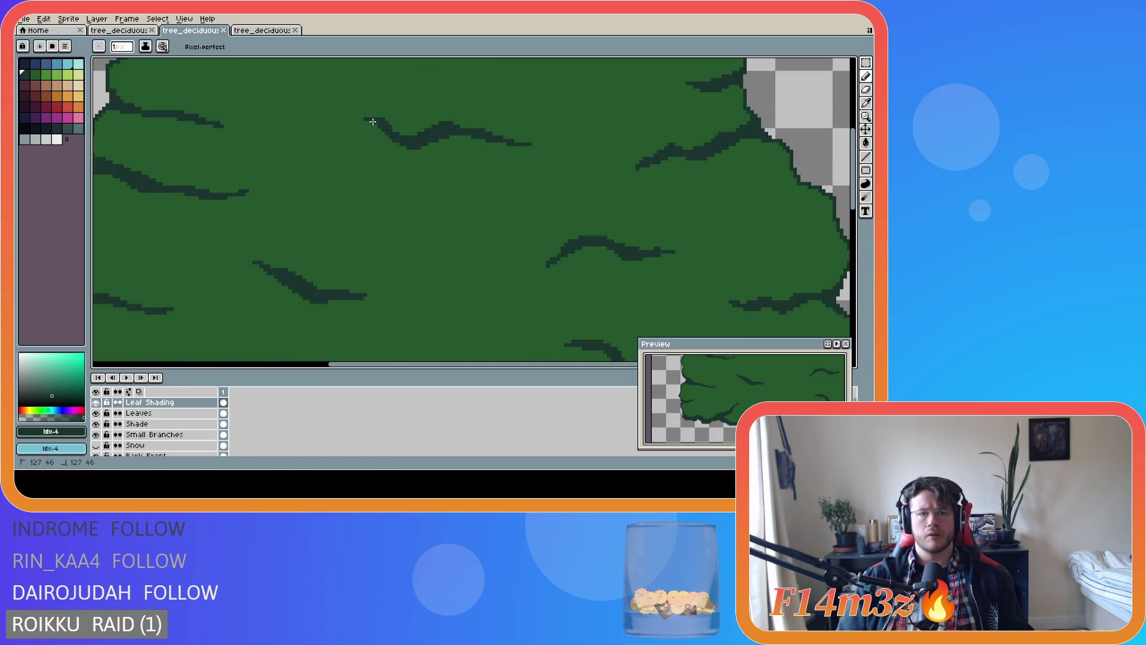
scroll(442, 174, "down", 3)
key("ctrl+s")
scroll(576, 245, "up", 1)
scroll(552, 263, "down", 1)
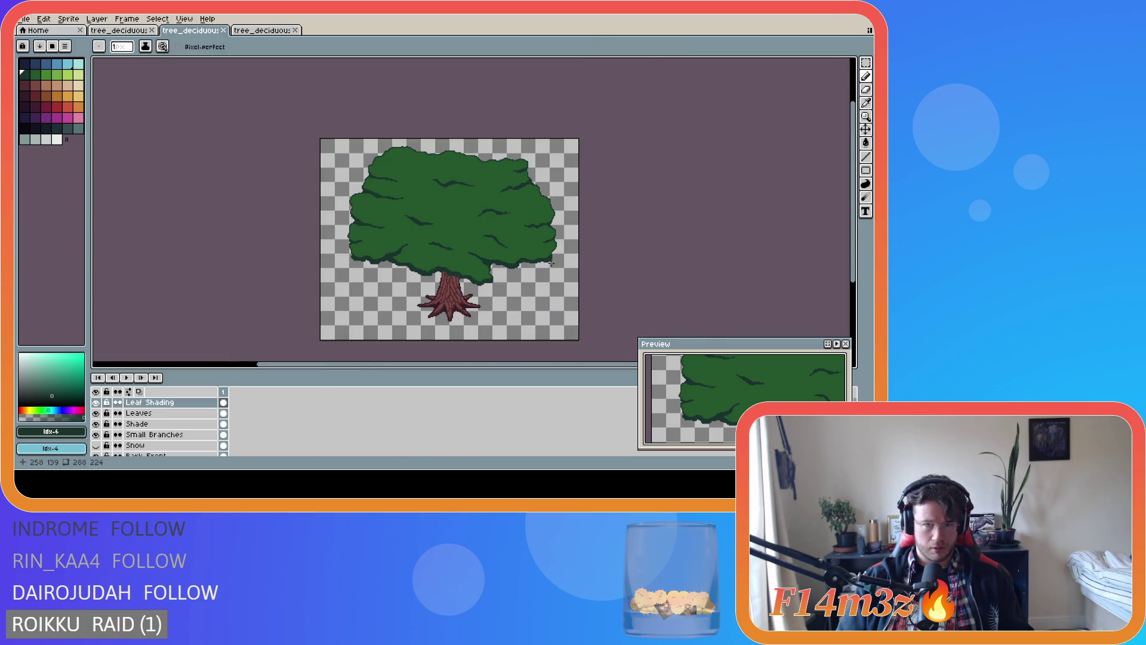
scroll(470, 174, "up", 2)
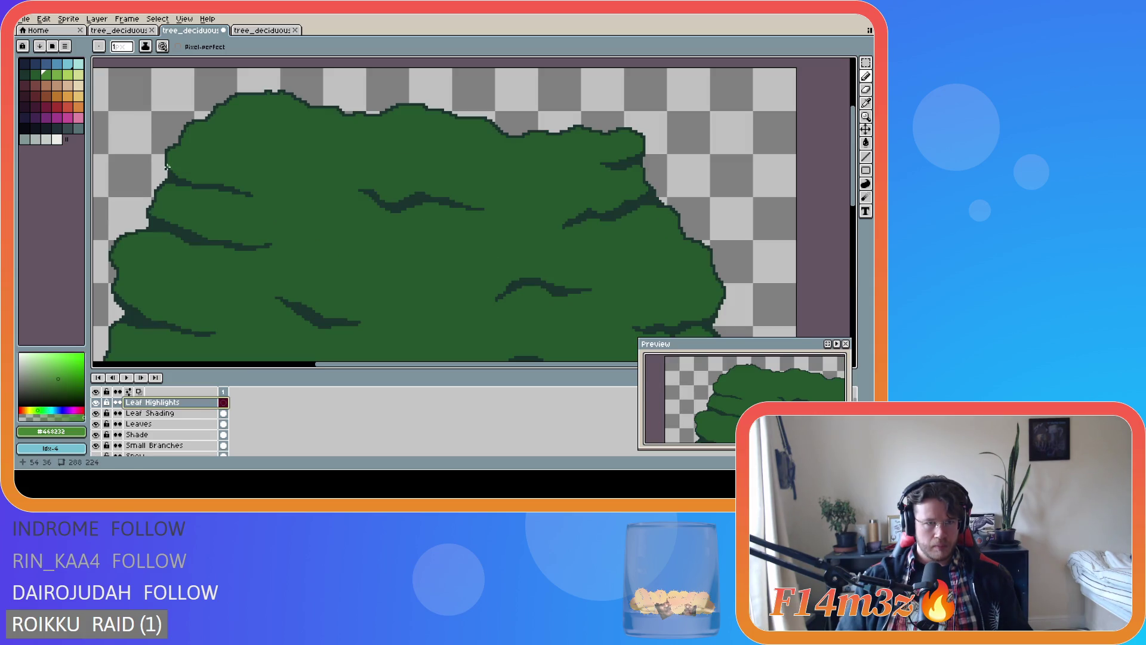
Paint a light-green highlight line along the canopy top, undo a stray segment, and touch up the upper-left edge
mouse_move(167, 166)
left_mouse_down()
mouse_move(189, 155)
mouse_move(179, 173)
mouse_move(169, 166)
mouse_move(196, 138)
mouse_move(258, 109)
mouse_move(370, 132)
mouse_move(416, 118)
mouse_move(508, 150)
mouse_move(580, 140)
mouse_move(638, 149)
left_mouse_up()
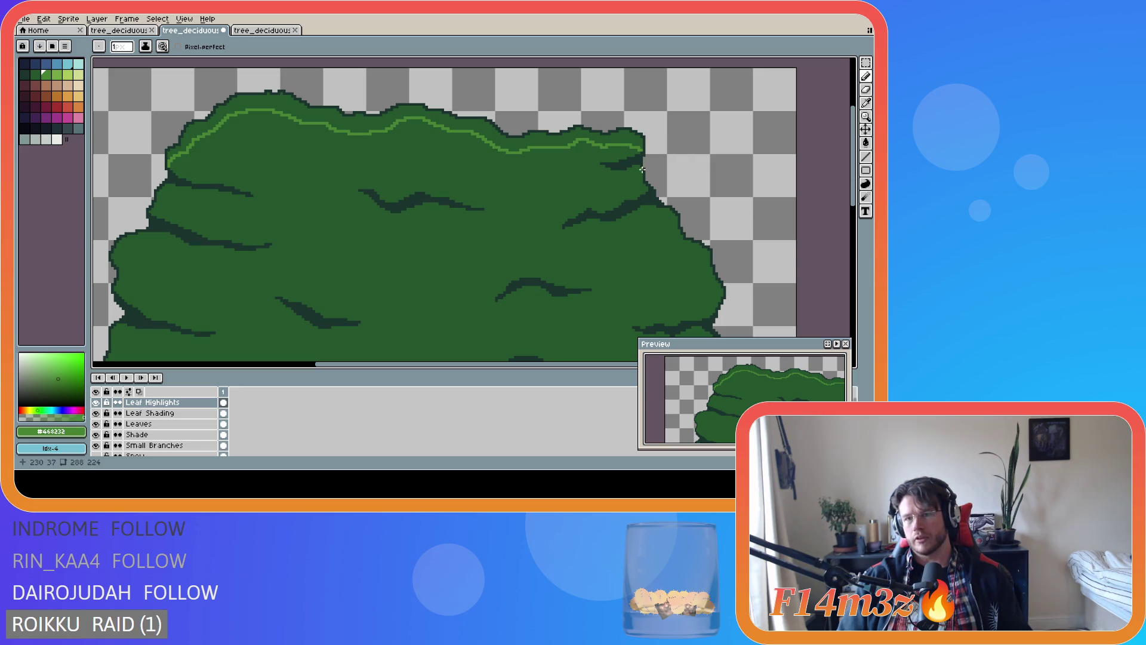
key("e")
left_click(639, 144, "shift")
key("ctrl+z")
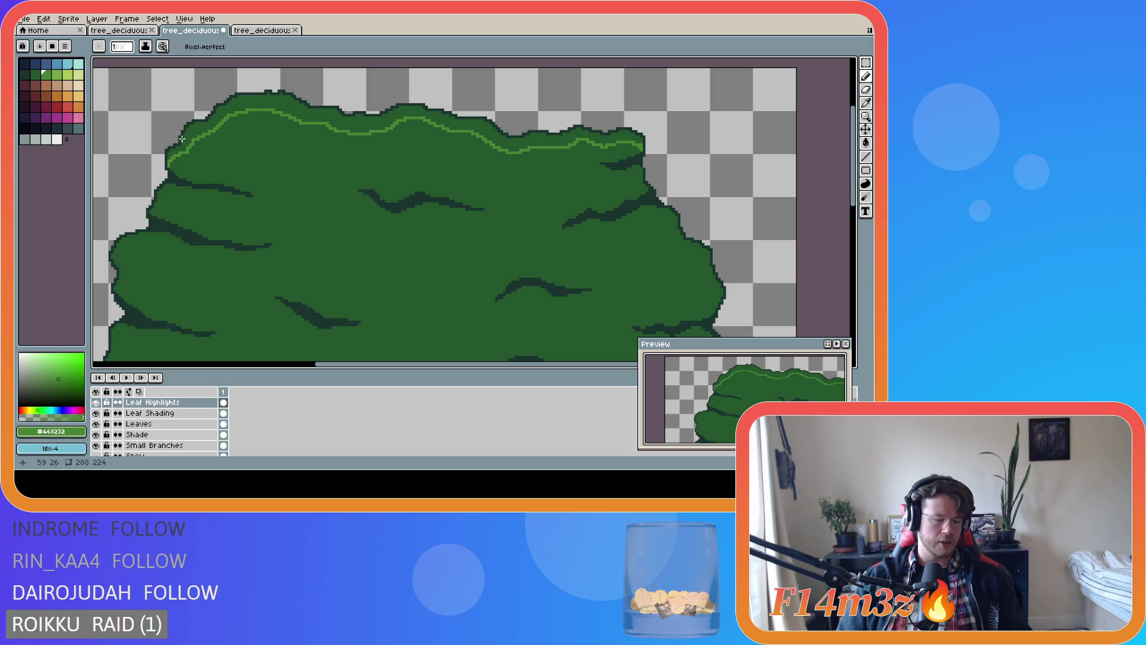
key("e")
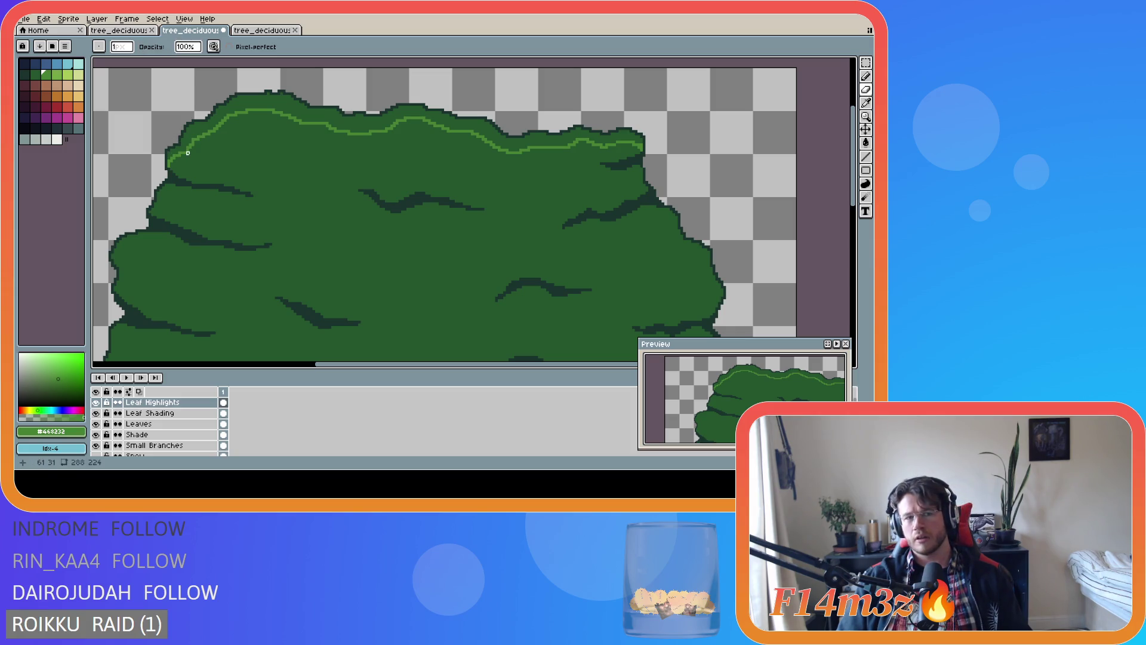
key("b")
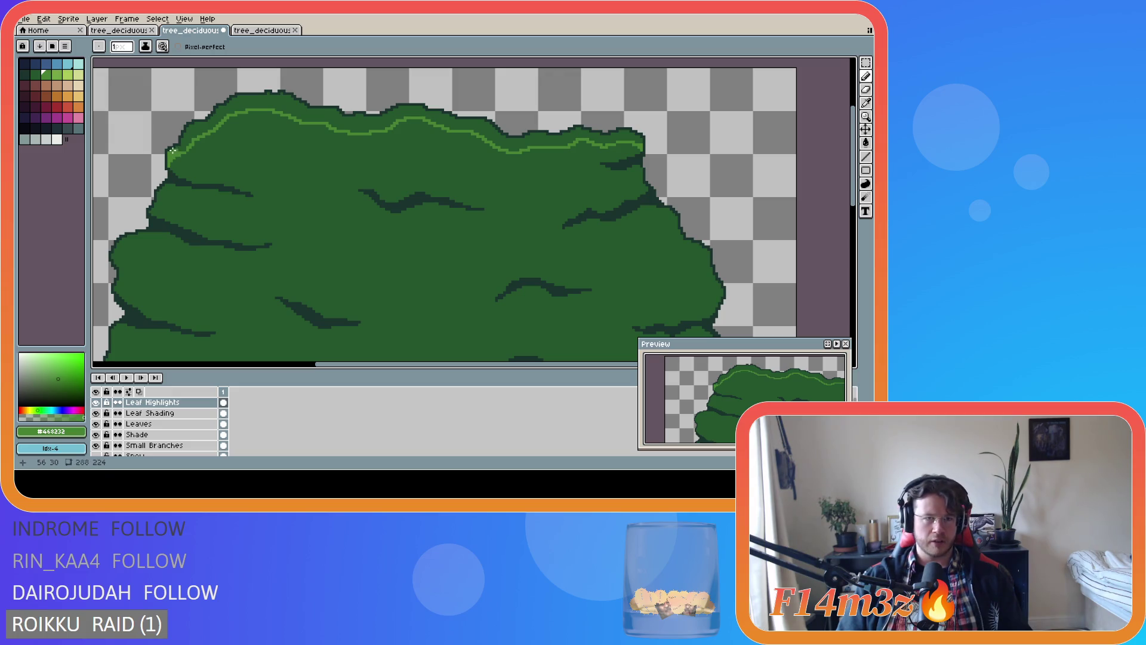
left_click_drag(179, 149, 182, 141)
Add light-green pixels along the upper-left lobe's edge and continue the highlight along the canopy top
left_click(185, 141)
left_click(187, 140)
left_click(187, 138)
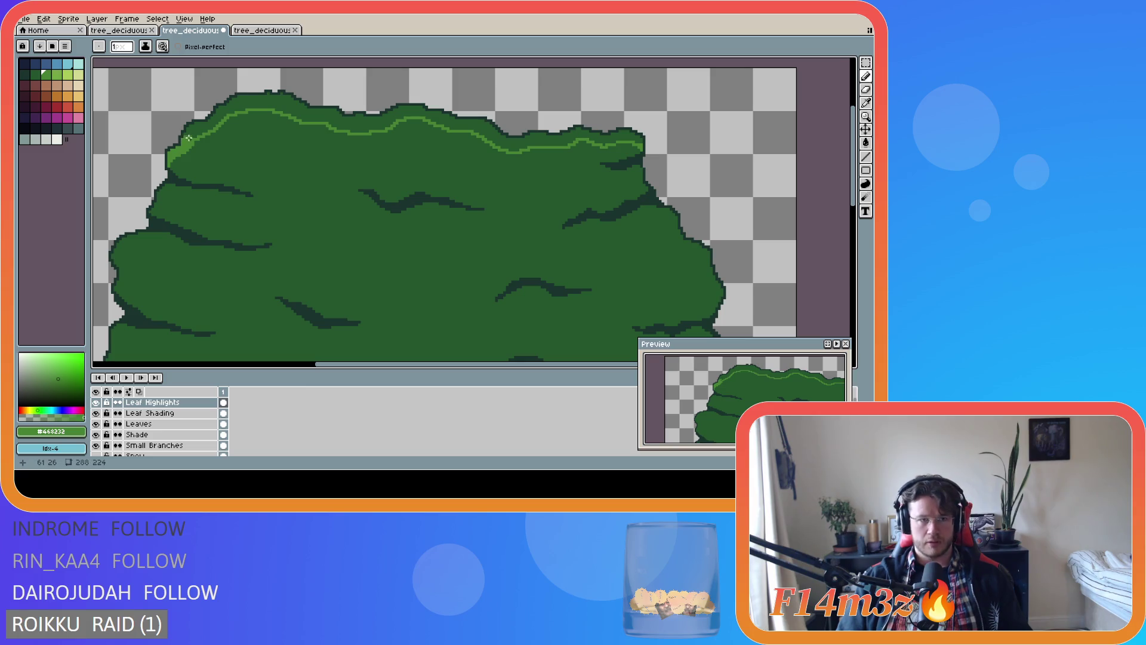
left_click_drag(193, 135, 189, 138)
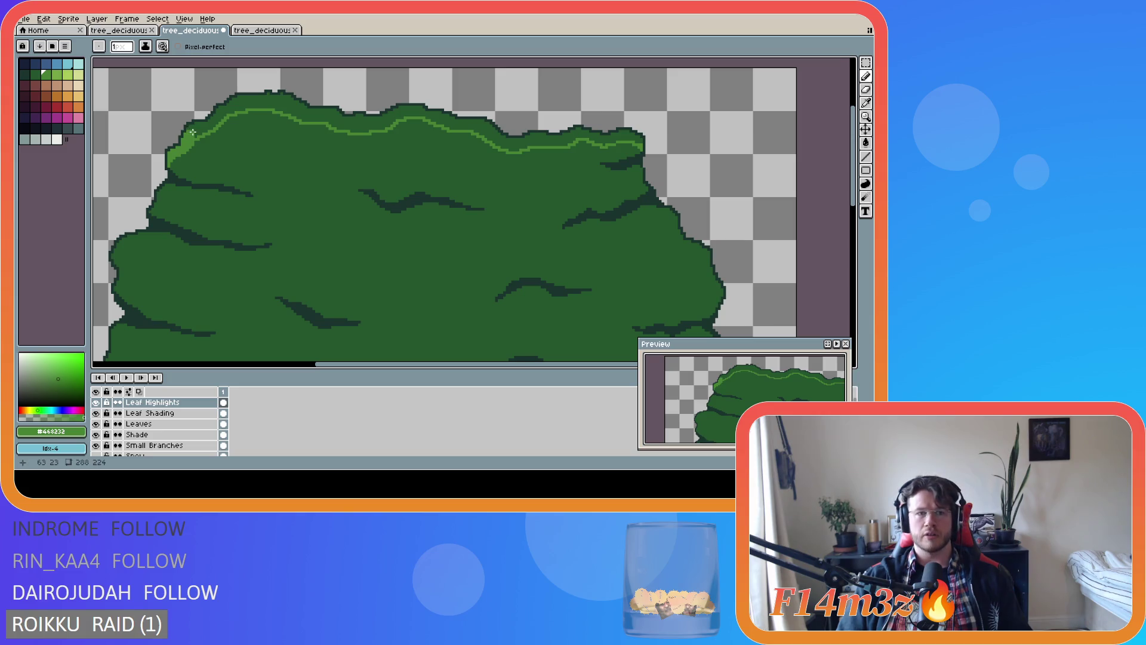
left_click_drag(189, 131, 189, 128)
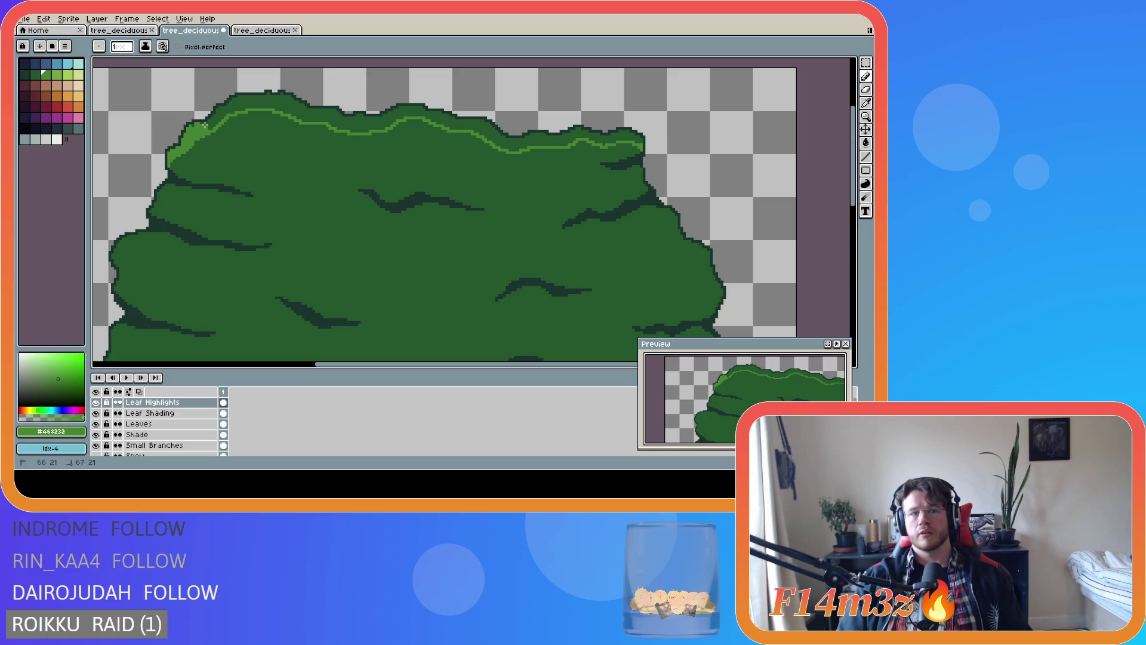
left_click(191, 126)
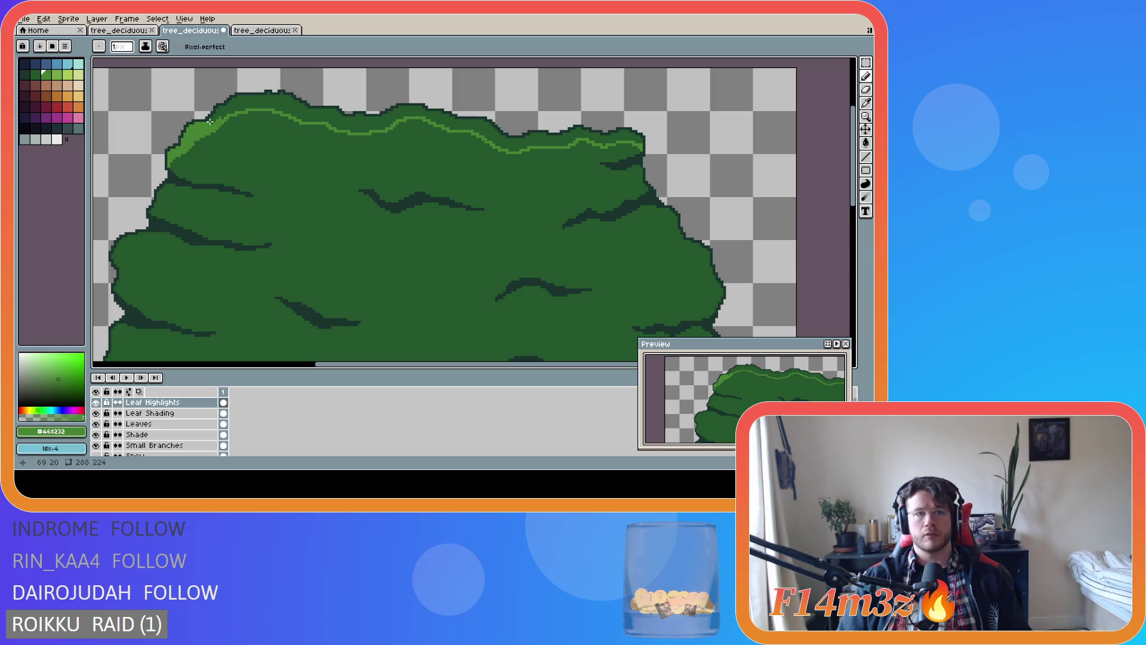
left_click(209, 120)
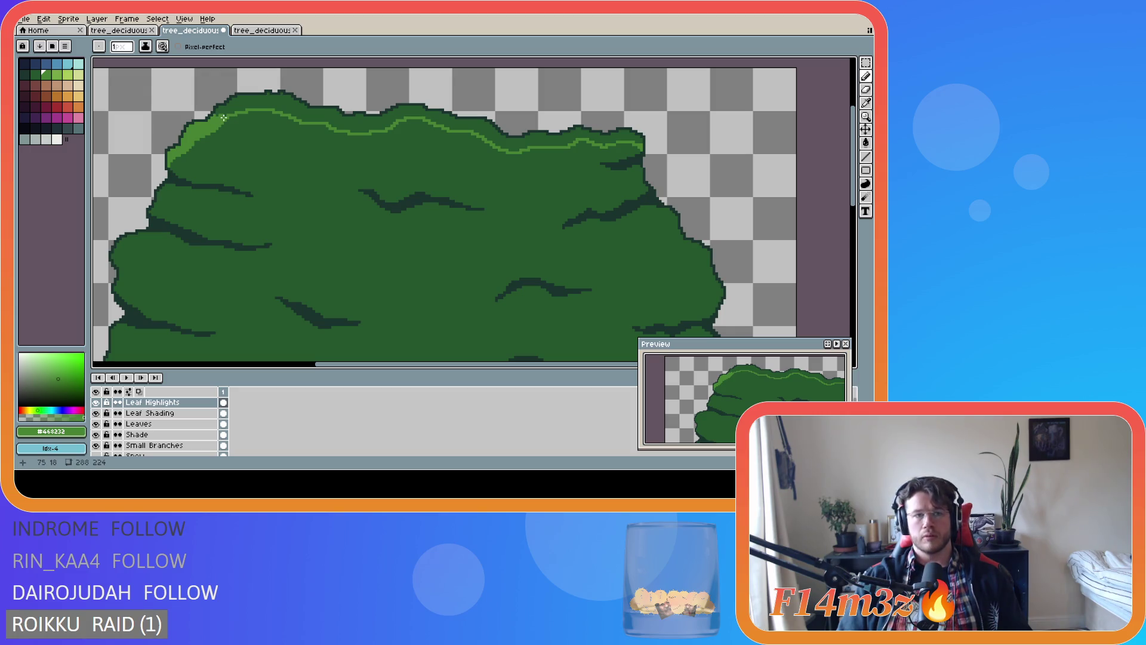
left_click_drag(216, 113, 231, 110)
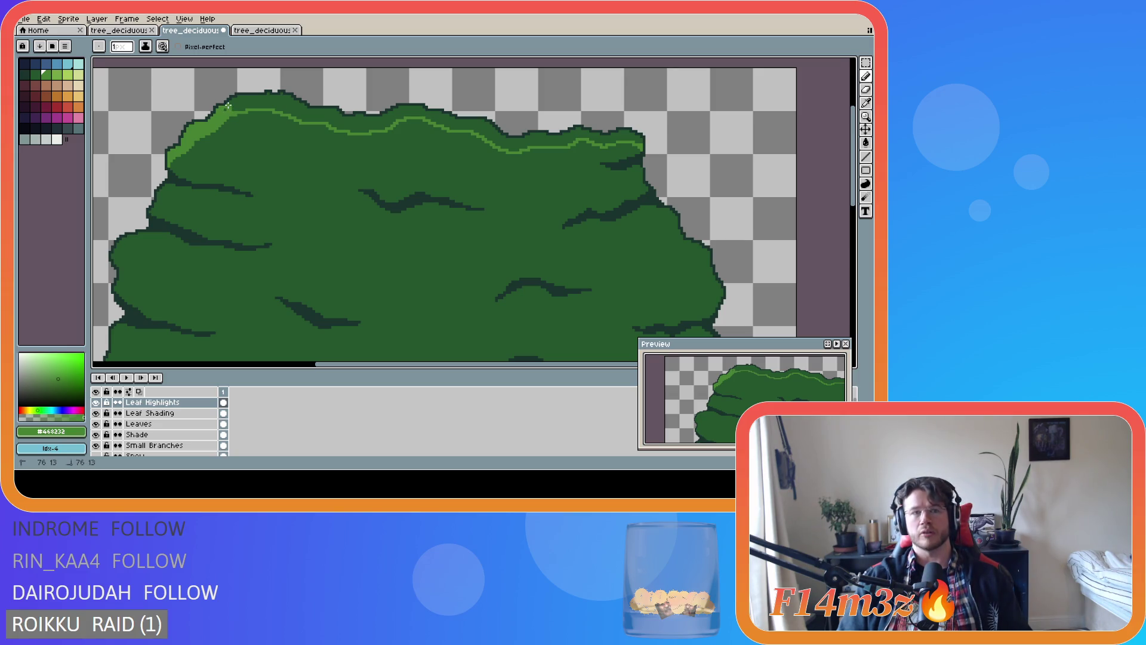
left_click_drag(232, 109, 237, 108)
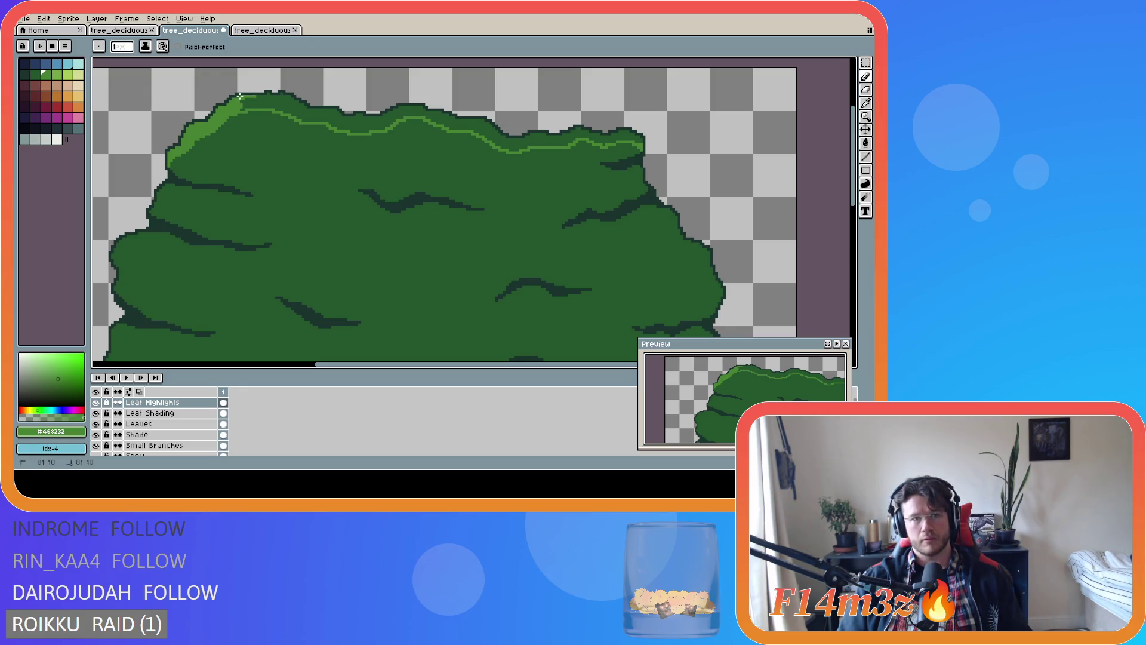
scroll(238, 95, "up", 1)
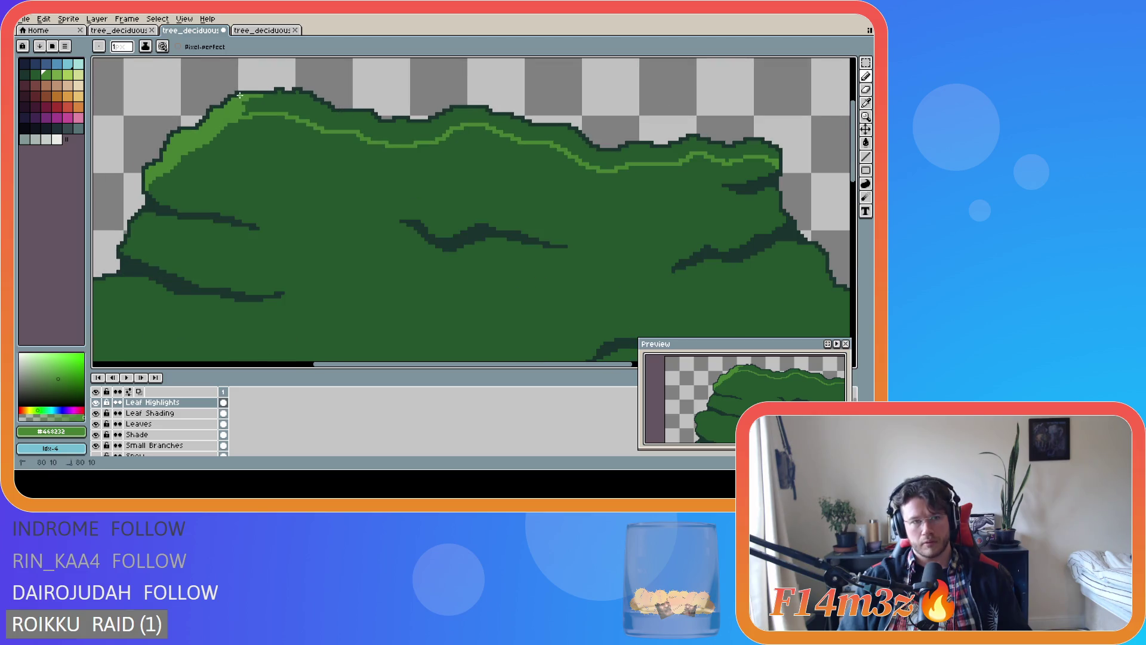
Pencil light-green highlight lines along the canopy's top-left edge and across the top centre
mouse_move(240, 109)
left_mouse_down()
mouse_move(265, 108)
mouse_move(260, 98)
mouse_move(280, 93)
mouse_move(265, 97)
mouse_move(293, 109)
mouse_move(281, 94)
mouse_move(296, 95)
mouse_move(302, 117)
mouse_move(322, 121)
mouse_move(297, 107)
mouse_move(318, 116)
mouse_move(307, 107)
mouse_move(316, 103)
mouse_move(325, 118)
mouse_move(316, 107)
mouse_move(371, 118)
mouse_move(322, 125)
mouse_move(363, 119)
mouse_move(349, 128)
mouse_move(376, 135)
mouse_move(403, 122)
mouse_move(387, 138)
mouse_move(401, 140)
mouse_move(388, 141)
mouse_move(413, 141)
mouse_move(409, 125)
mouse_move(432, 138)
mouse_move(451, 122)
left_mouse_up()
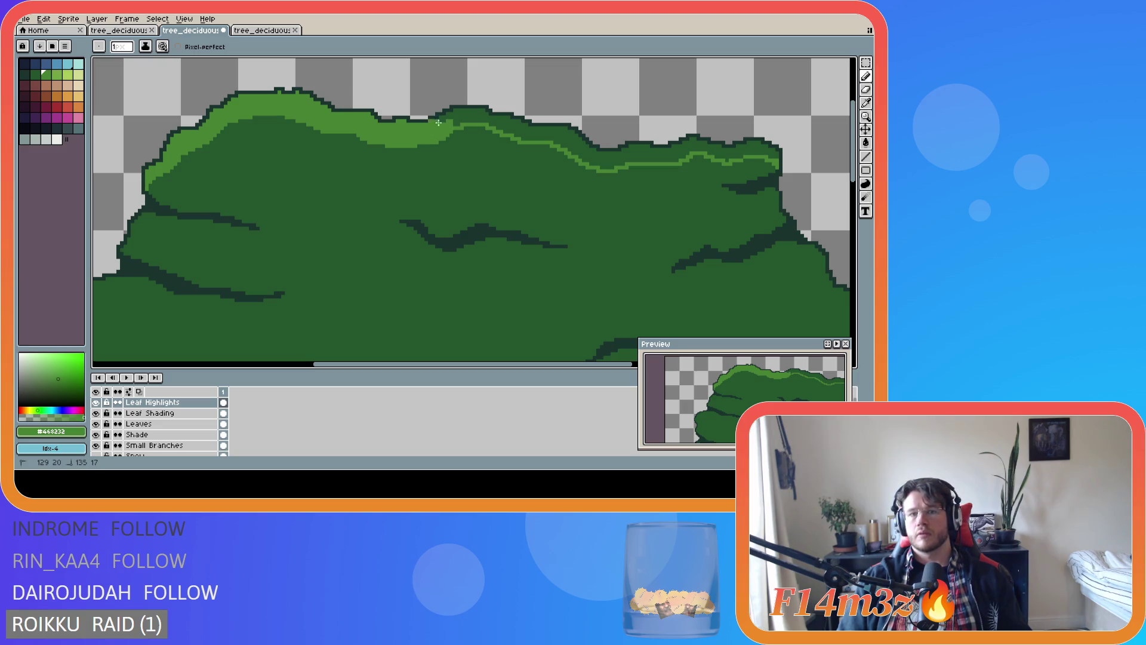
key("e")
key("b")
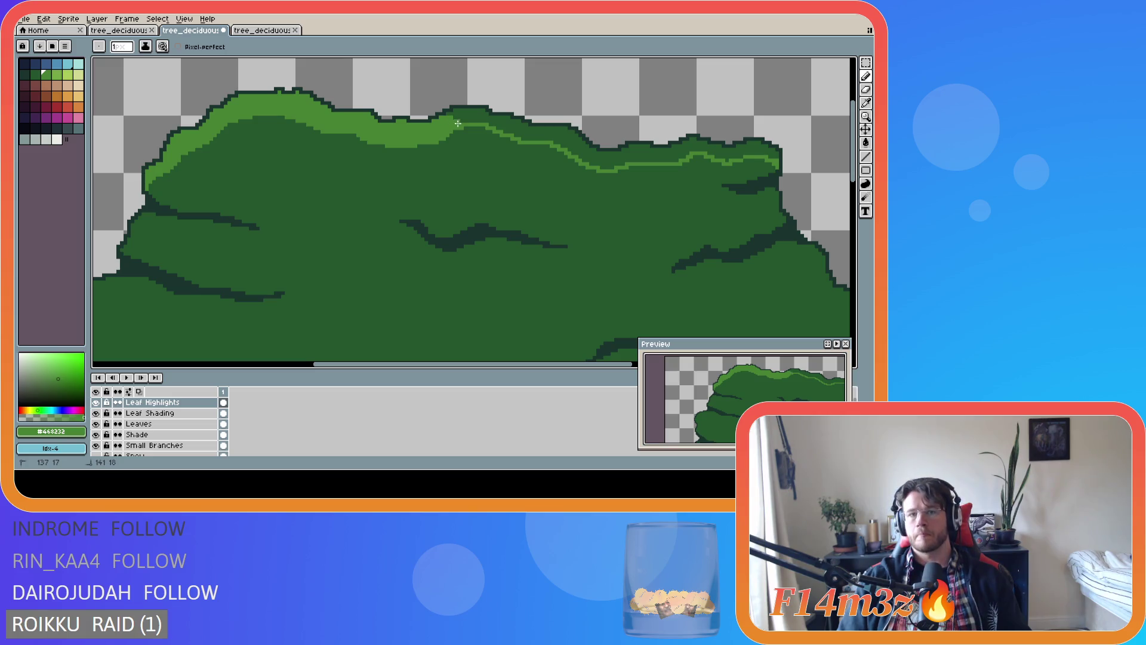
mouse_move(465, 118)
left_mouse_down()
mouse_move(566, 129)
mouse_move(566, 146)
left_mouse_up()
Paint-bucket fill the gap between the top highlight lines with light green
key("g")
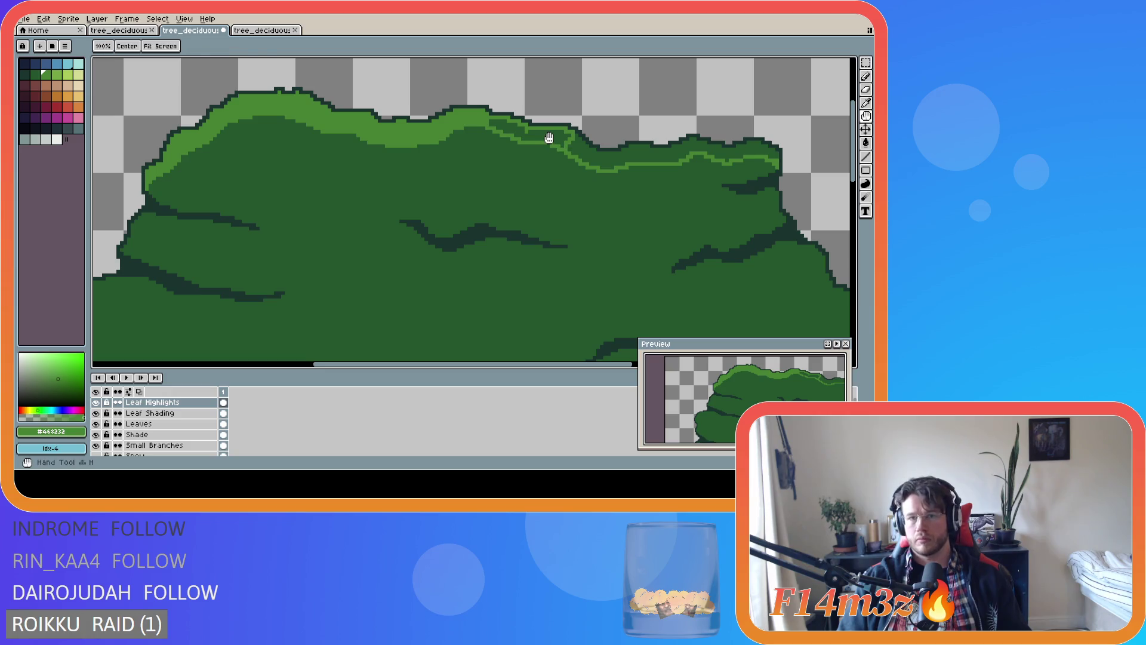
left_click(545, 138)
key("b")
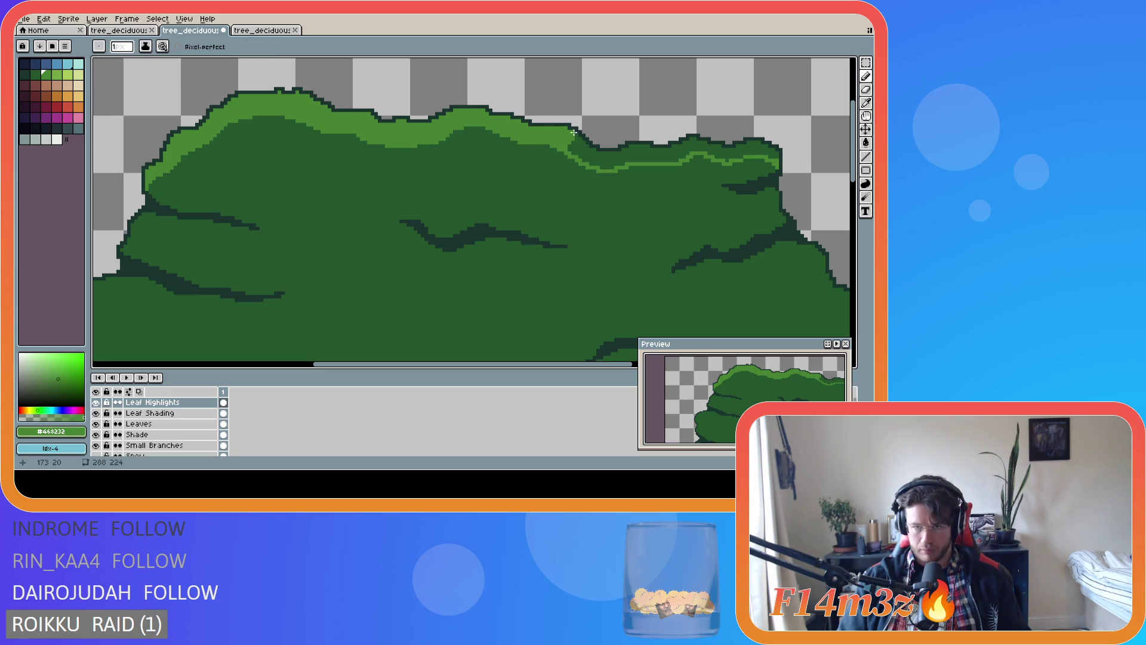
Outline the highlight band along the canopy top out to its right end
left_click_drag(577, 142, 578, 142)
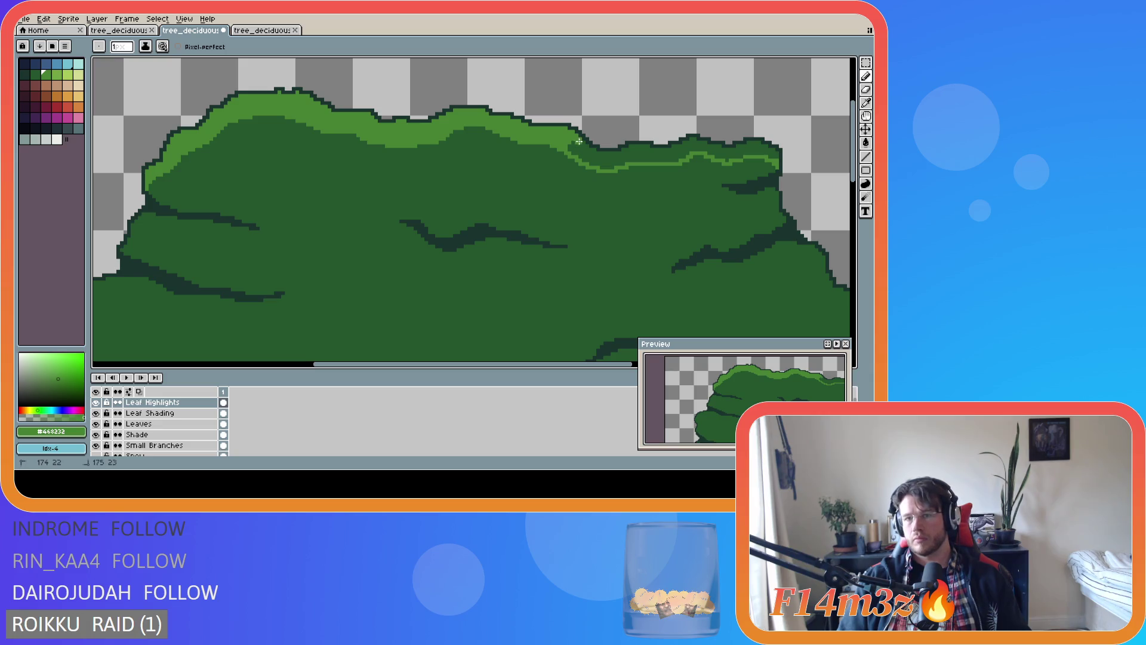
left_click(583, 144)
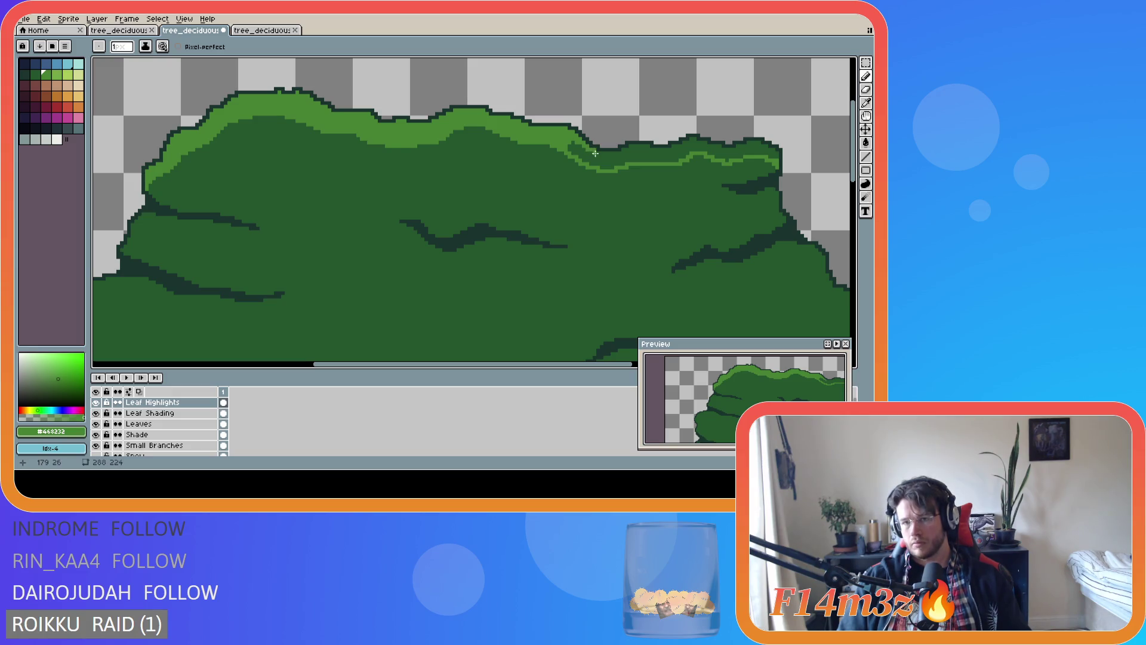
left_click_drag(594, 153, 687, 144)
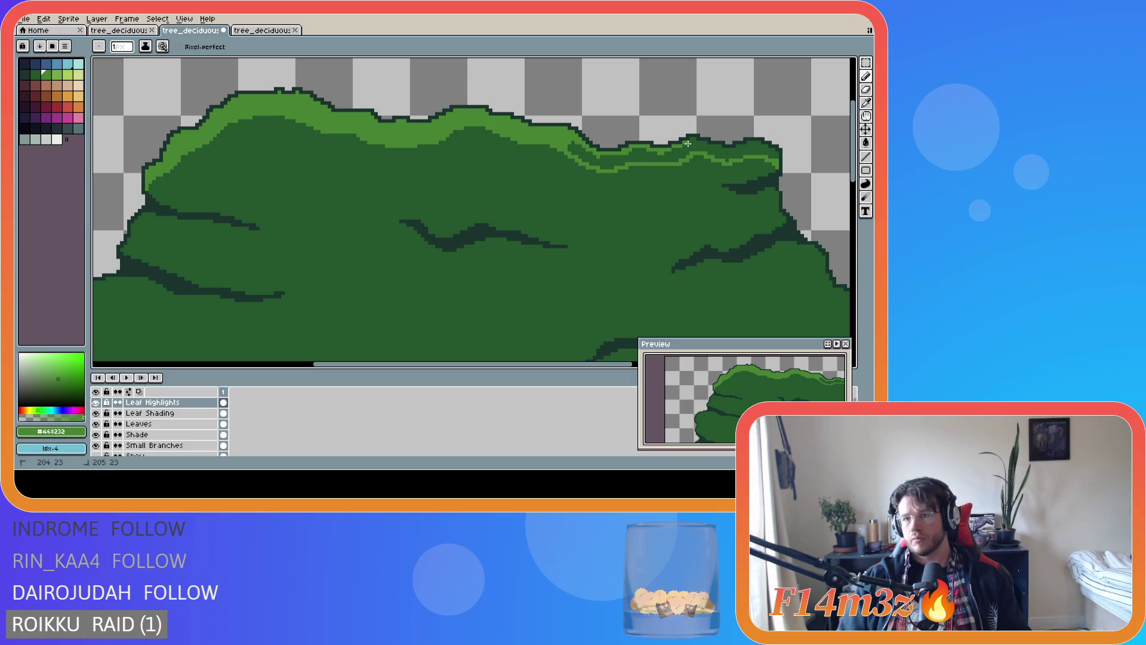
left_click(693, 140)
left_click(683, 146)
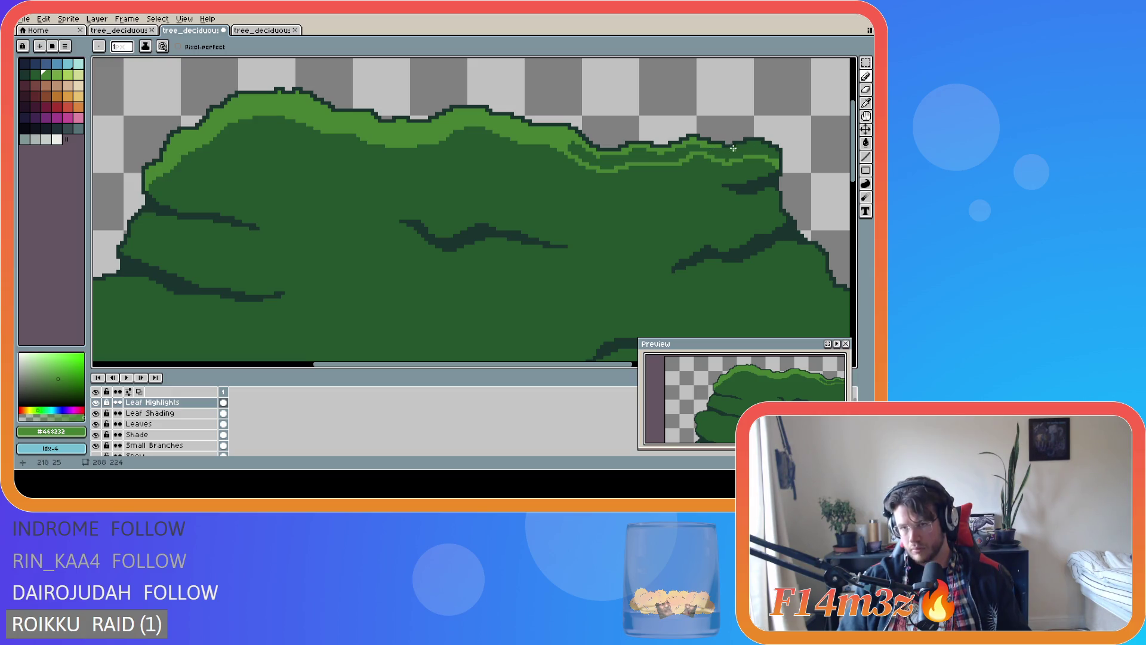
left_click_drag(738, 145, 756, 145)
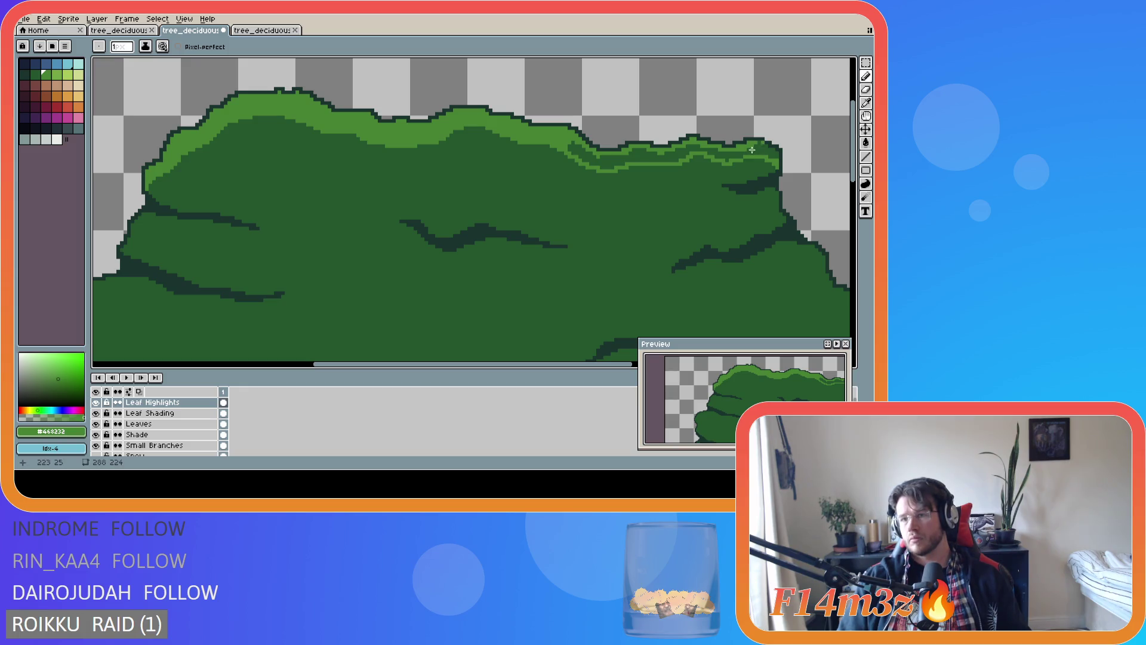
left_click(759, 142)
left_click(761, 145)
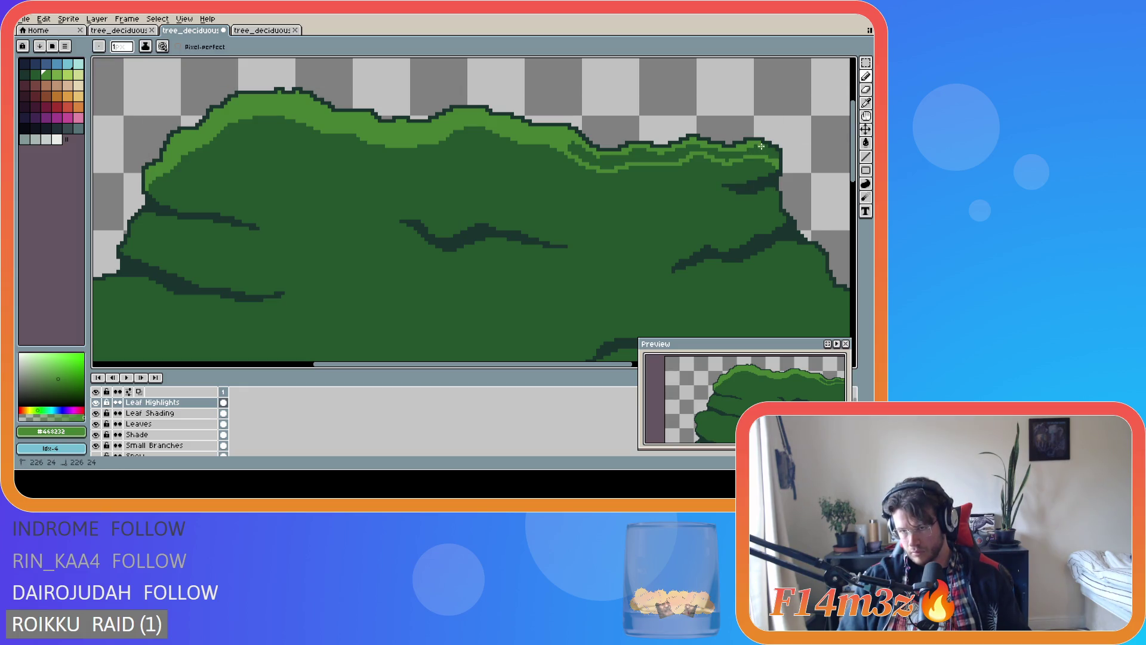
left_click(767, 150)
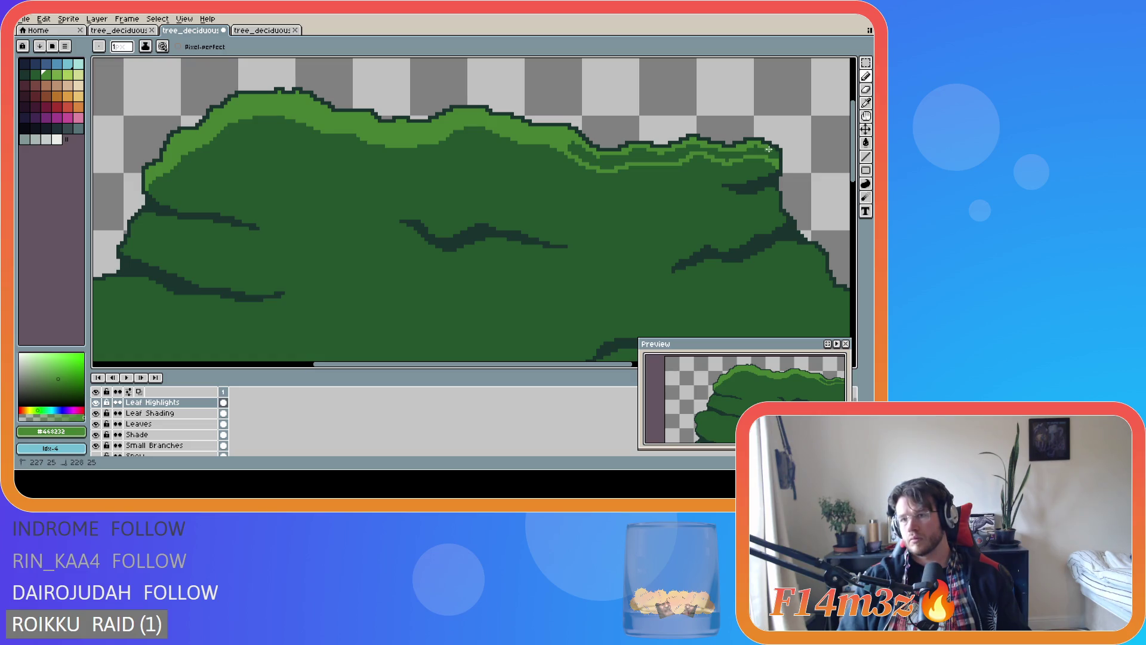
left_click(776, 155)
Fill the outlined right-side highlight band solid light green
key("g")
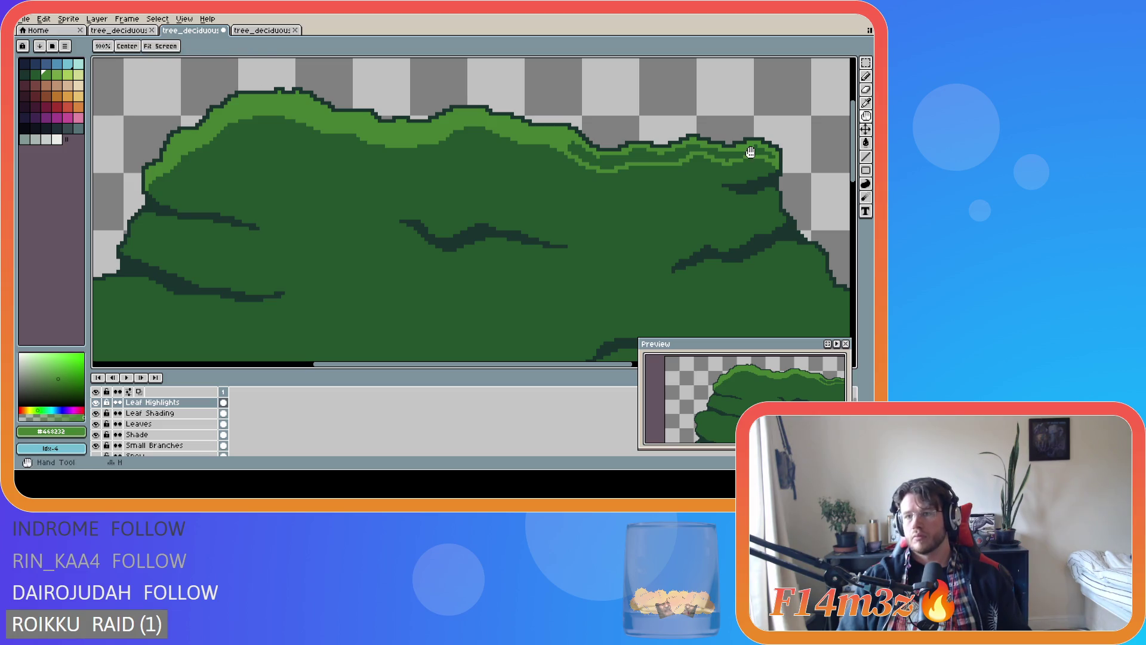
left_click(719, 159)
key("b")
scroll(530, 179, "down", 2)
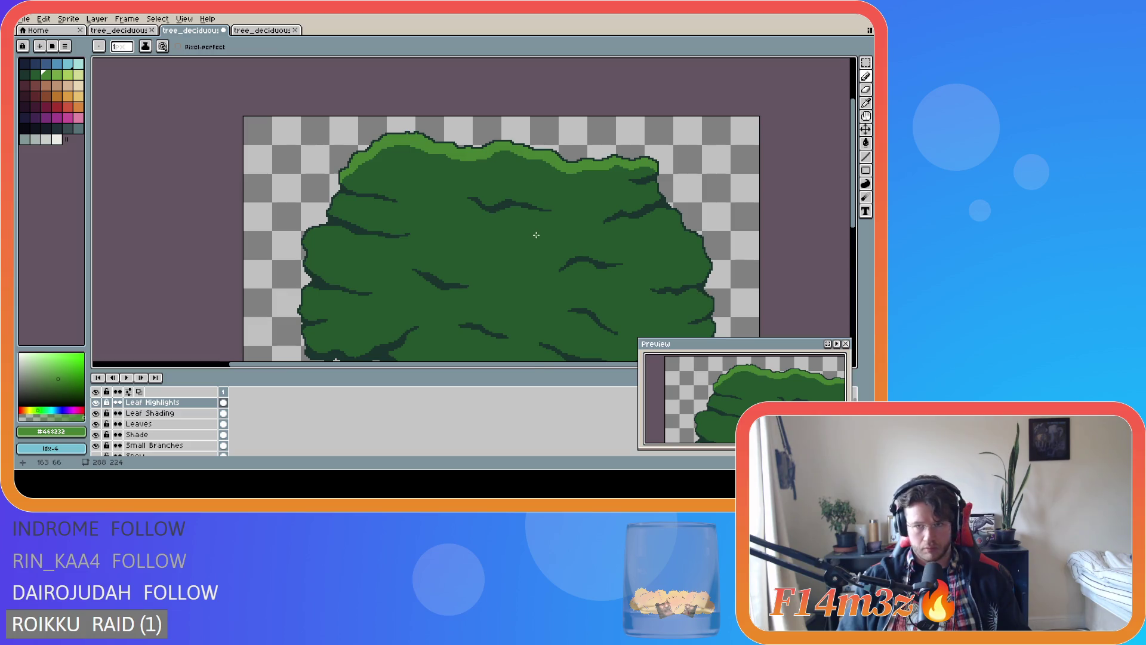
scroll(536, 235, "down", 2)
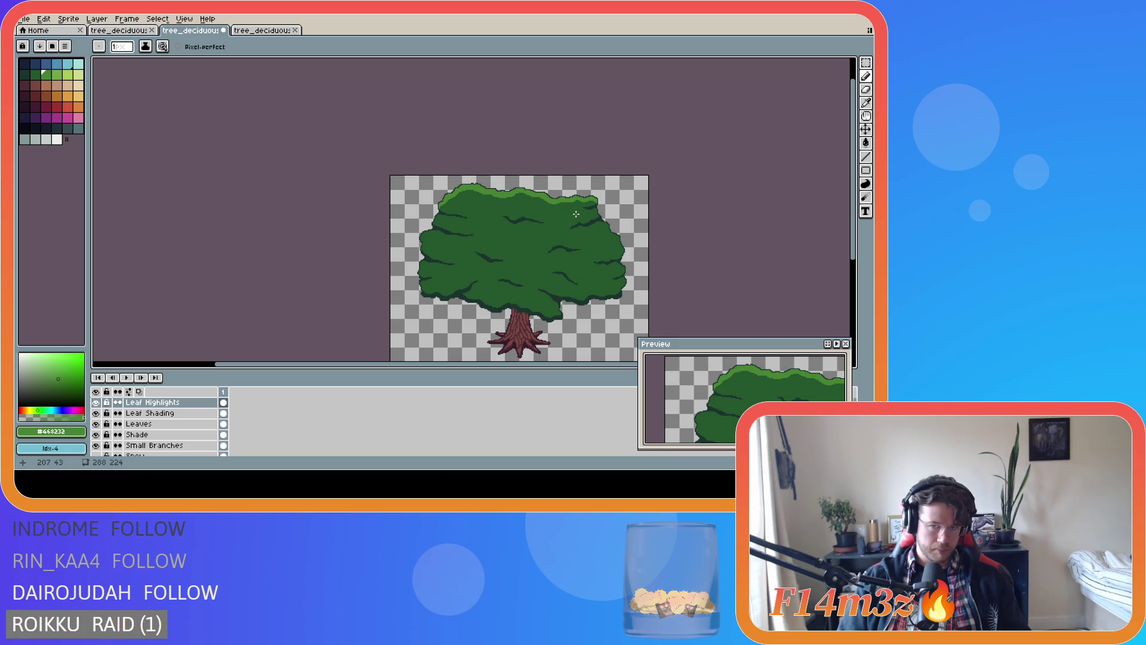
scroll(582, 212, "up", 2)
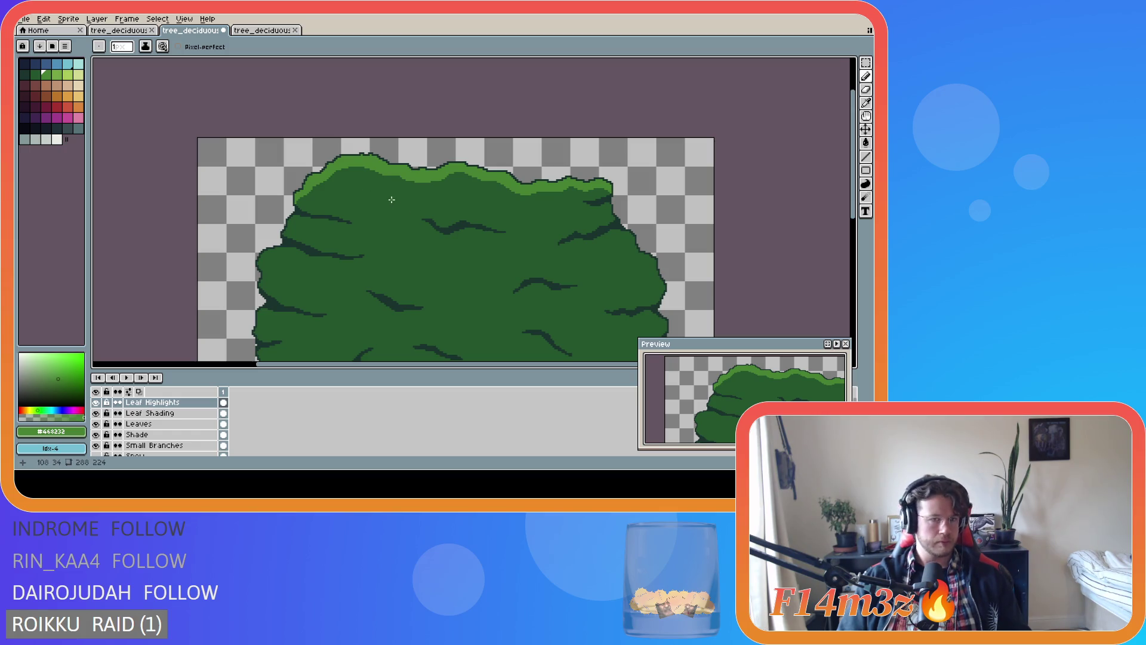
scroll(399, 197, "down", 2)
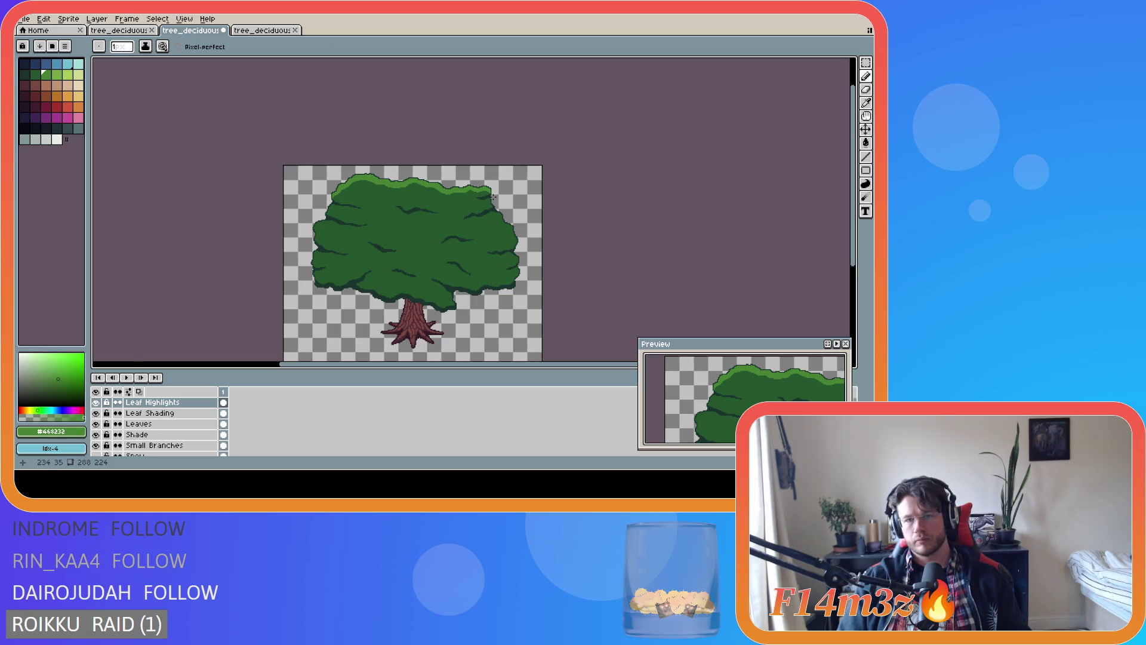
scroll(493, 197, "up", 2)
scroll(486, 196, "up", 3)
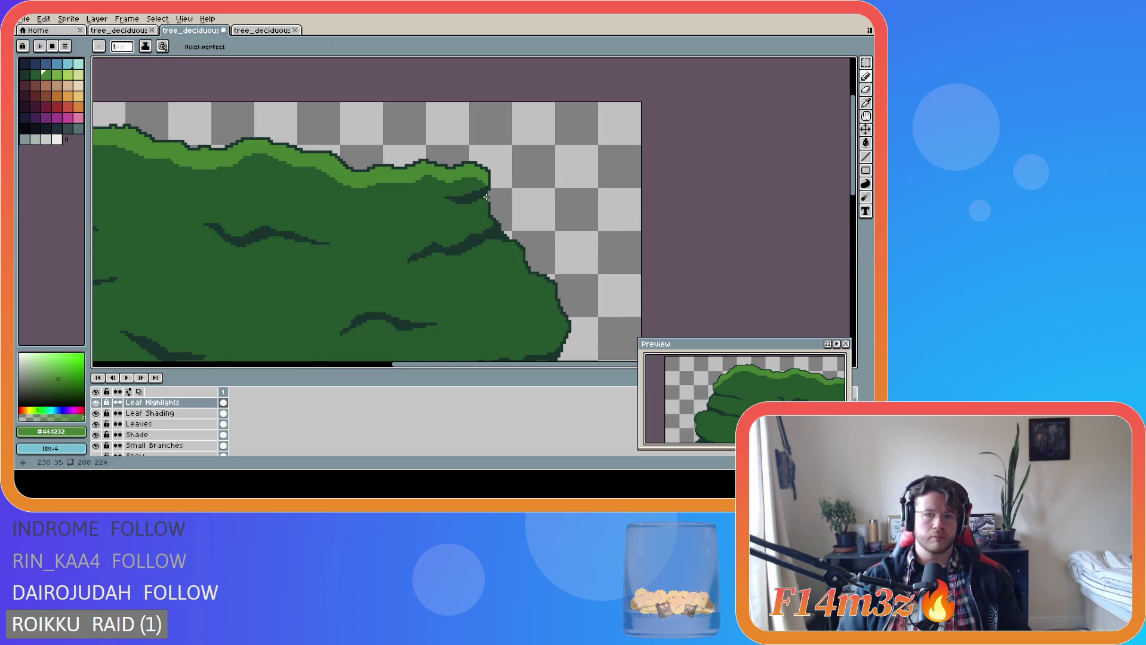
key("e")
left_click_drag(472, 178, 494, 163)
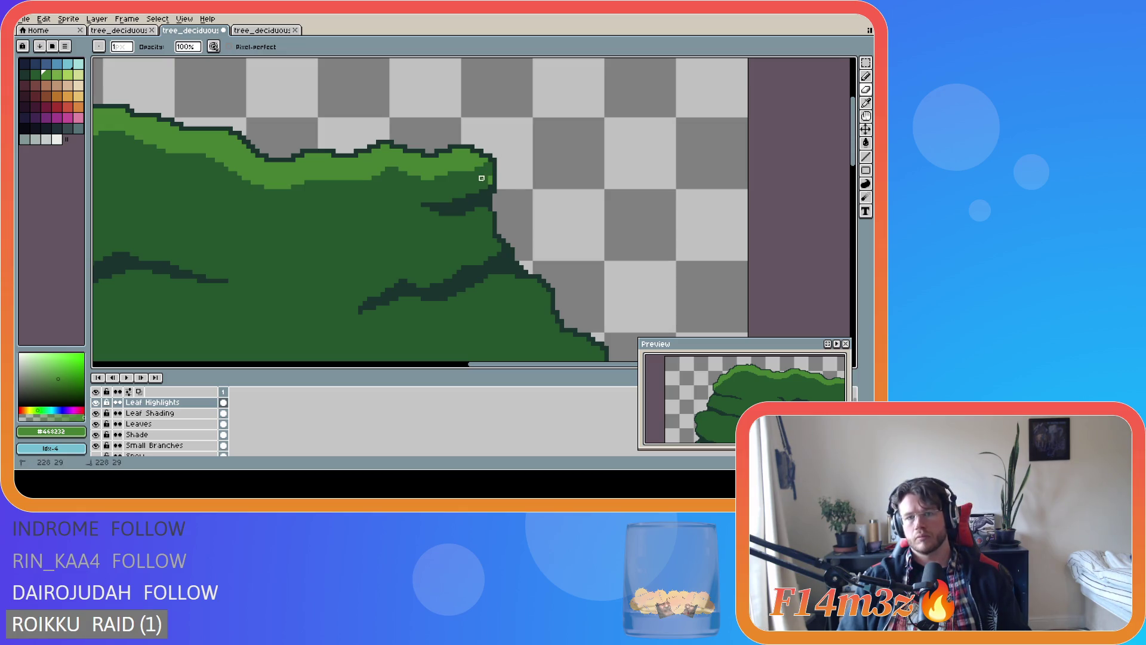
scroll(490, 185, "down", 3)
scroll(458, 233, "down", 2)
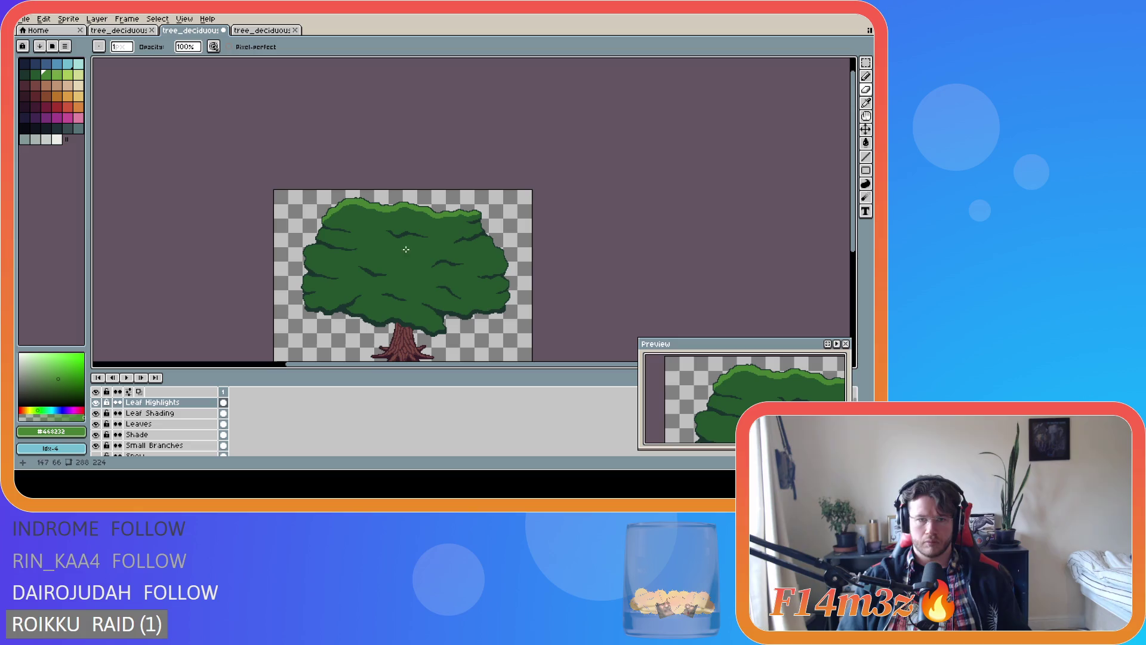
scroll(319, 230, "up", 3)
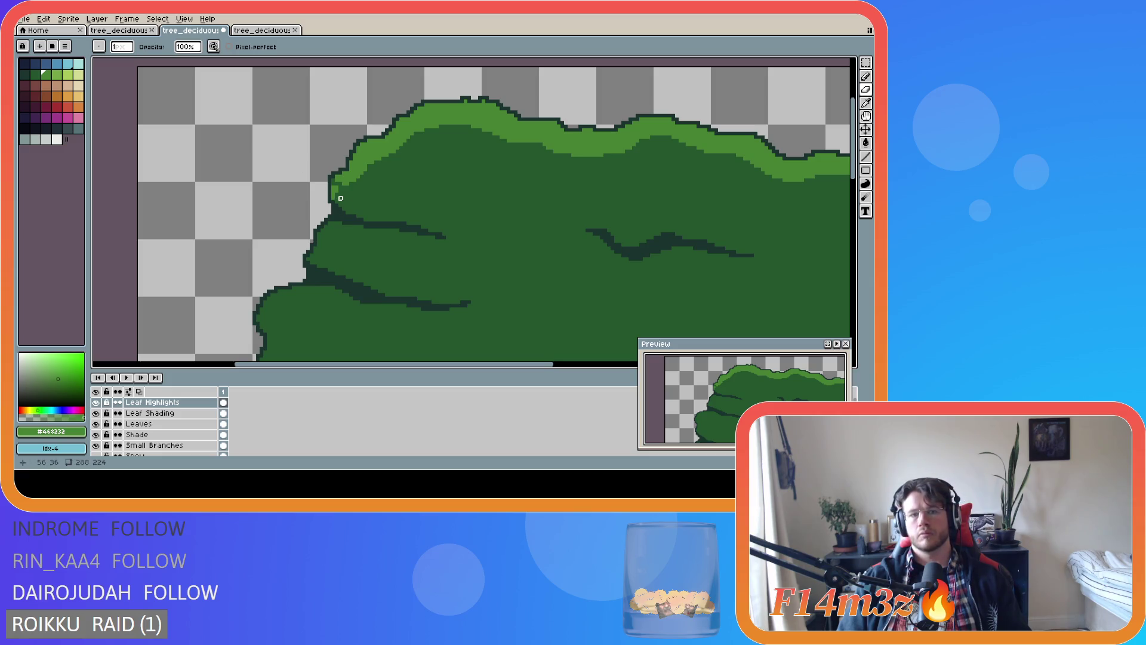
key("b")
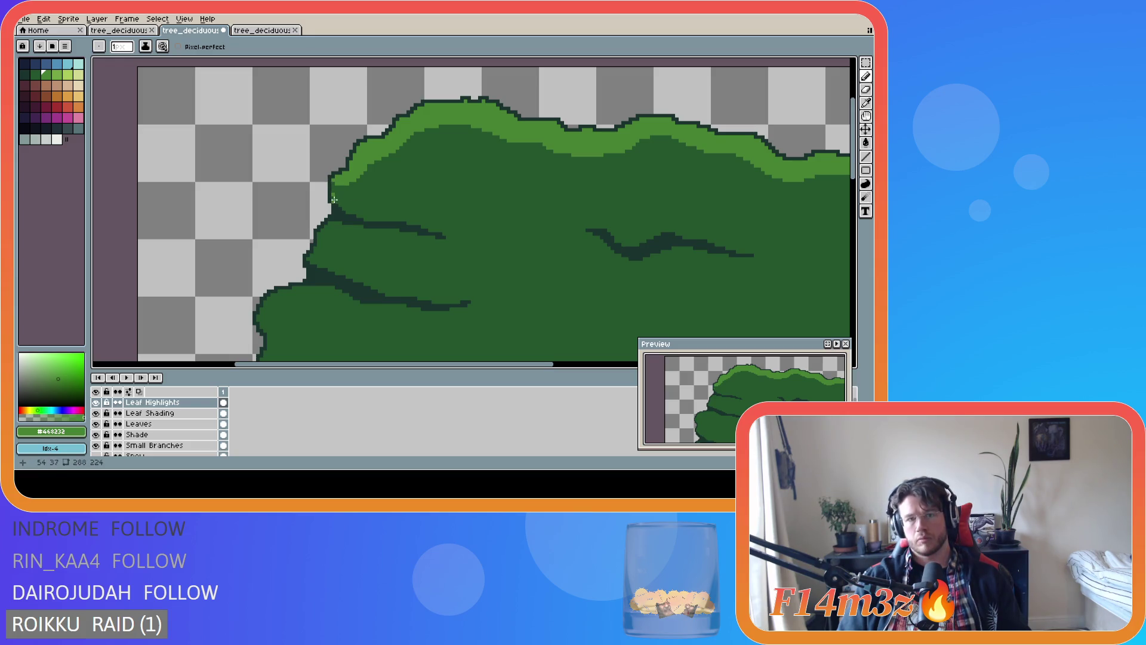
scroll(422, 225, "down", 3)
scroll(461, 230, "up", 2)
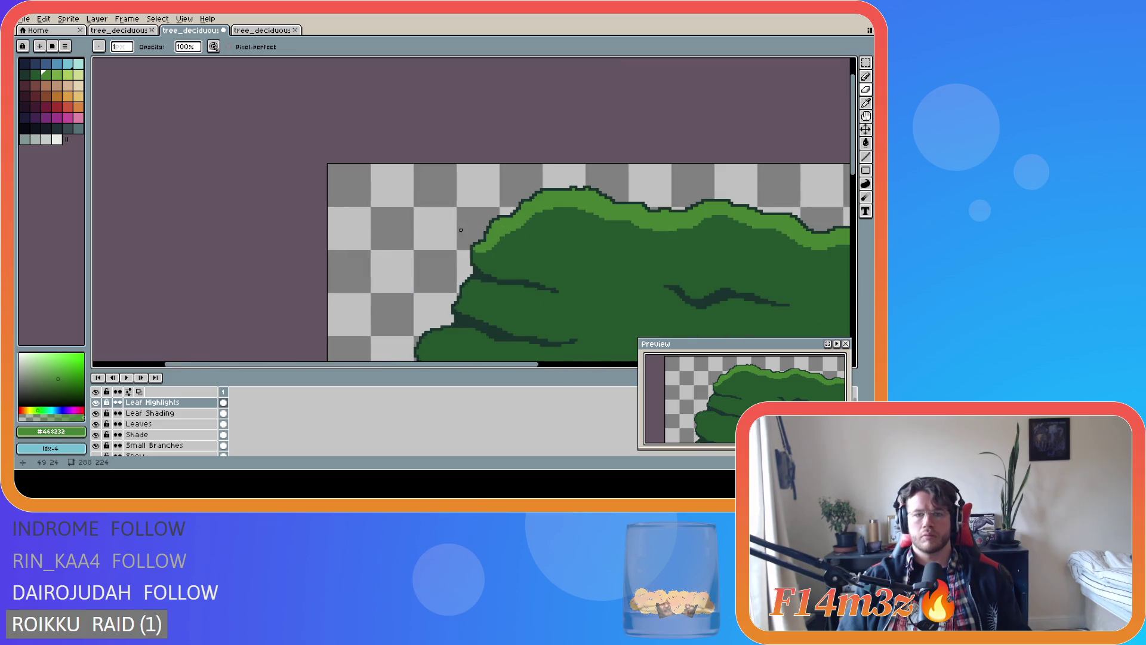
scroll(460, 230, "up", 1)
scroll(517, 292, "down", 1)
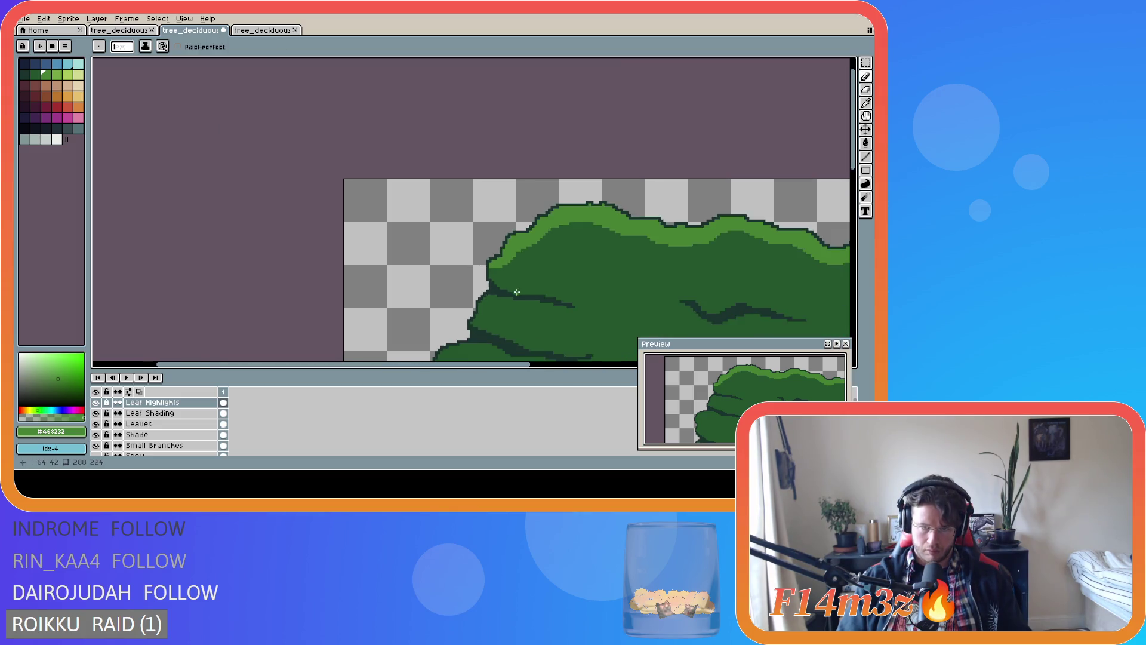
scroll(517, 292, "down", 1)
left_click_drag(544, 365, 645, 364)
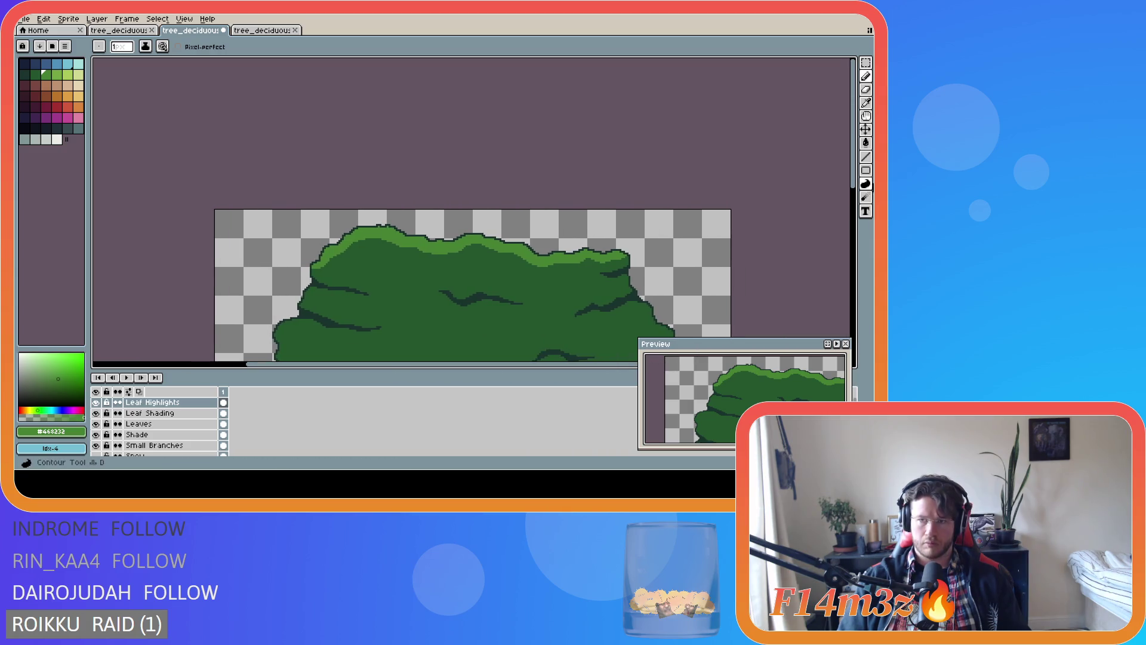
left_click_drag(852, 125, 852, 176)
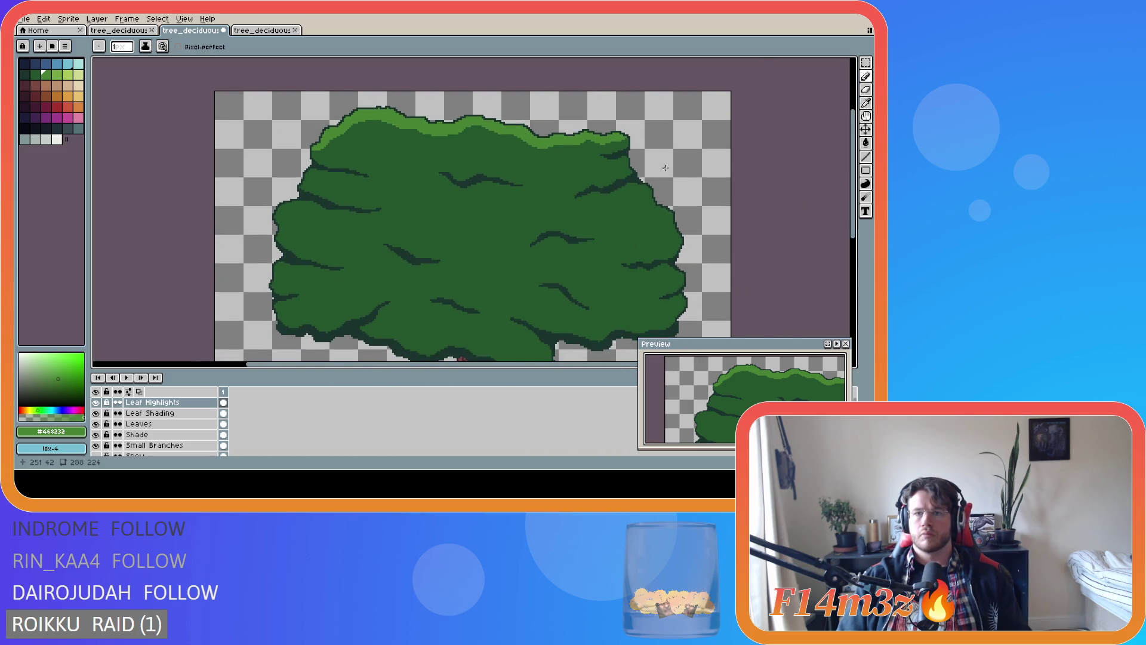
scroll(670, 171, "up", 3)
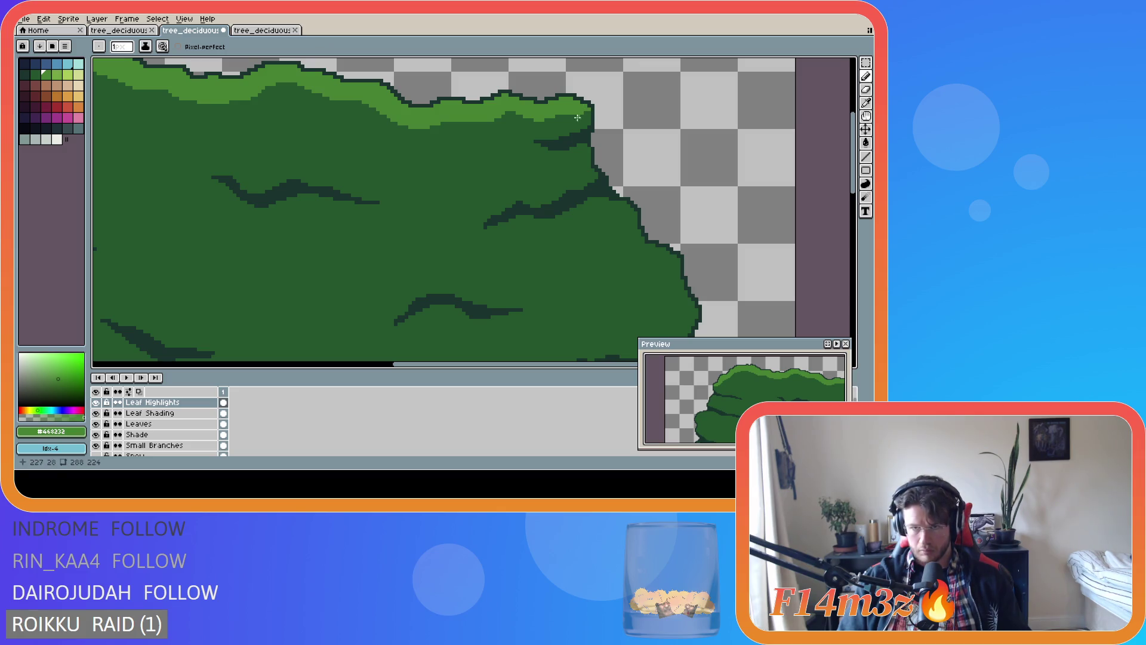
scroll(581, 163, "down", 4)
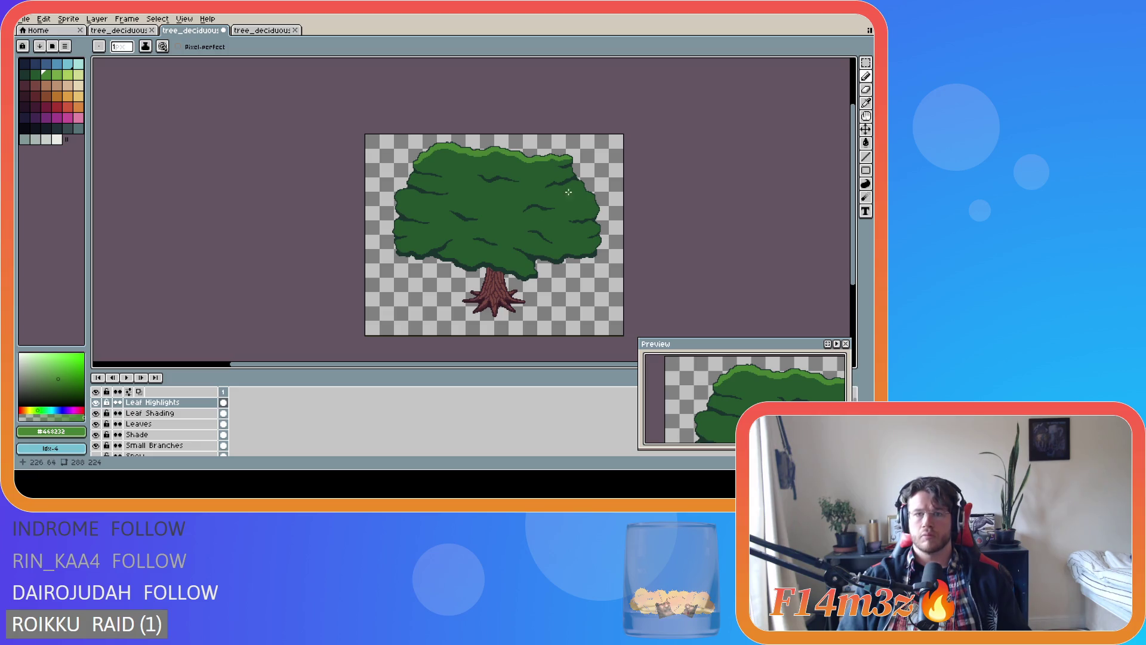
scroll(566, 194, "up", 4)
scroll(534, 150, "down", 2)
key("ctrl+s")
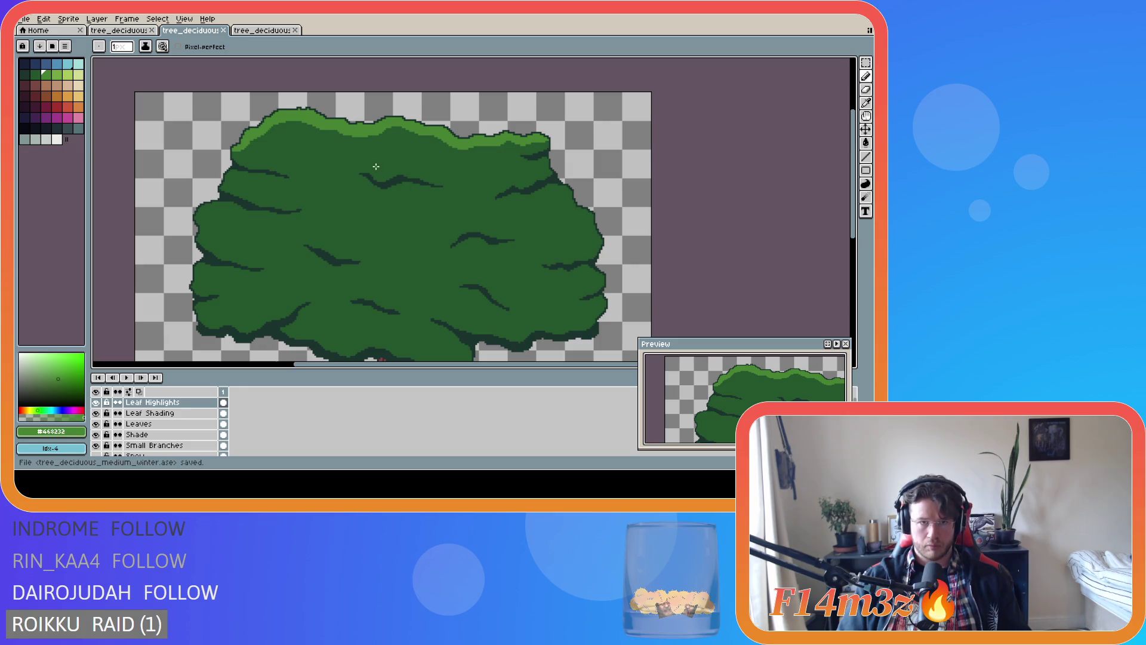
scroll(487, 261, "down", 2)
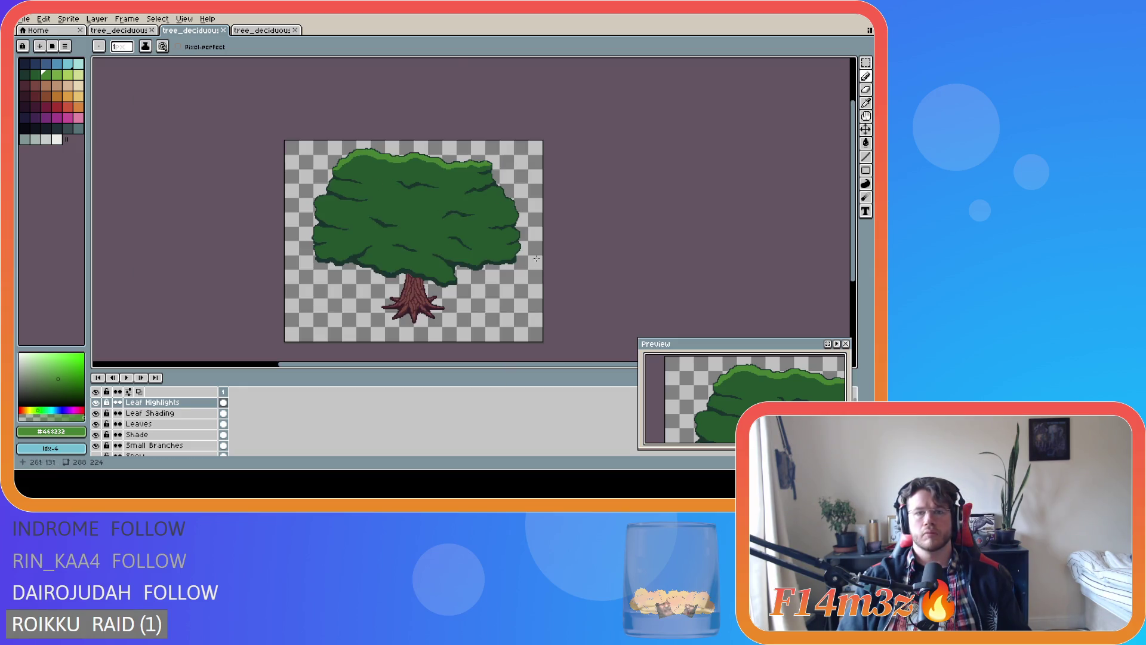
scroll(420, 168, "up", 4)
key("l")
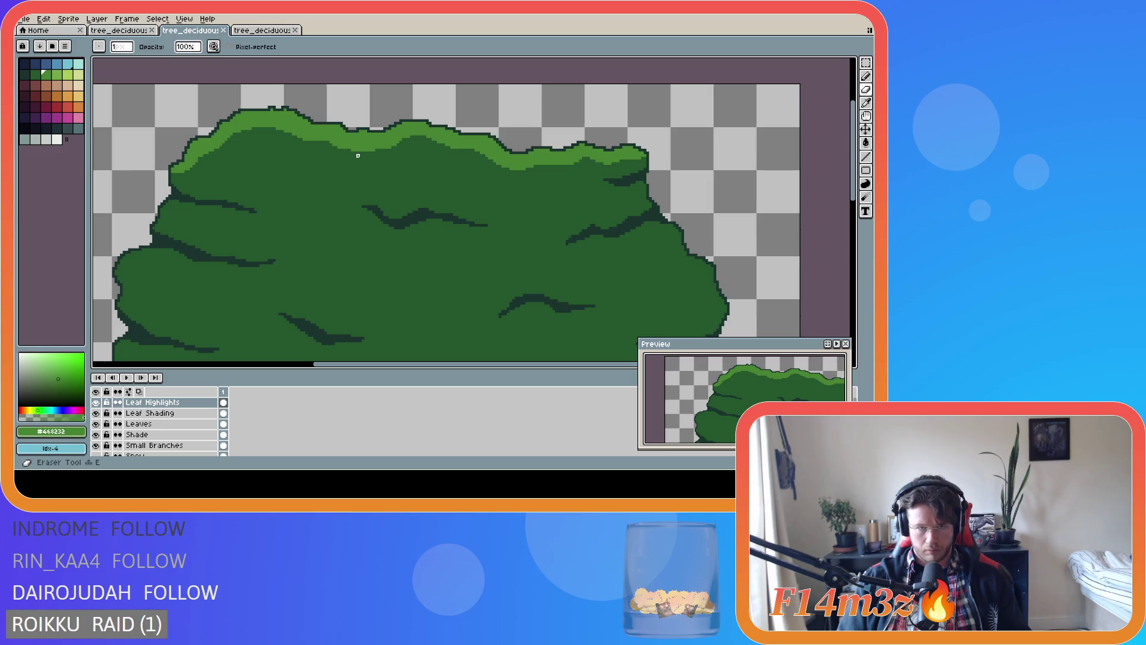
left_click_drag(347, 153, 378, 145)
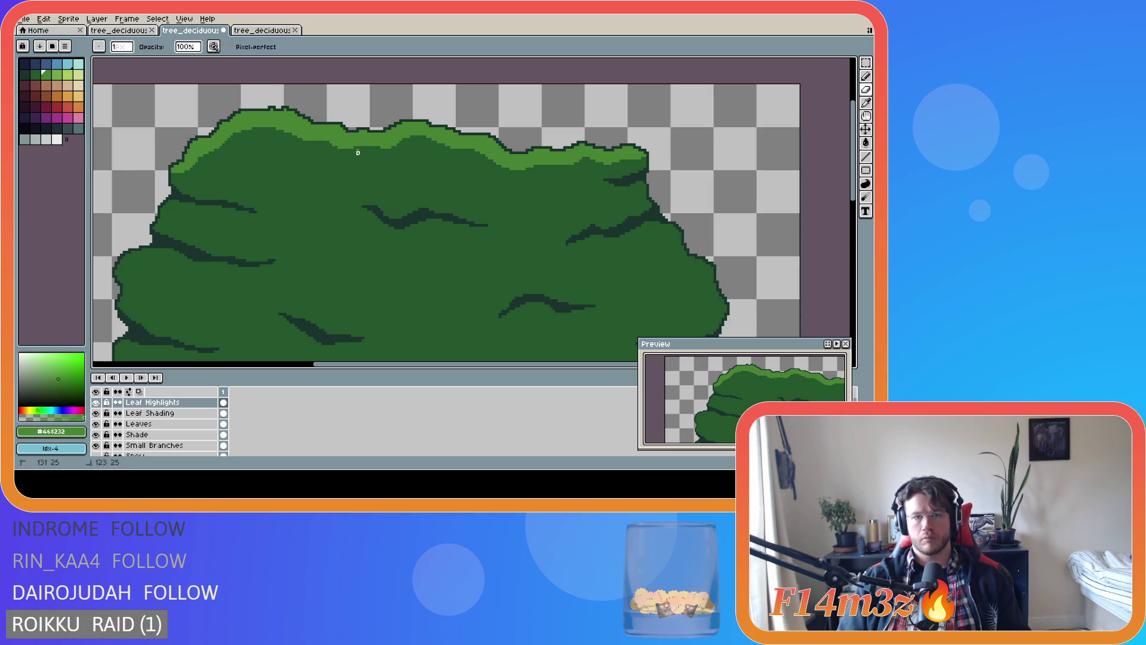
scroll(360, 153, "down", 3)
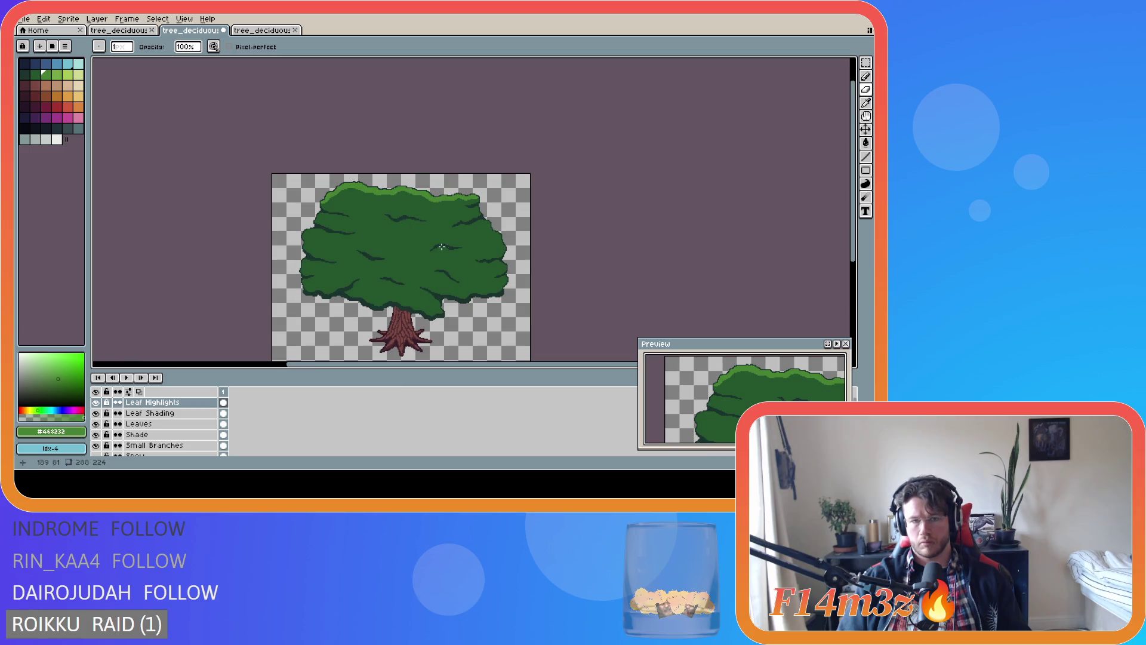
scroll(433, 242, "up", 2)
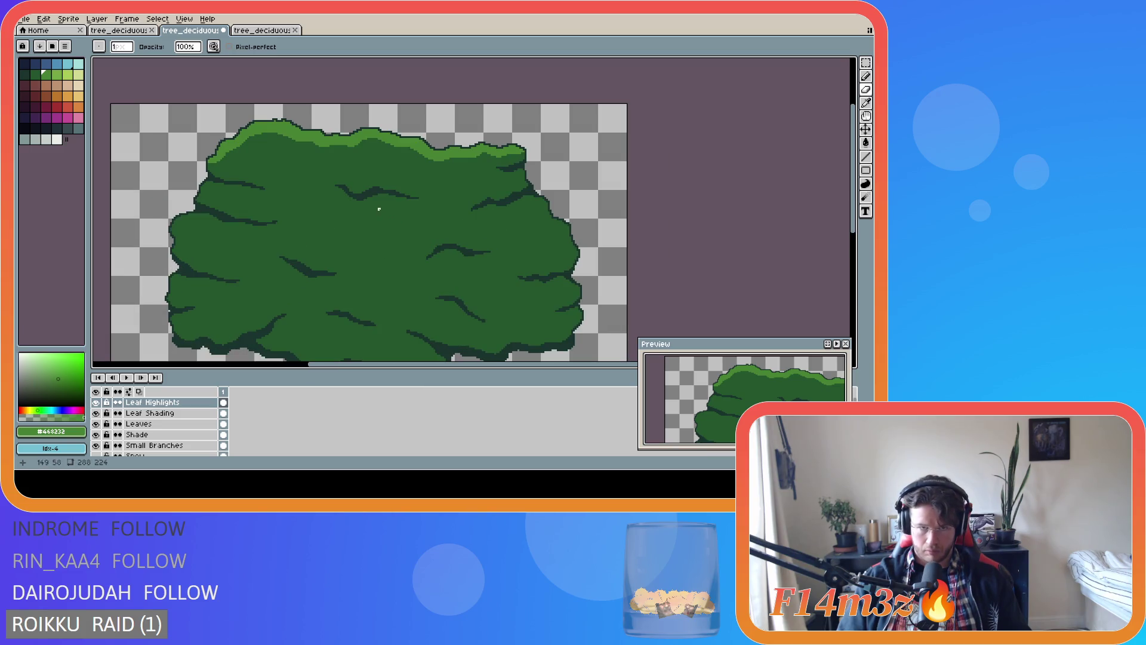
left_click(328, 148)
left_click(327, 146)
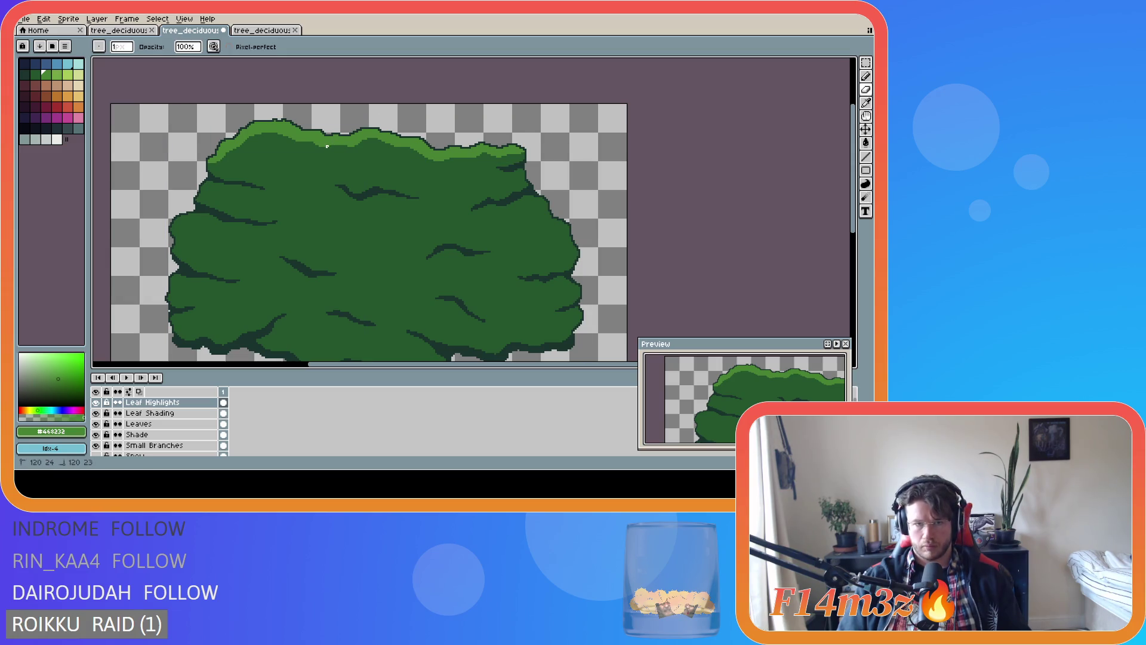
left_click_drag(338, 148, 339, 148)
key("b")
scroll(367, 191, "up", 1)
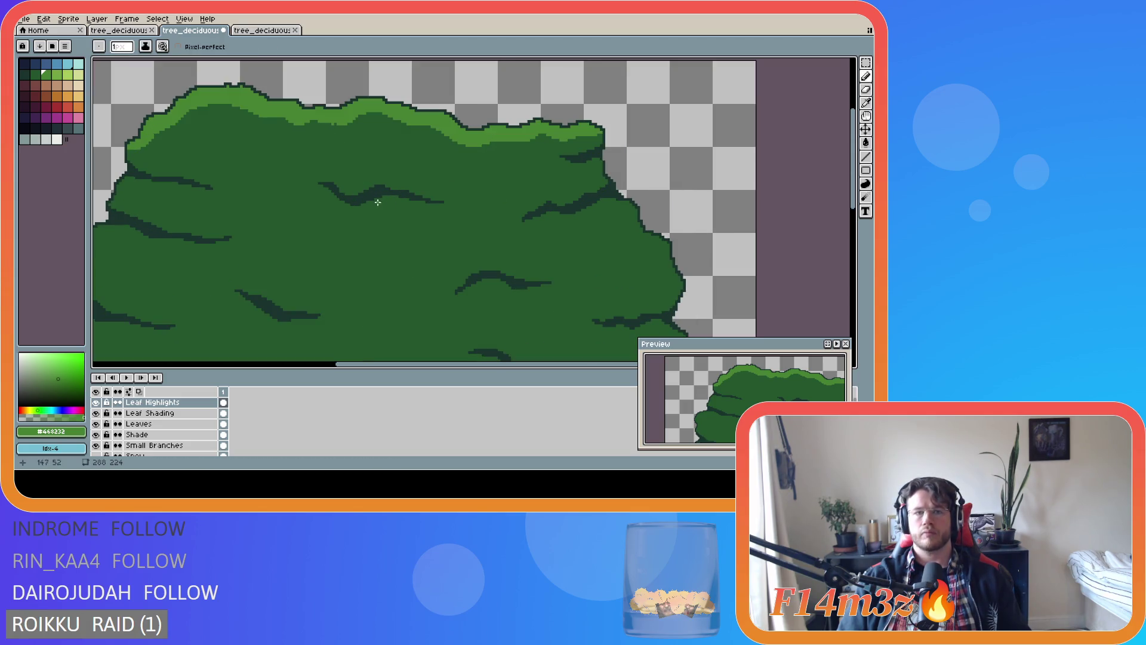
scroll(354, 183, "down", 1)
key("ctrl+s")
scroll(397, 224, "down", 1)
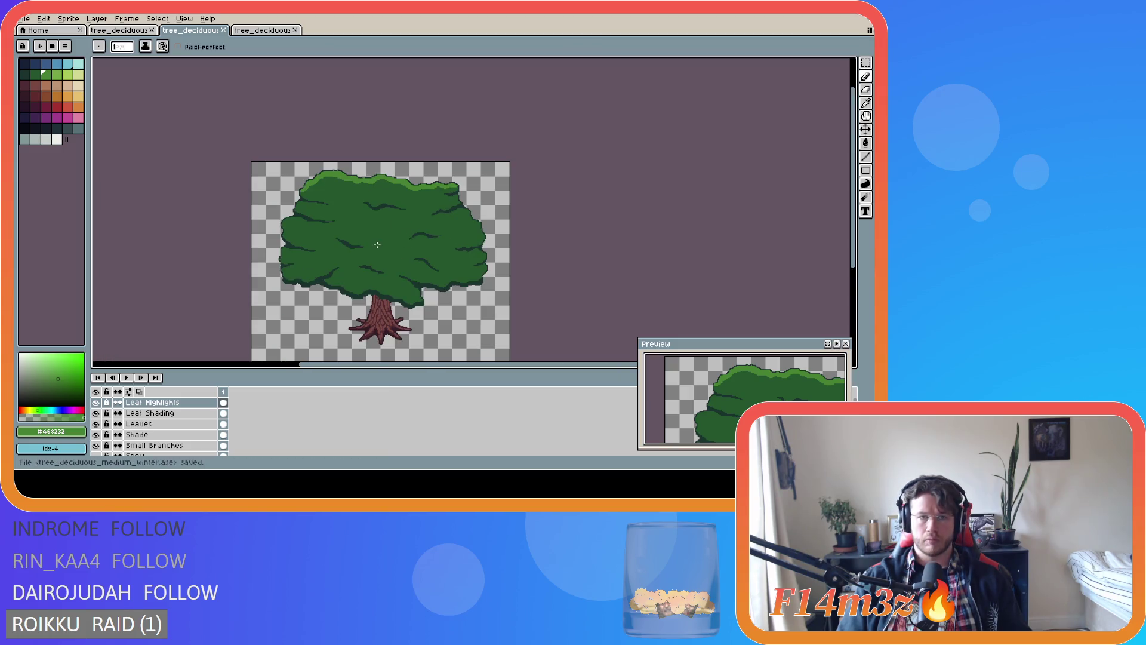
scroll(335, 191, "up", 3)
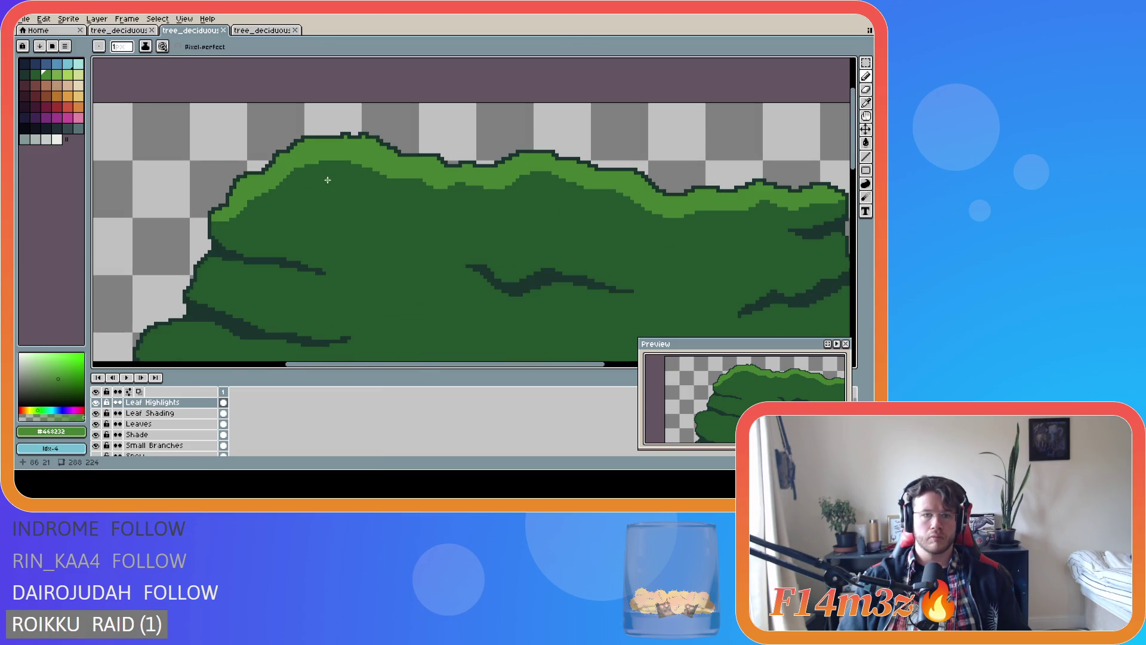
scroll(327, 180, "down", 3)
scroll(323, 179, "up", 4)
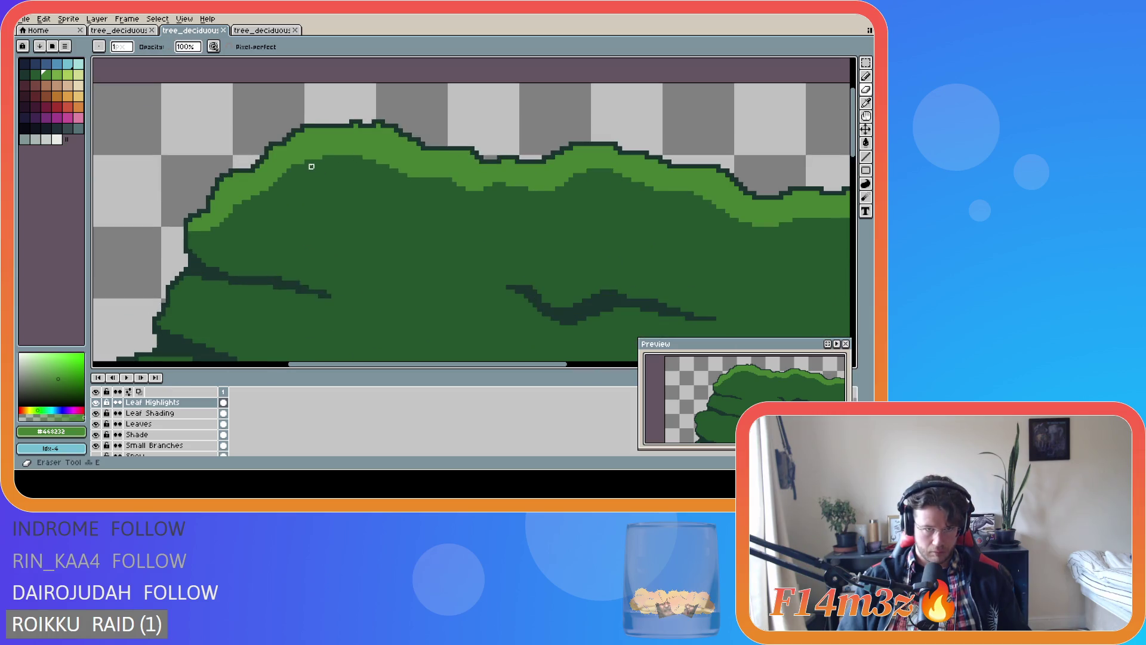
scroll(371, 210, "down", 5)
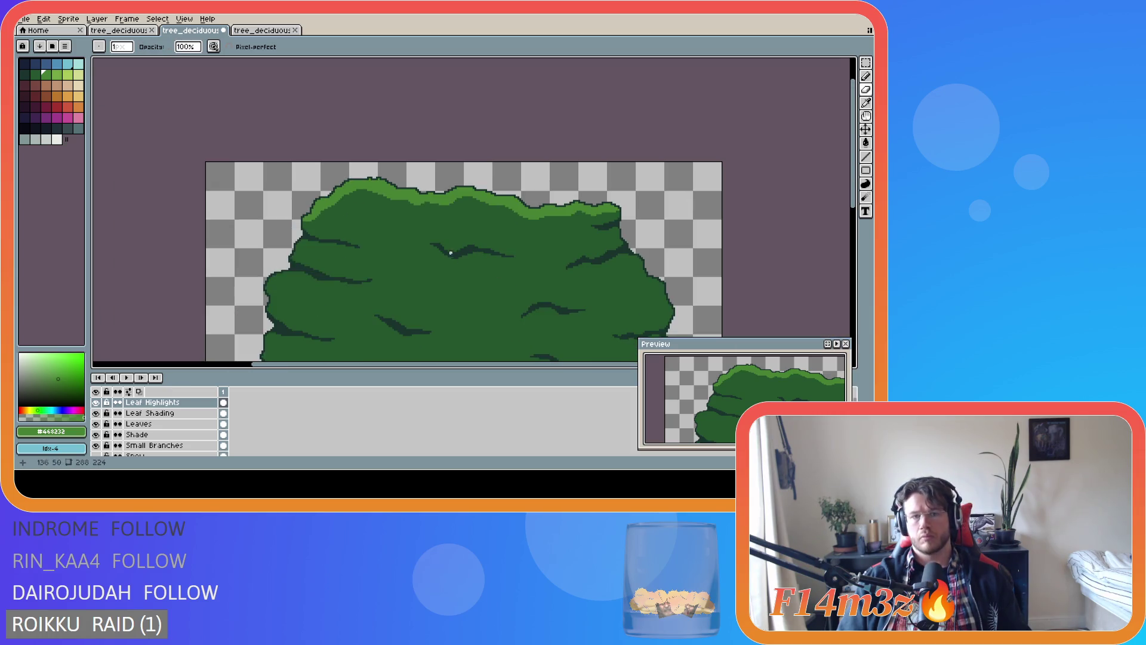
key("ctrl+s")
scroll(543, 299, "up", 1)
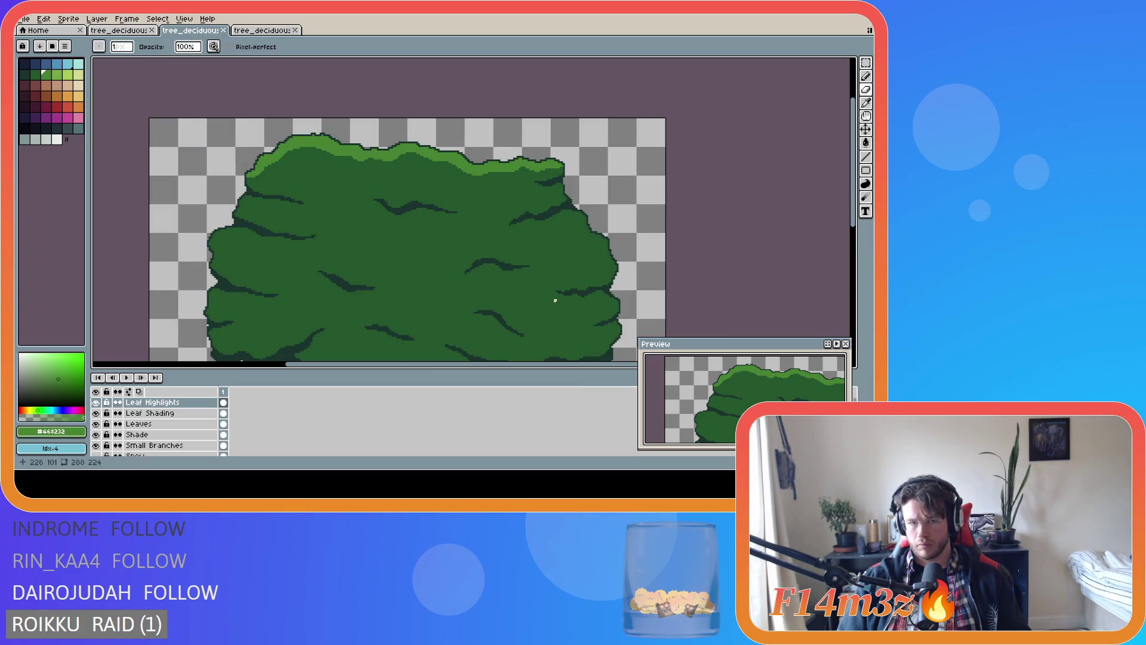
scroll(619, 275, "down", 1)
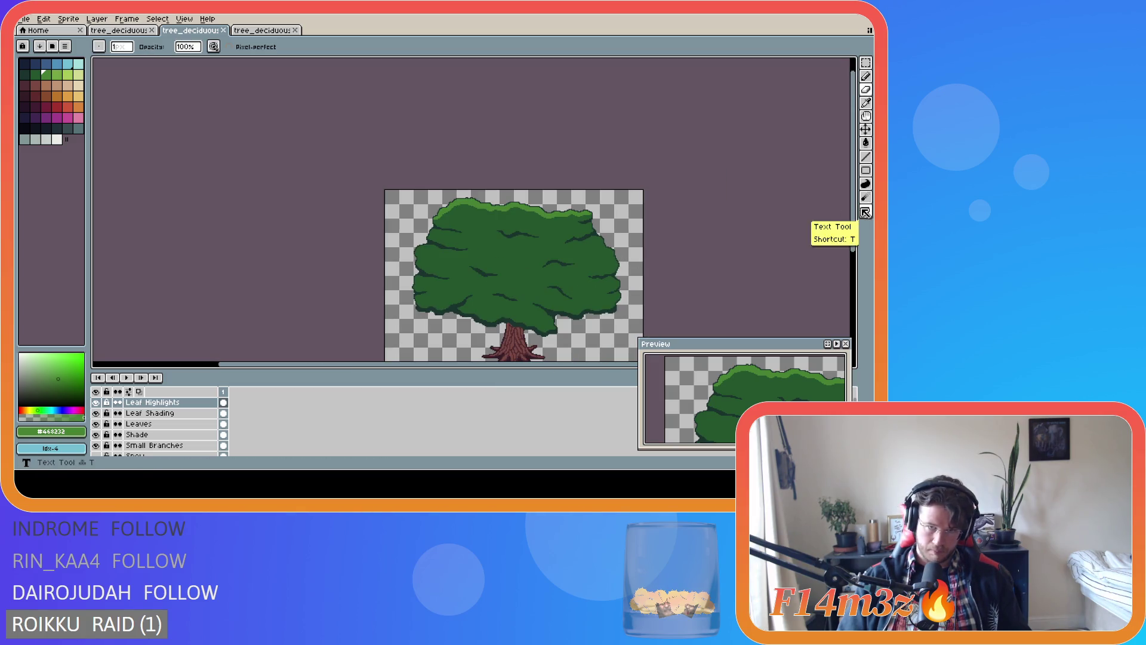
left_click_drag(852, 236, 848, 261)
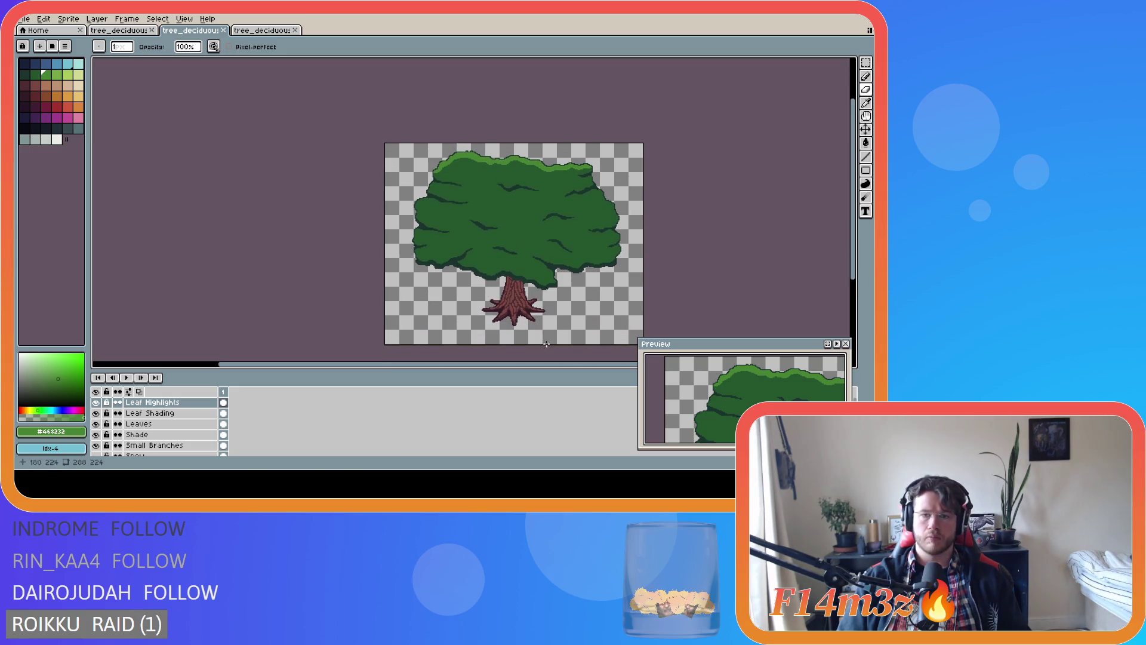
left_click_drag(543, 363, 596, 364)
left_click_drag(848, 235, 848, 242)
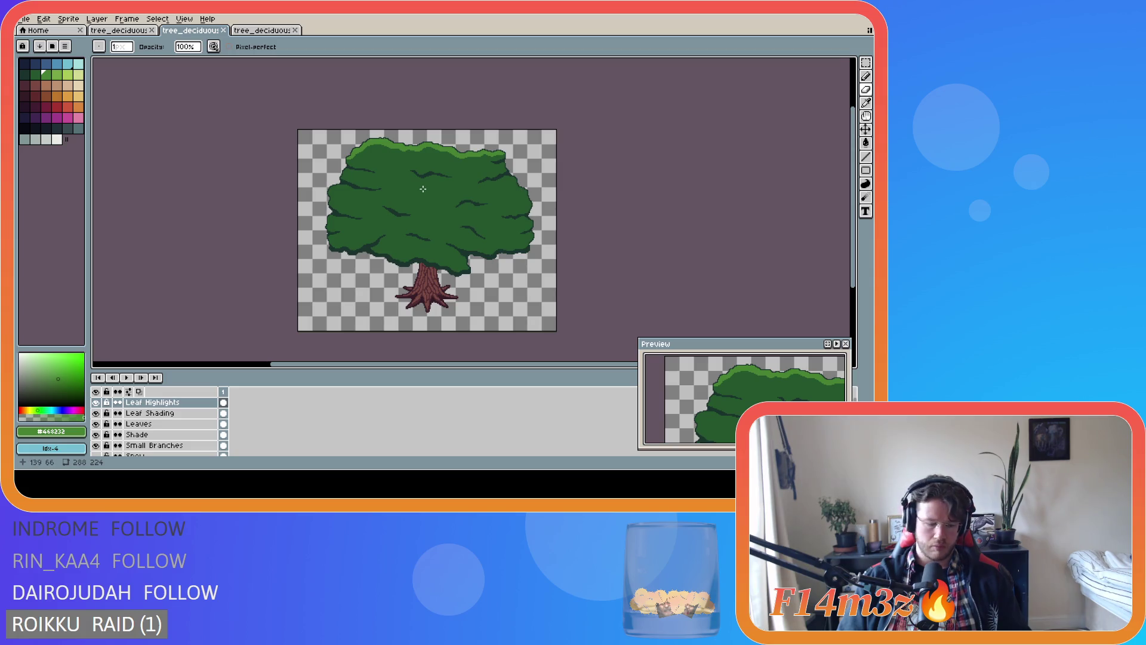
scroll(375, 177, "up", 2)
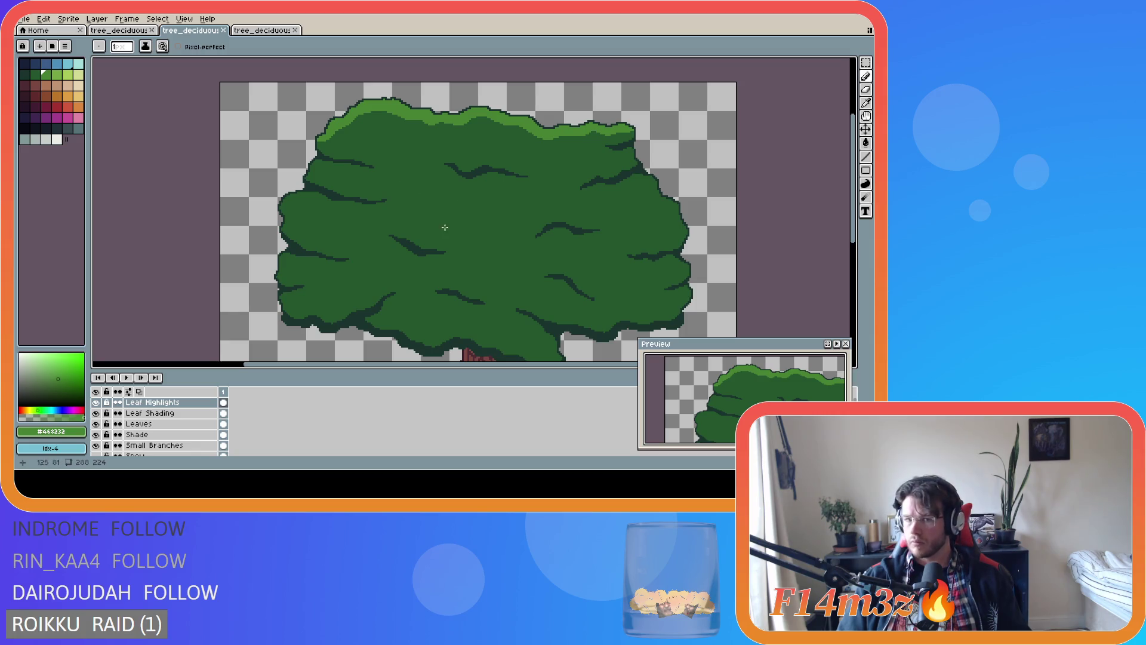
scroll(308, 206, "up", 2)
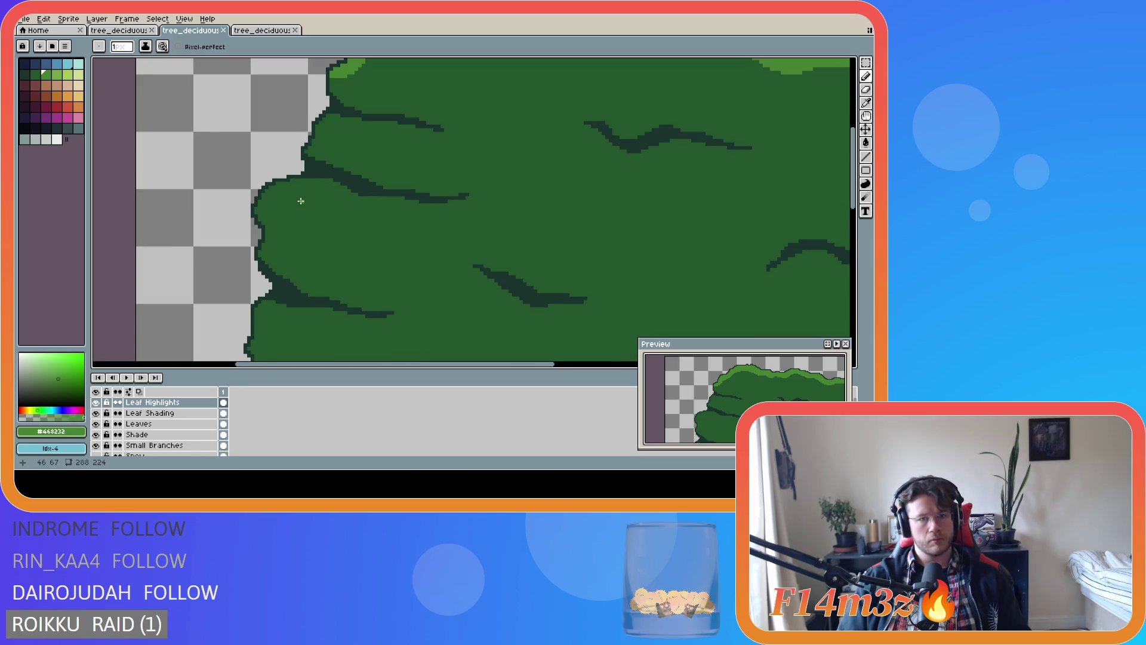
scroll(345, 197, "down", 2)
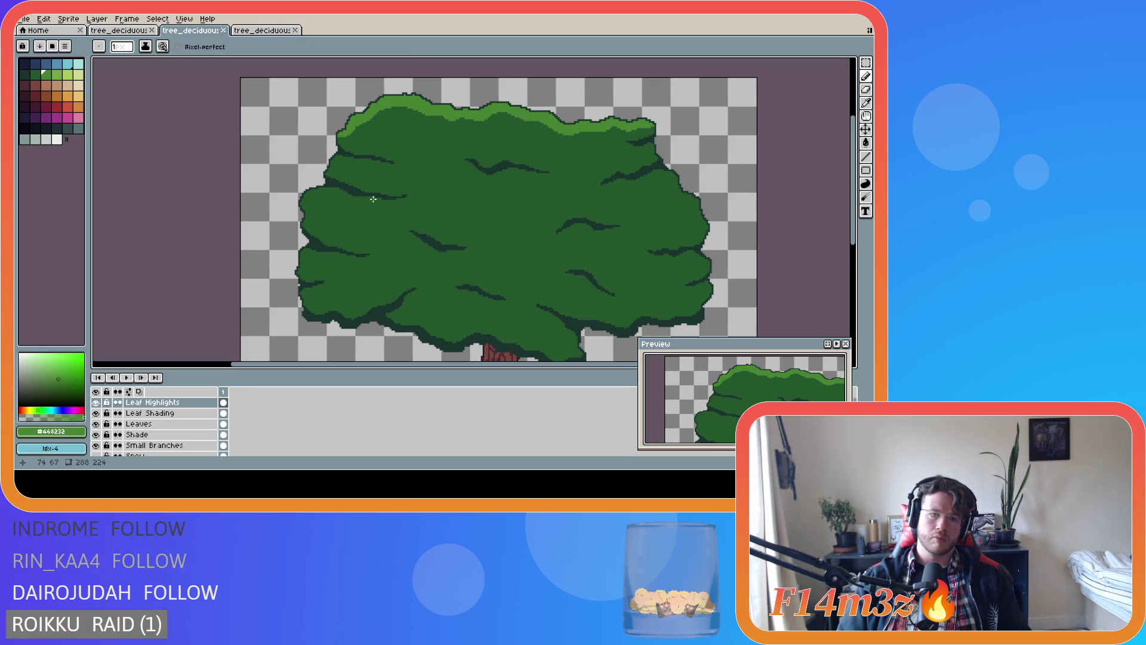
Draw a closed light-green highlight outline along the left lobe's top edge
scroll(334, 198, "up", 3)
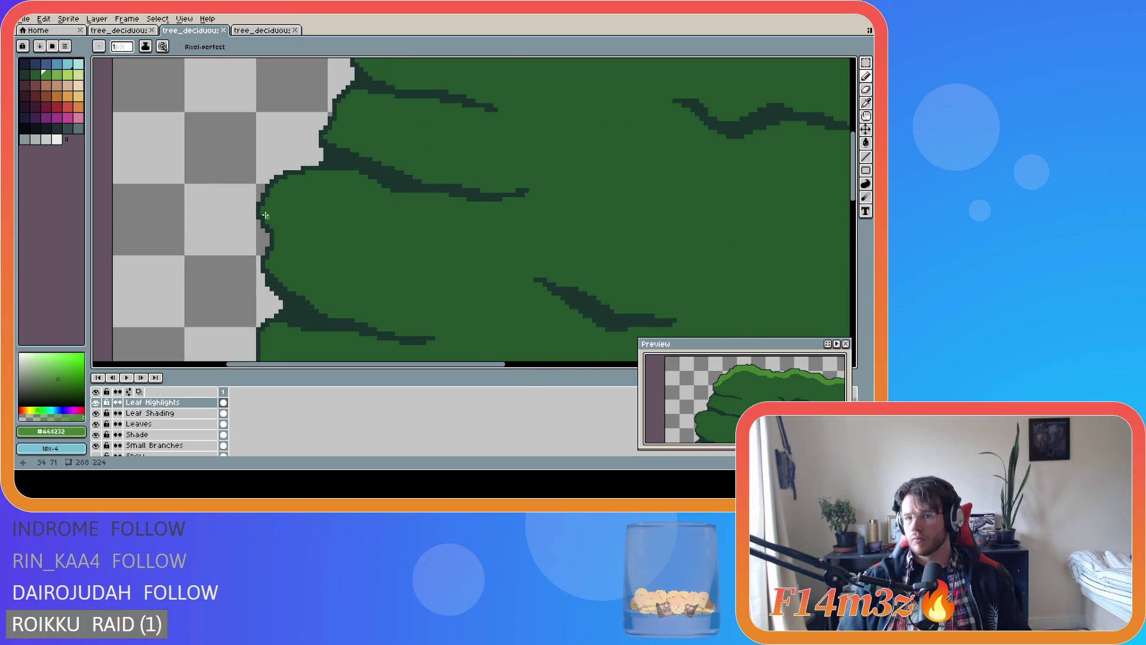
mouse_move(262, 213)
left_mouse_down()
mouse_move(318, 190)
mouse_move(378, 207)
mouse_move(464, 201)
mouse_move(385, 194)
left_mouse_up()
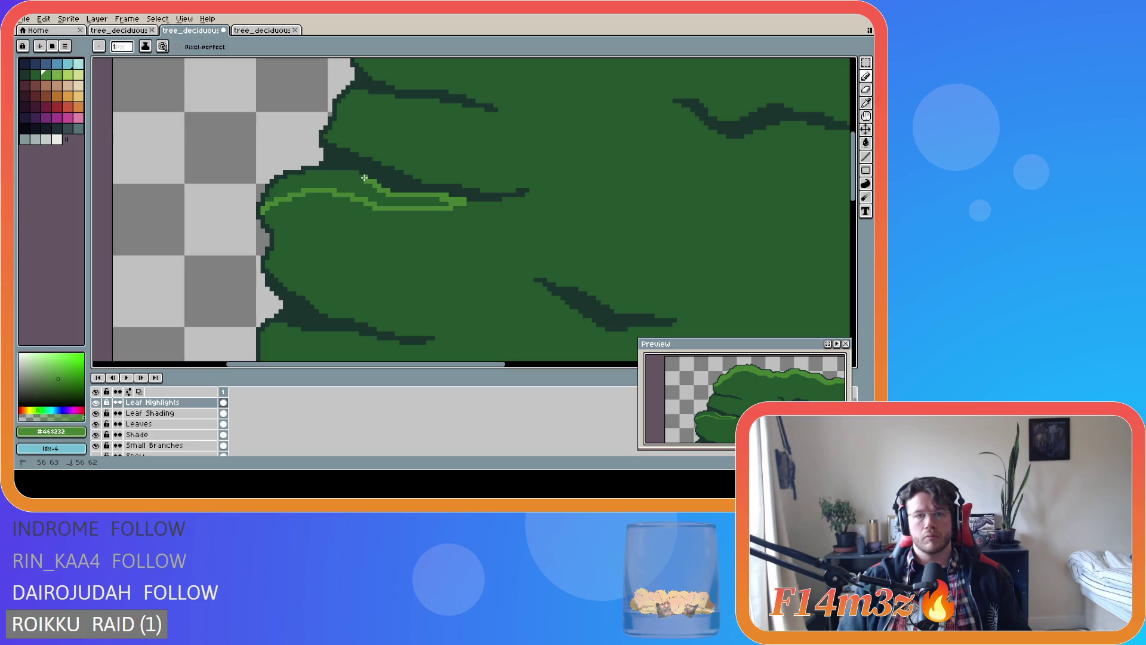
left_click_drag(355, 172, 276, 186)
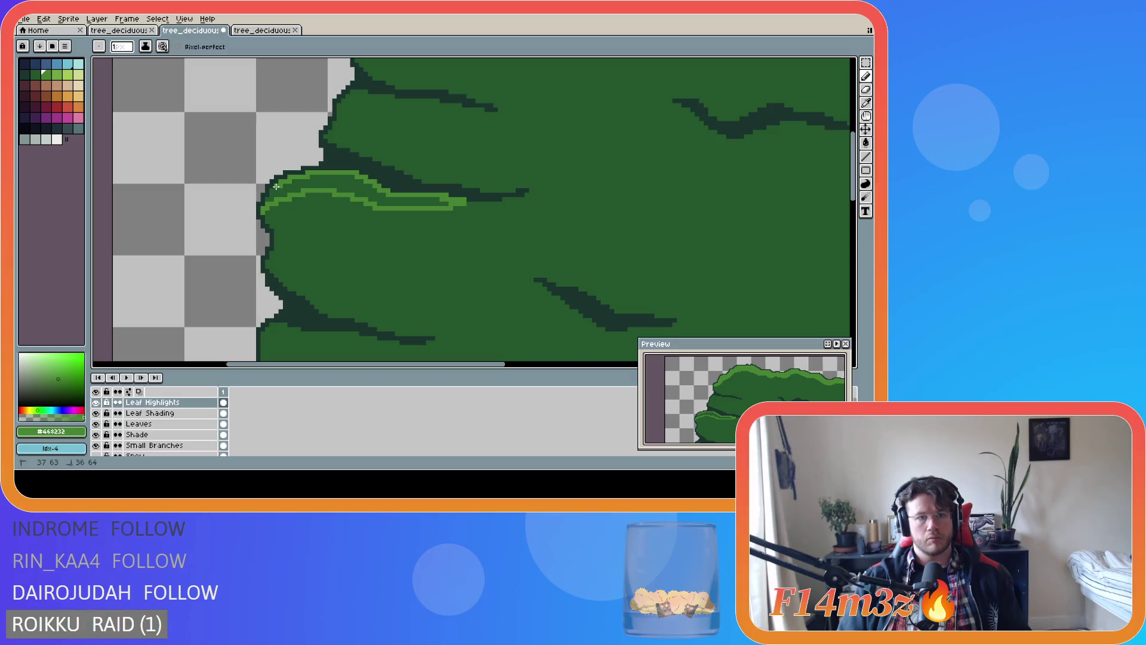
Paint-bucket fill the left lobe's highlight outline with light green
key("h")
key("g")
left_click(297, 187)
scroll(466, 256, "down", 2)
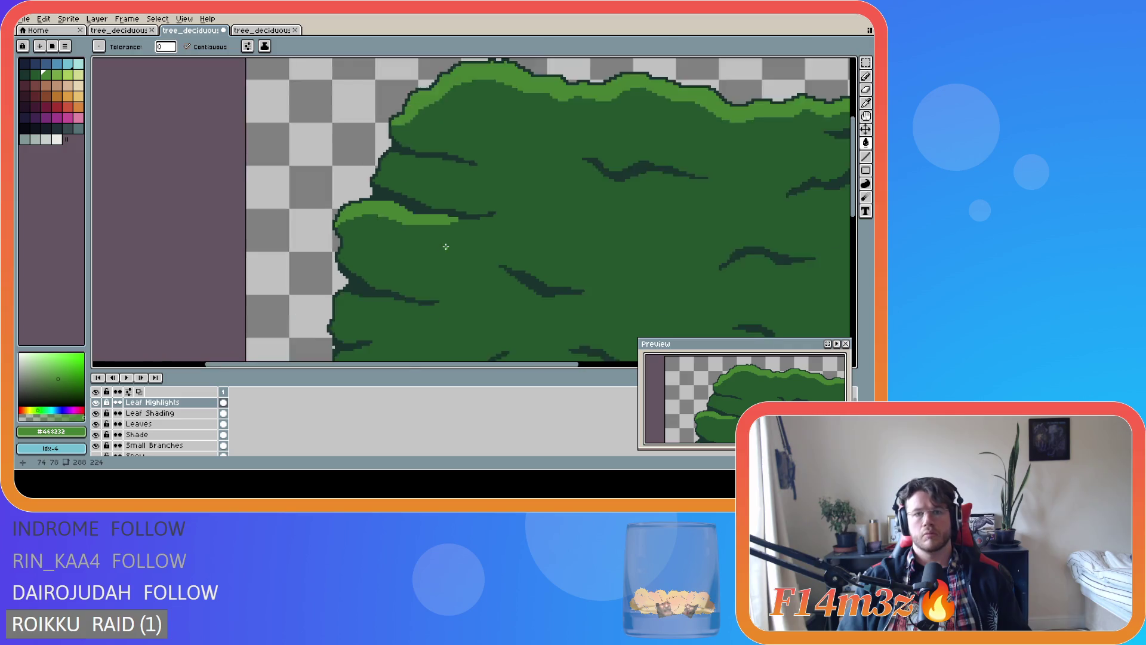
scroll(466, 256, "up", 1)
key("b")
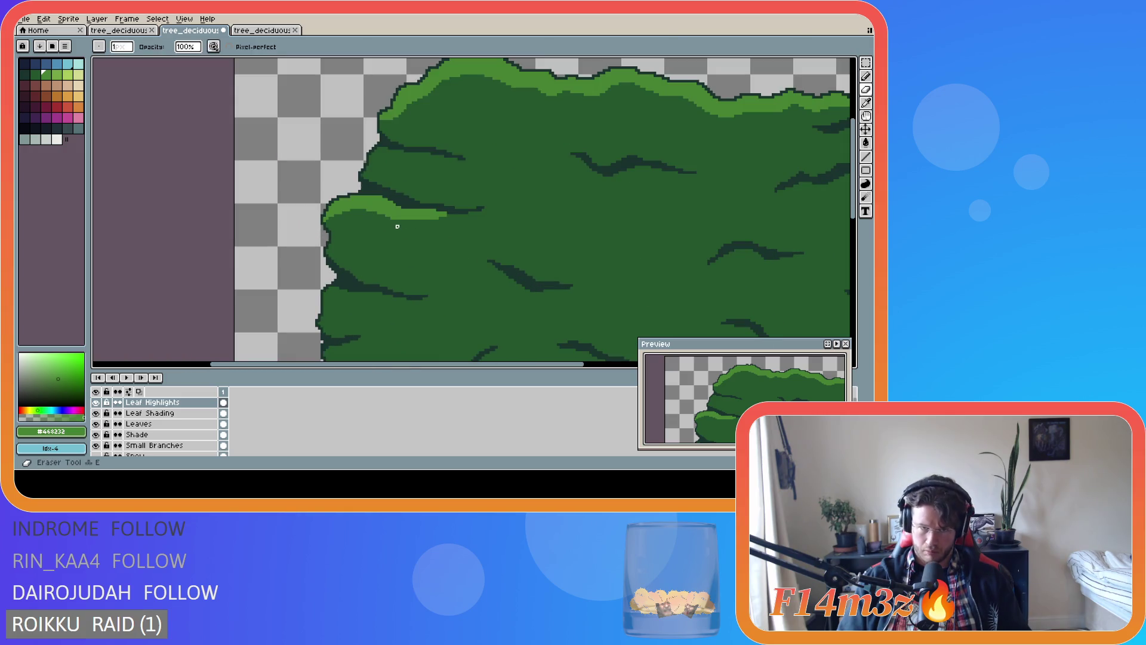
scroll(406, 225, "up", 1)
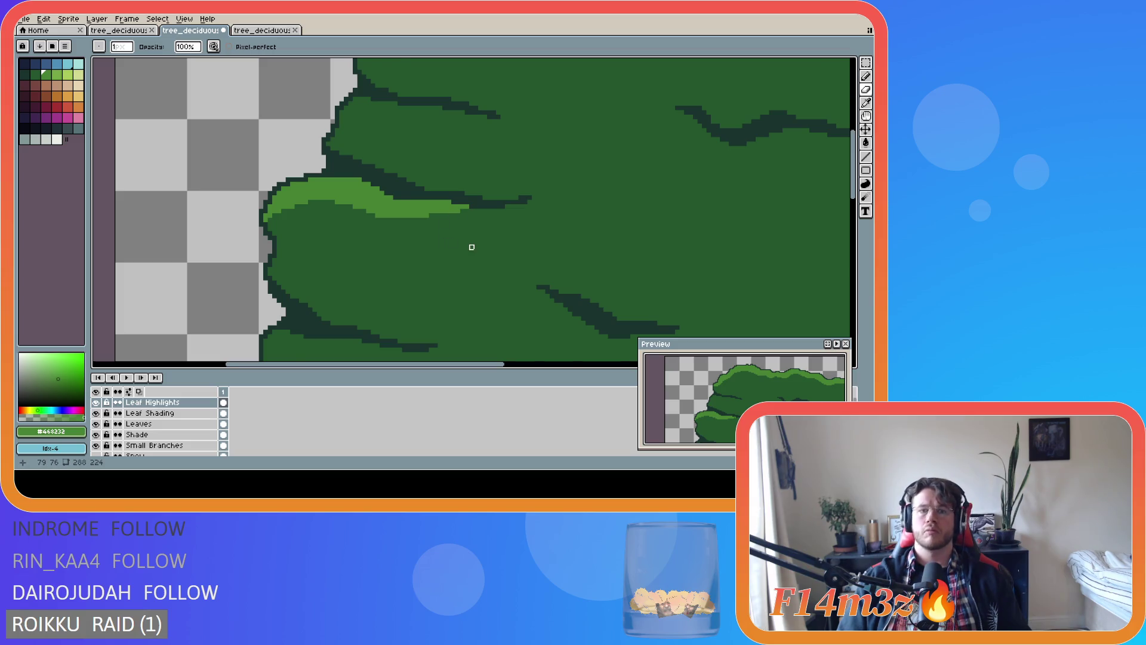
scroll(471, 246, "down", 5)
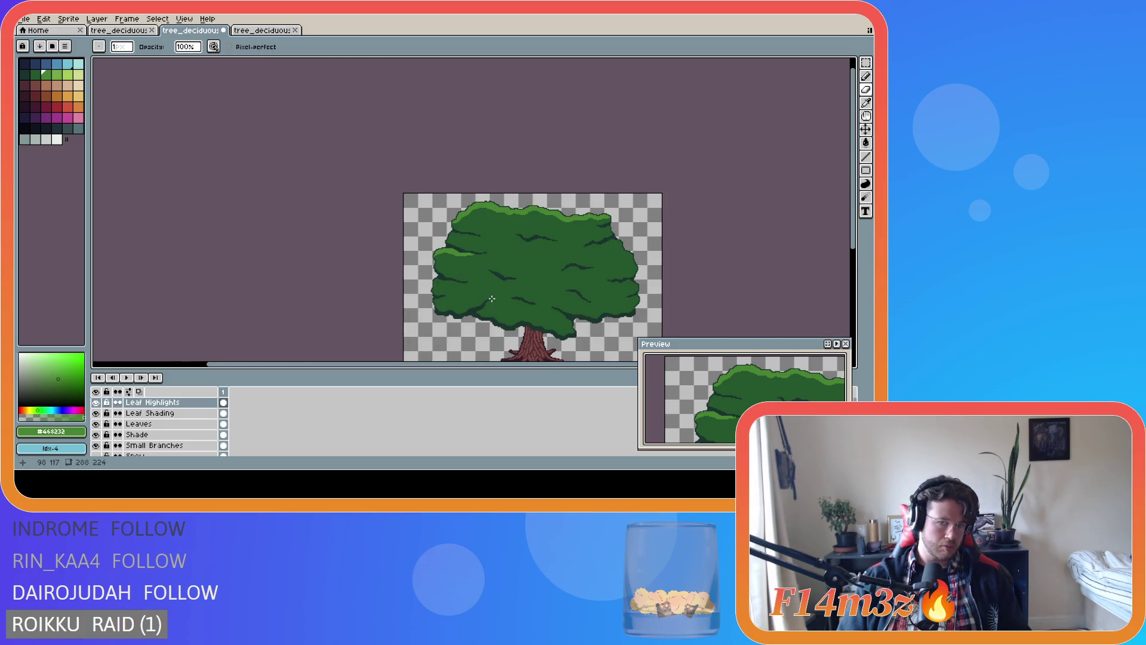
scroll(491, 298, "up", 2)
scroll(468, 245, "up", 2)
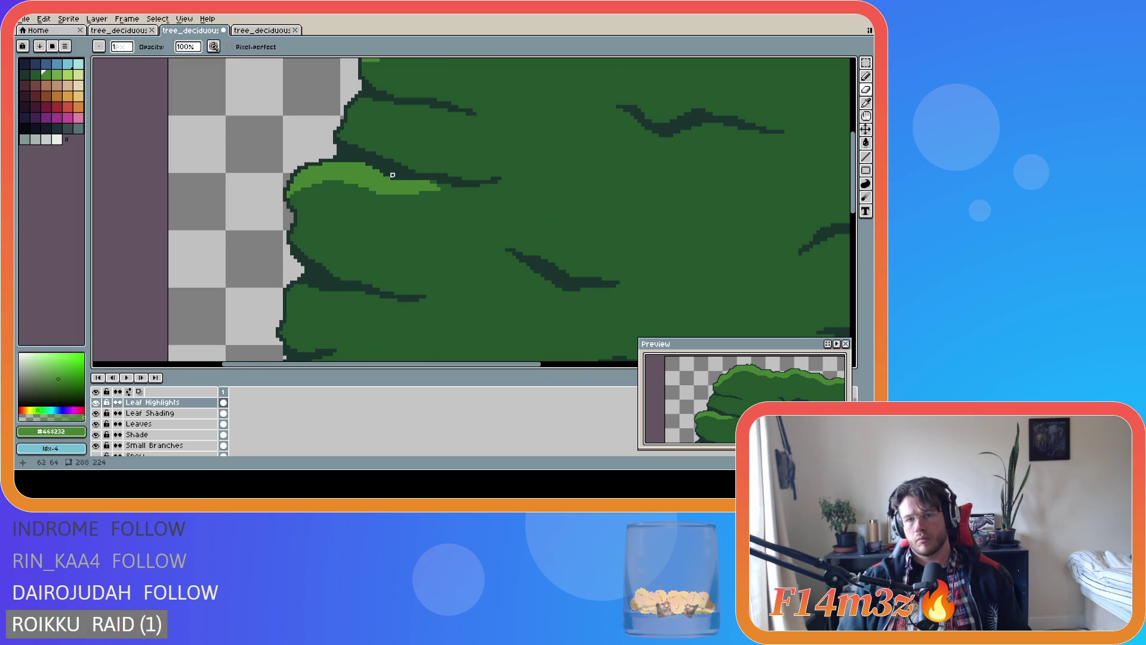
Undo the last eraser edit and save tree_deciduous_medium_winter.ase
key("v")
key("b")
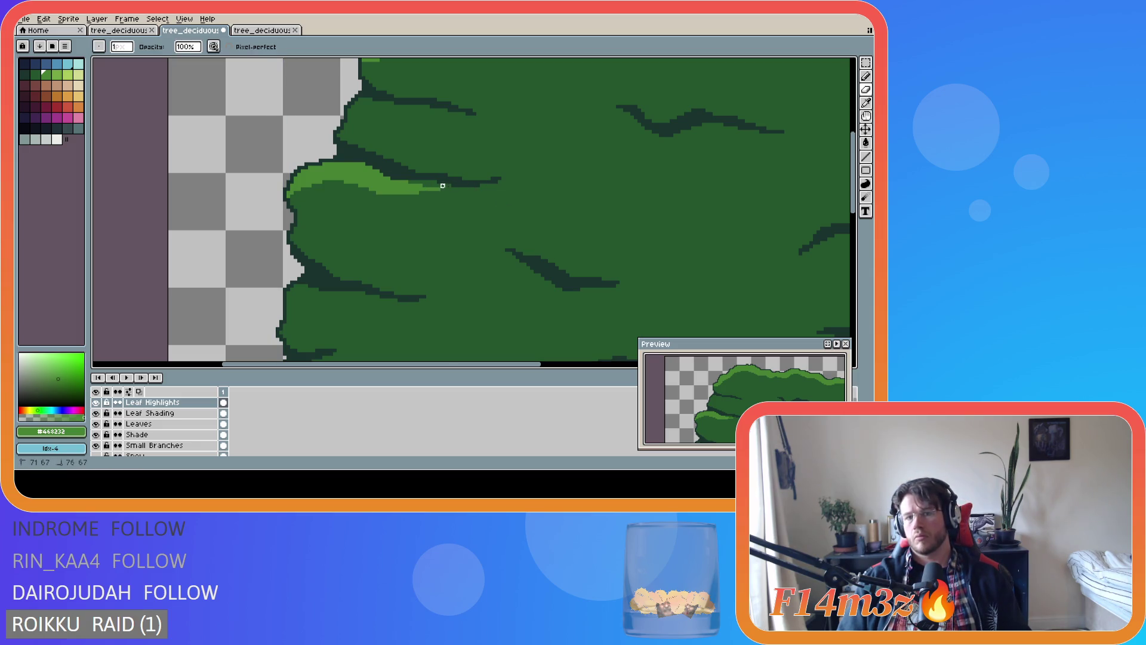
scroll(540, 230, "down", 2)
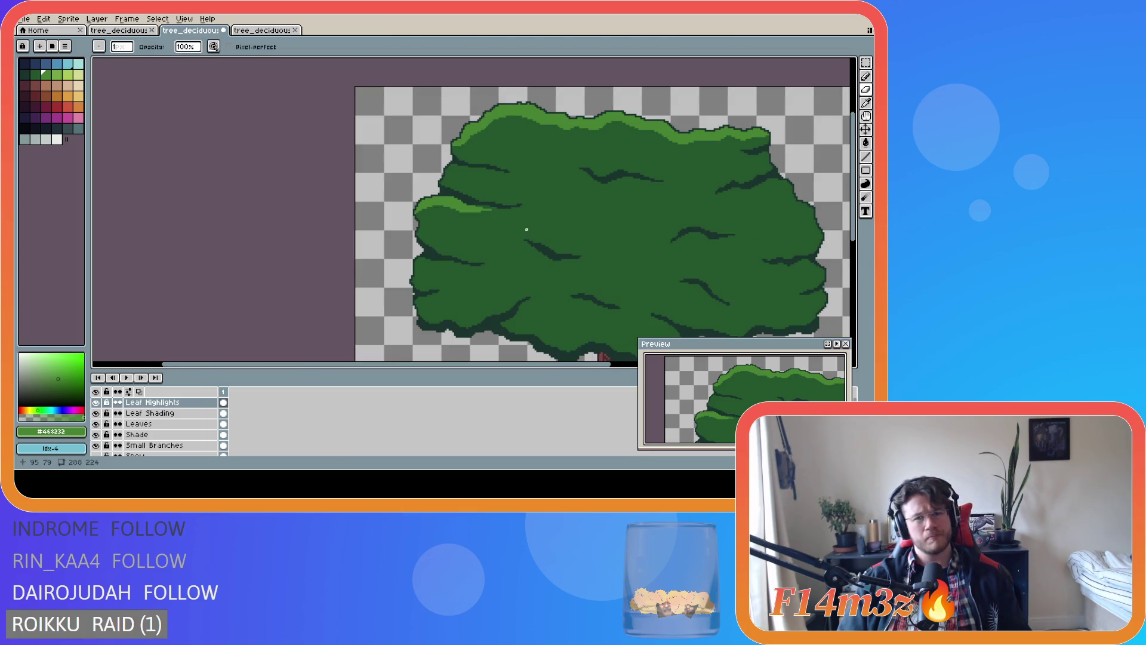
scroll(526, 230, "down", 2)
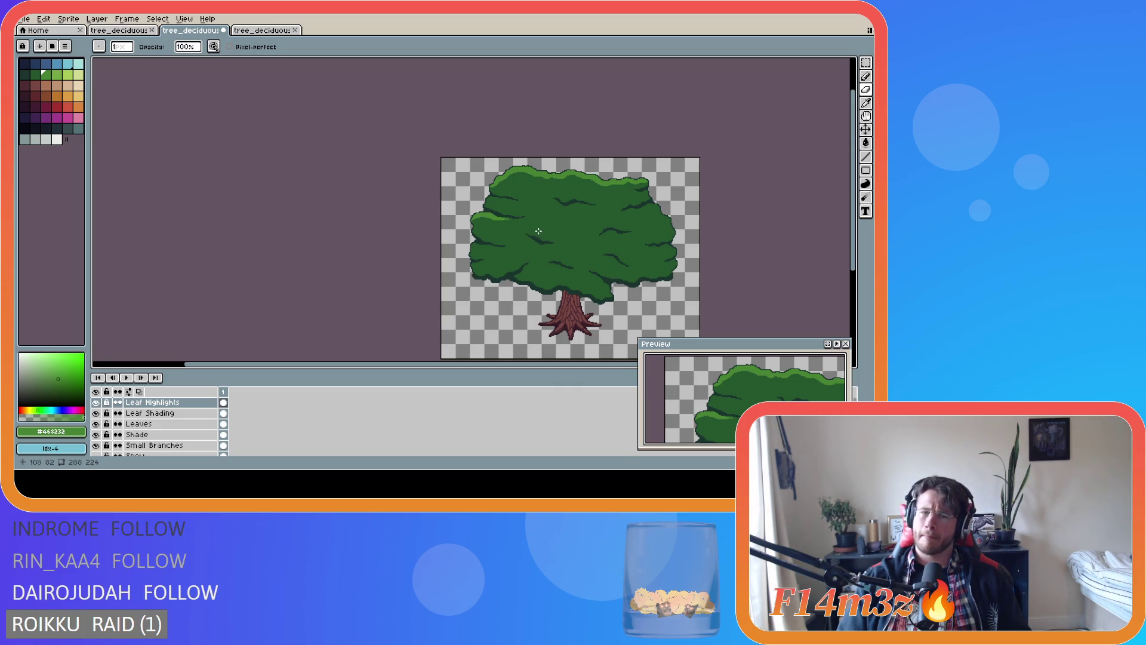
key("ctrl+z")
scroll(525, 234, "up", 4)
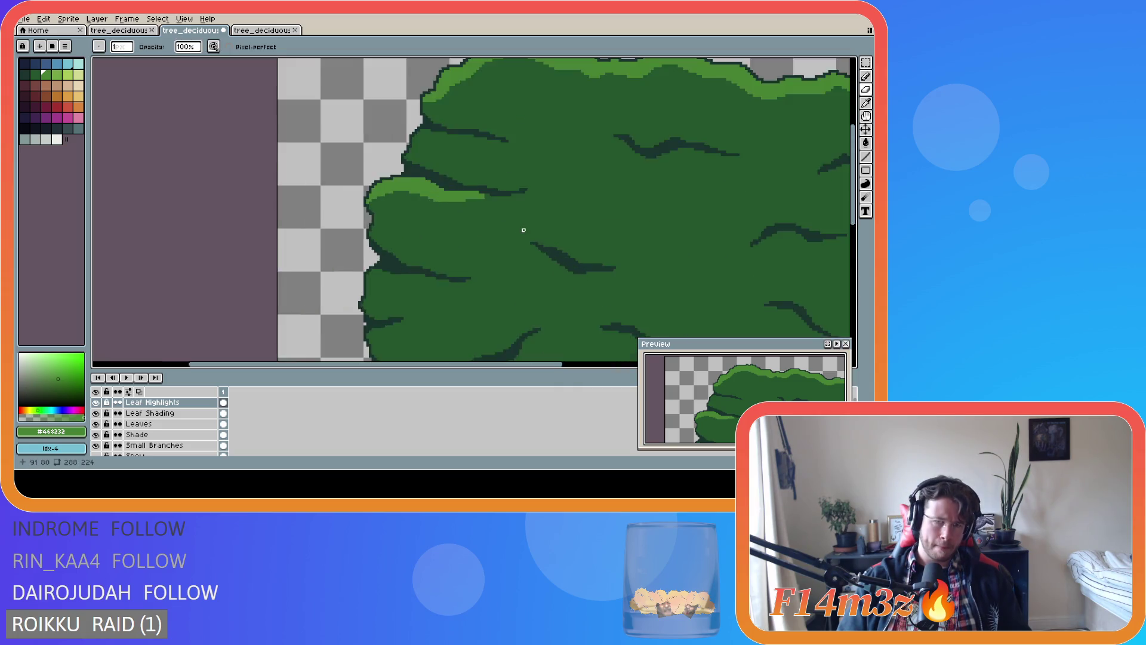
scroll(509, 222, "down", 4)
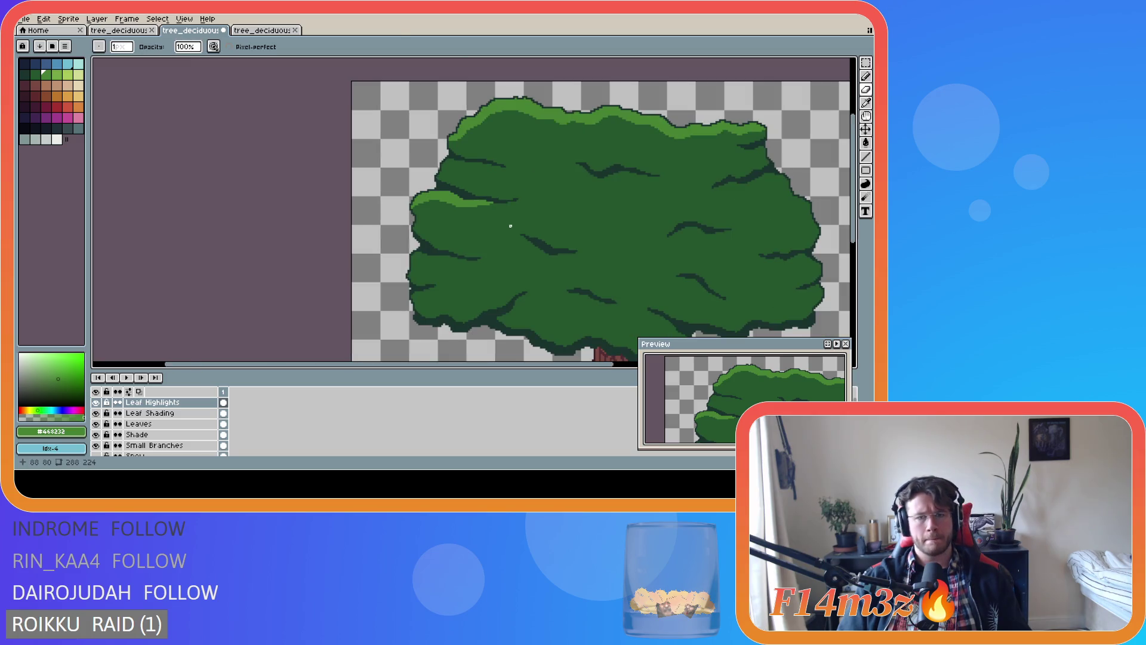
scroll(512, 225, "up", 4)
scroll(499, 226, "down", 2)
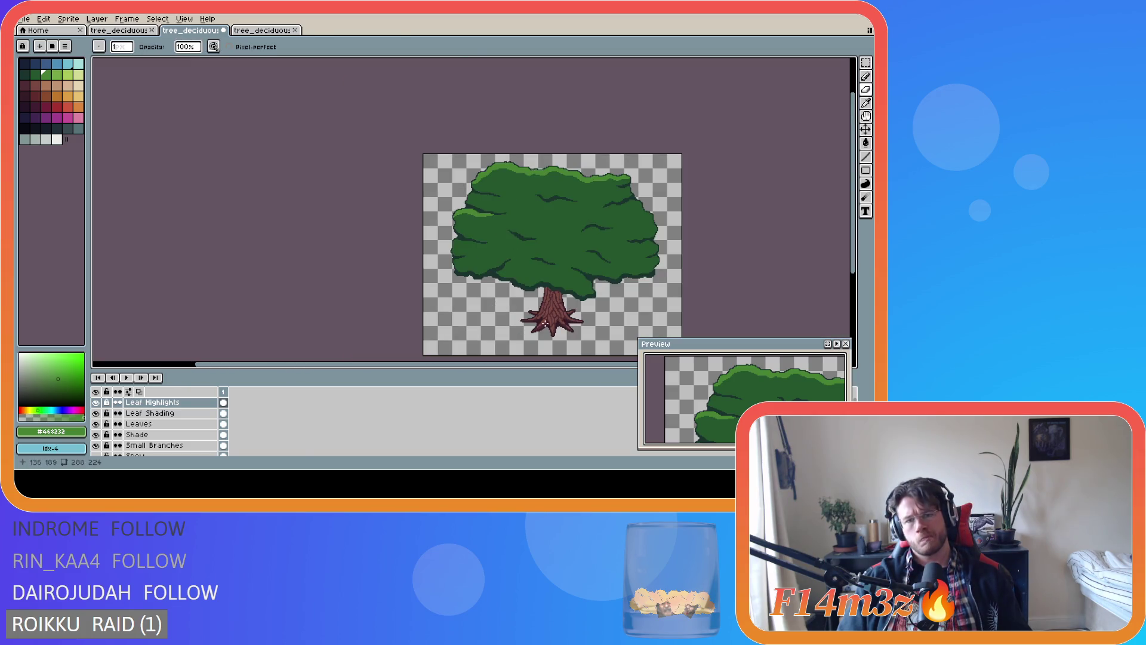
scroll(501, 244, "up", 4)
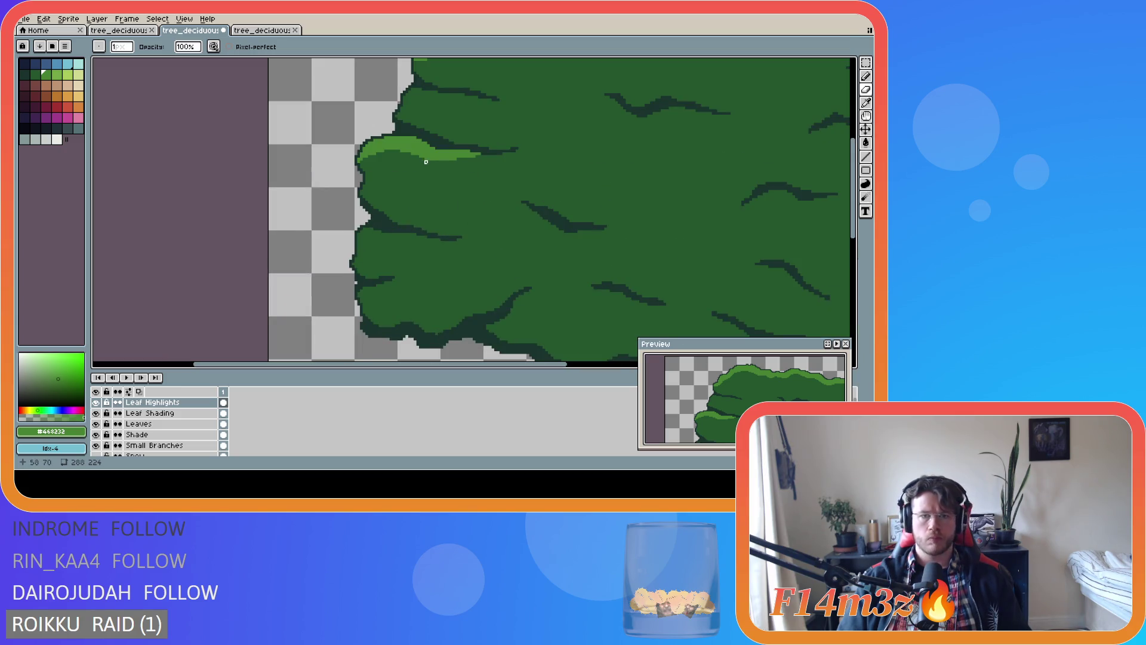
scroll(491, 248, "down", 4)
key("ctrl+s")
Extend the left-lobe highlight into a longer tapered tip and save again
scroll(481, 231, "up", 4)
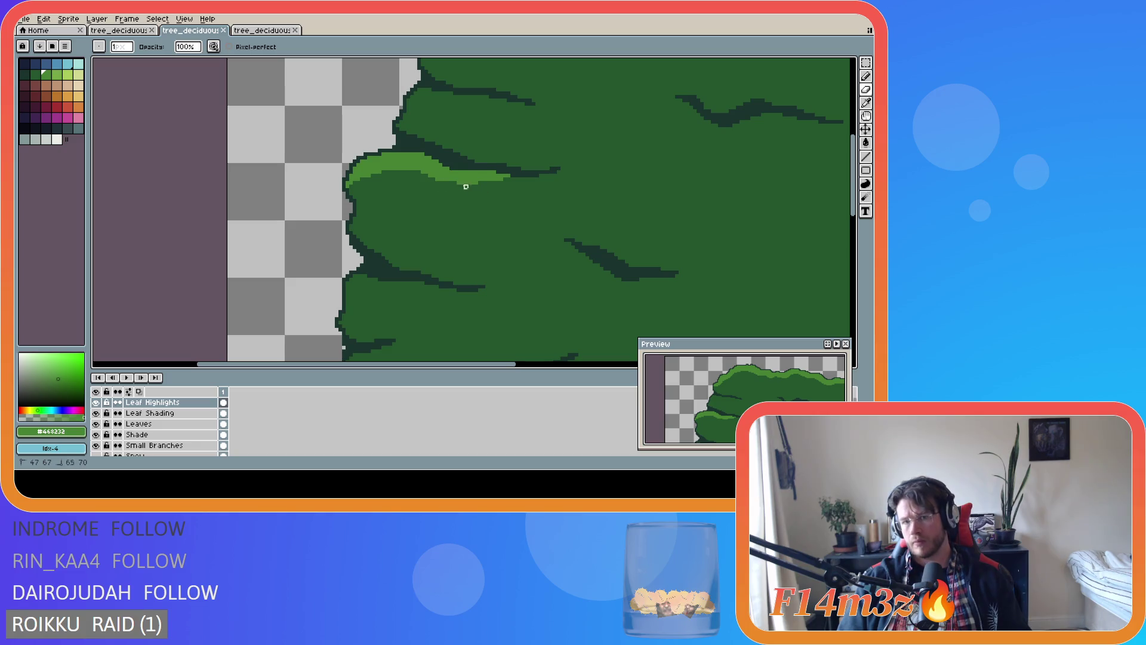
left_click_drag(476, 184, 504, 178)
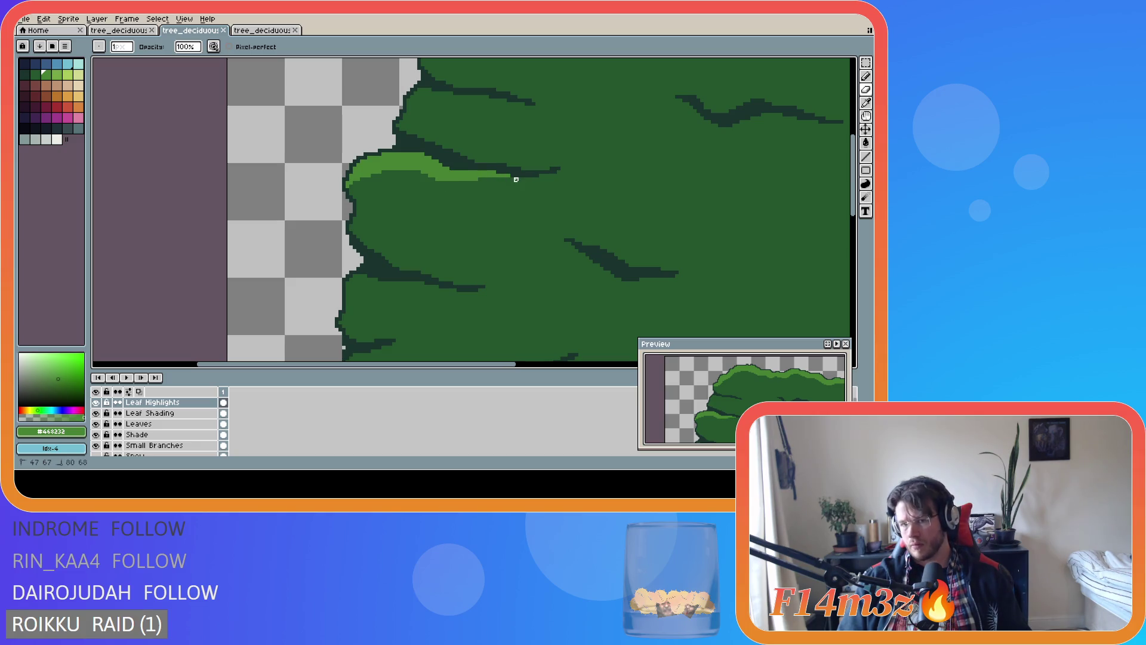
scroll(534, 240, "down", 3)
scroll(504, 222, "up", 3)
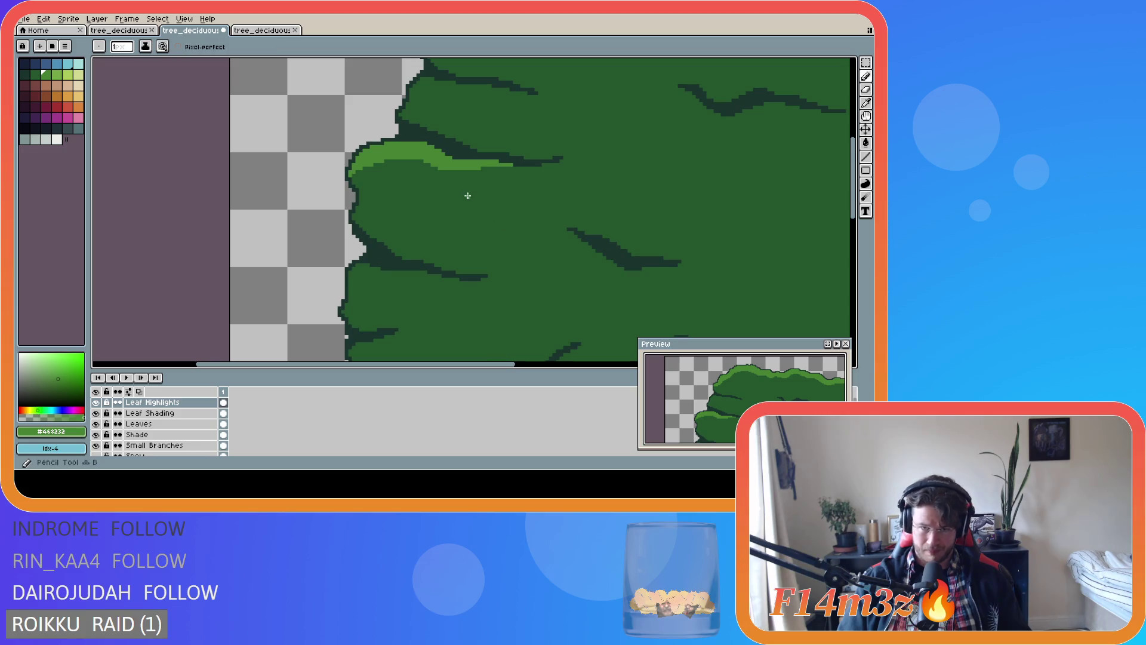
scroll(529, 264, "down", 2)
key("ctrl+s")
scroll(445, 186, "up", 2)
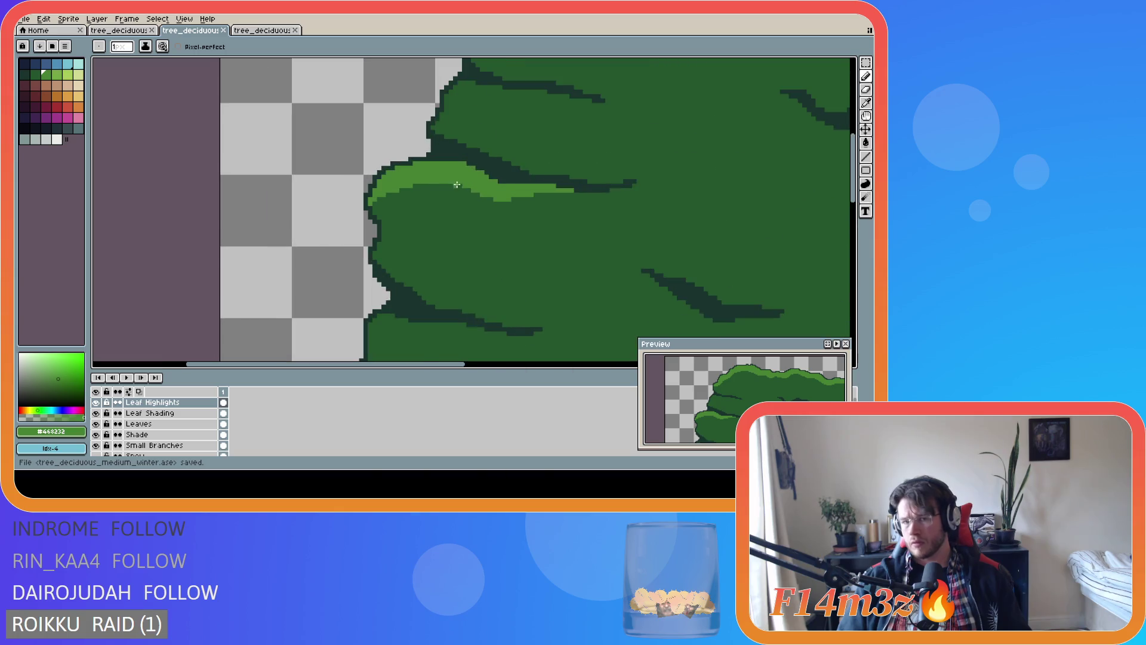
scroll(429, 263, "down", 2)
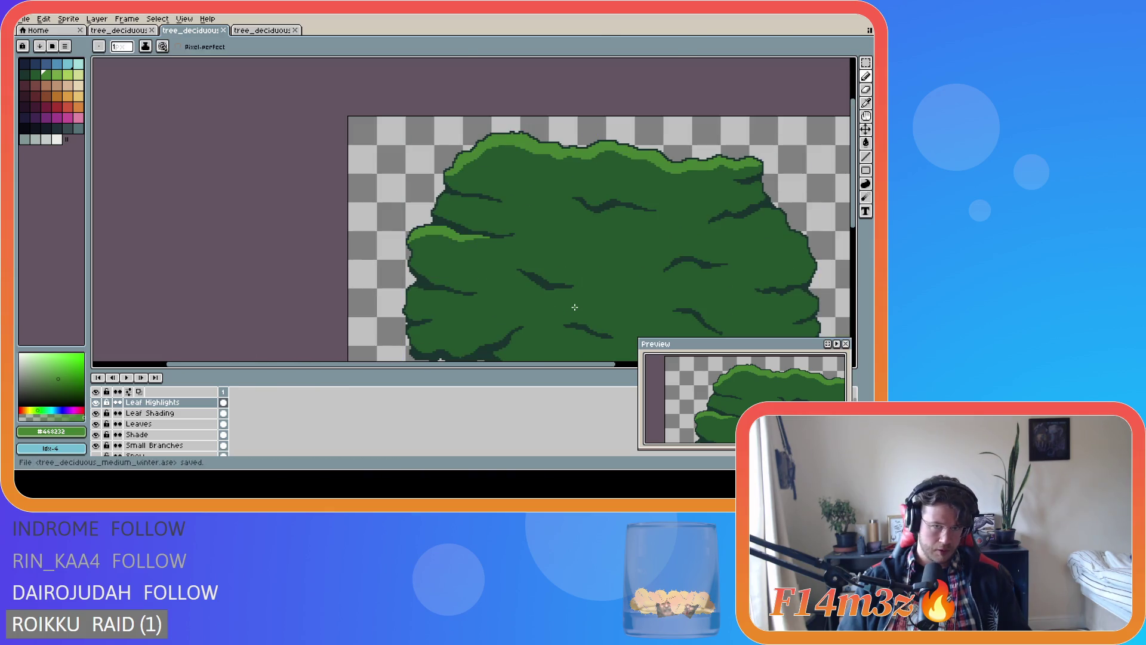
scroll(573, 307, "down", 1)
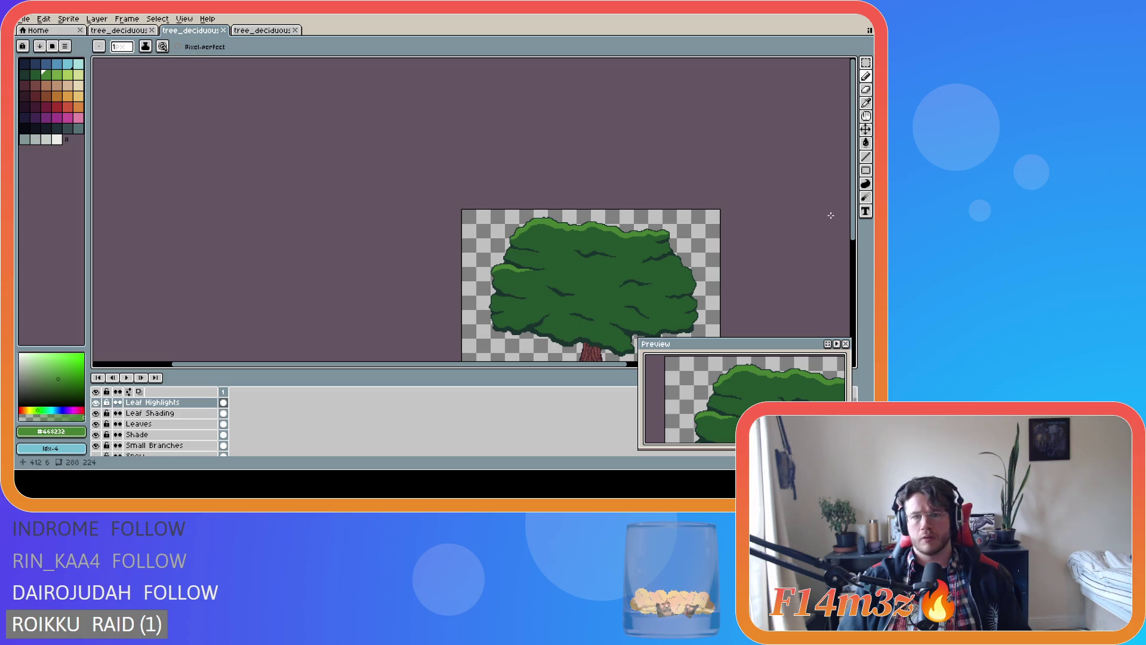
scroll(783, 284, "down", 2)
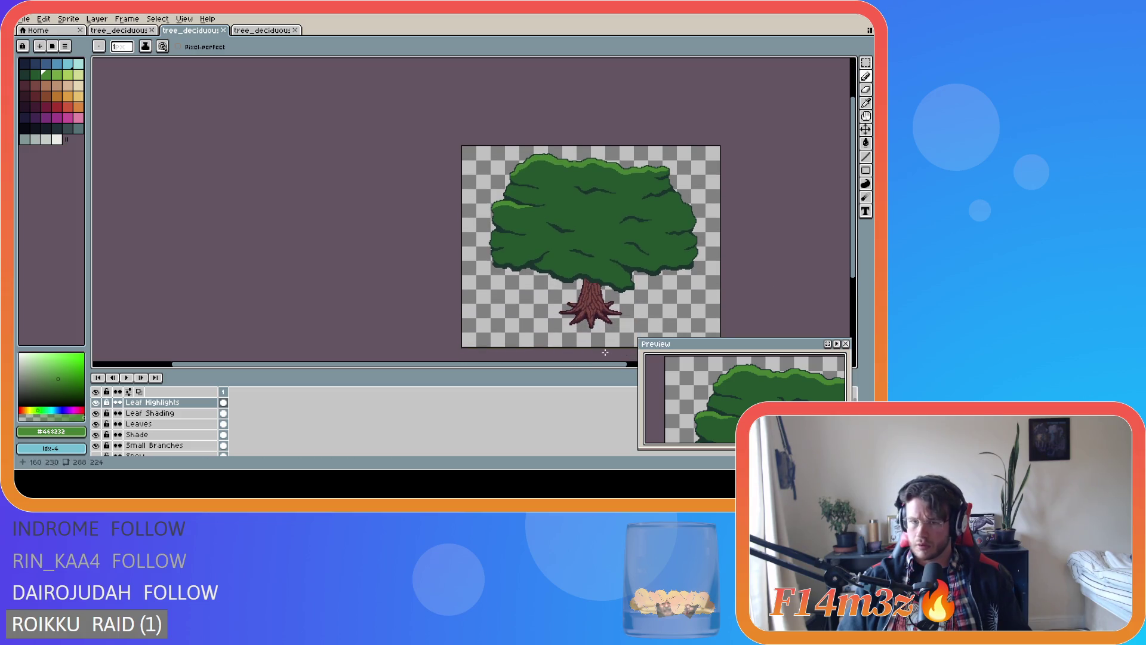
left_click_drag(516, 369, 627, 369)
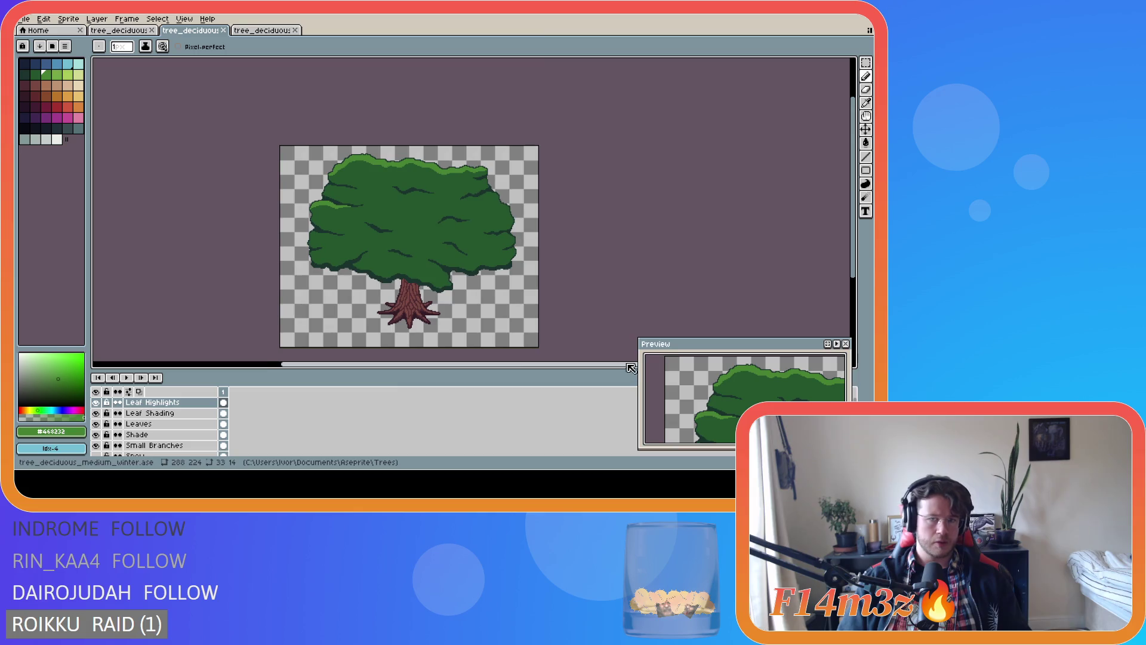
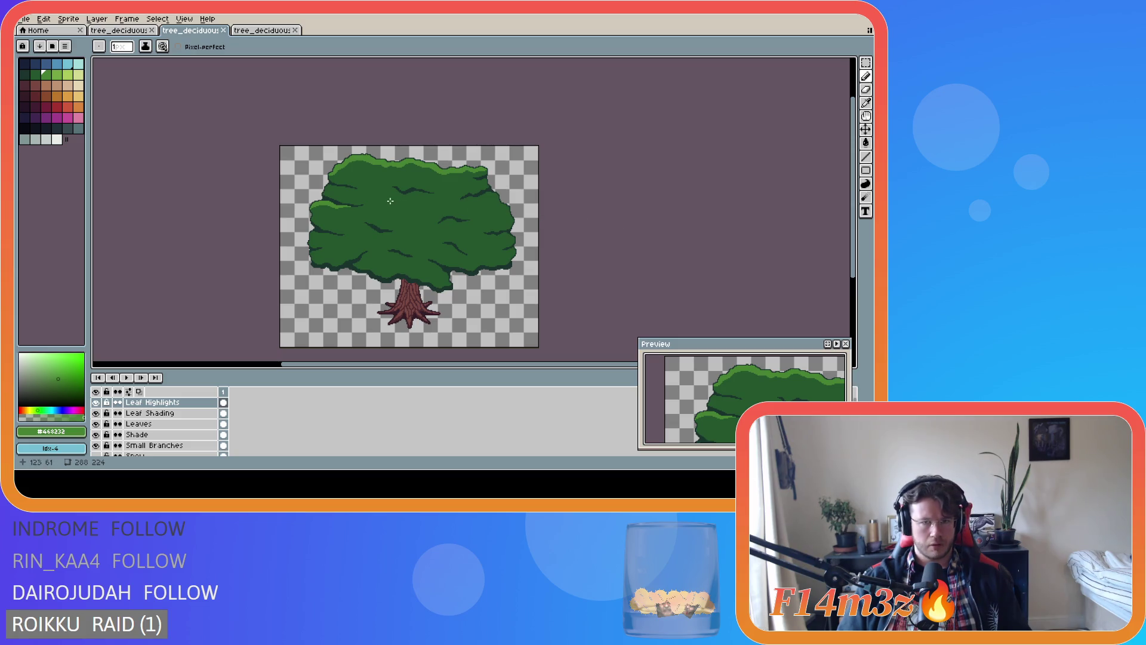
On the Leaf Shading layer, select the centre shading stroke and move it lower in the canopy
scroll(388, 201, "up", 3)
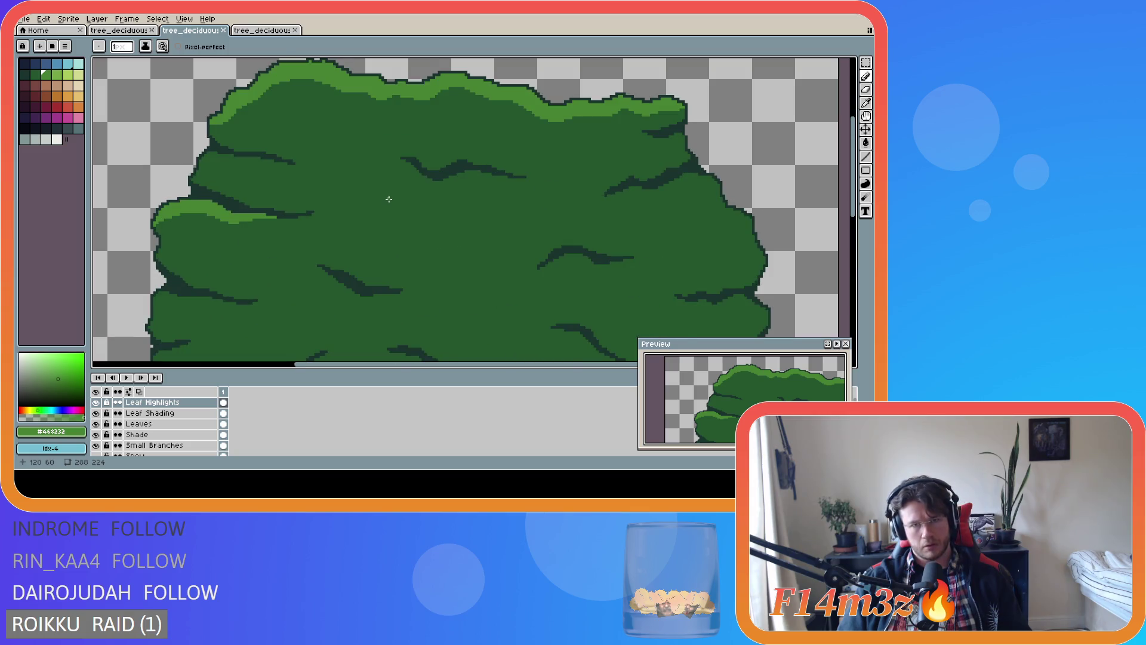
scroll(389, 199, "down", 3)
scroll(389, 199, "up", 3)
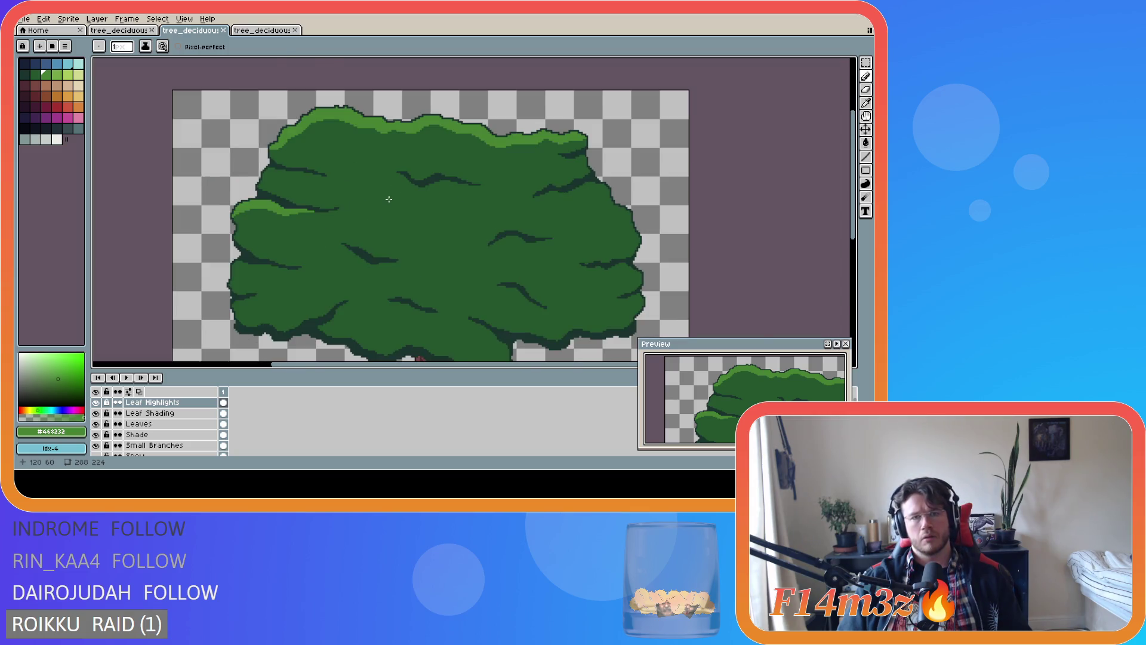
left_click(187, 415)
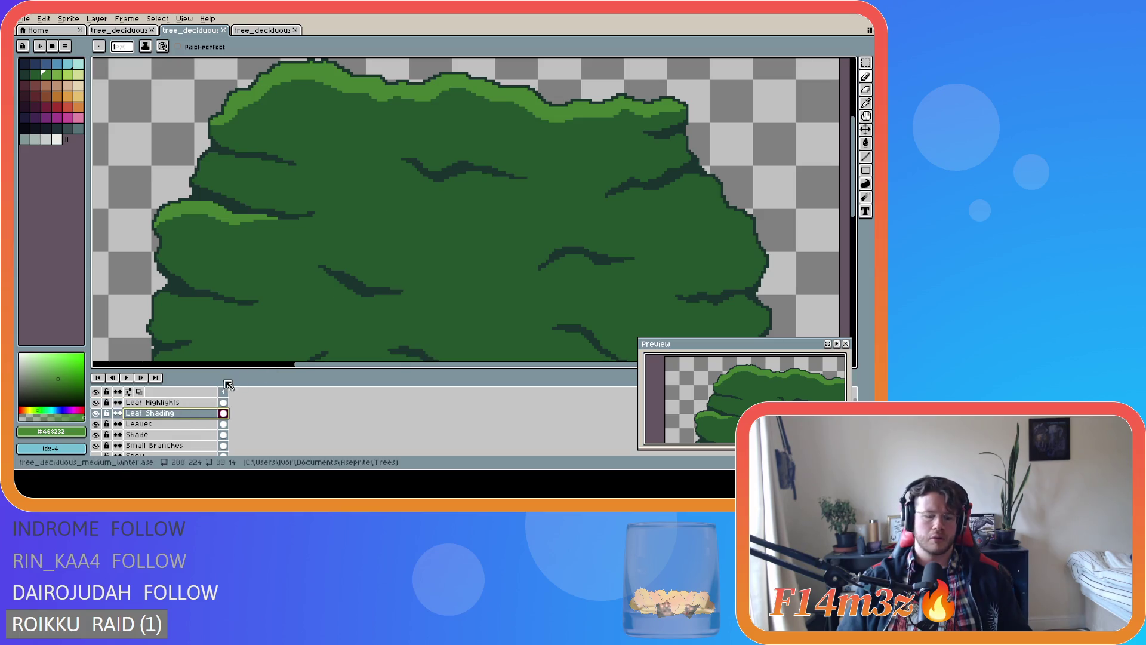
key("m")
mouse_move(381, 136)
left_mouse_down()
mouse_move(527, 187)
mouse_move(557, 213)
left_mouse_up()
left_click_drag(487, 174, 481, 227)
key("Return")
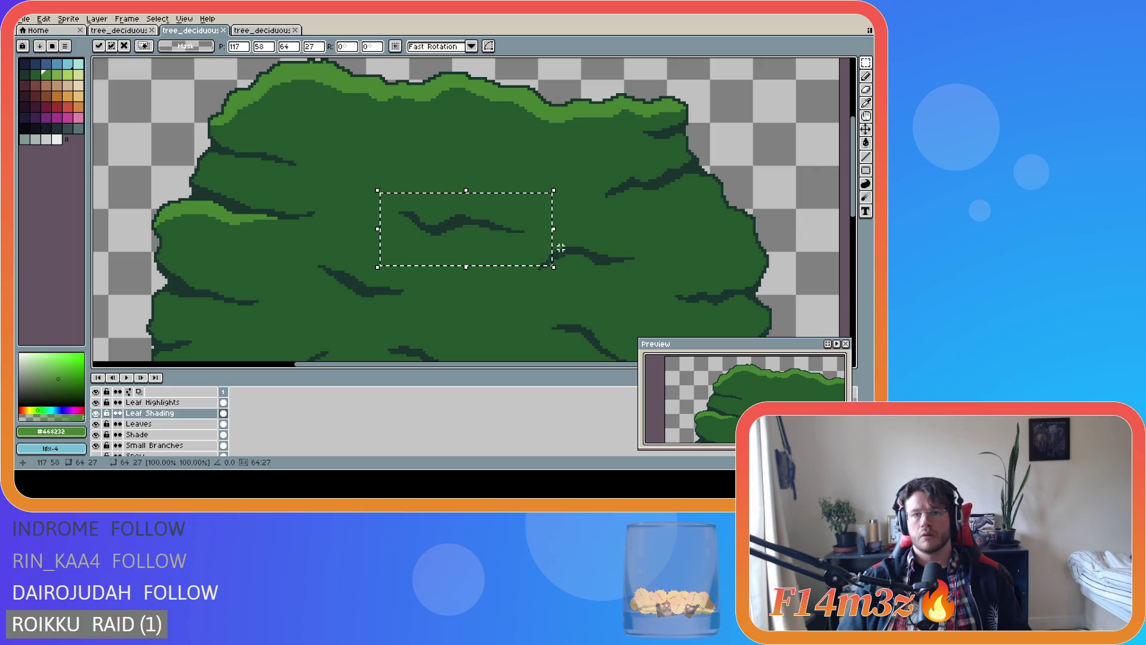
Nudge the shading stroke again, then reselect it and fine-tune its final position
scroll(615, 248, "down", 3)
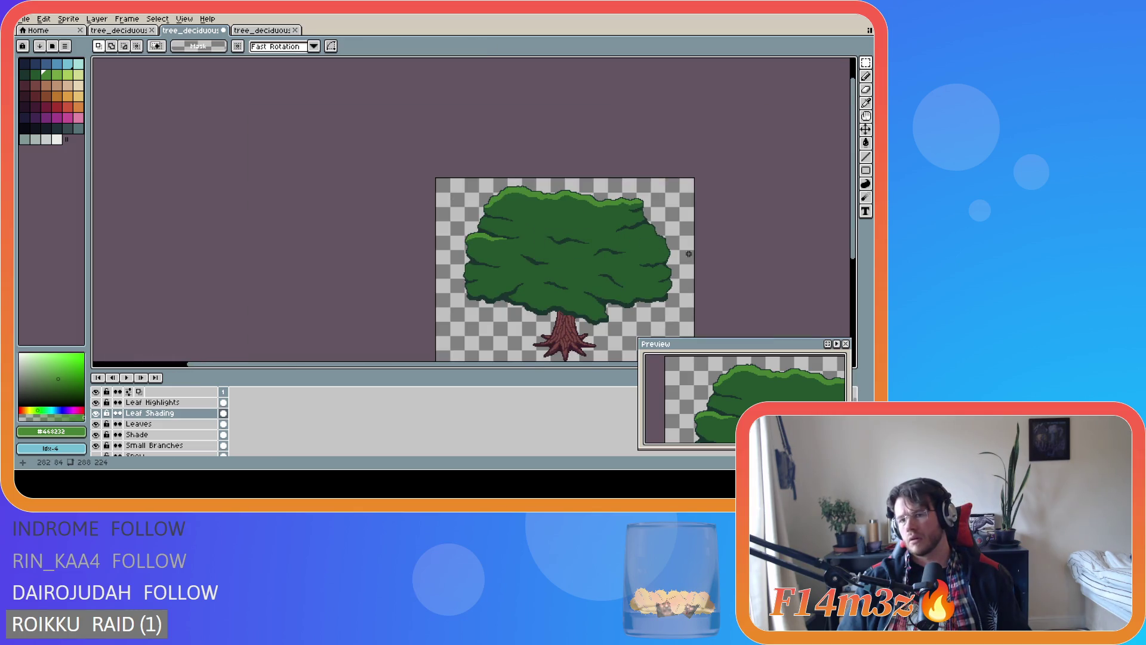
scroll(596, 248, "up", 3)
mouse_move(589, 248)
left_mouse_down()
mouse_move(557, 243)
mouse_move(575, 240)
left_mouse_up()
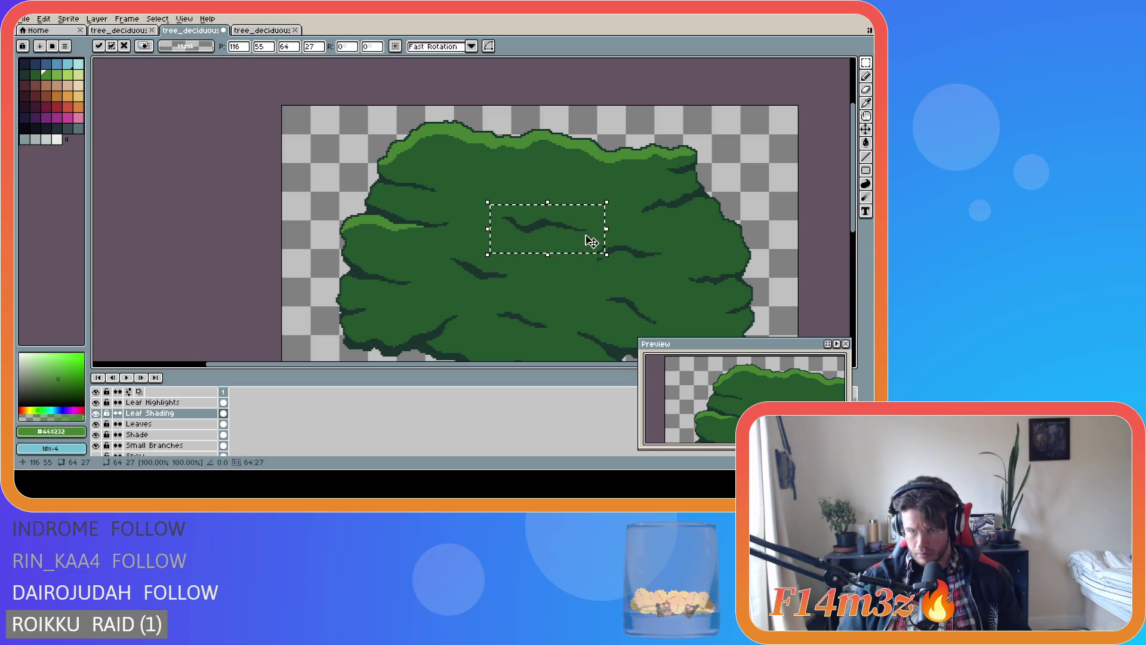
key("Return")
scroll(665, 242, "down", 2)
key("ctrl+shift+d")
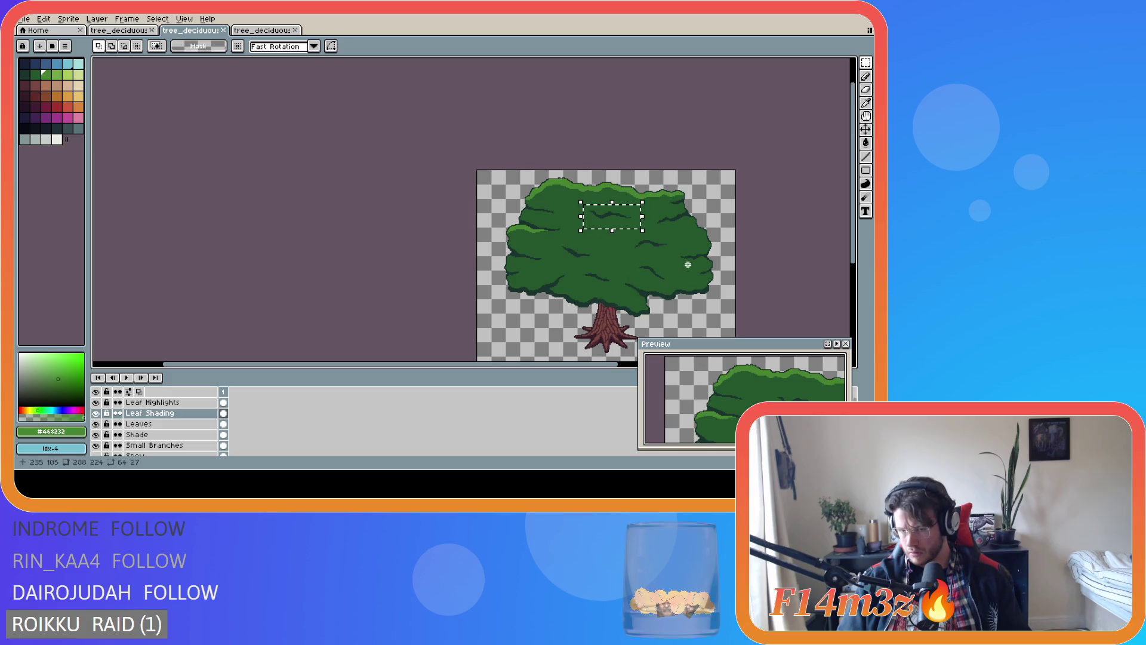
left_click(617, 232)
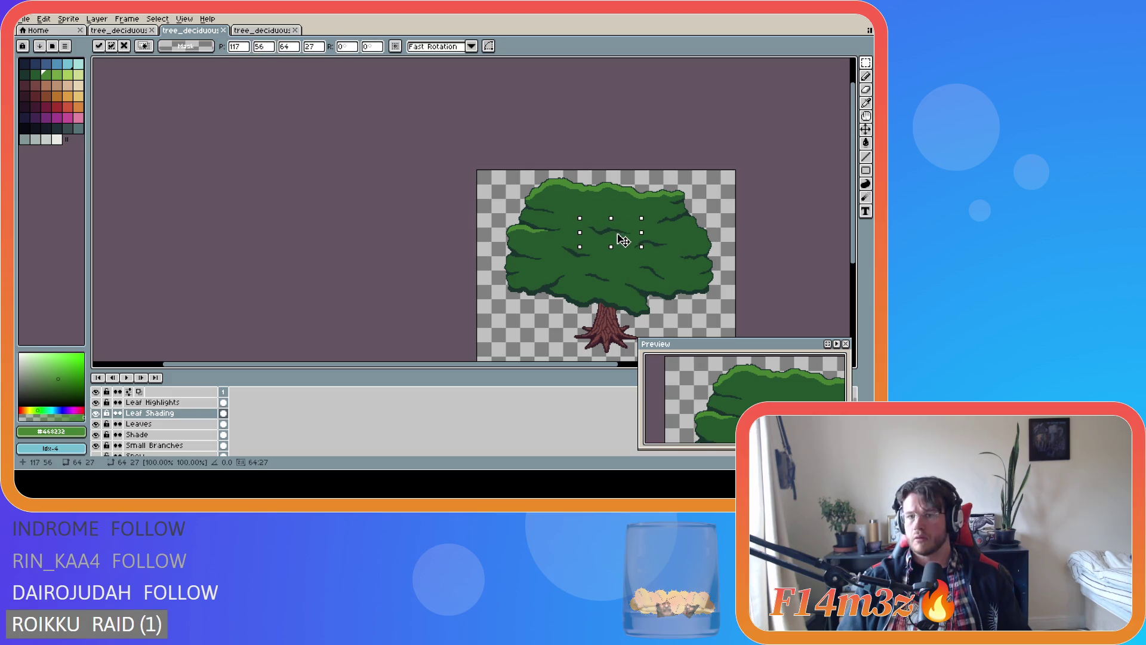
left_click(724, 259)
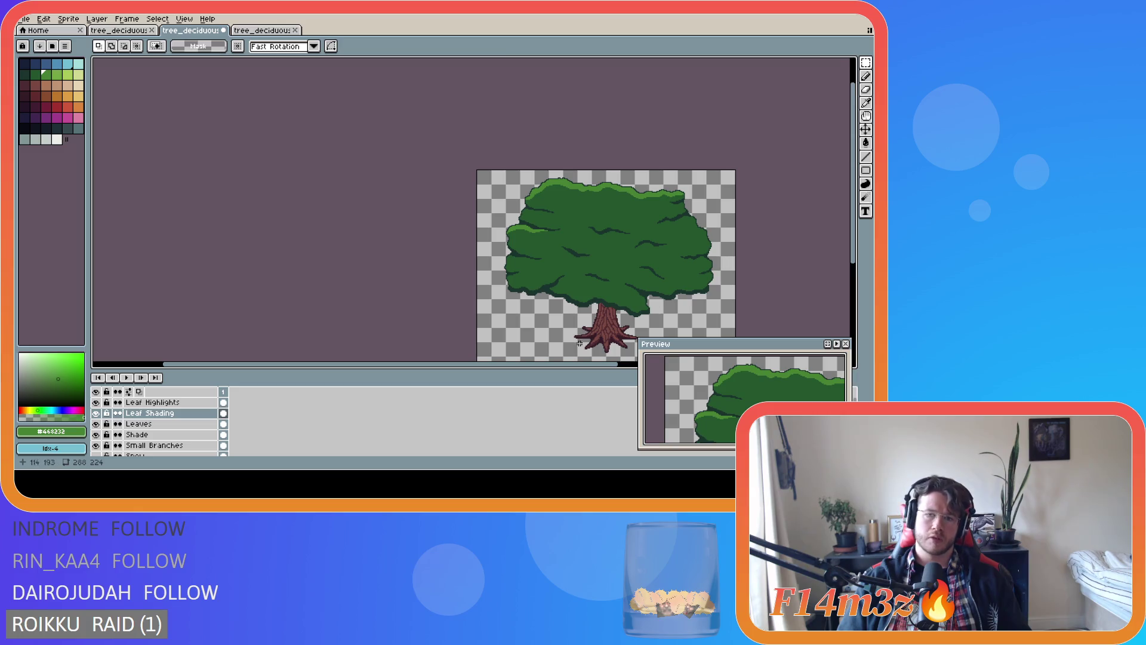
Switch to the Leaf Highlights layer with the eyedropper and pencil ready
left_click_drag(537, 364, 616, 364)
scroll(671, 239, "up", 4)
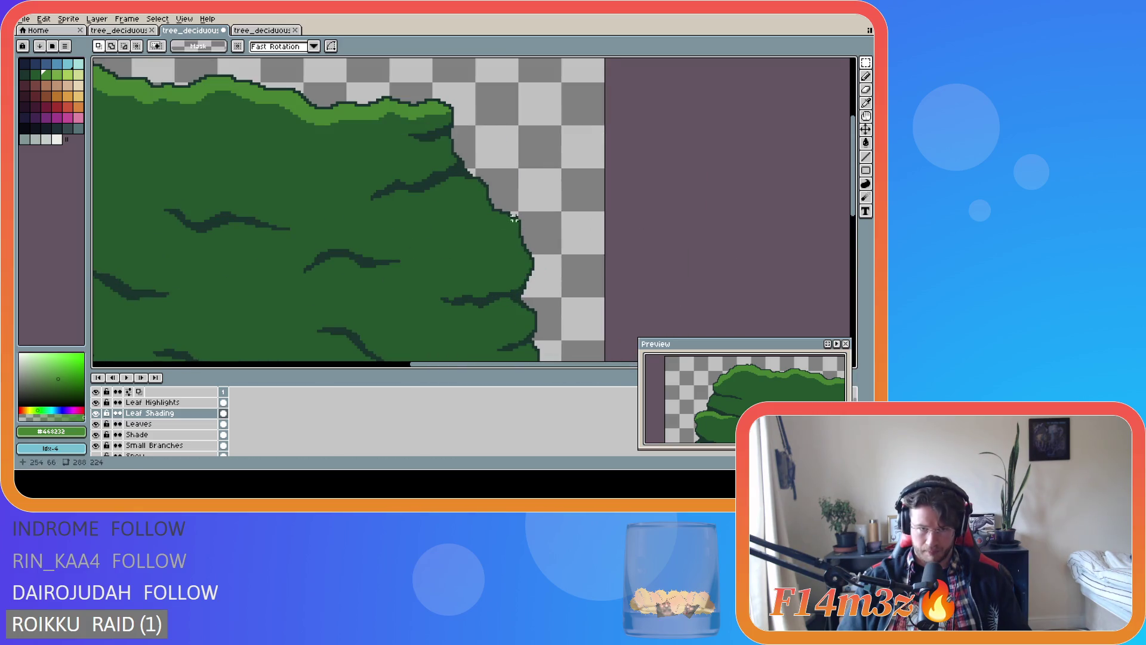
left_click_drag(435, 366, 352, 365)
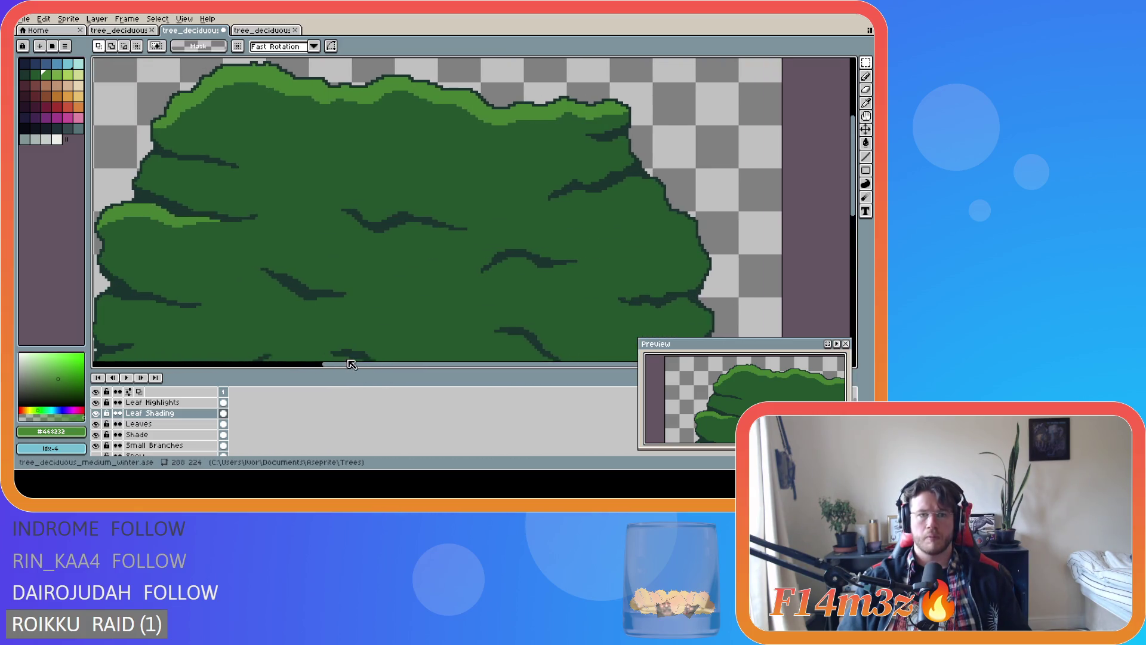
left_click(152, 402)
key("i")
key("b")
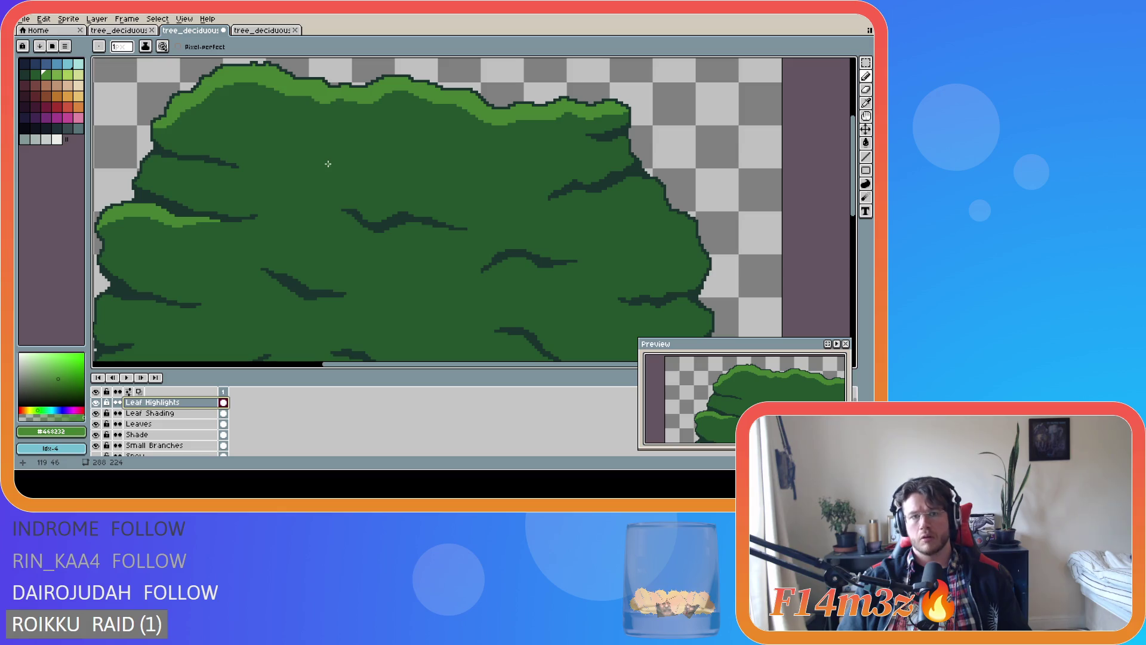
Draw a light-green highlight arc across the upper canopy and touch up its top
mouse_move(321, 165)
left_mouse_down()
mouse_move(399, 132)
mouse_move(464, 175)
mouse_move(400, 137)
mouse_move(323, 159)
mouse_move(388, 135)
mouse_move(445, 157)
left_mouse_up()
left_click(397, 131)
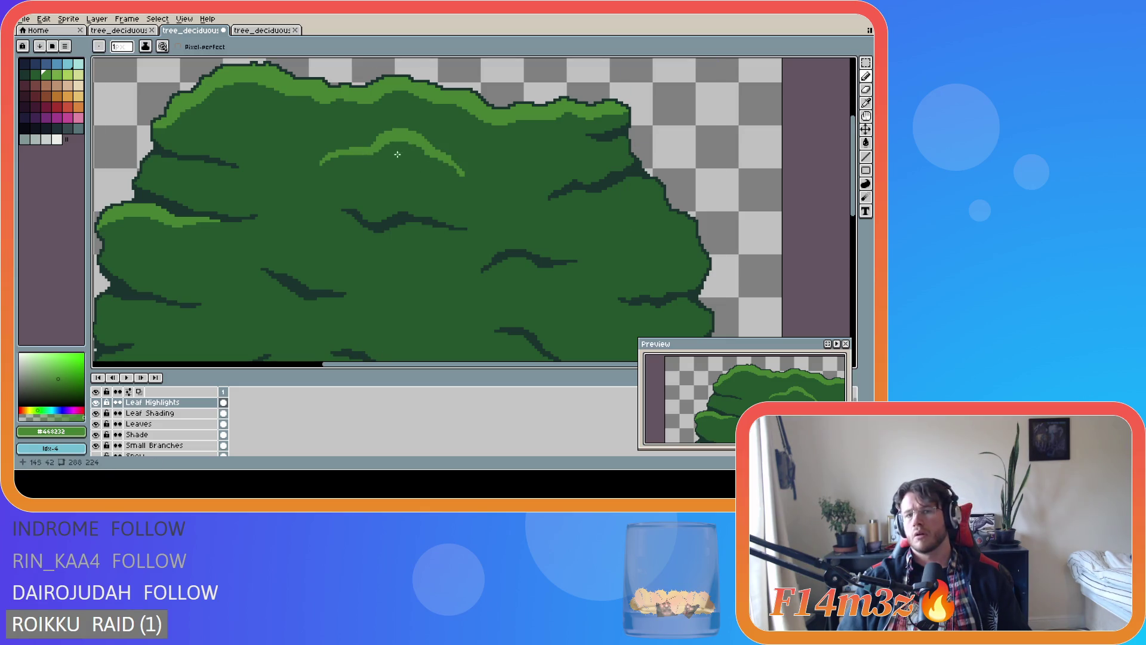
scroll(404, 150, "down", 3)
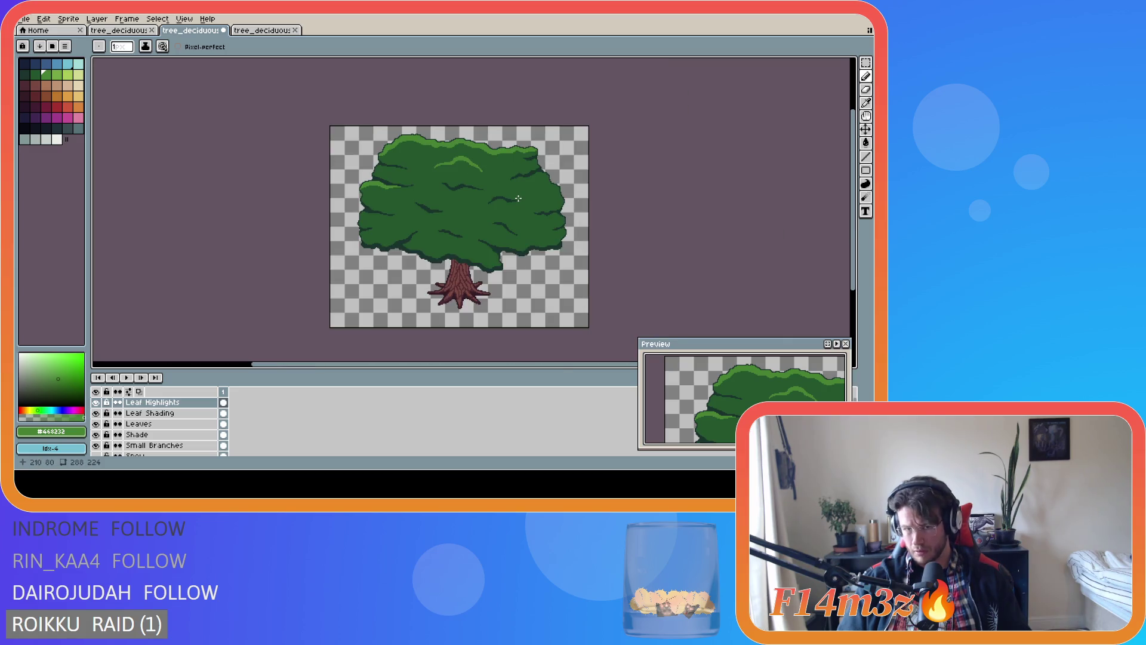
scroll(499, 184, "up", 4)
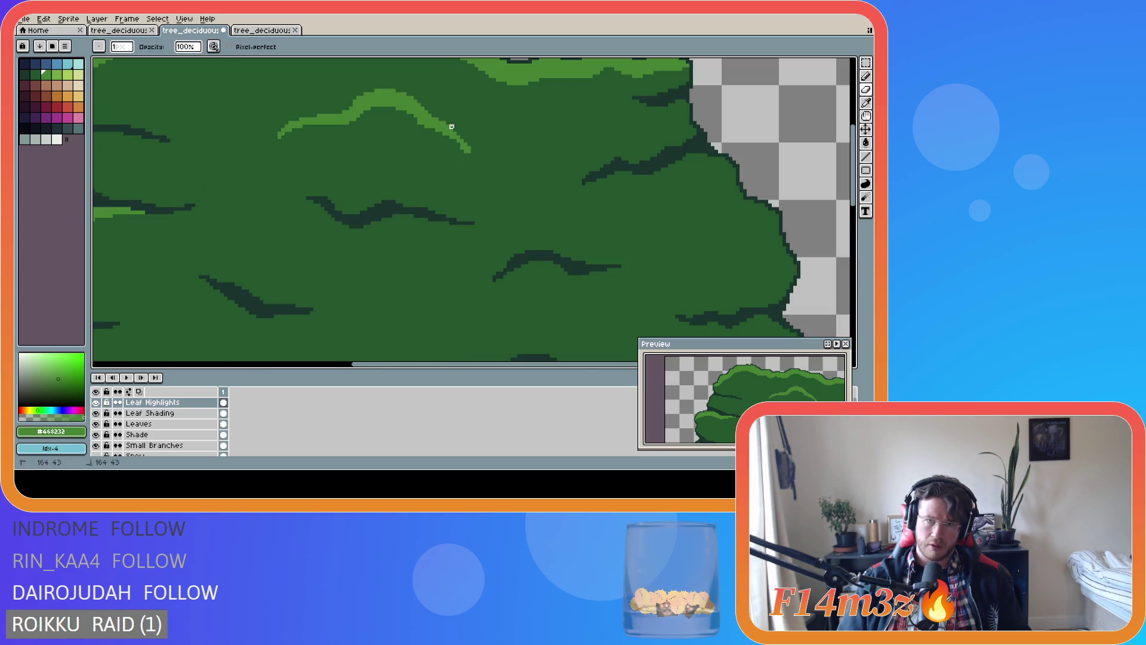
scroll(535, 166, "down", 3)
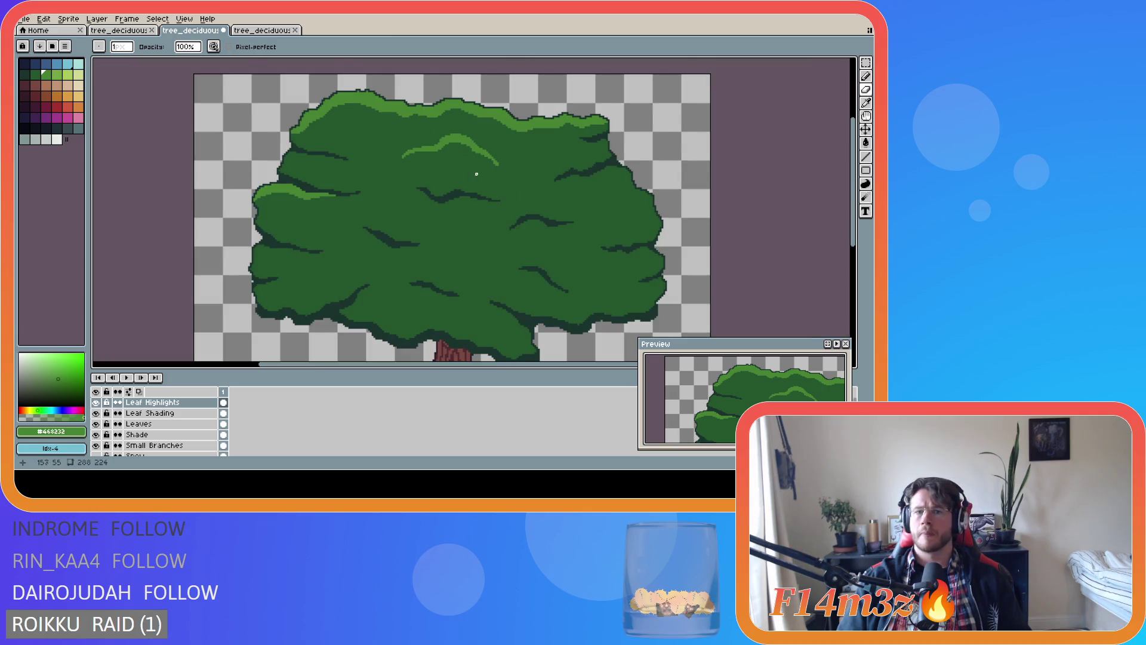
scroll(478, 178, "up", 1)
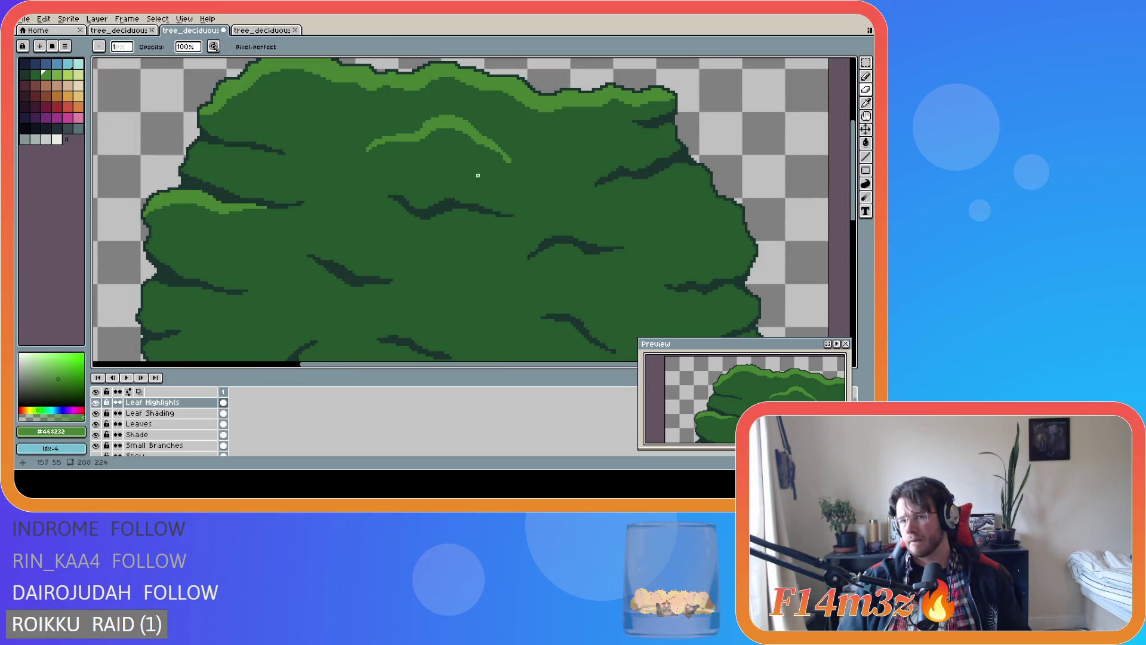
Save tree_deciduous_medium_winter.ase
scroll(483, 194, "down", 1)
scroll(534, 209, "down", 1)
key("ctrl+s")
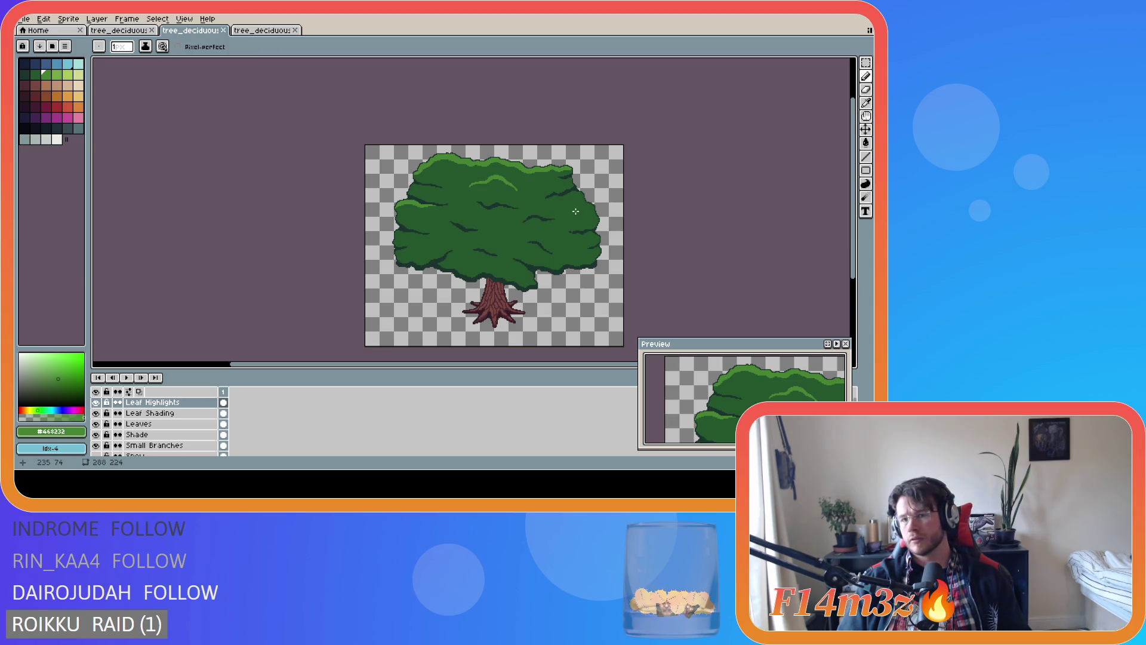
Draw a light-green highlight stroke on the right canopy and extend it along the side
scroll(575, 212, "up", 1)
scroll(575, 211, "up", 1)
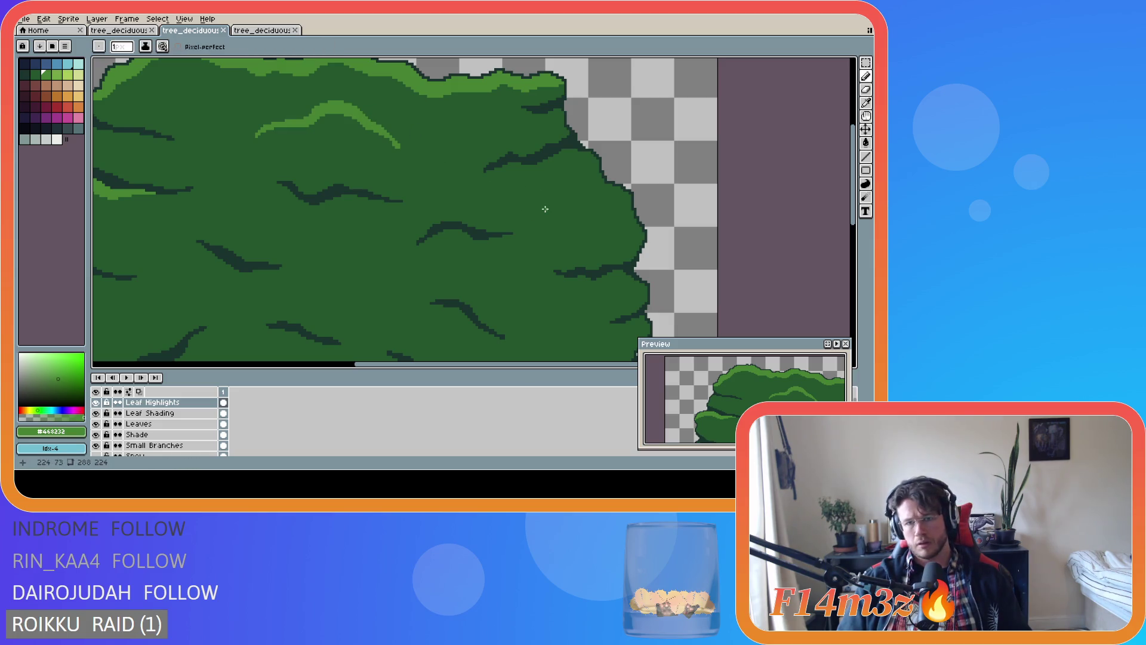
left_click_drag(530, 212, 604, 183)
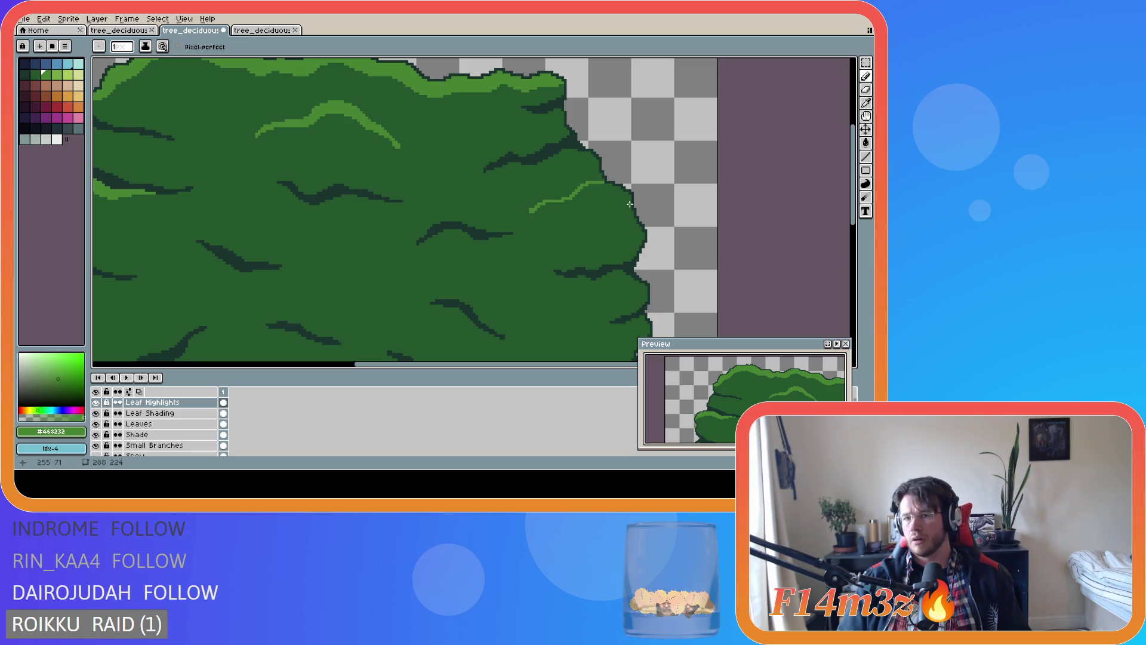
left_click_drag(630, 198, 584, 188)
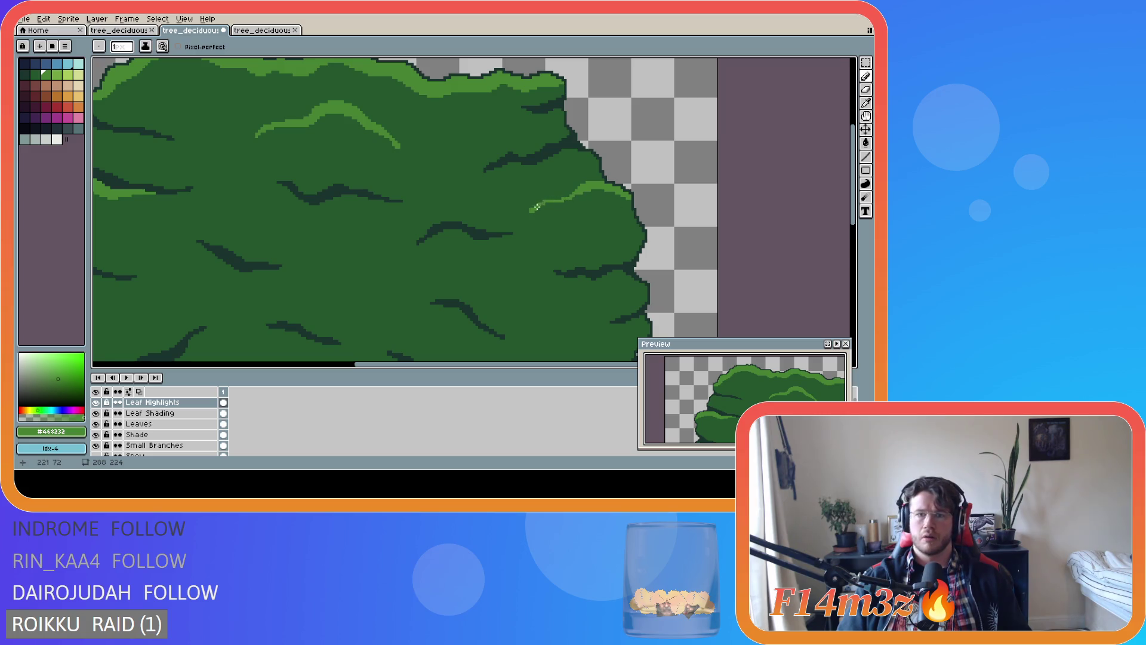
scroll(523, 215, "down", 2)
scroll(523, 215, "up", 2)
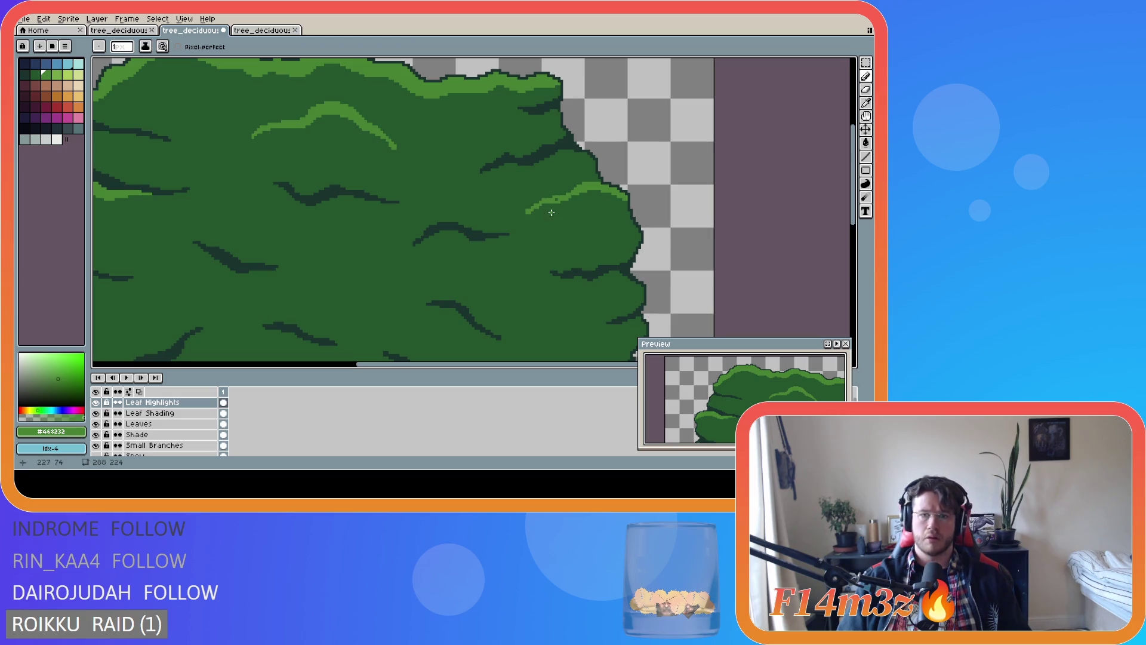
Add another pencil highlight along the crown's right edge and save the sprite
key("b")
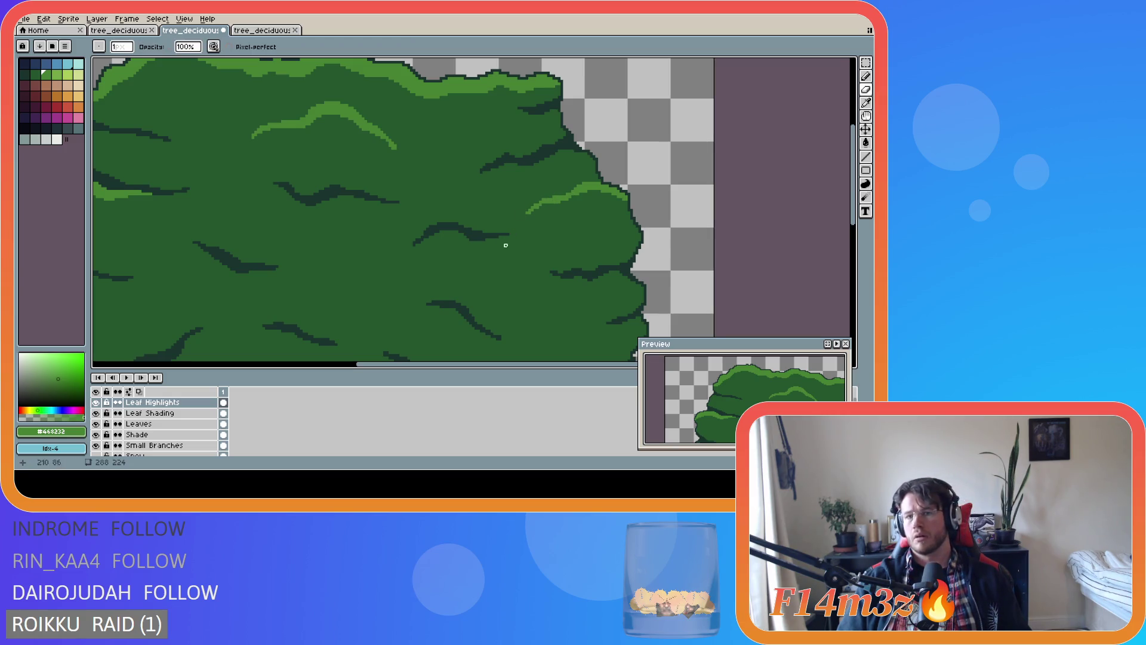
scroll(594, 271, "down", 1)
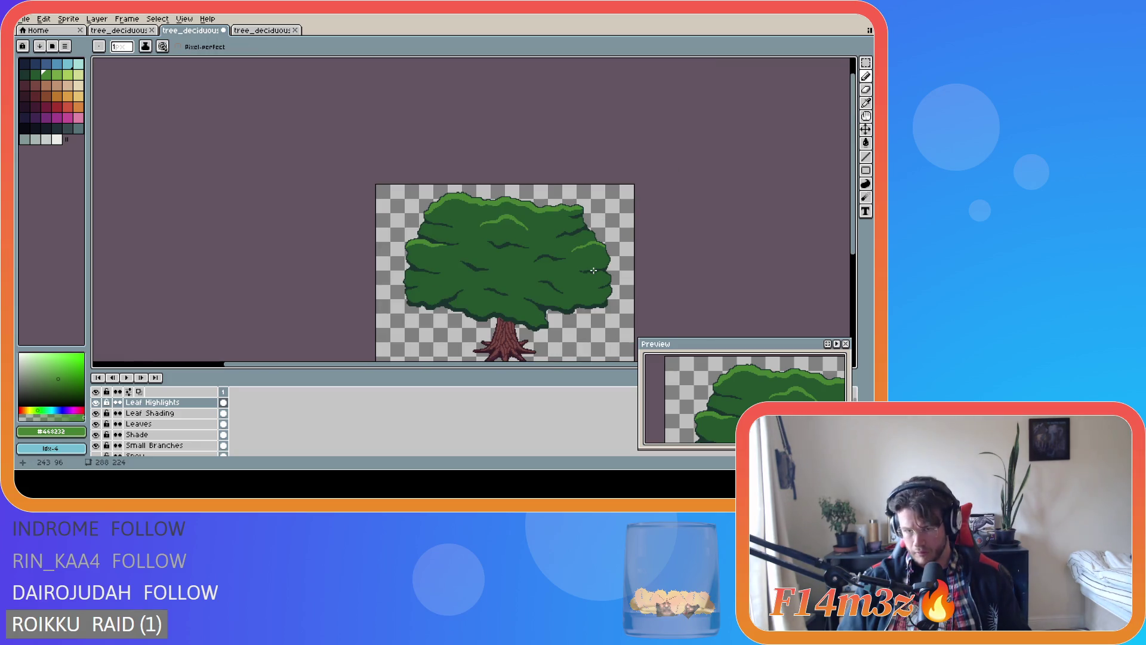
scroll(593, 270, "down", 1)
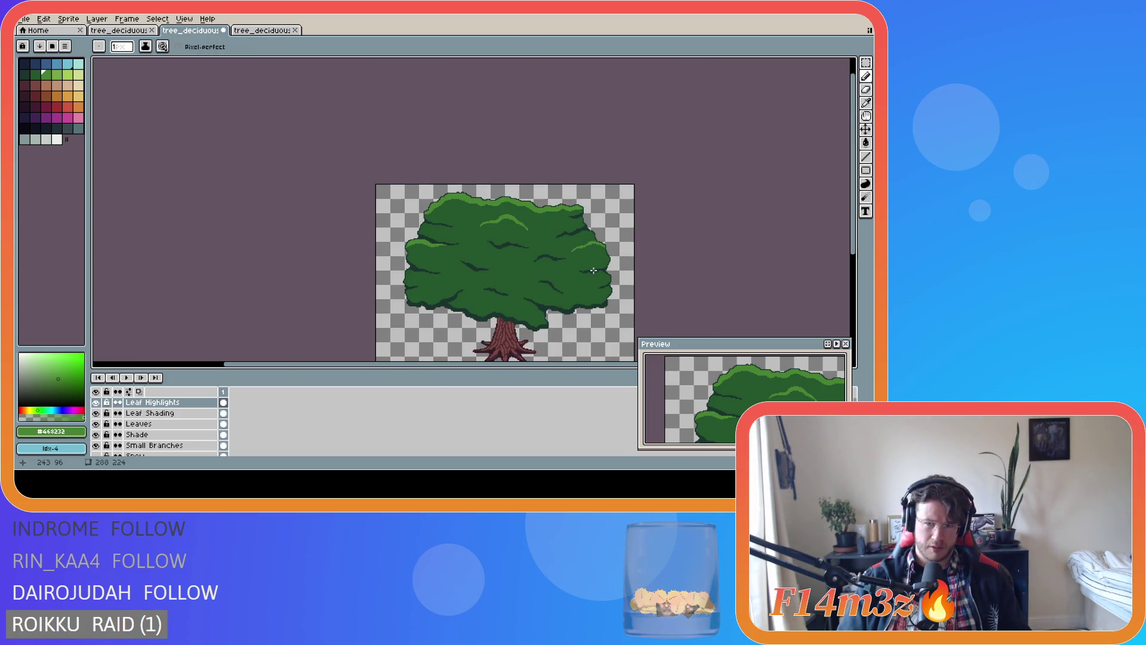
scroll(594, 270, "up", 1)
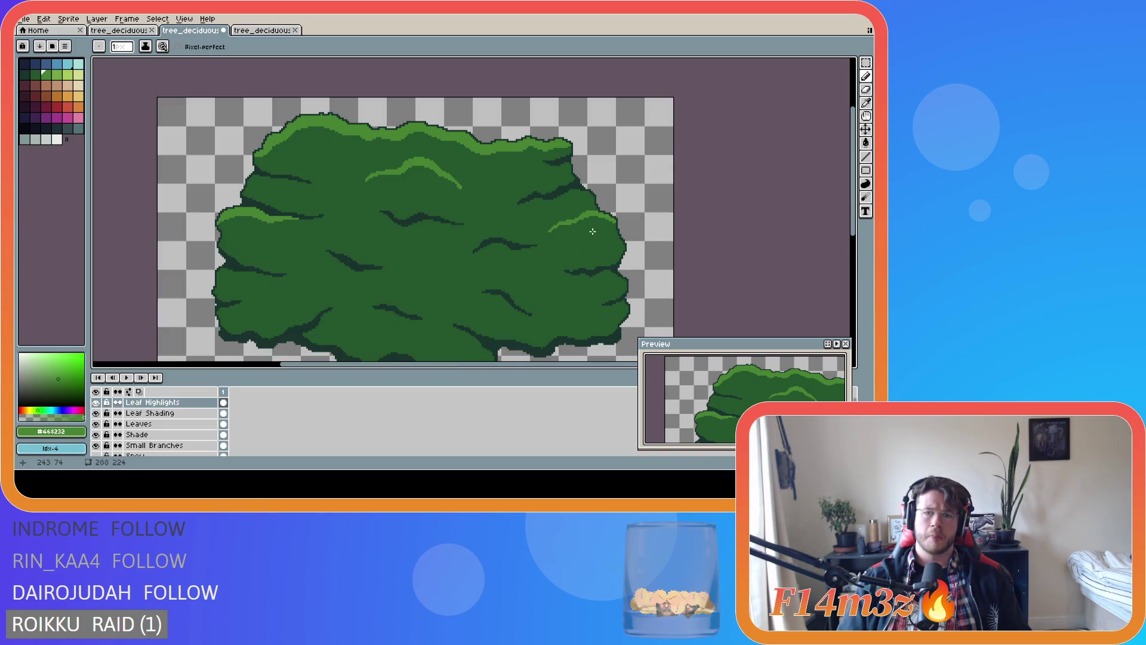
scroll(592, 231, "up", 1)
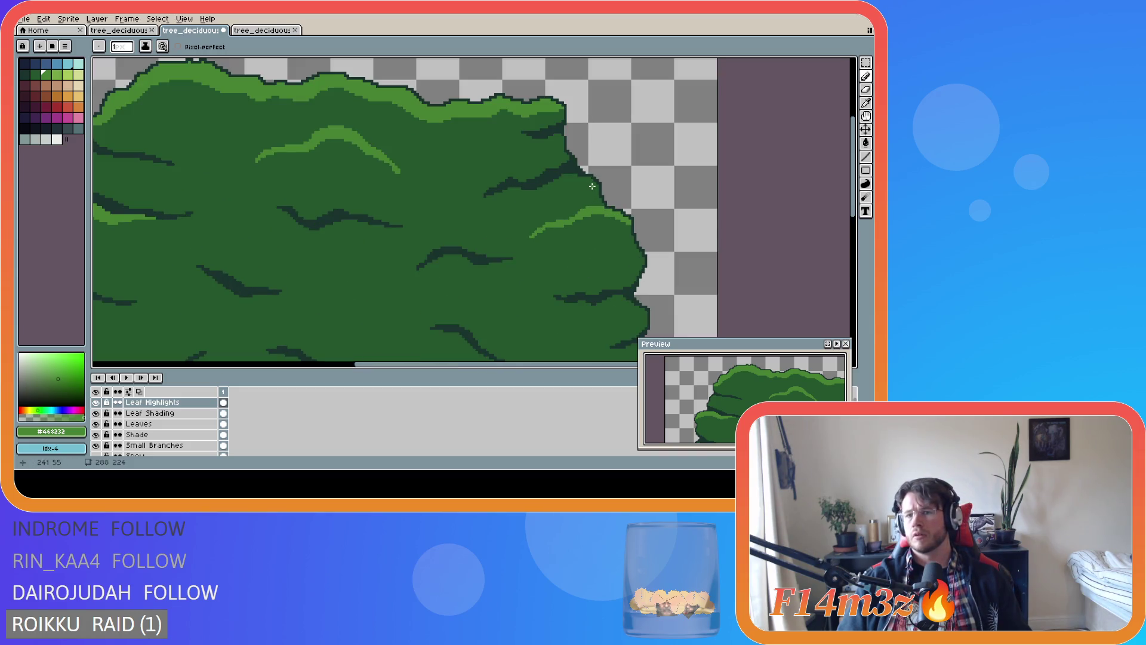
scroll(597, 192, "up", 1)
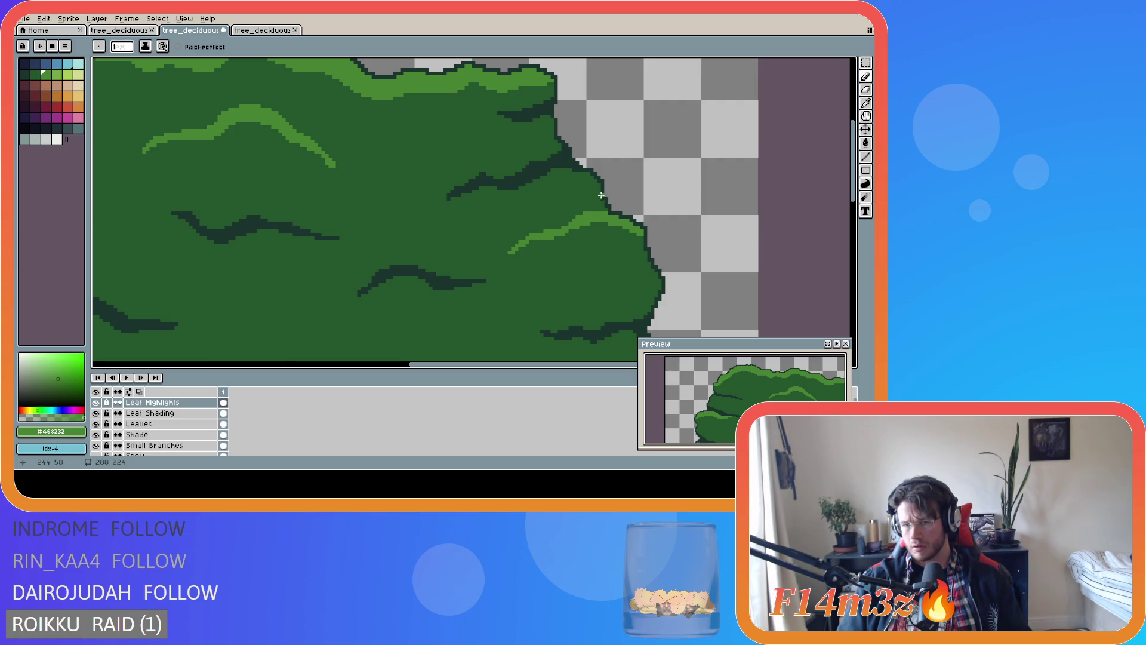
mouse_move(600, 195)
left_mouse_down()
mouse_move(551, 173)
mouse_move(569, 172)
left_mouse_up()
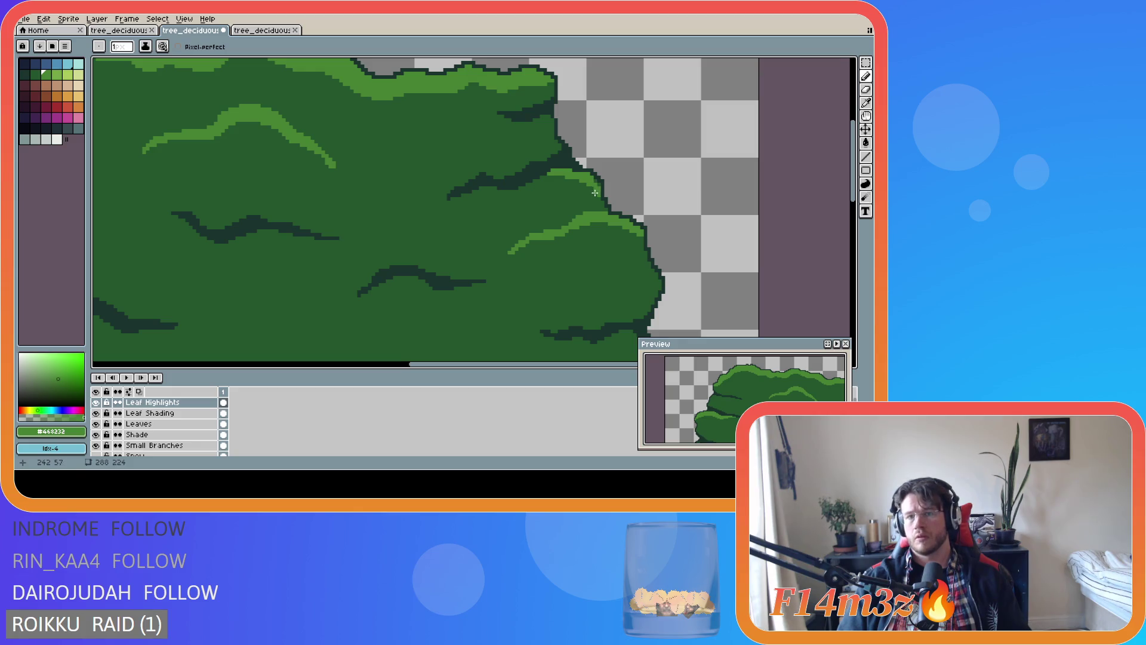
scroll(603, 237, "down", 5)
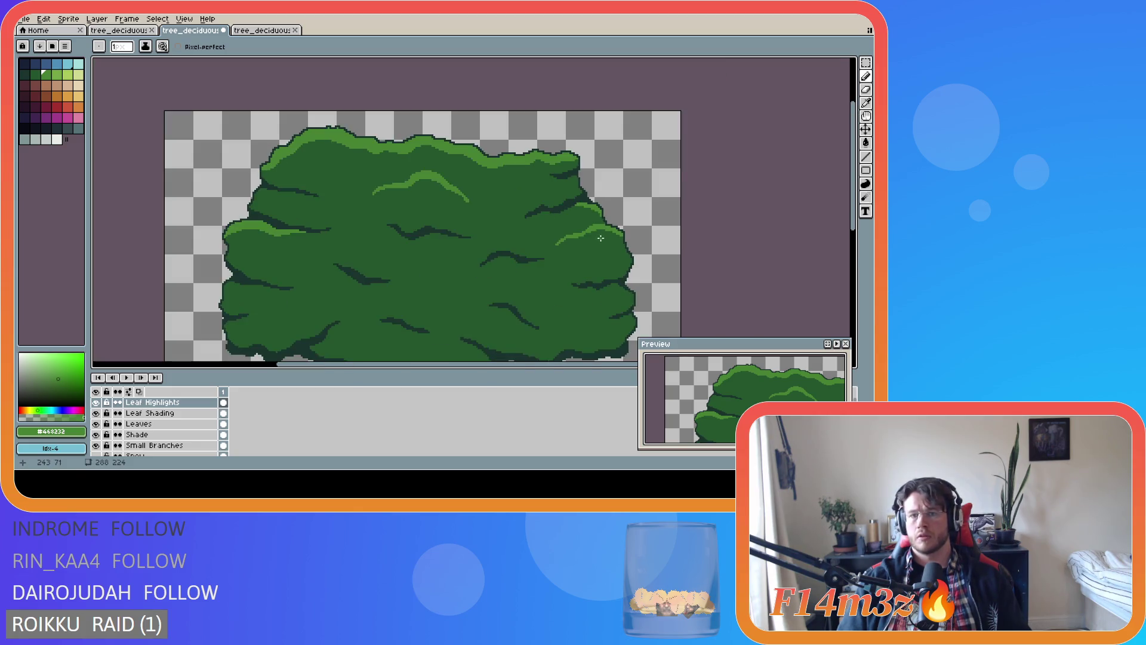
scroll(590, 243, "up", 3)
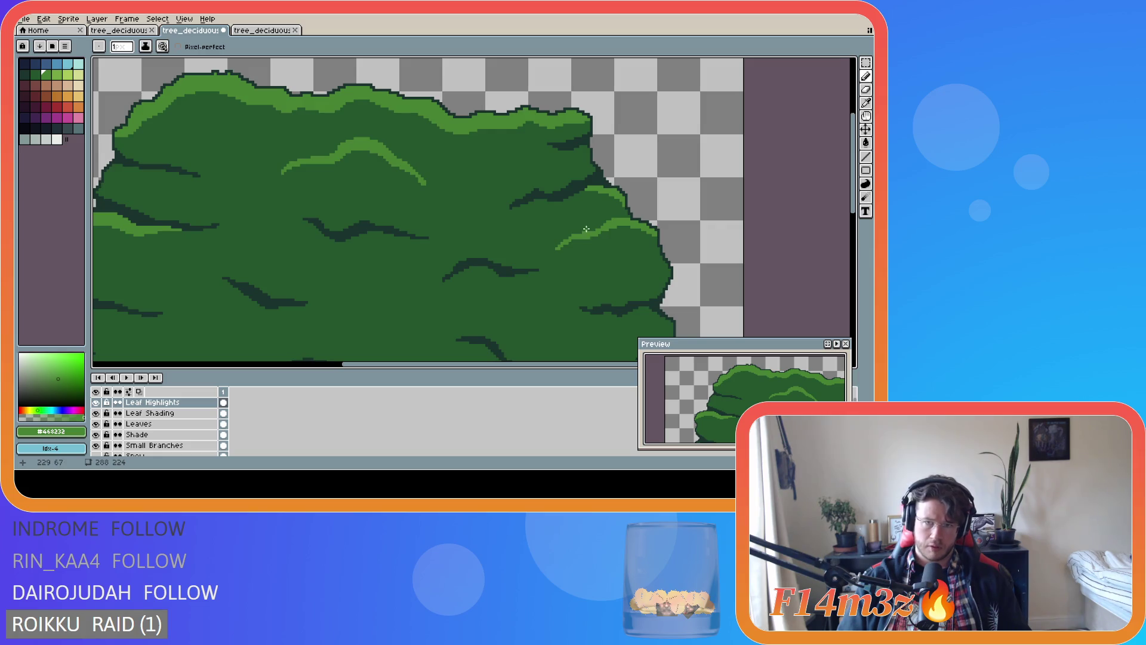
scroll(580, 152, "up", 1)
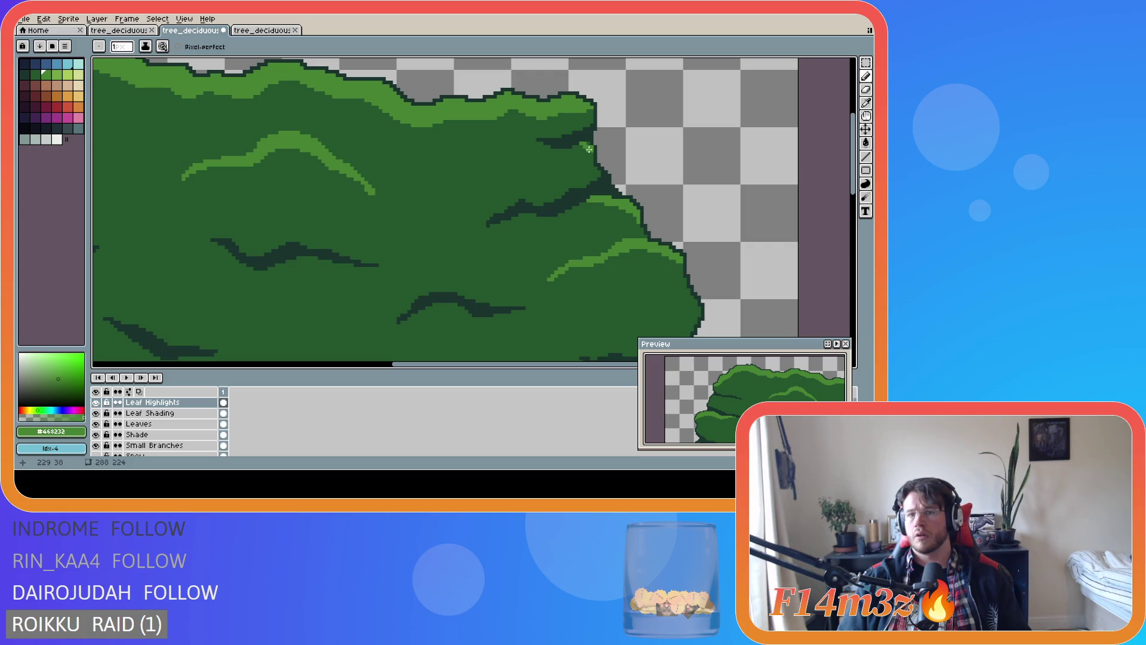
scroll(591, 148, "down", 3)
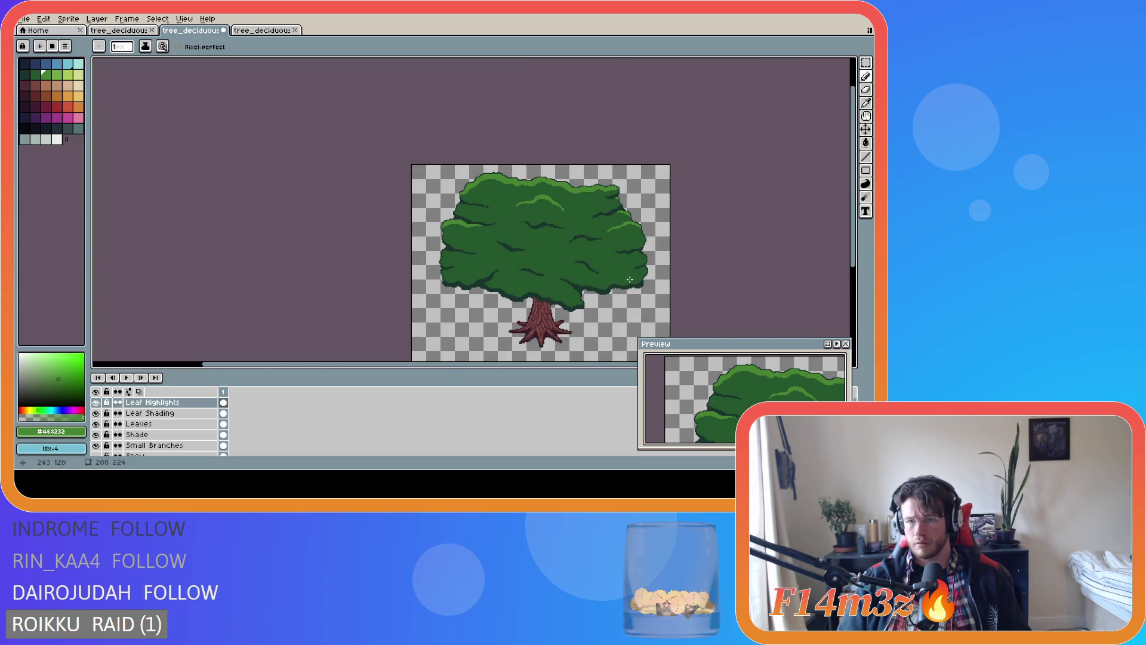
scroll(624, 260, "up", 3)
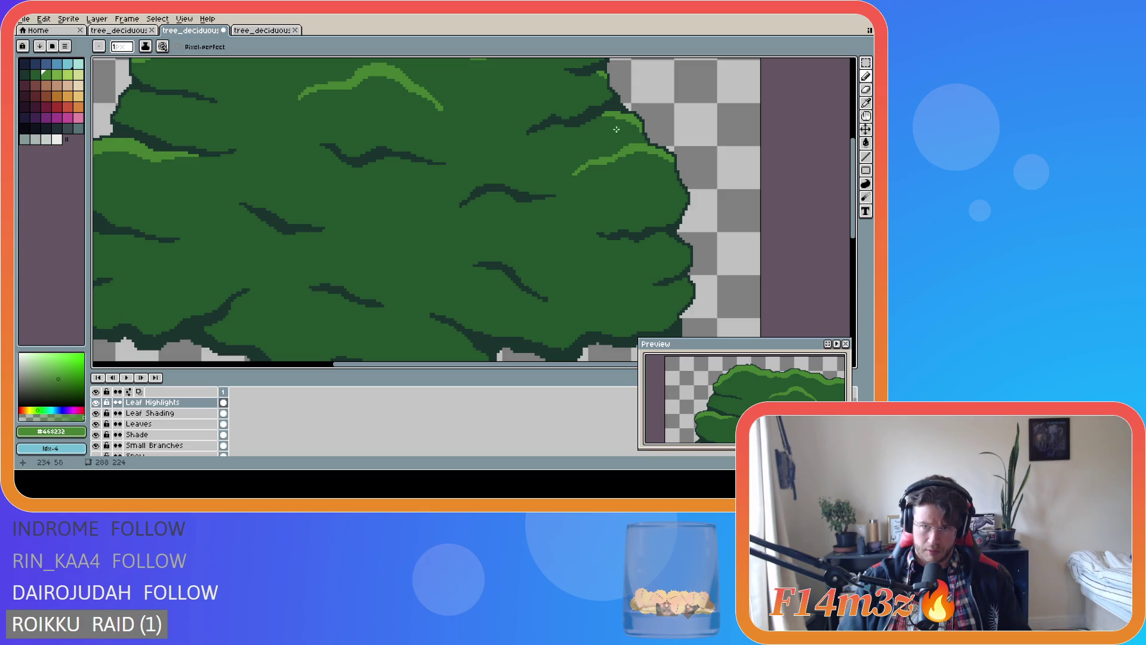
scroll(632, 182, "down", 3)
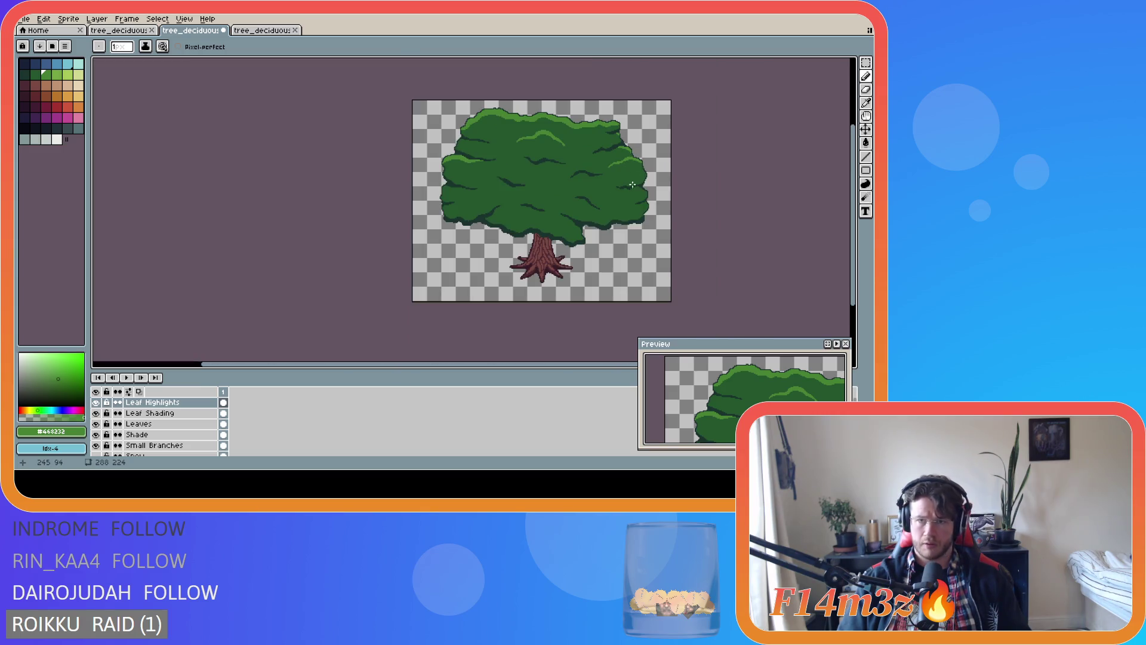
key("ctrl+s")
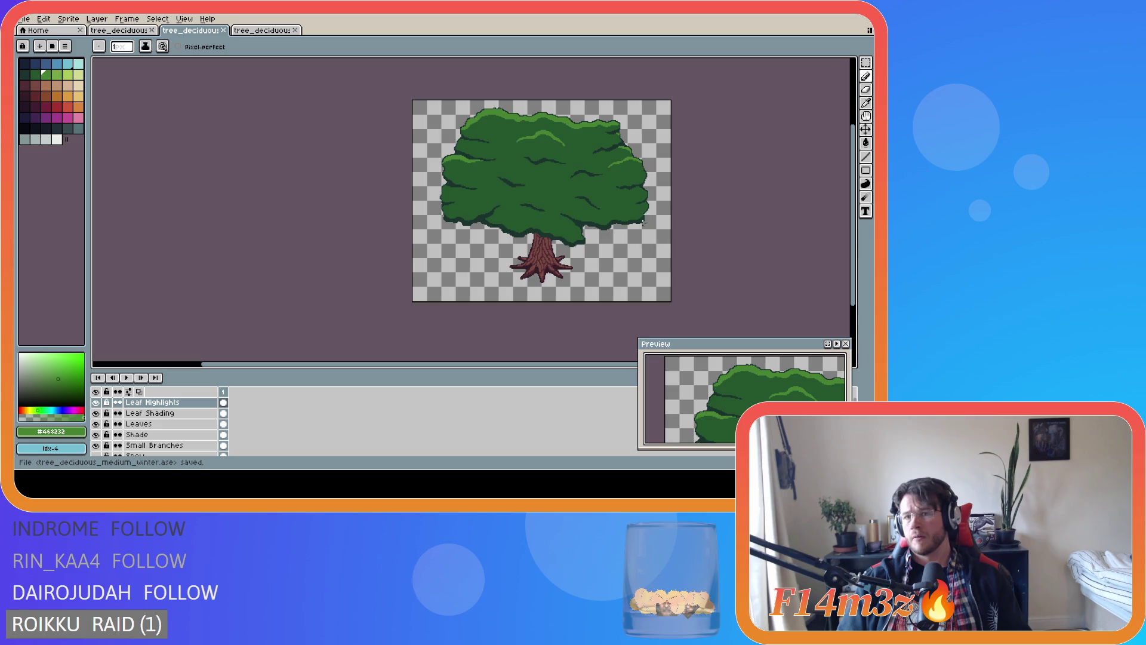
Draw a light-green highlight down the tree's right edge and save
scroll(632, 144, "up", 2)
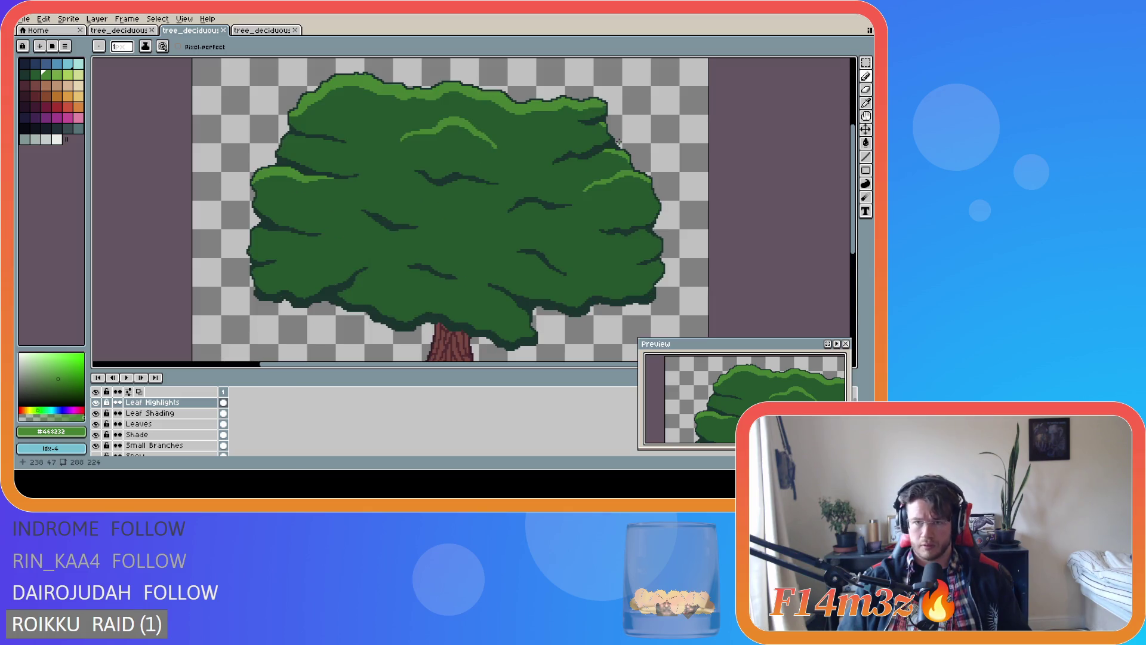
scroll(618, 142, "up", 2)
scroll(647, 211, "down", 2)
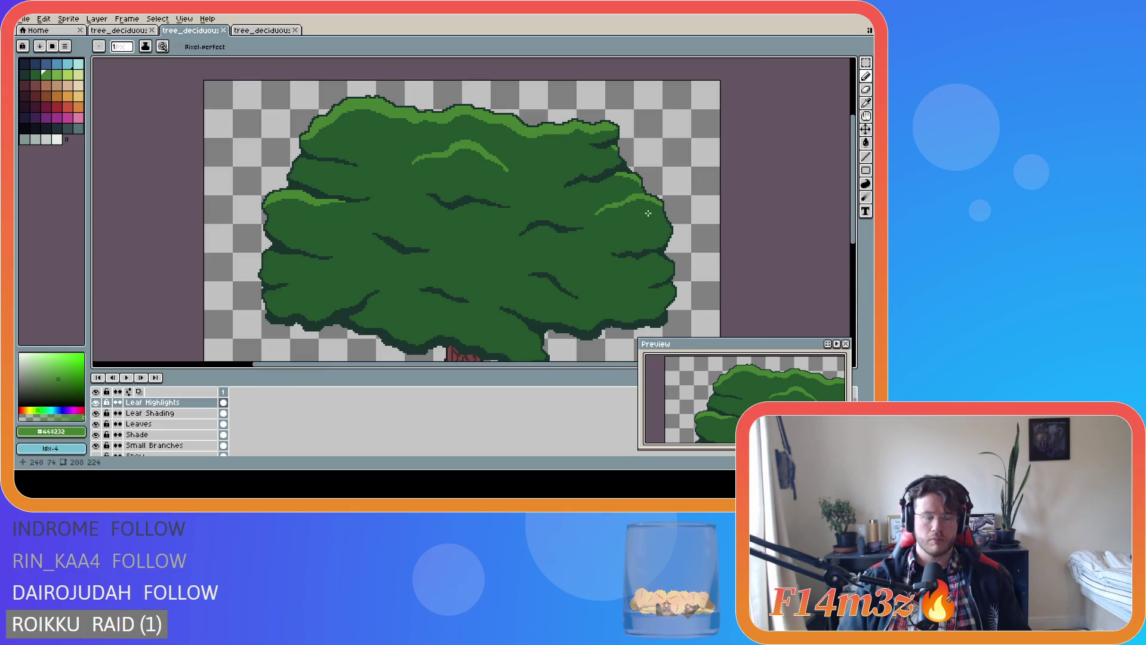
scroll(667, 255, "up", 2)
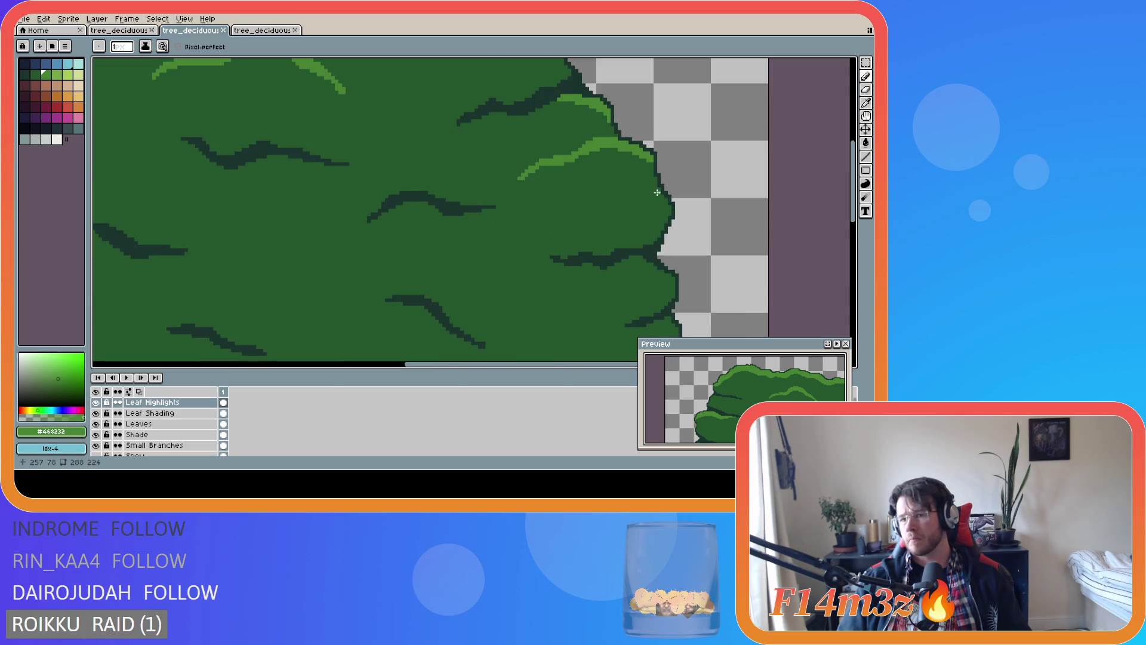
left_click_drag(653, 180, 670, 214)
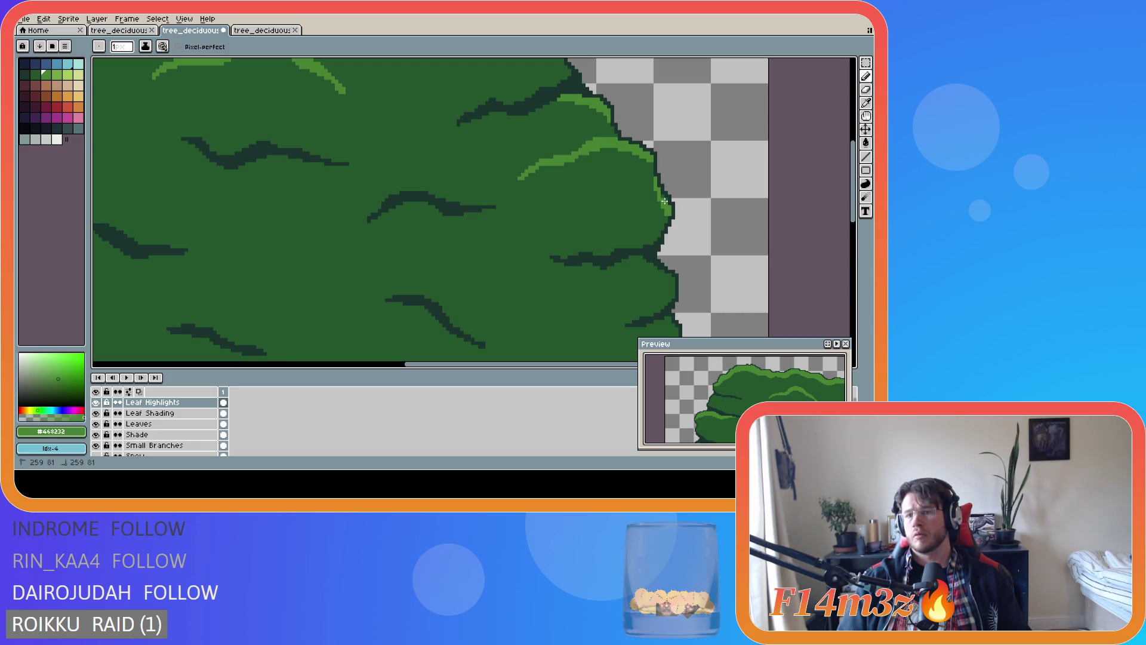
left_click(662, 196)
key("ctrl+s")
Paint a small light-green highlight on the right canopy lobe and save
scroll(674, 227, "down", 2)
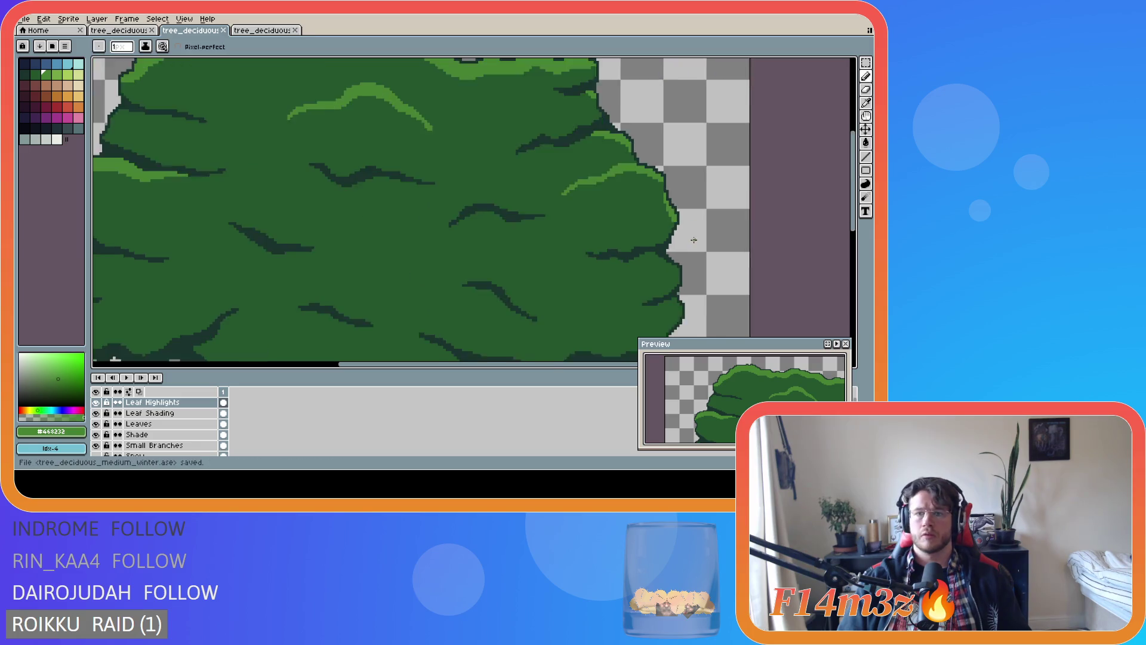
scroll(682, 264, "down", 2)
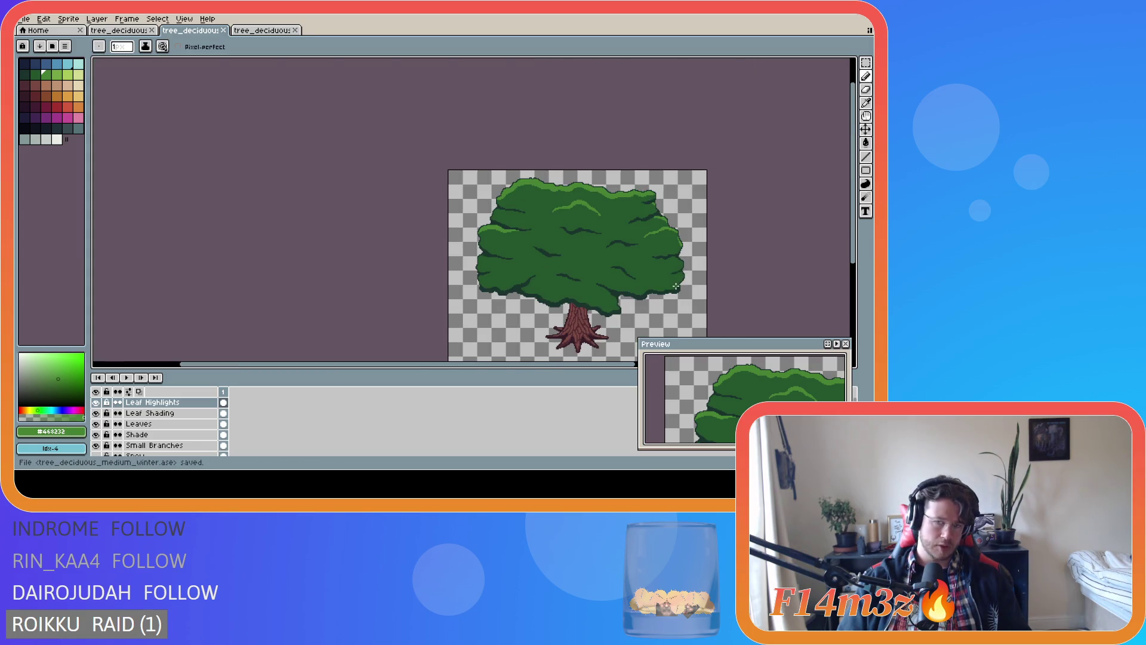
scroll(676, 286, "up", 2)
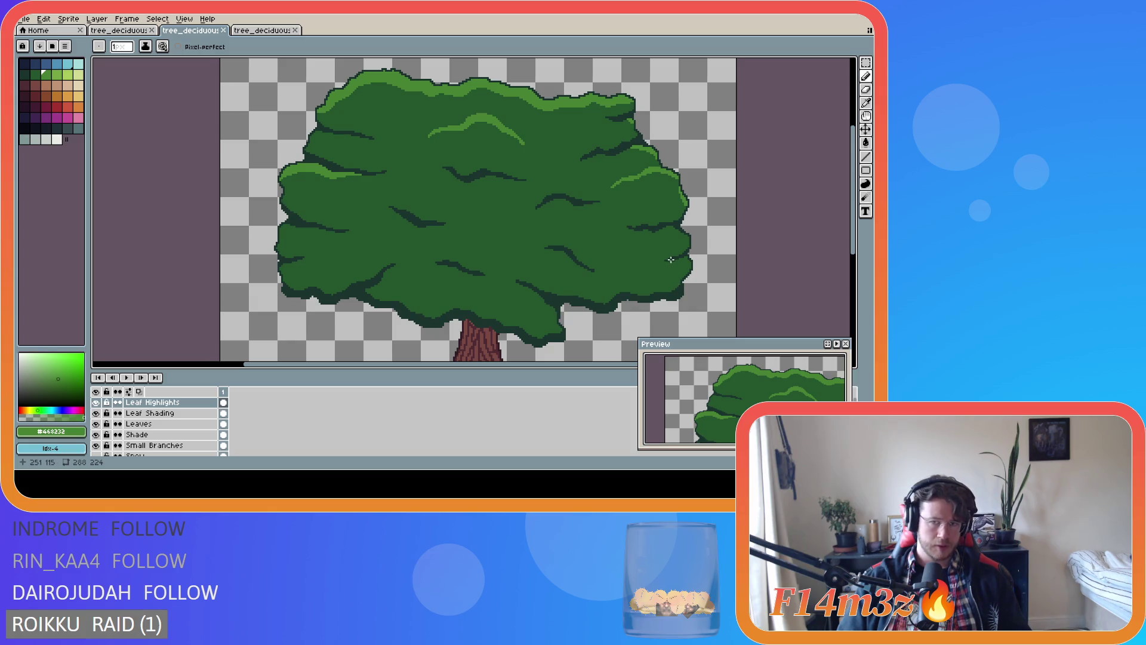
scroll(668, 256, "down", 2)
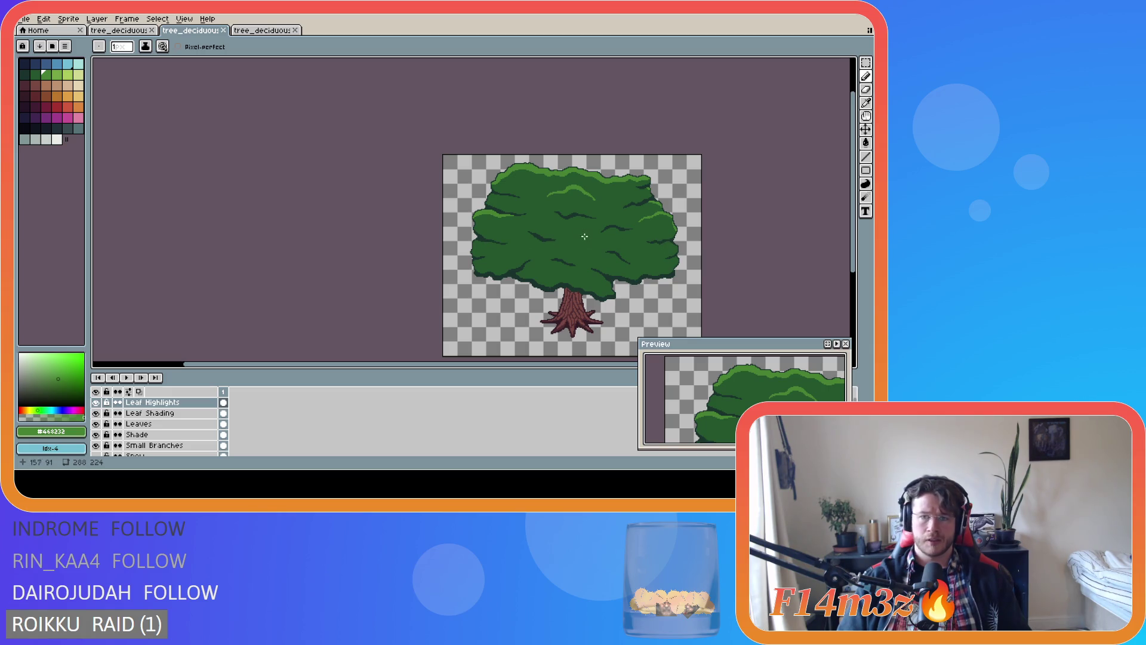
scroll(627, 240, "up", 3)
mouse_move(646, 179)
left_mouse_down()
mouse_move(602, 161)
mouse_move(642, 176)
left_mouse_up()
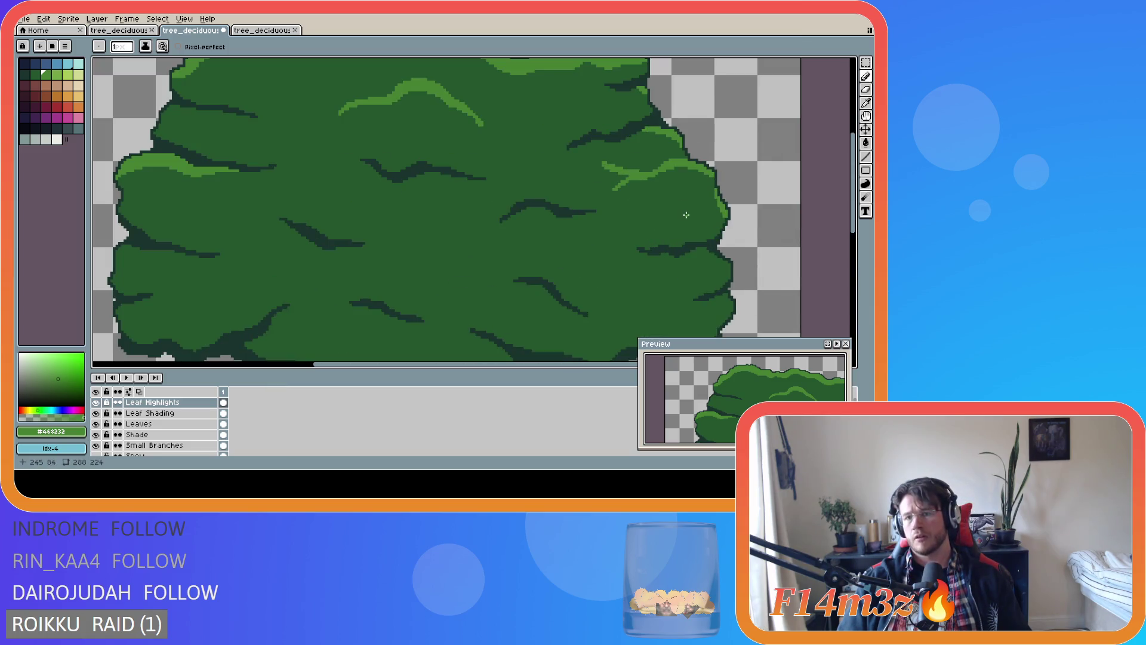
scroll(692, 227, "down", 3)
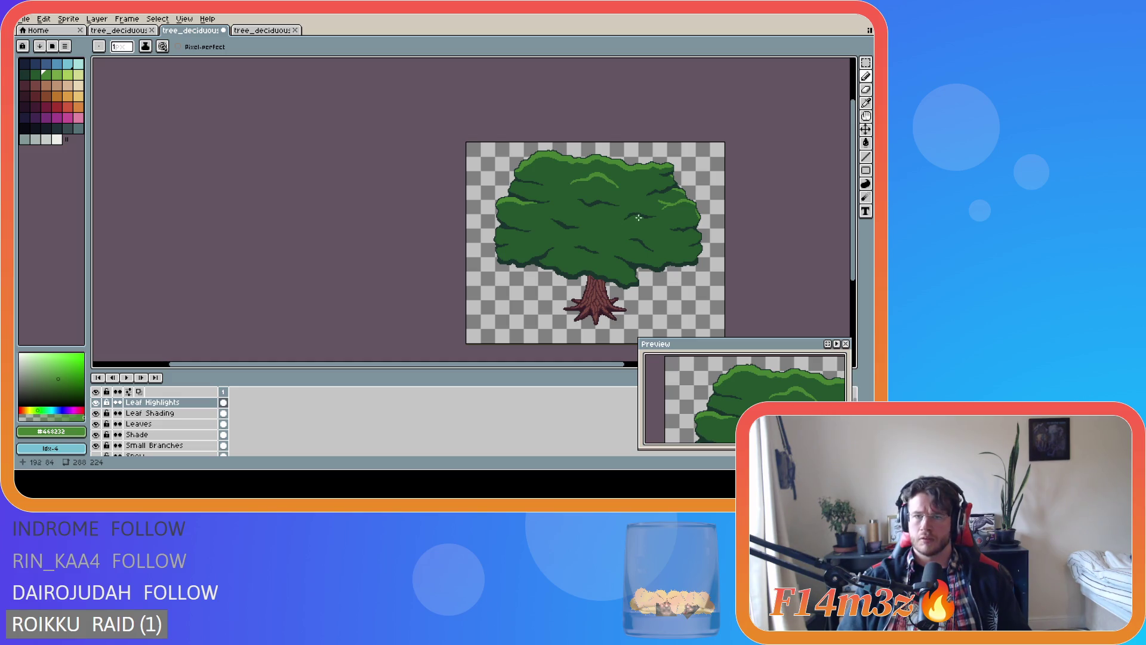
scroll(637, 217, "up", 3)
key("ctrl+s")
Add two short light-green highlight strokes on the right lobe's leaves
left_click_drag(621, 200, 650, 207)
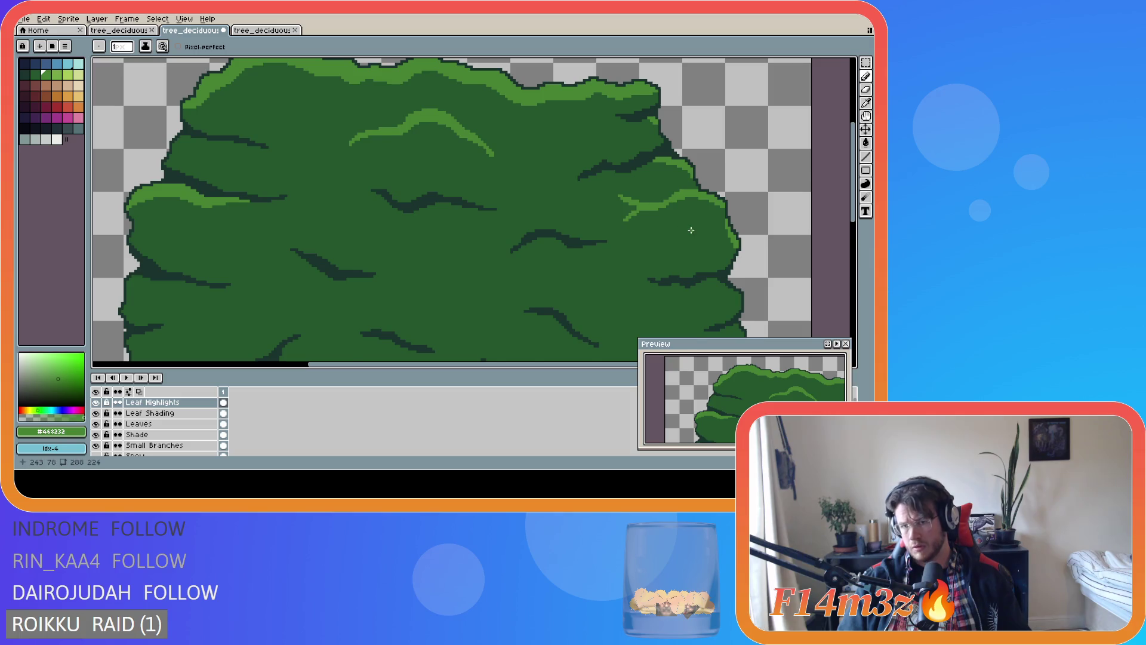
scroll(690, 227, "down", 3)
scroll(685, 243, "up", 3)
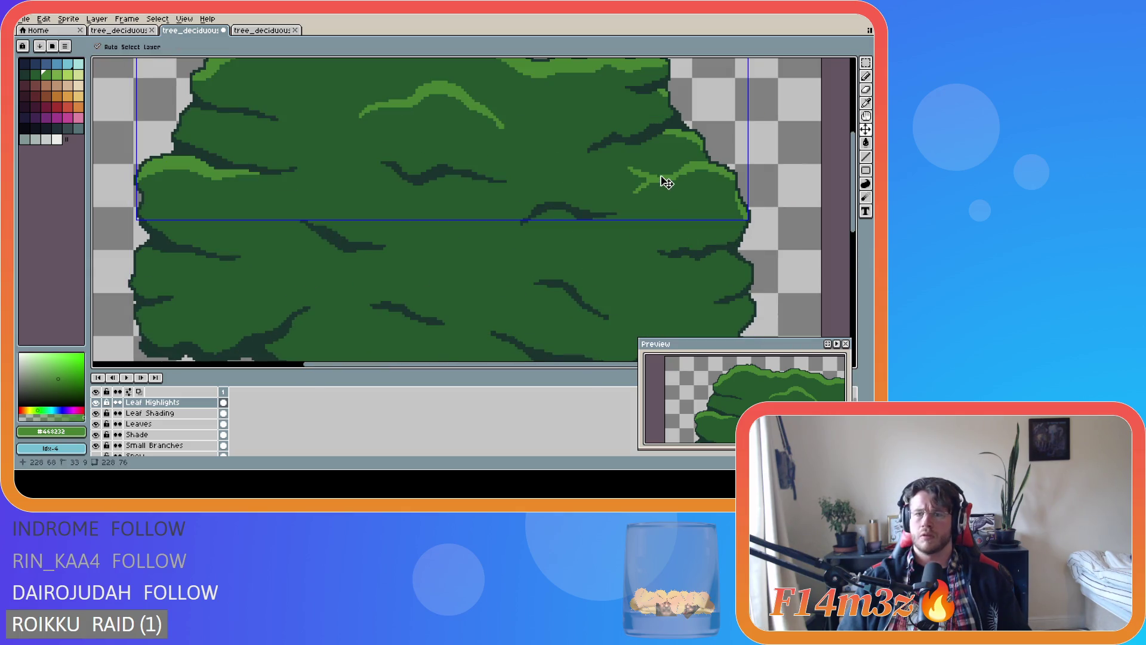
left_click_drag(633, 172, 615, 168)
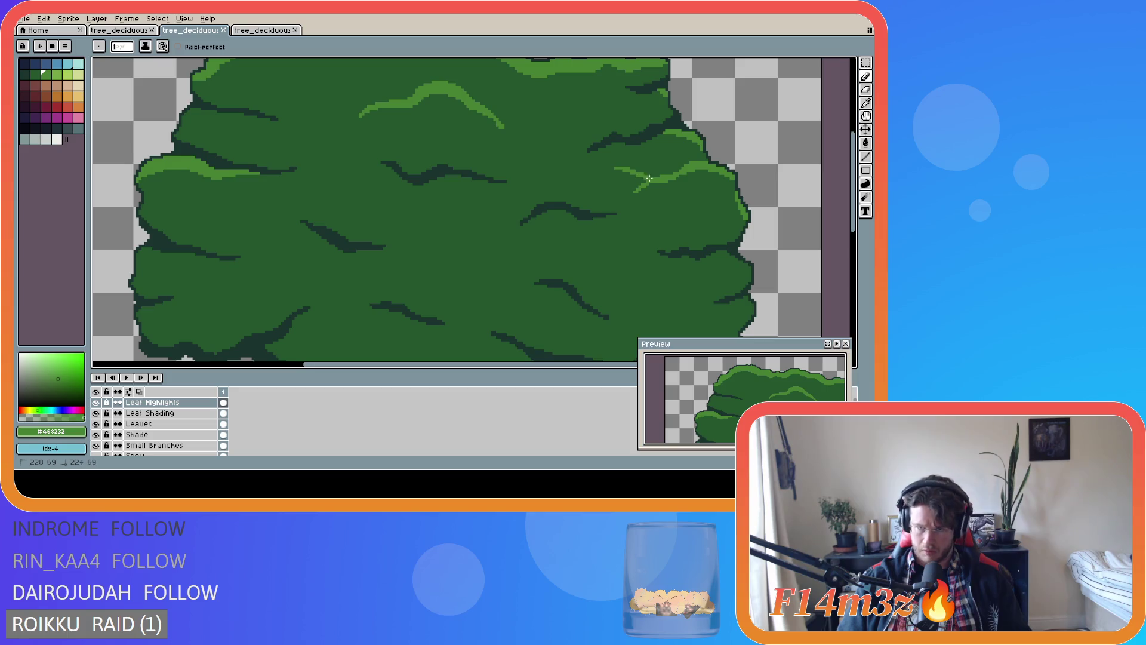
scroll(711, 202, "down", 1)
scroll(711, 202, "down", 2)
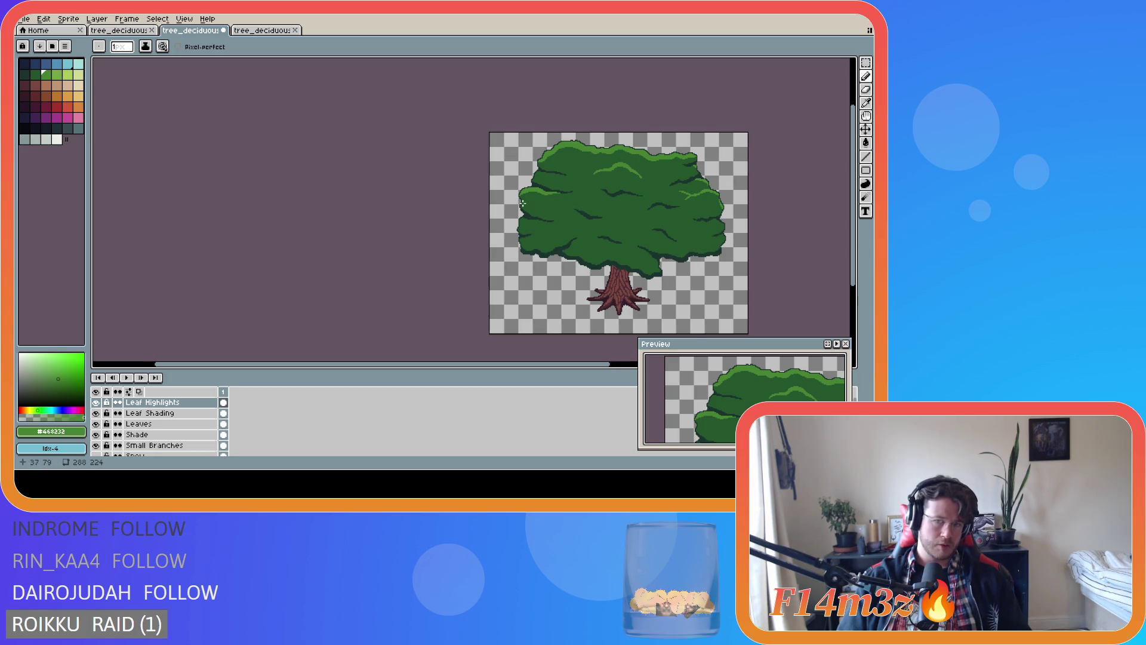
scroll(526, 201, "up", 2)
Undo a stray left-lobe highlight and an accidental move of the Leaves layer
left_click_drag(558, 179, 585, 199)
key("ctrl+z")
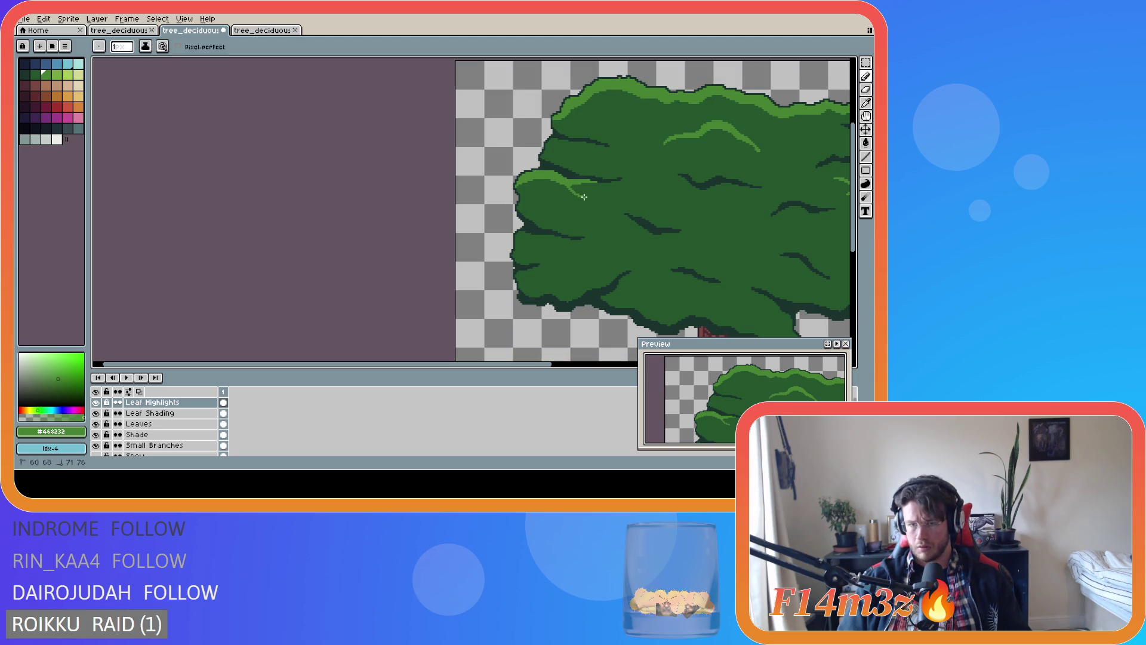
key("v")
left_click_drag(564, 183, 599, 208)
key("ctrl+z")
key("b")
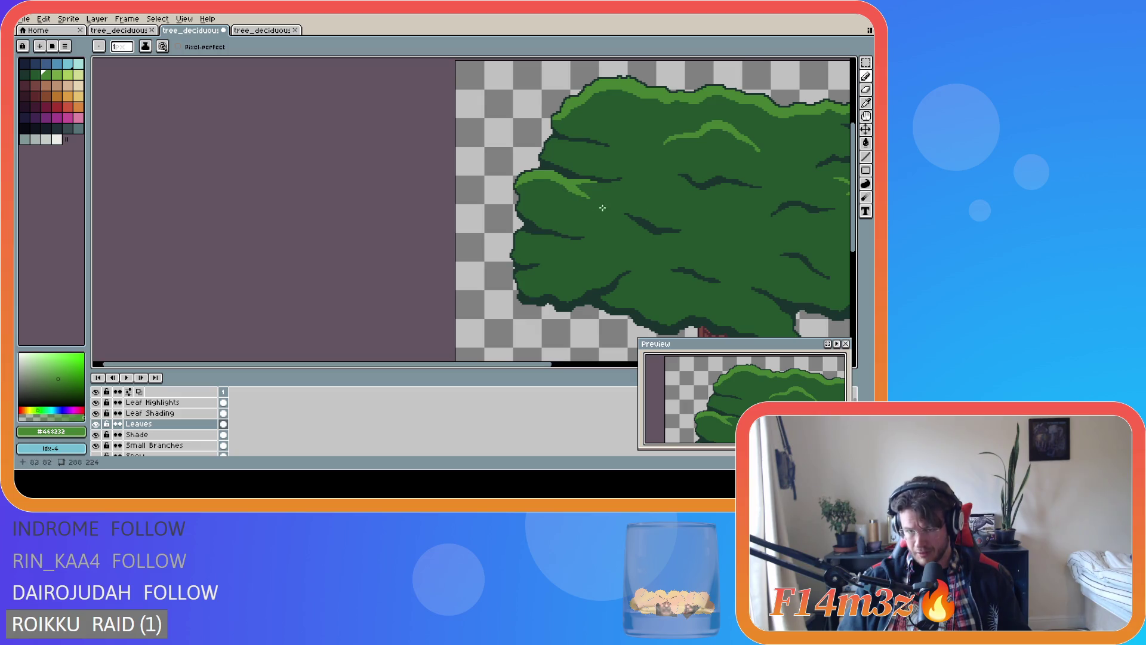
Extend the light-green highlight on the left canopy lobe and save
scroll(635, 234, "down", 4)
scroll(665, 243, "up", 1)
scroll(664, 243, "up", 1)
scroll(667, 242, "down", 1)
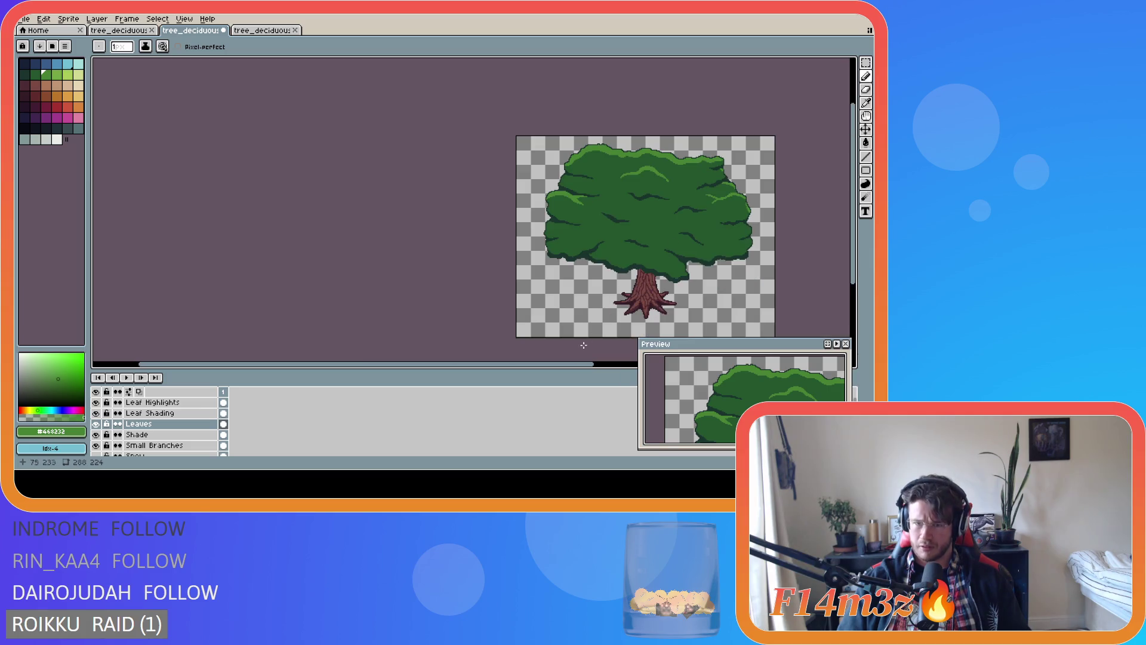
left_click_drag(567, 366, 633, 365)
key("v")
key("b")
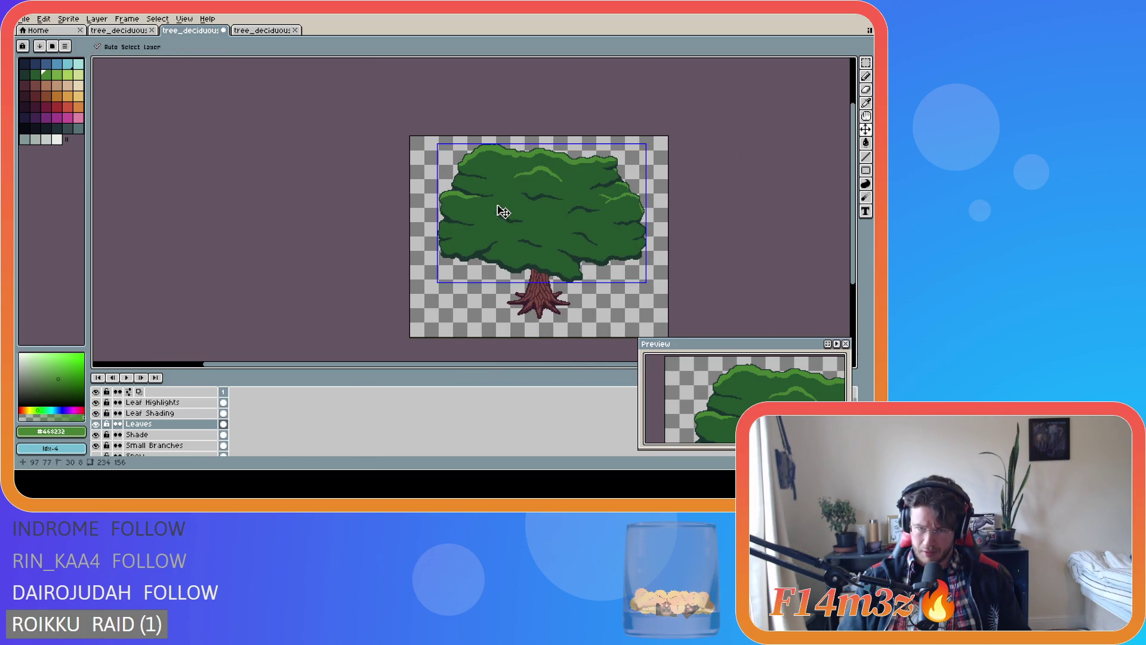
scroll(502, 209, "up", 3)
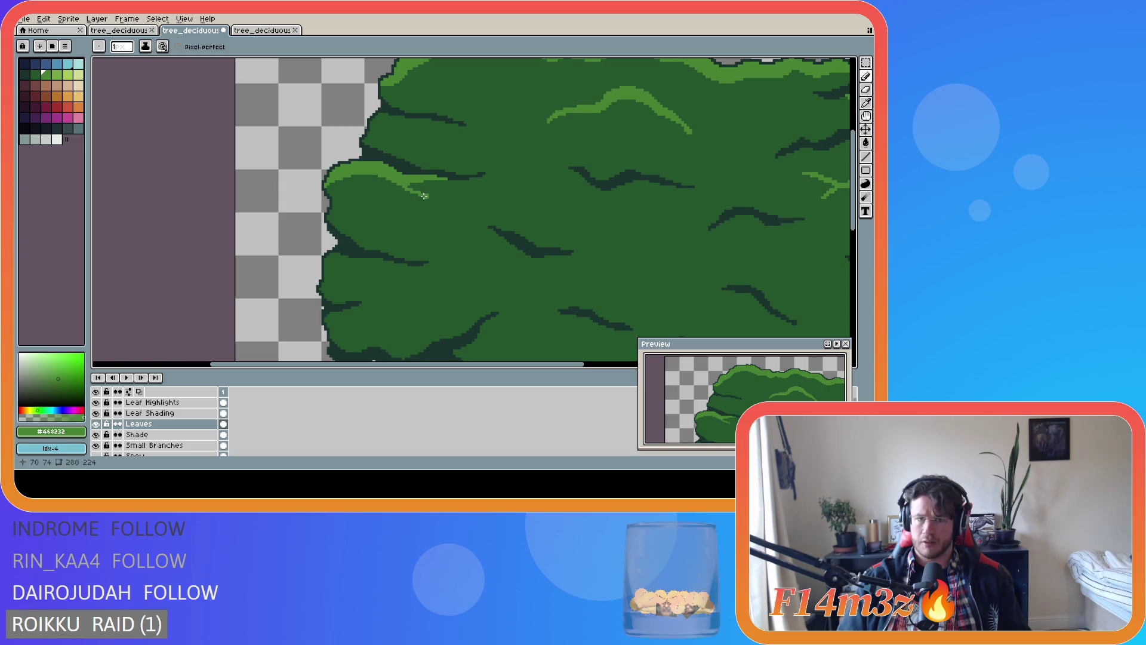
mouse_move(399, 182)
left_mouse_down()
mouse_move(443, 202)
mouse_move(400, 182)
mouse_move(411, 186)
left_mouse_up()
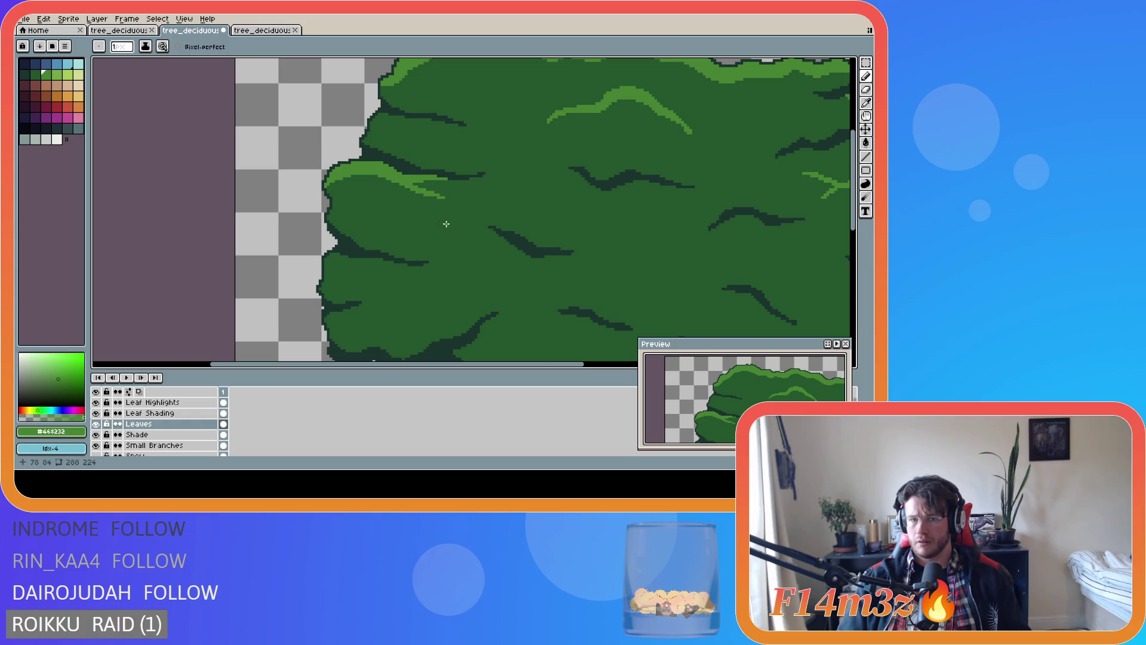
scroll(446, 224, "down", 3)
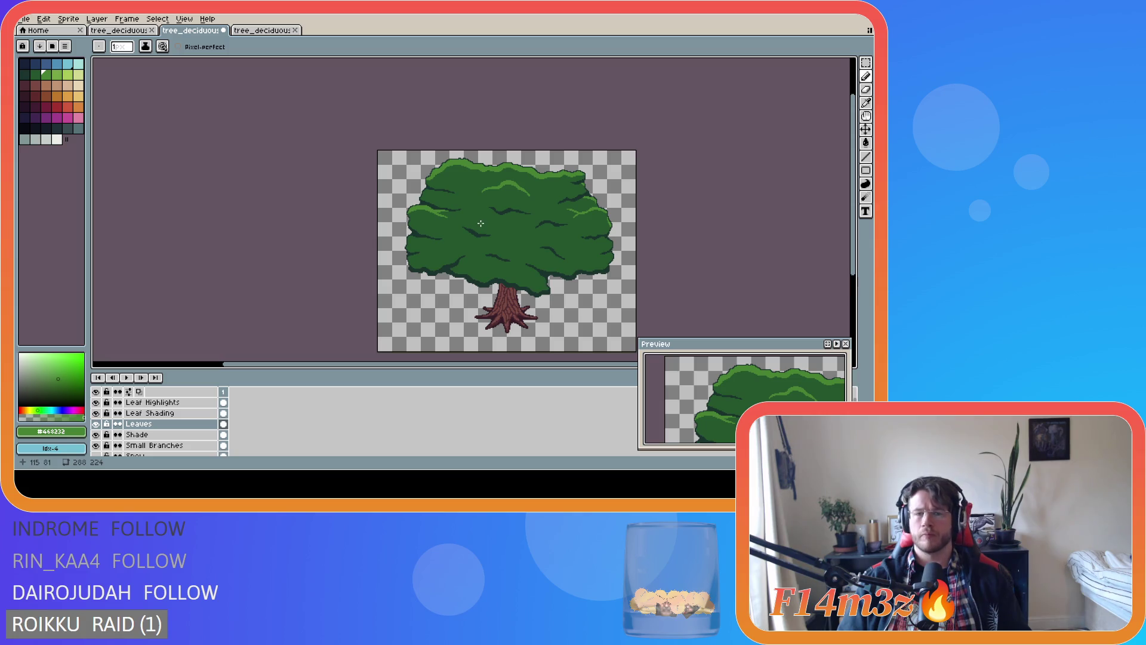
key("ctrl+s")
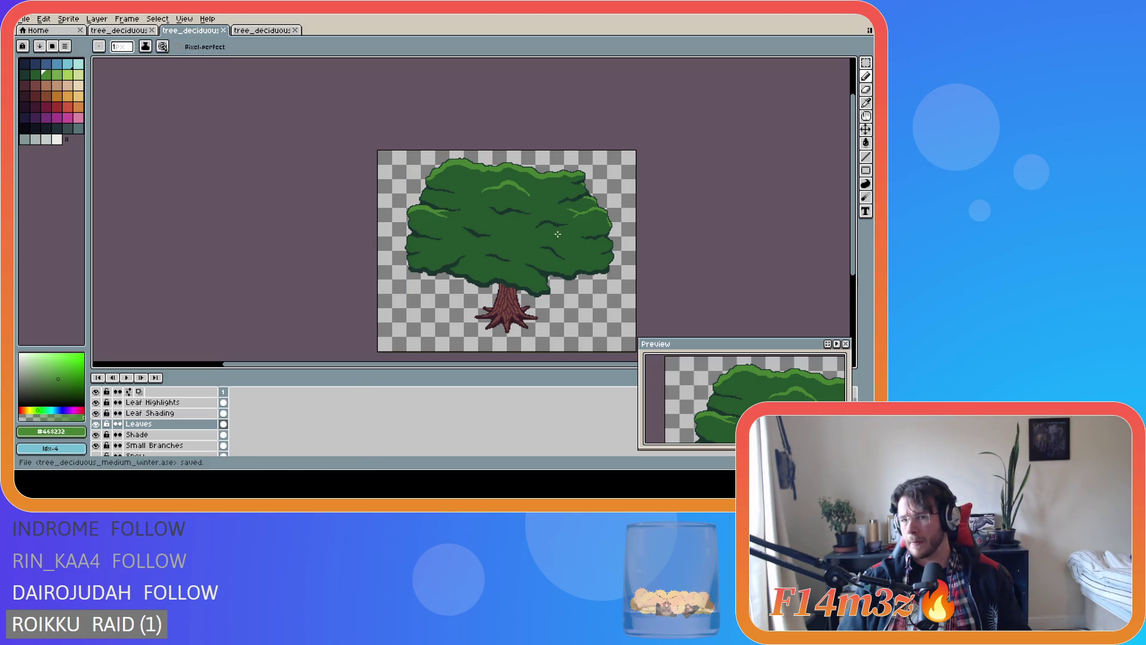
With the Eraser active, toggle the Leaves layer's visibility to inspect the highlights
scroll(535, 228, "up", 3)
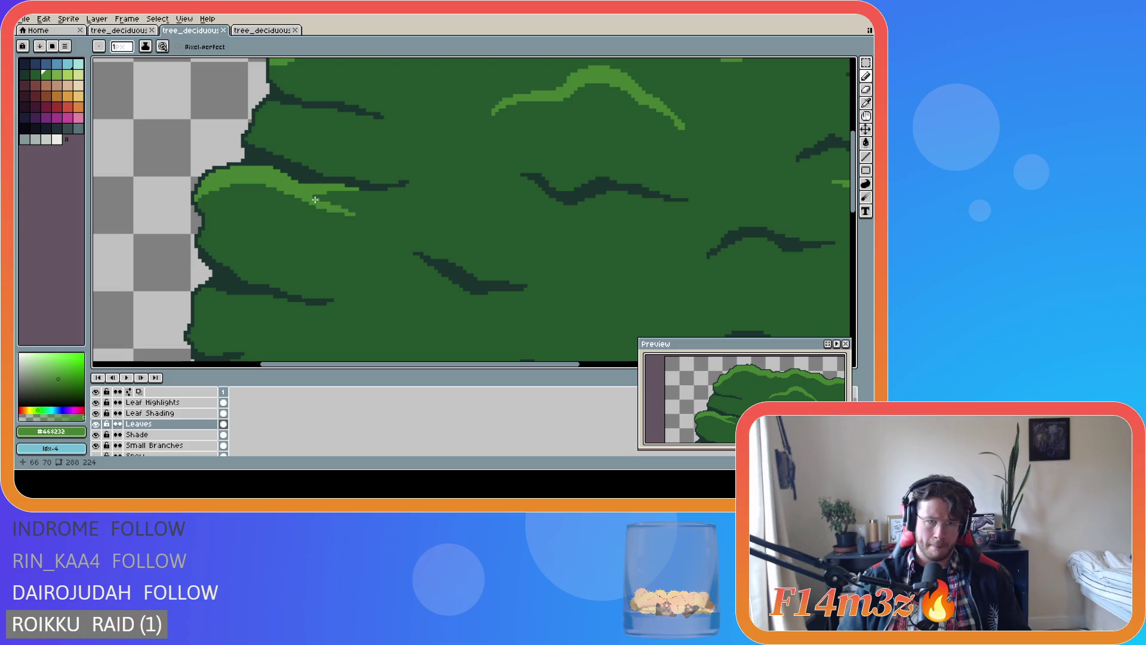
scroll(346, 220, "down", 3)
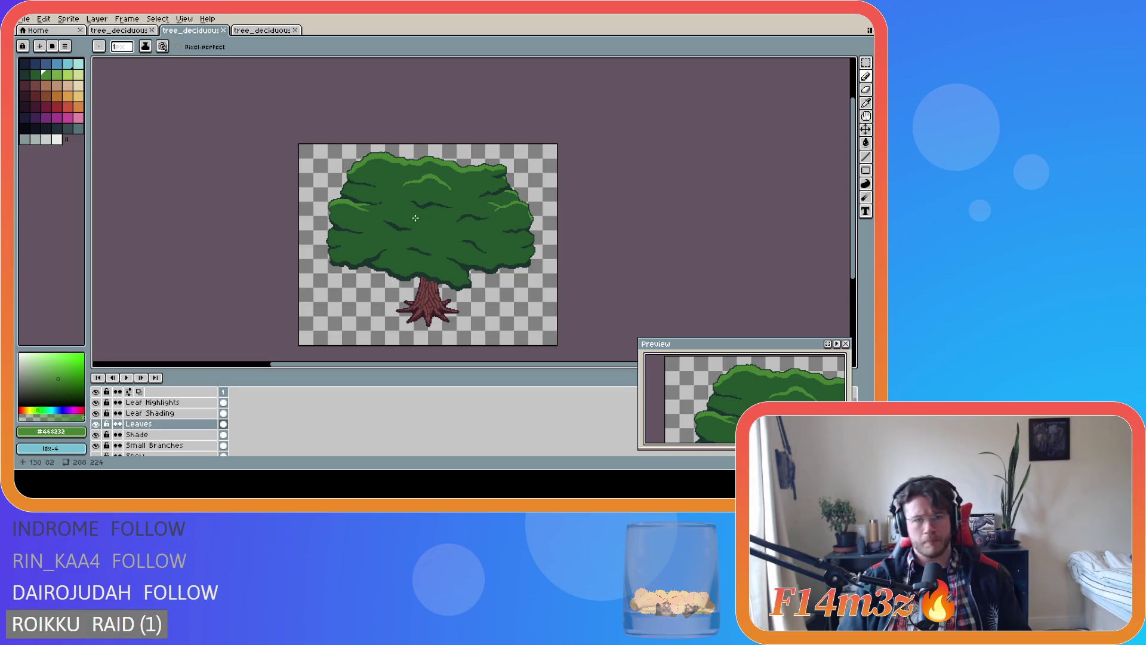
scroll(412, 219, "up", 4)
key("e")
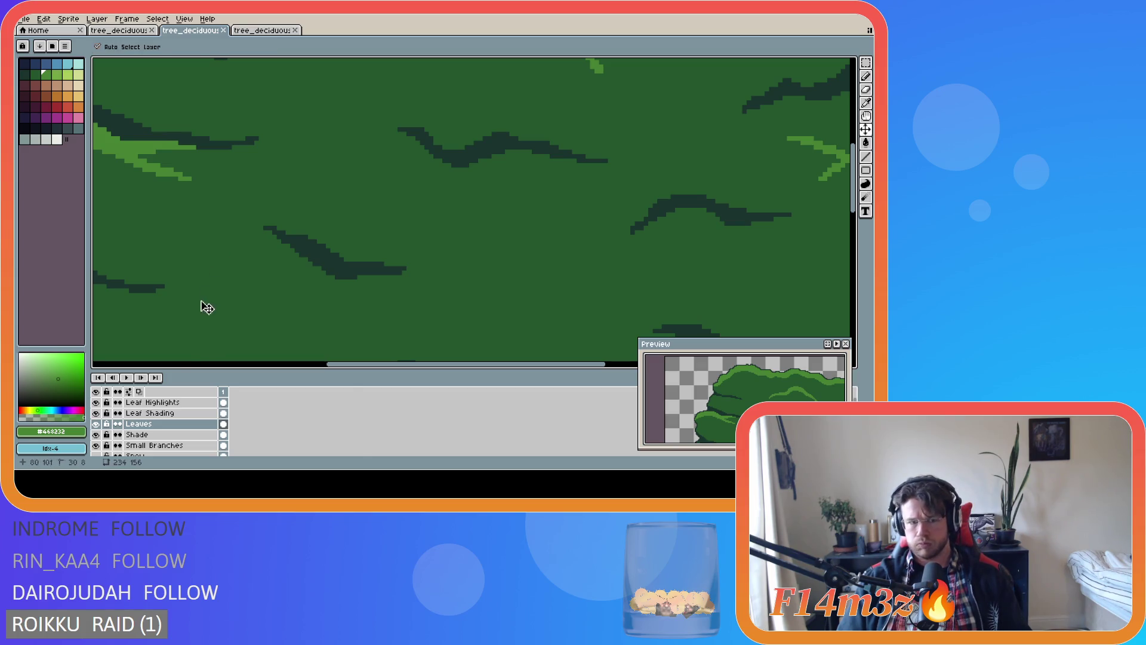
left_click(96, 424)
left_click(97, 424)
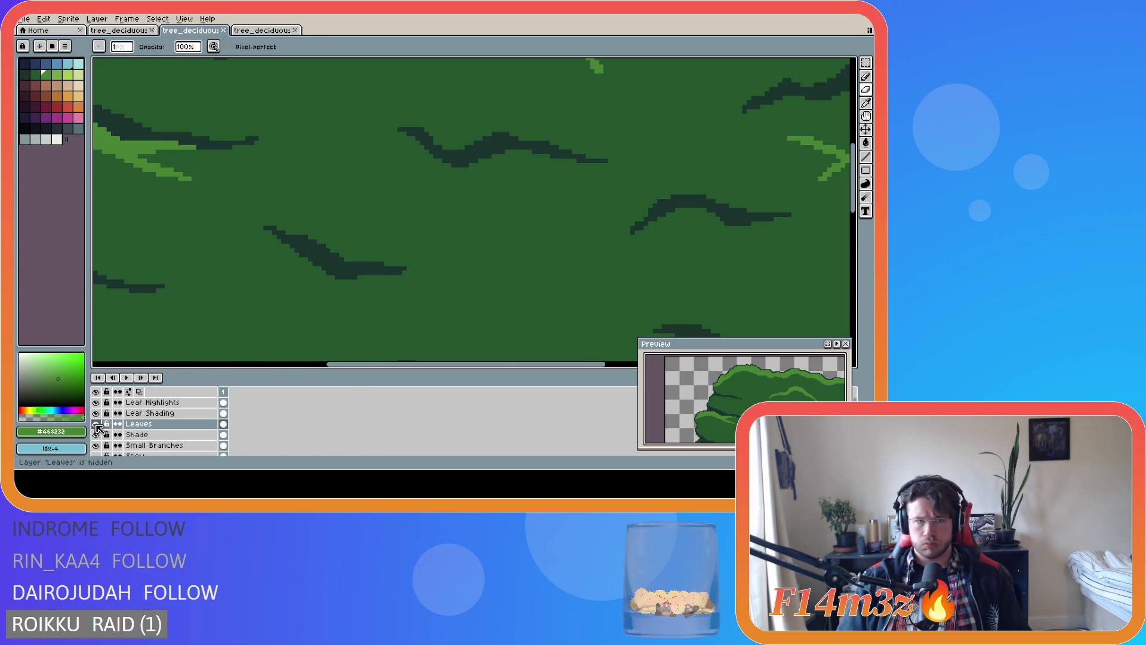
left_click(96, 424)
left_click(96, 424)
Erase part of the left highlight stroke, compare with Leaves hidden, and return to Leaf Highlights
left_click_drag(128, 160, 190, 176)
left_click(96, 423)
left_click(96, 424)
scroll(284, 297, "down", 1)
scroll(205, 249, "up", 1)
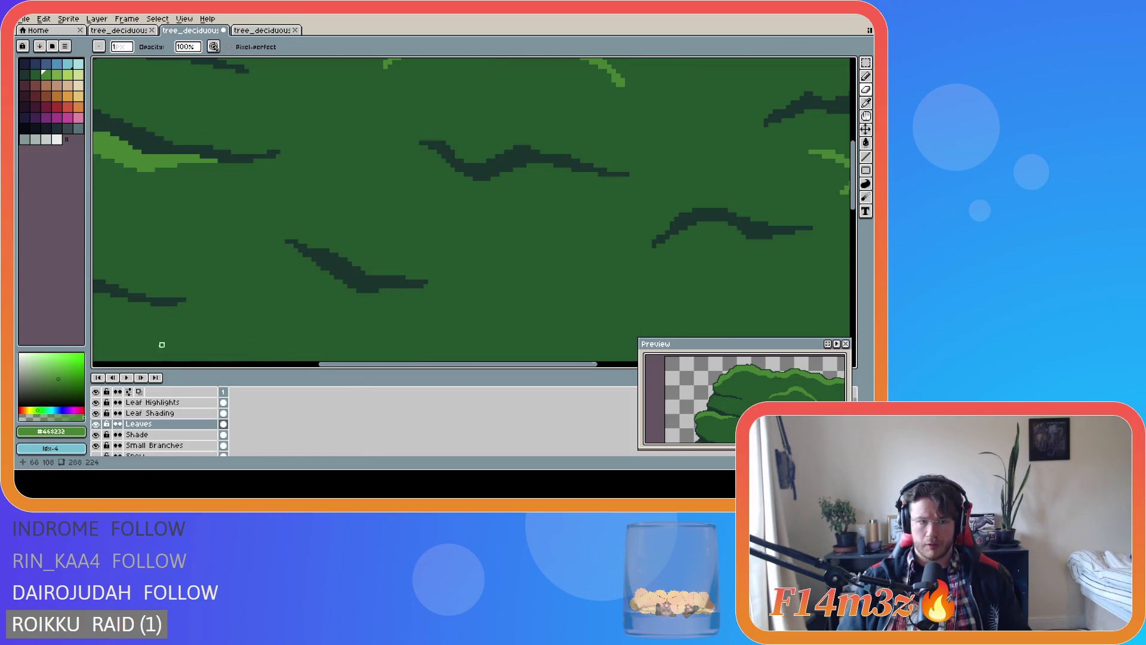
left_click(149, 402)
Extend the light-green highlight stroke down-right on the canopy, then save the sprite
key("i")
key("b")
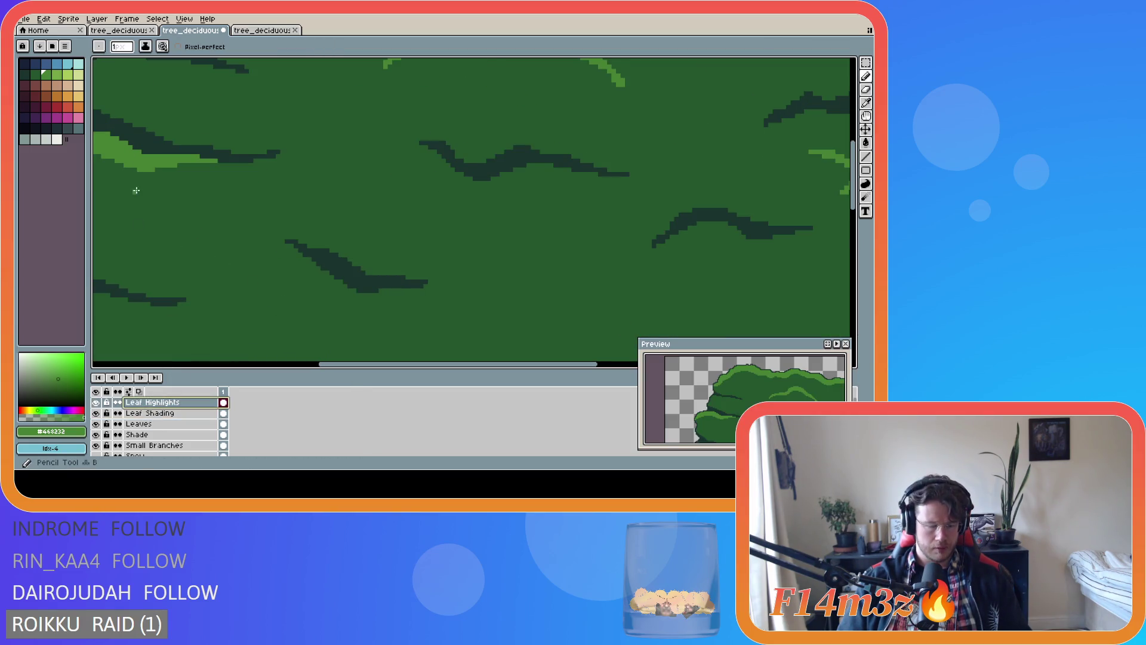
mouse_move(144, 171)
left_mouse_down()
mouse_move(189, 182)
mouse_move(159, 173)
left_mouse_up()
scroll(186, 236, "down", 3)
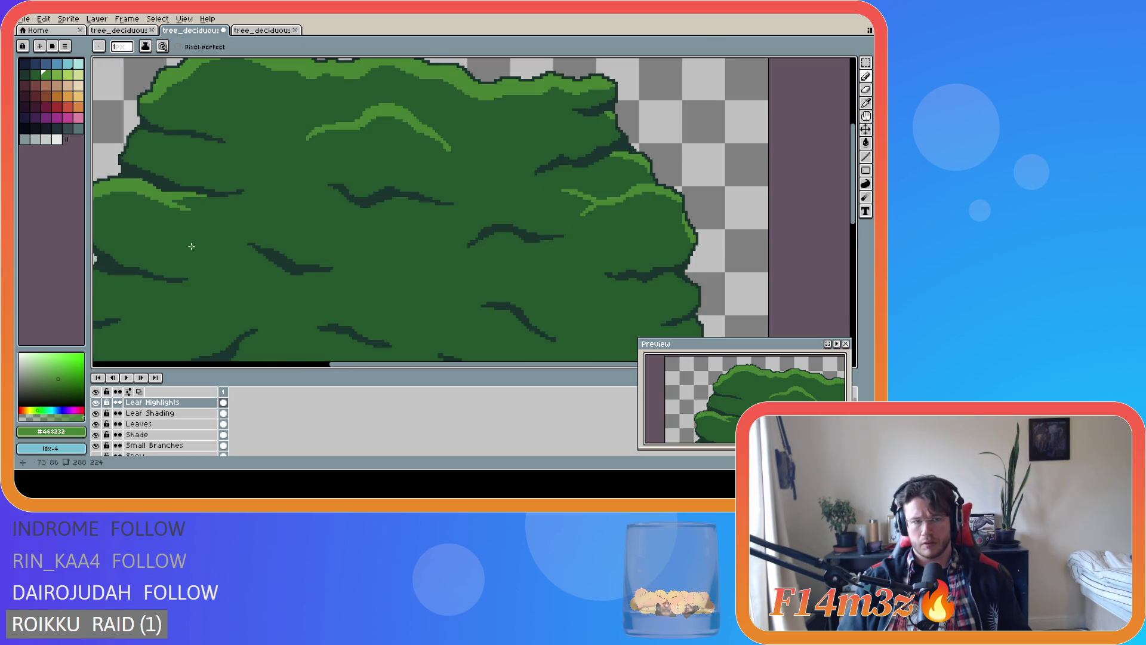
scroll(184, 241, "up", 2)
scroll(184, 241, "up", 1)
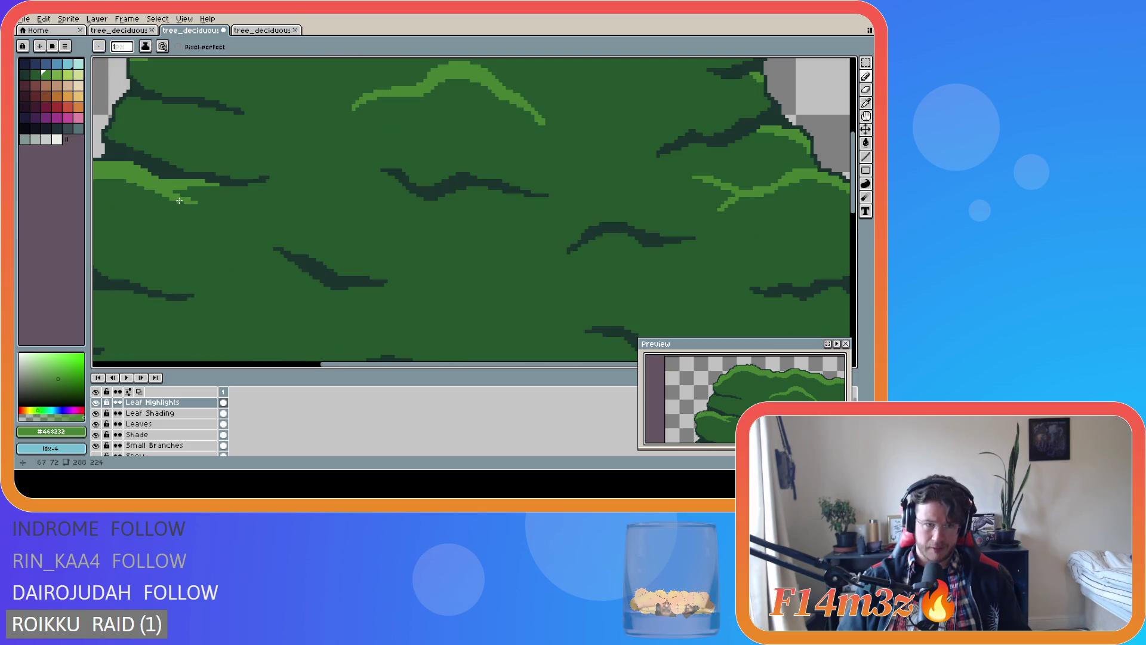
scroll(333, 246, "down", 2)
key("ctrl+s")
Touch up a pixel on the leaf highlight, switch to the Eraser, and save
scroll(352, 330, "down", 2)
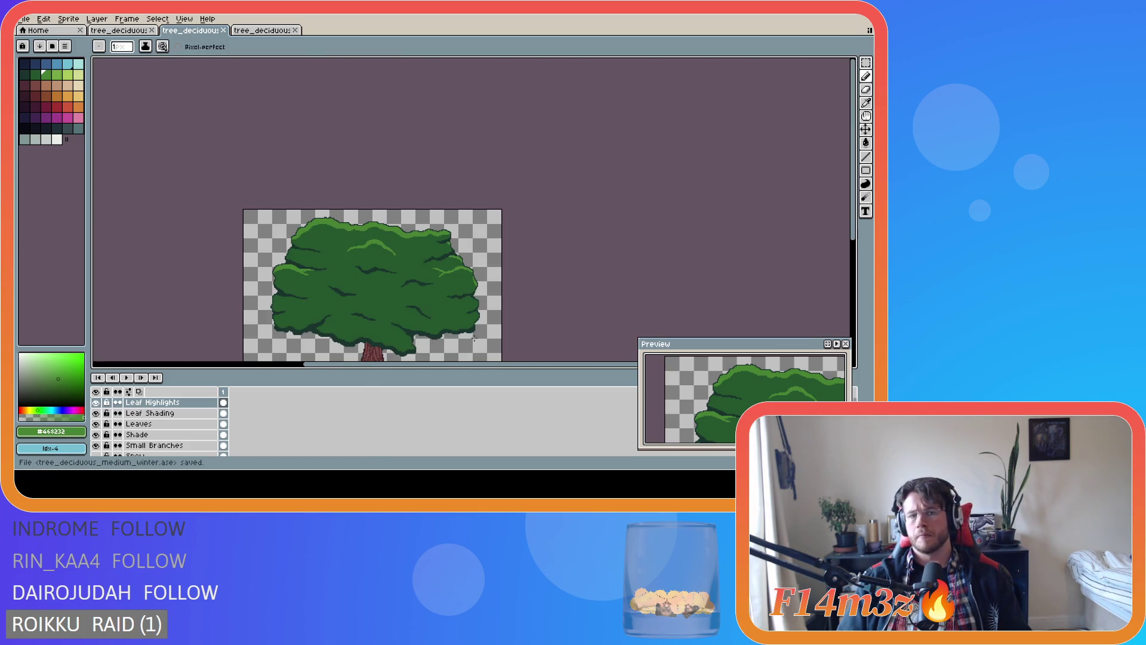
scroll(854, 186, "down", 2)
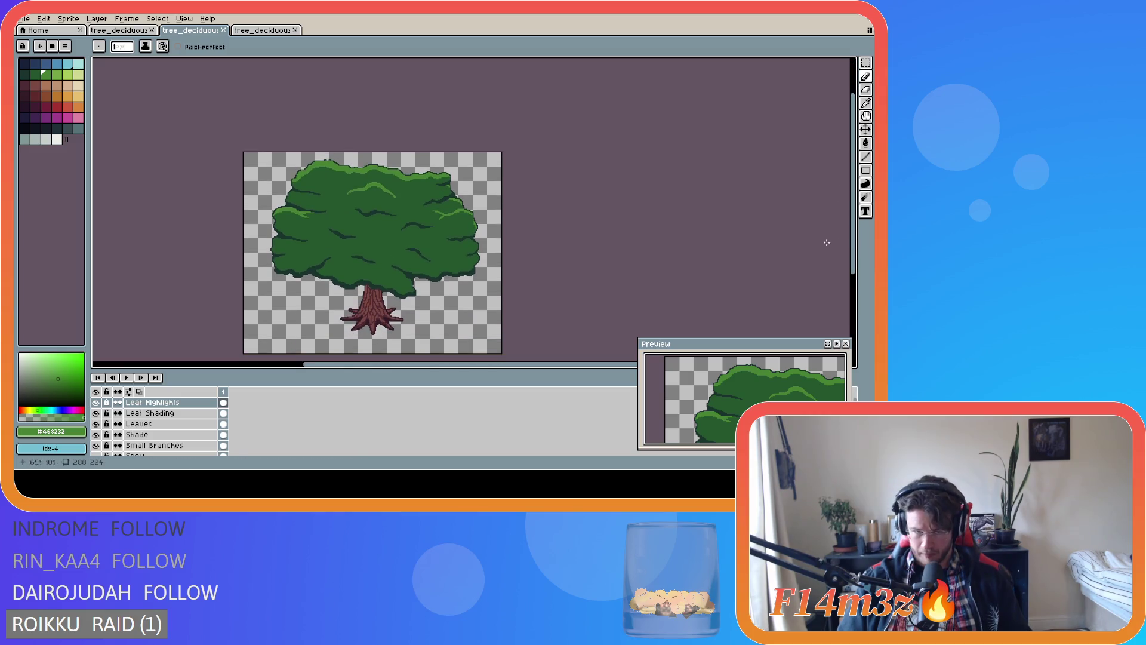
scroll(392, 258, "up", 2)
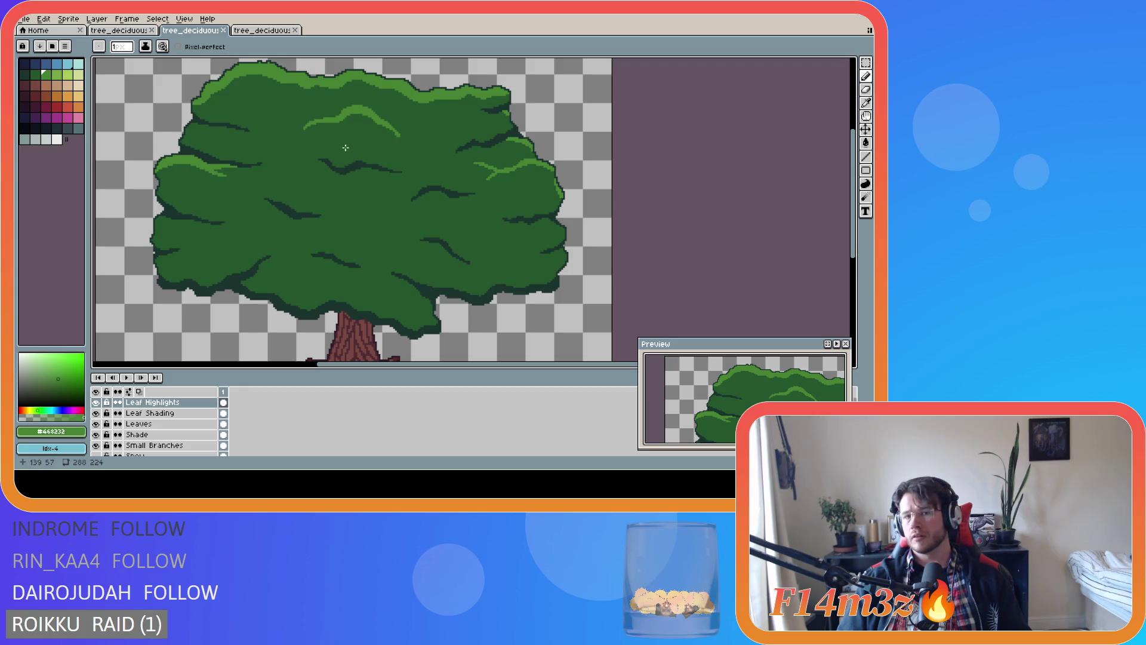
left_click(336, 122)
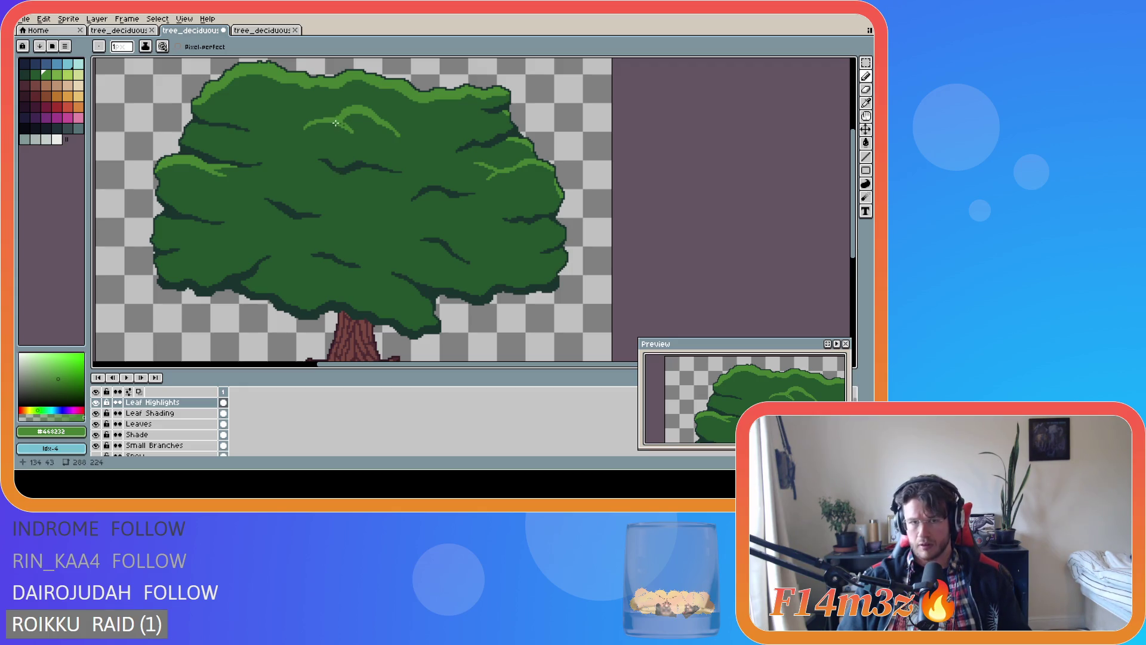
scroll(491, 215, "down", 2)
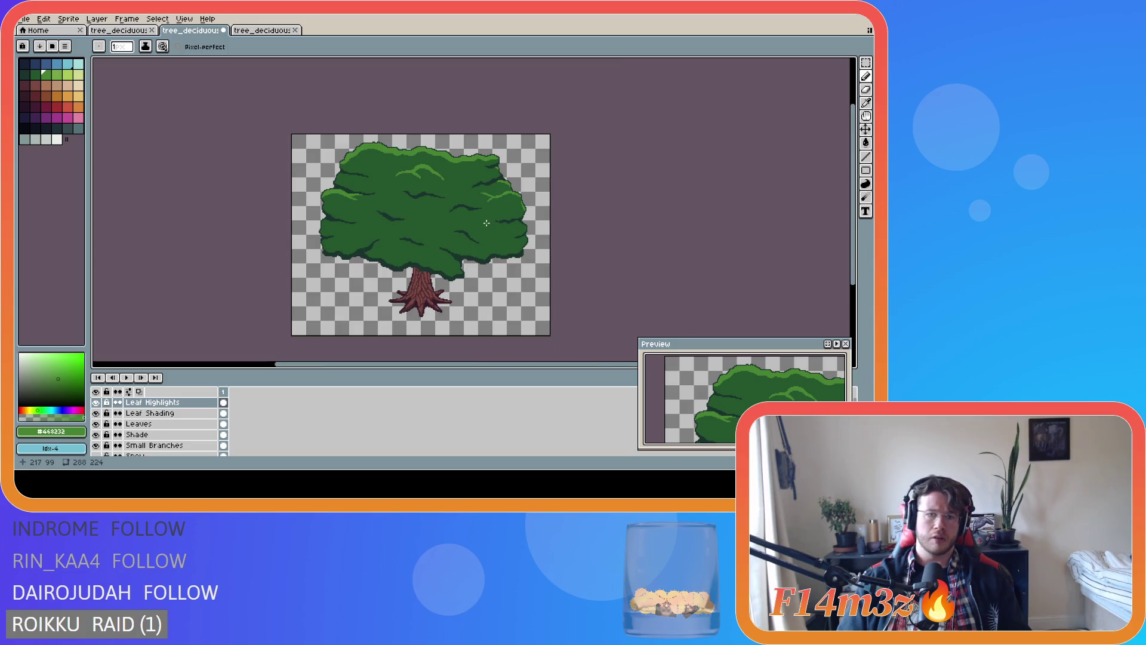
scroll(457, 218, "up", 4)
key("e")
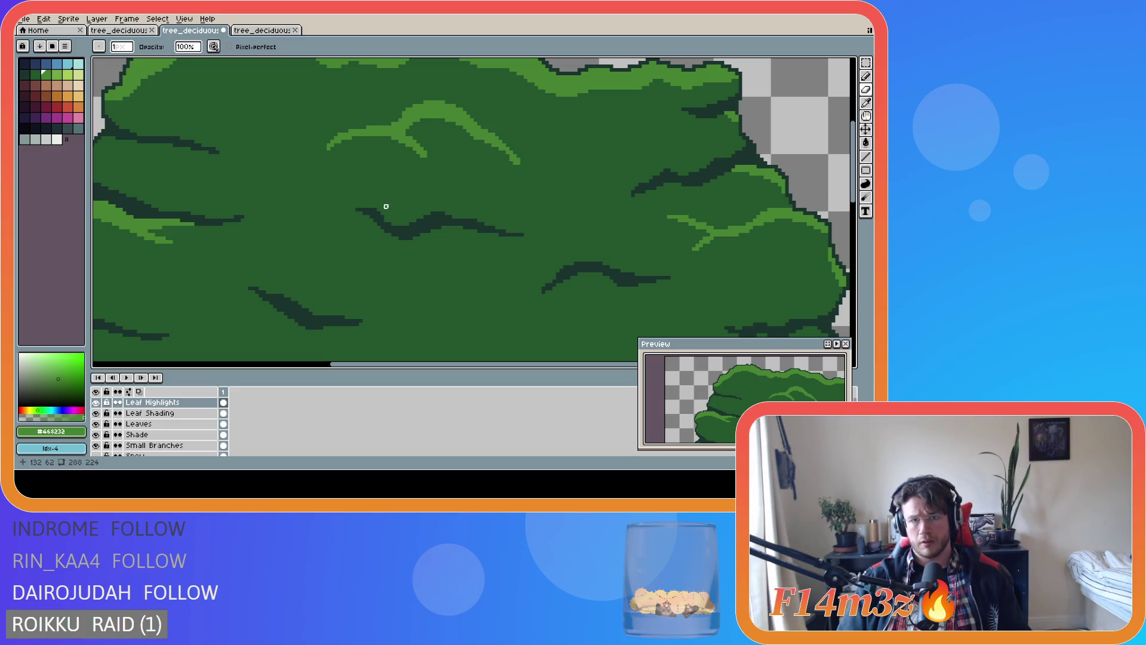
scroll(457, 223, "down", 2)
scroll(456, 223, "down", 1)
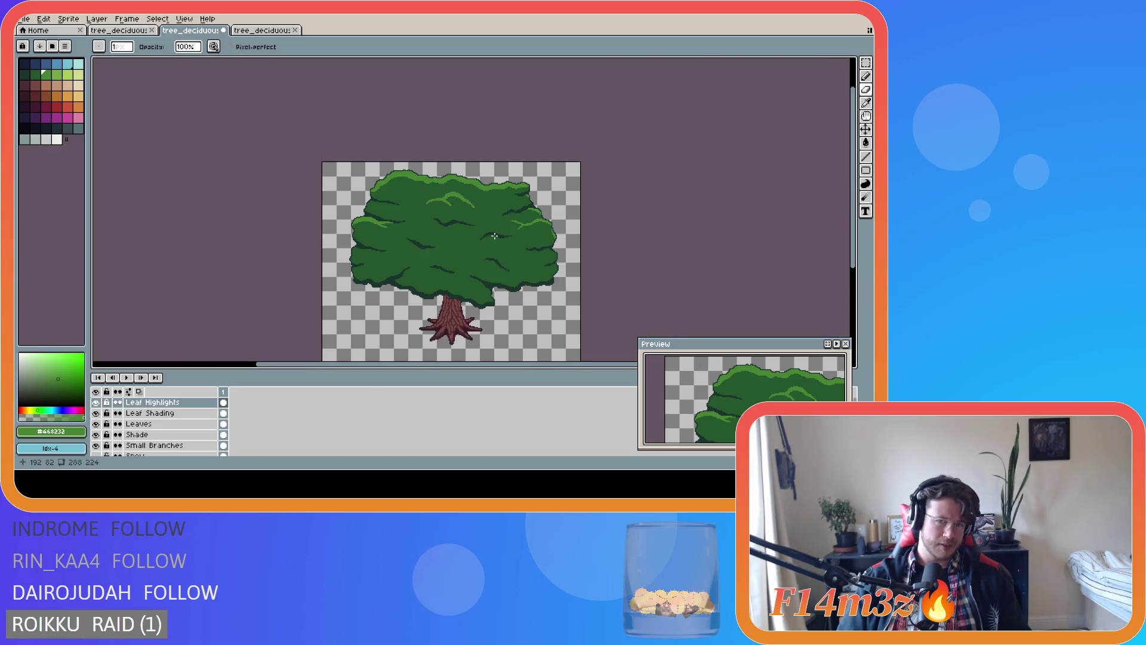
key("ctrl+s")
Add a pixel to the upper highlight arc with the Pencil and save
scroll(458, 220, "up", 3)
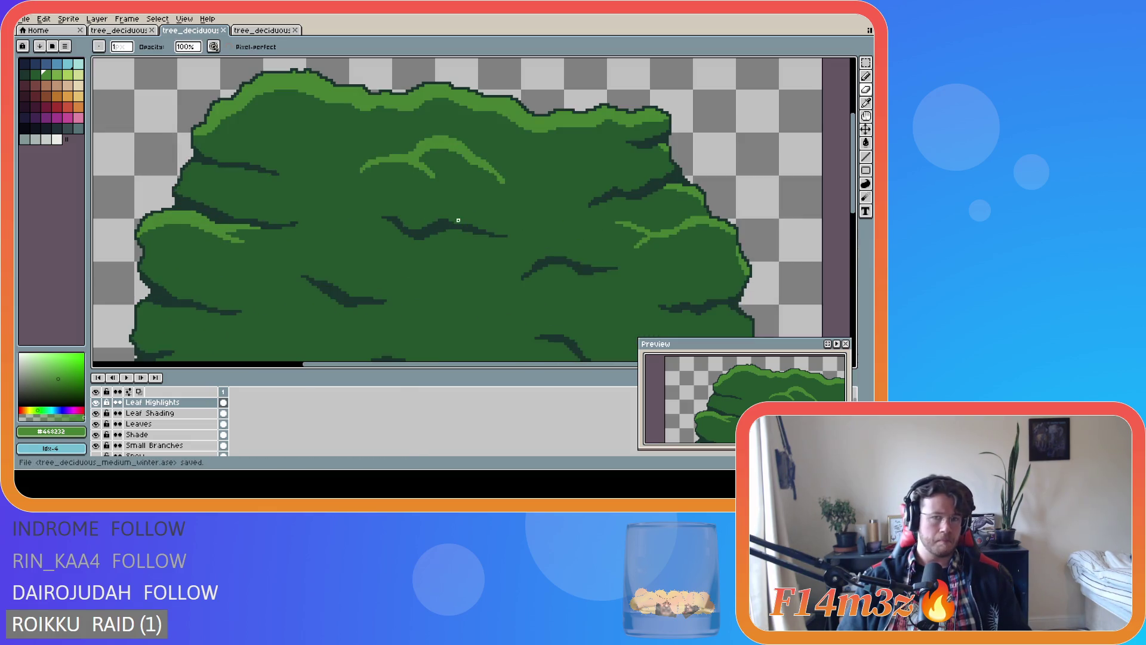
key("b")
left_click(424, 163)
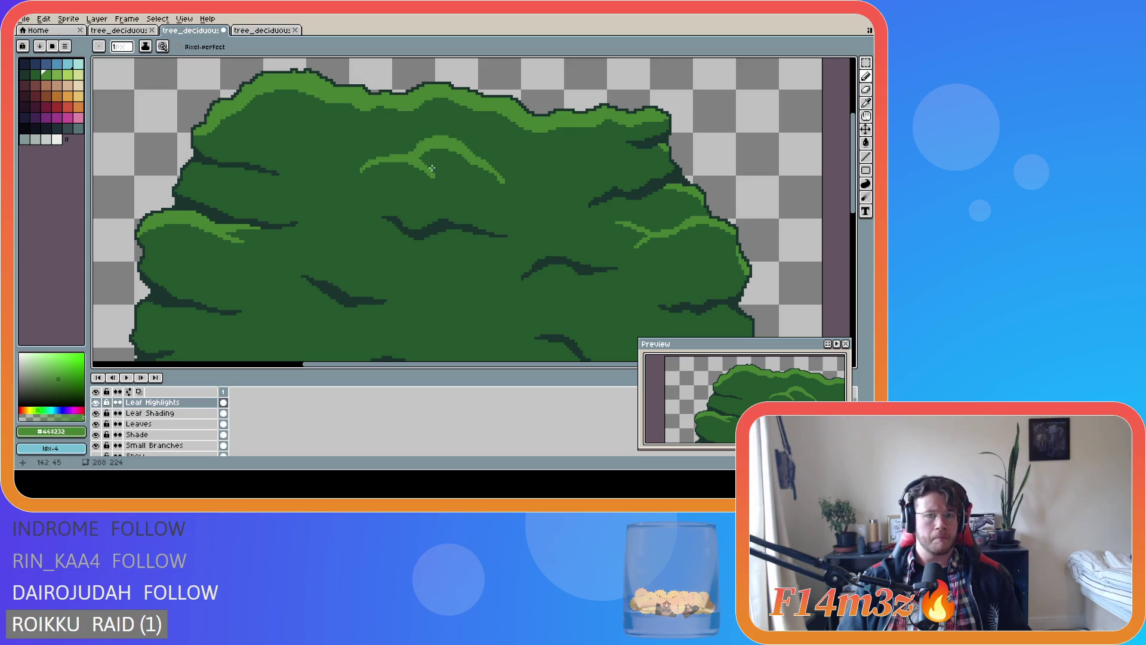
key("ctrl+s")
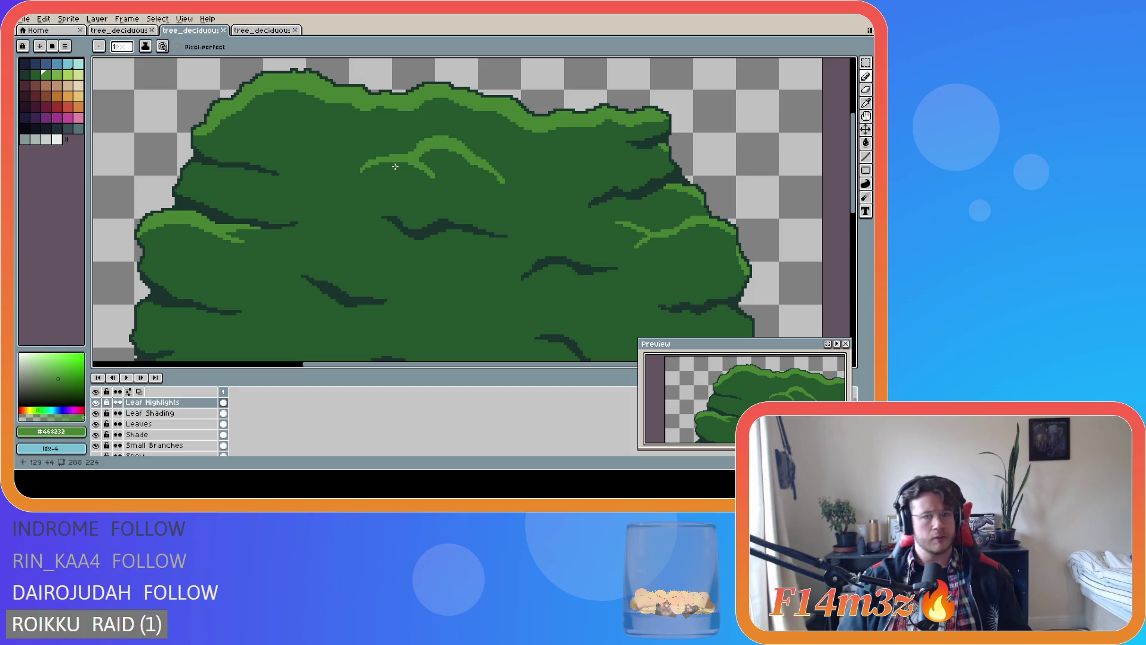
With the Eraser, save and then fix a pixel on the upper highlight arc
scroll(481, 191, "down", 3)
scroll(487, 196, "up", 2)
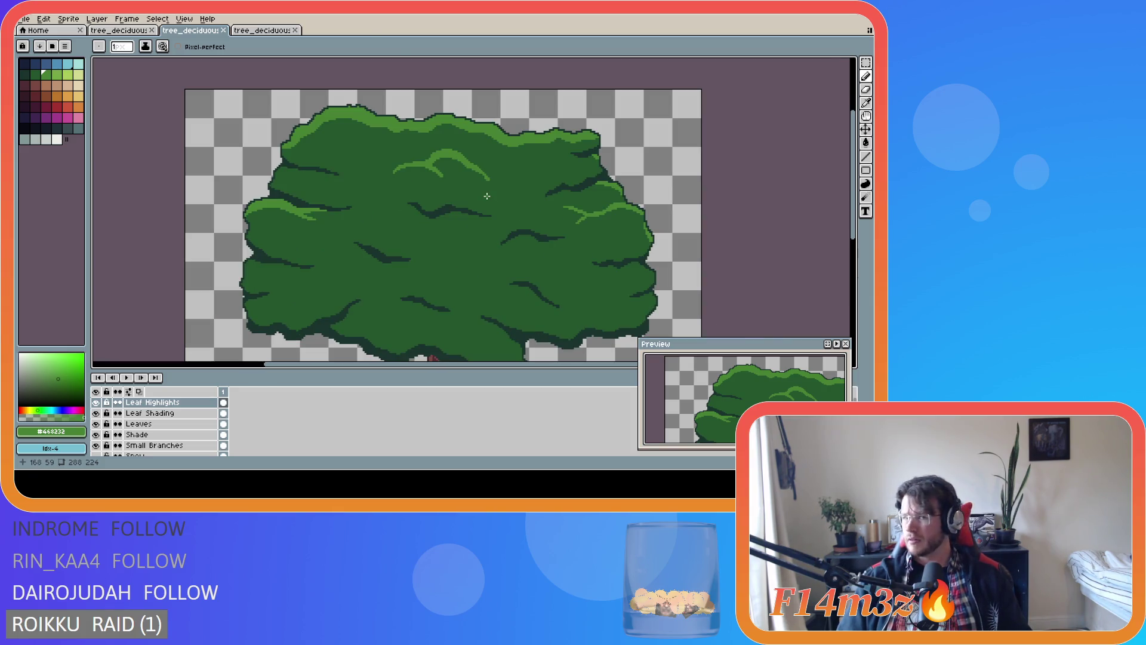
scroll(467, 192, "up", 1)
key("e")
scroll(435, 161, "up", 2)
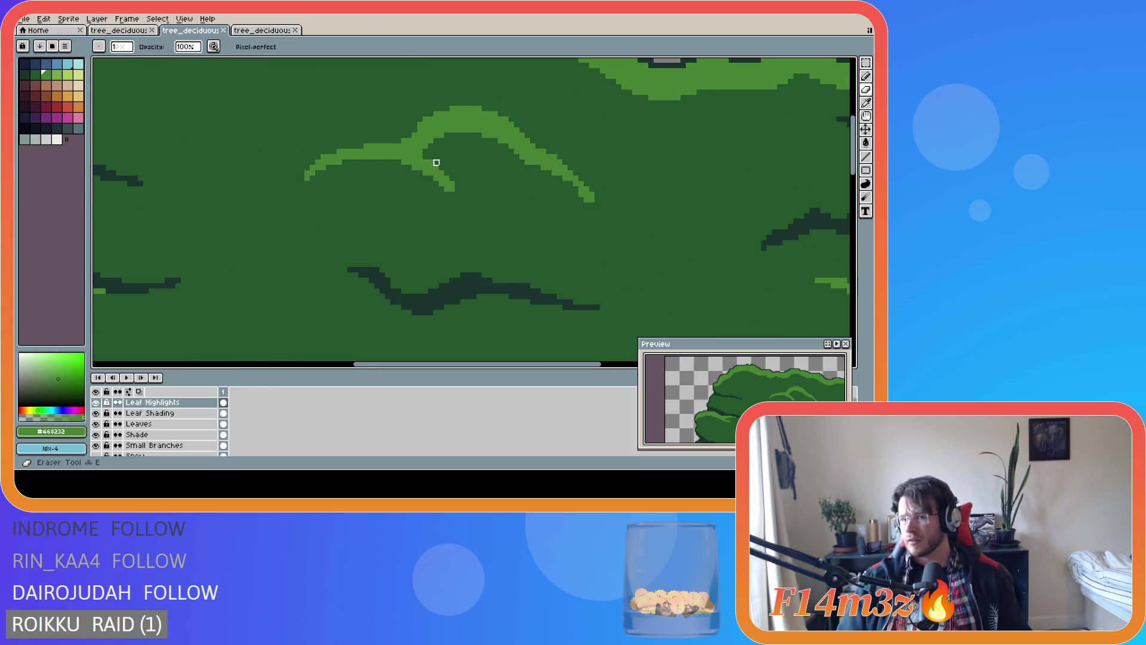
scroll(471, 197, "down", 4)
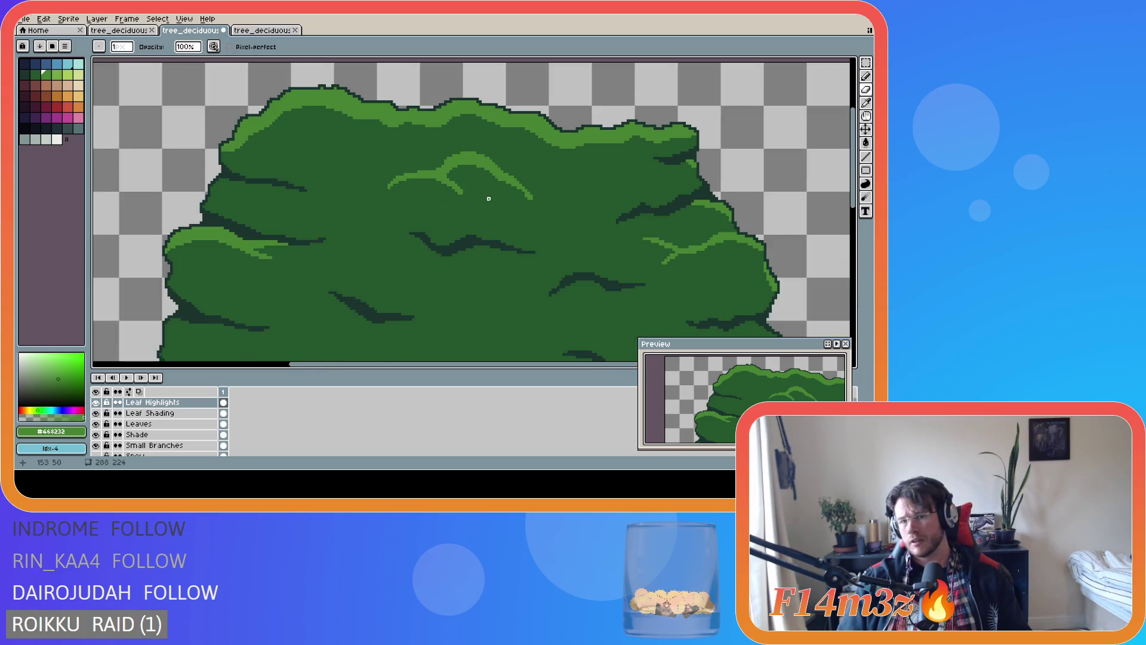
scroll(534, 212, "up", 2)
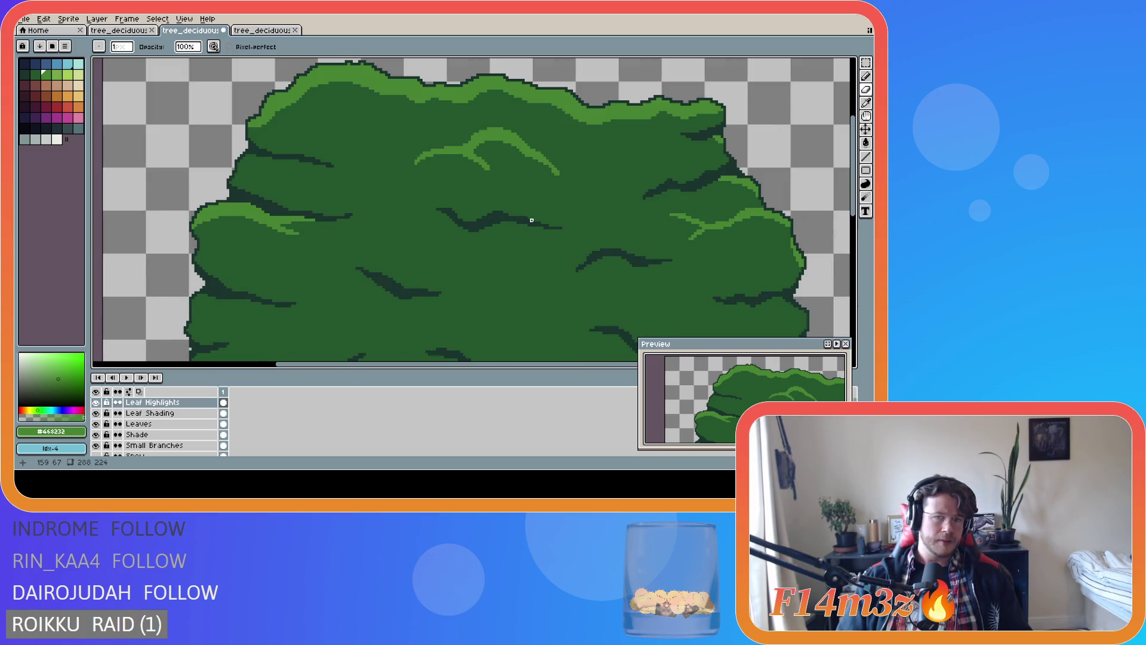
scroll(496, 179, "up", 1)
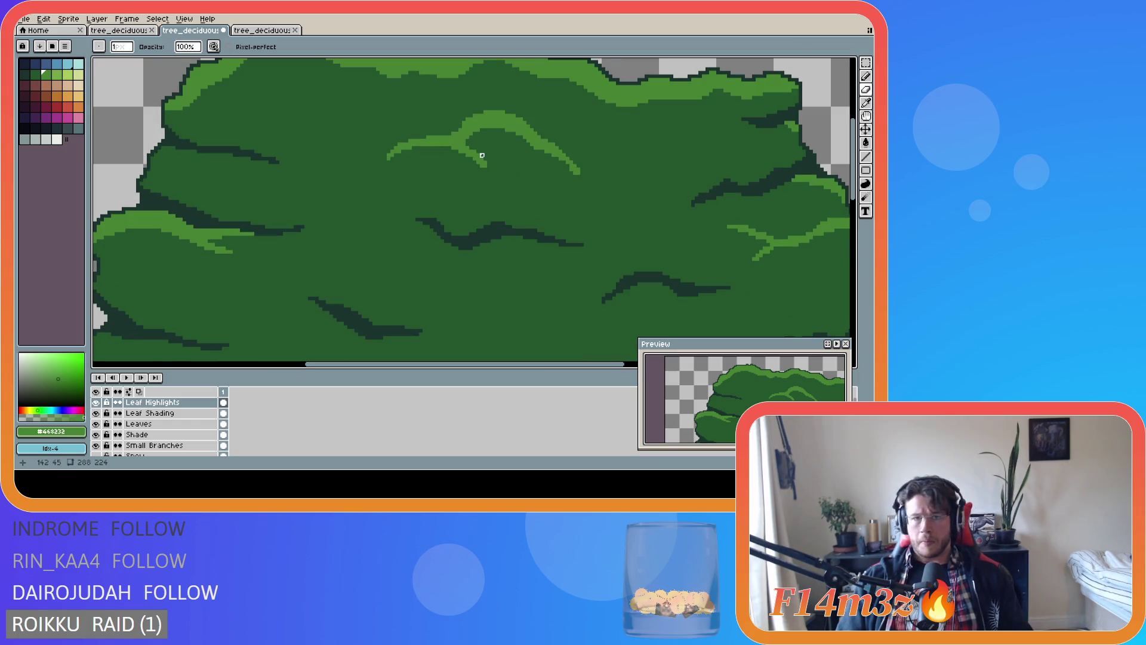
key("ctrl+s")
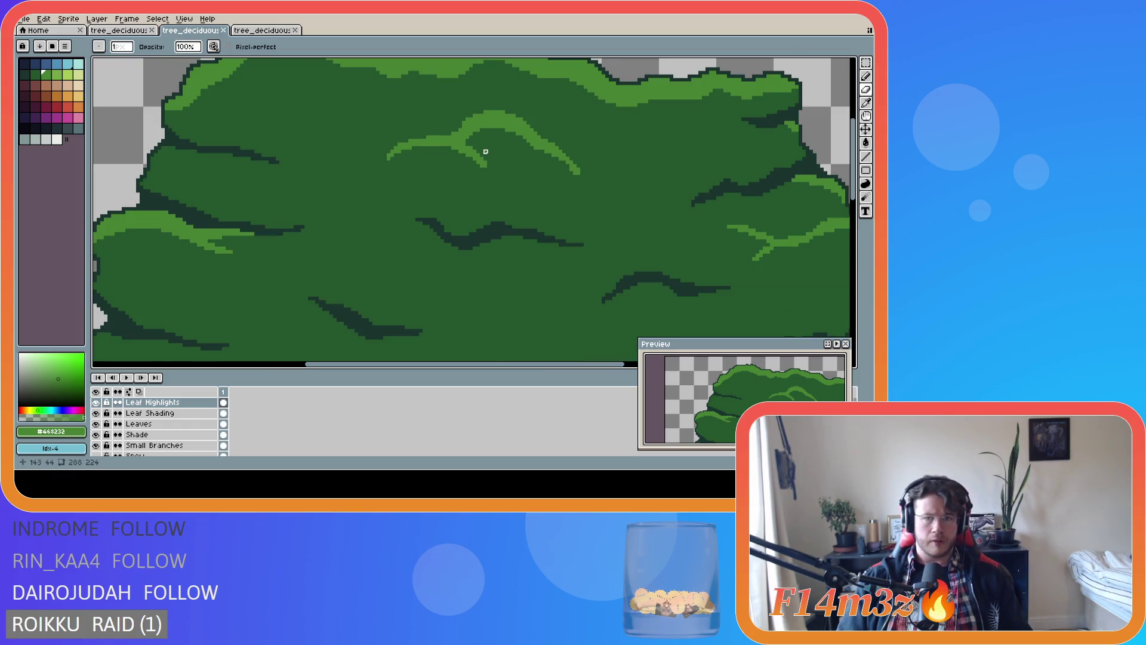
left_click(483, 152)
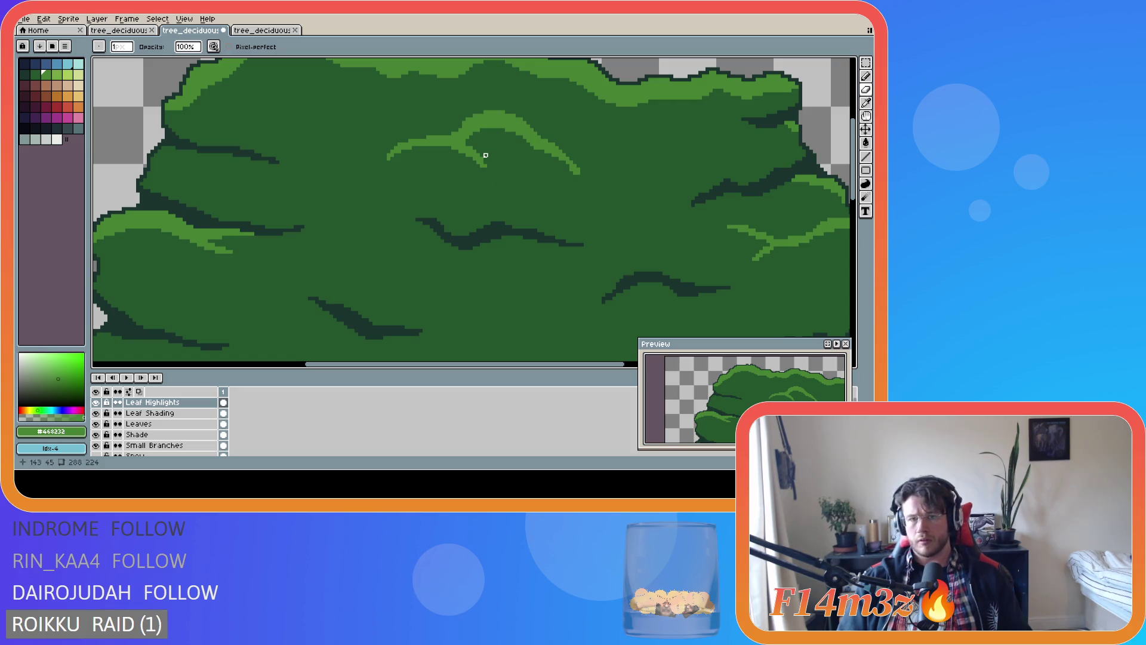
Undo the last pencil stroke on the canopy and return to the Pencil tool
scroll(564, 180, "down", 2)
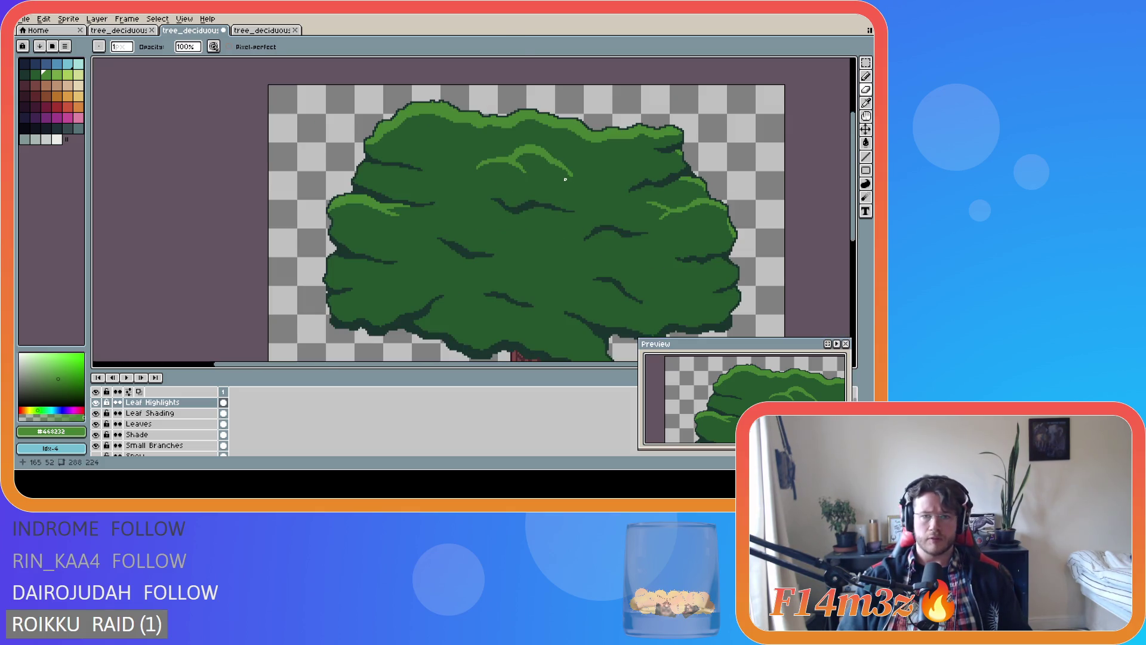
scroll(640, 215, "down", 2)
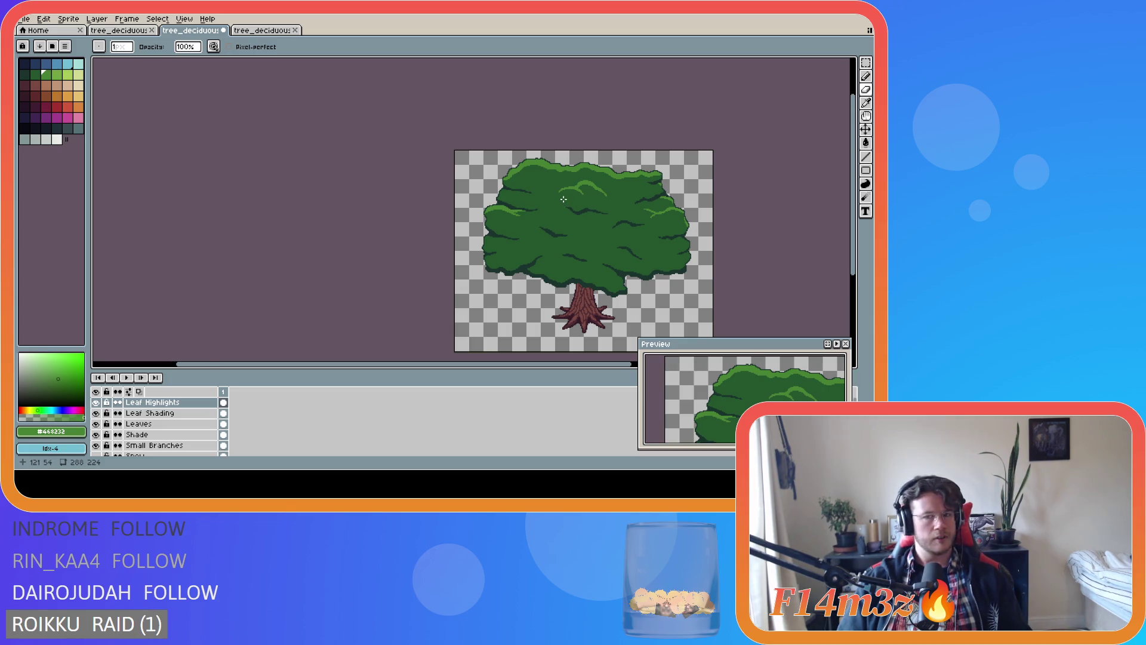
scroll(563, 198, "up", 2)
scroll(555, 192, "up", 1)
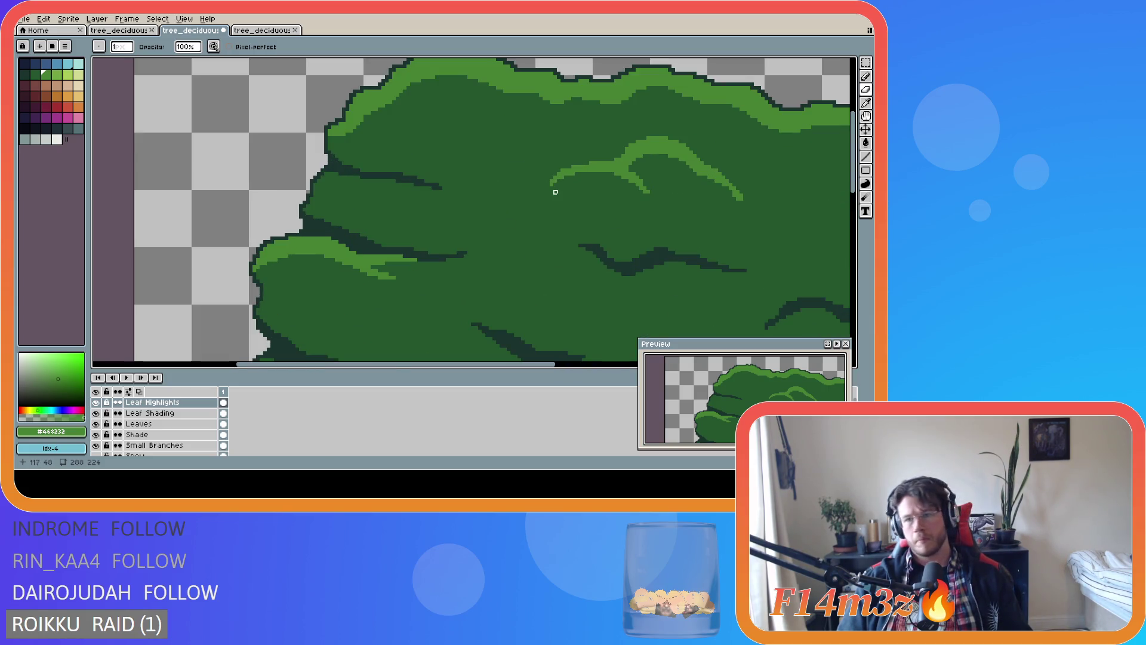
key("e")
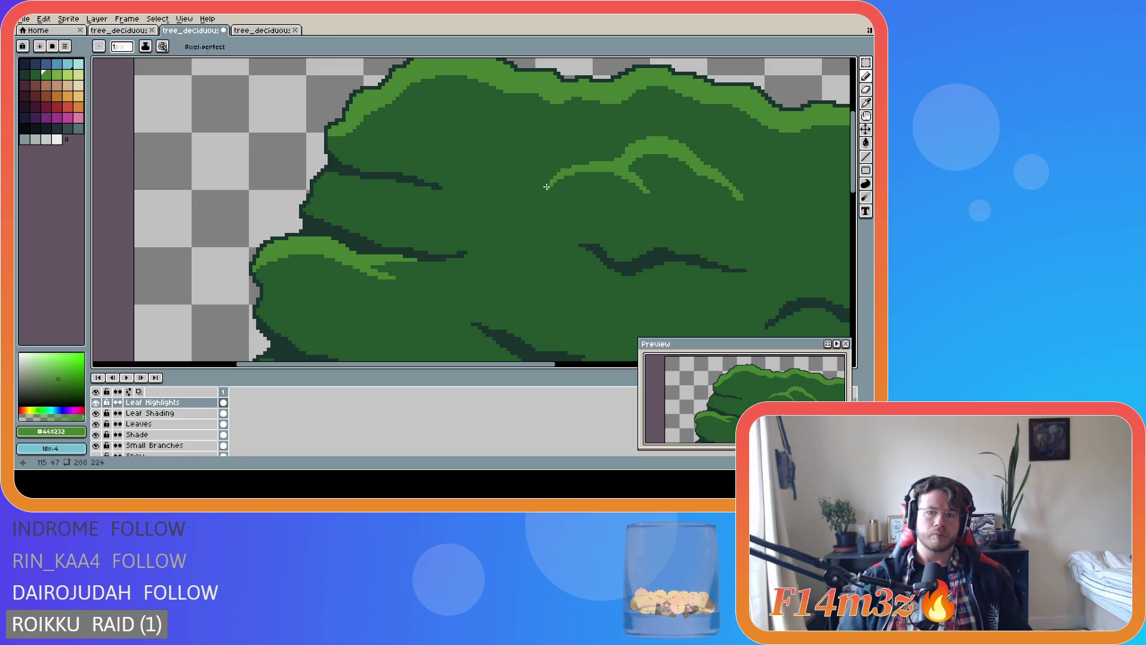
scroll(603, 210, "down", 2)
scroll(582, 211, "up", 2)
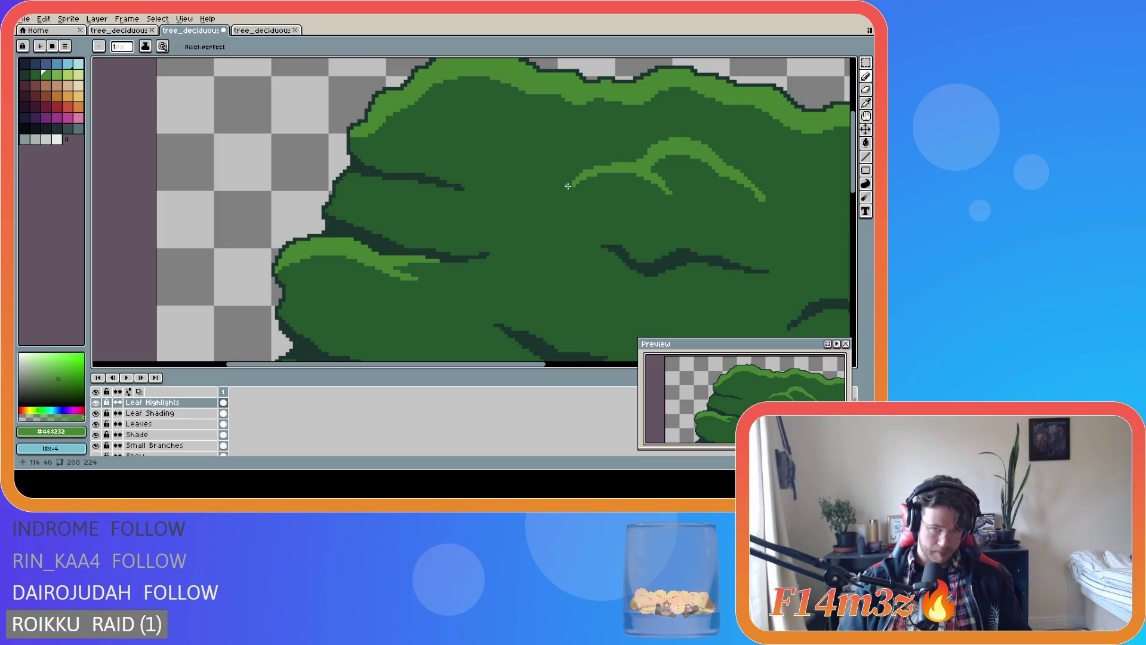
scroll(710, 252, "down", 3)
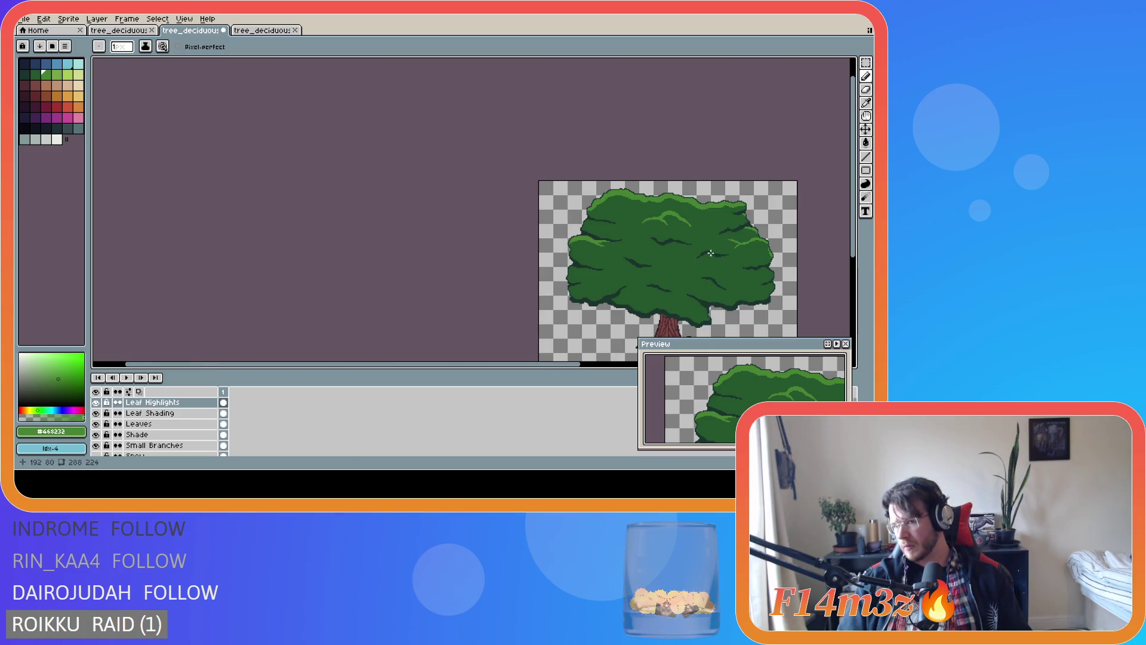
scroll(710, 252, "up", 1)
scroll(717, 254, "down", 1)
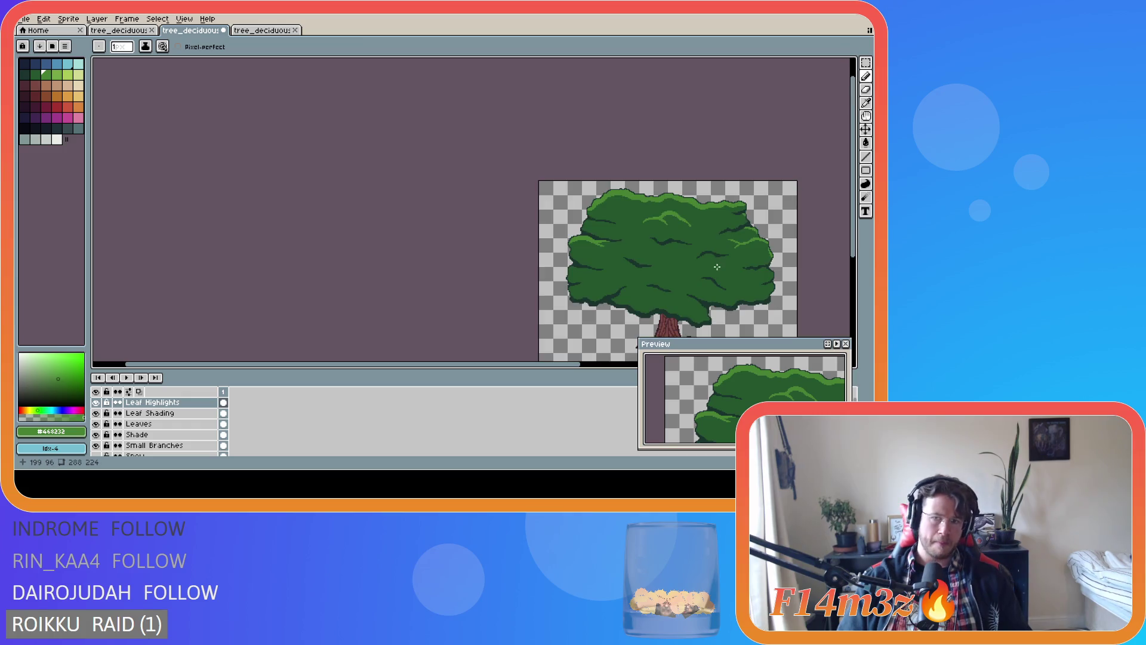
scroll(717, 267, "up", 1)
scroll(762, 309, "right", 2)
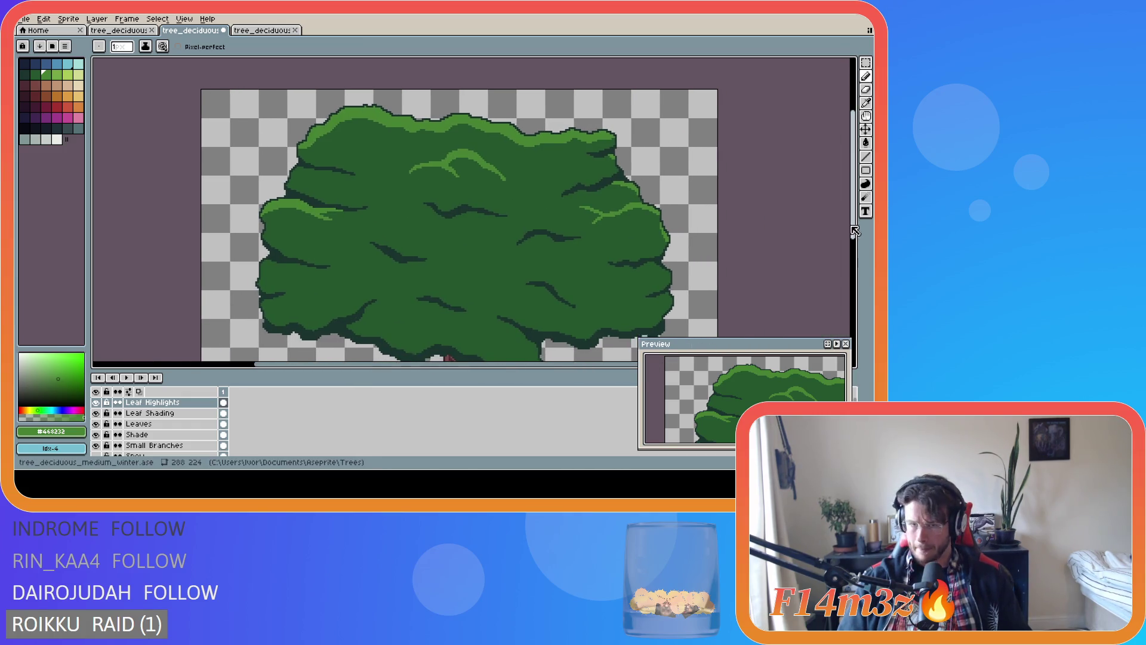
scroll(589, 227, "down", 1)
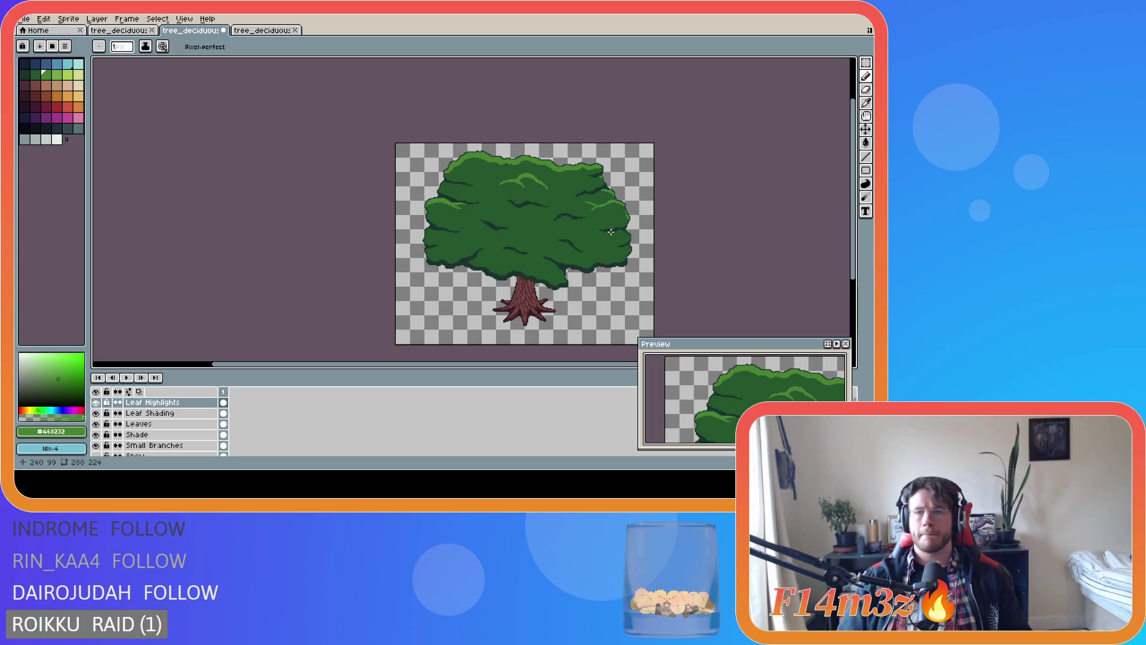
key("v")
key("ctrl+z")
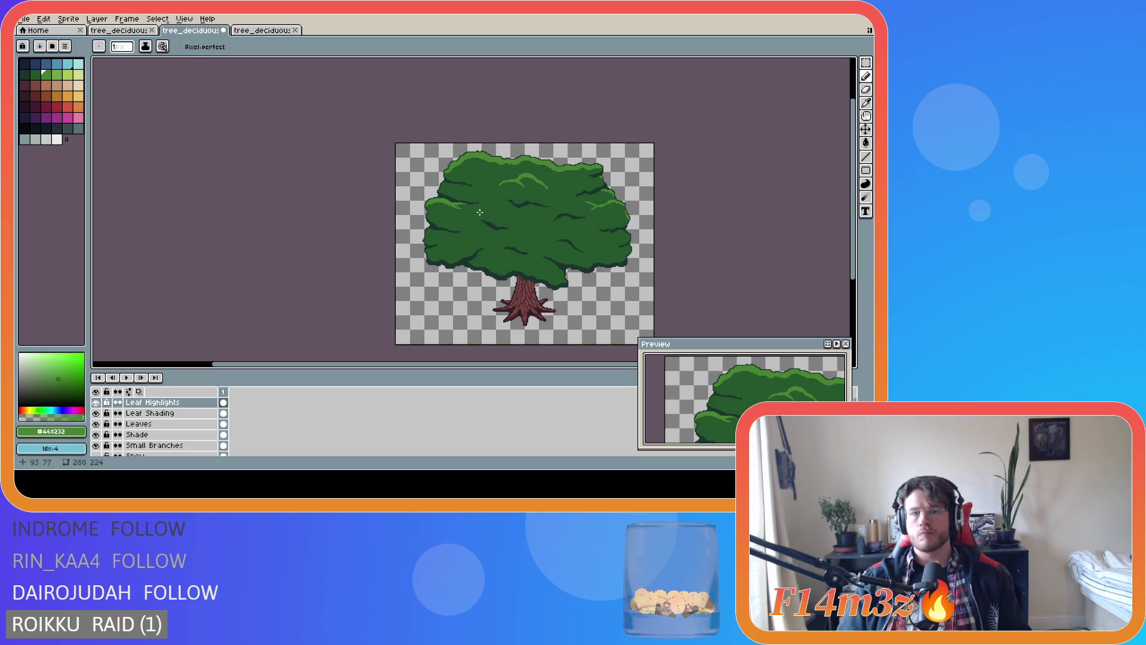
key("b")
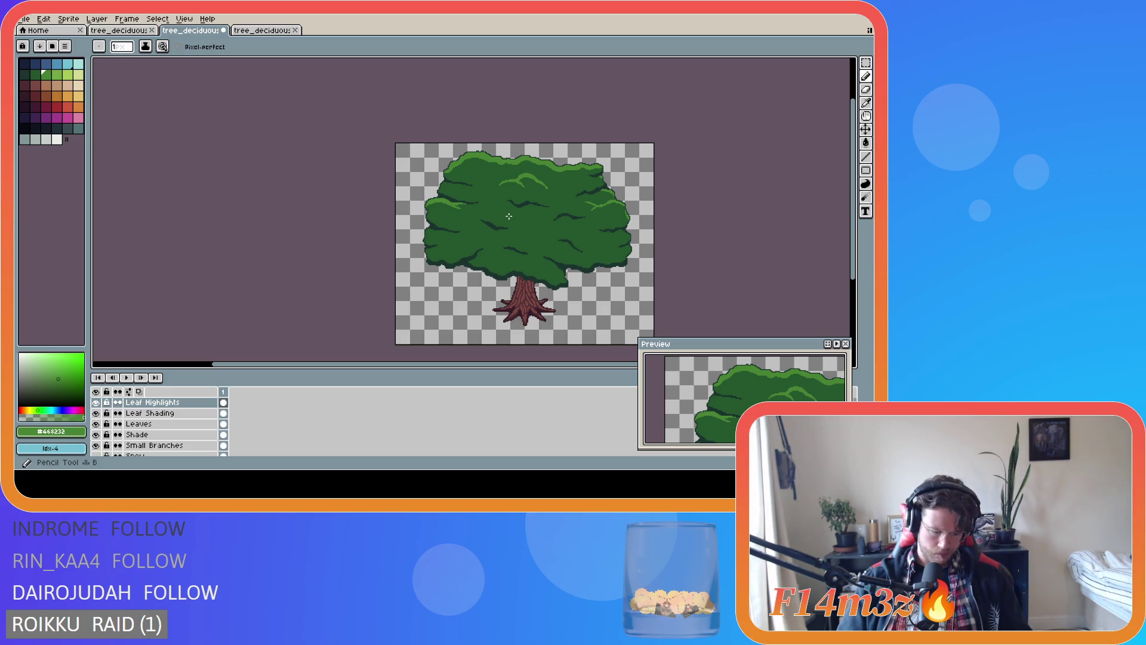
scroll(532, 259, "up", 1)
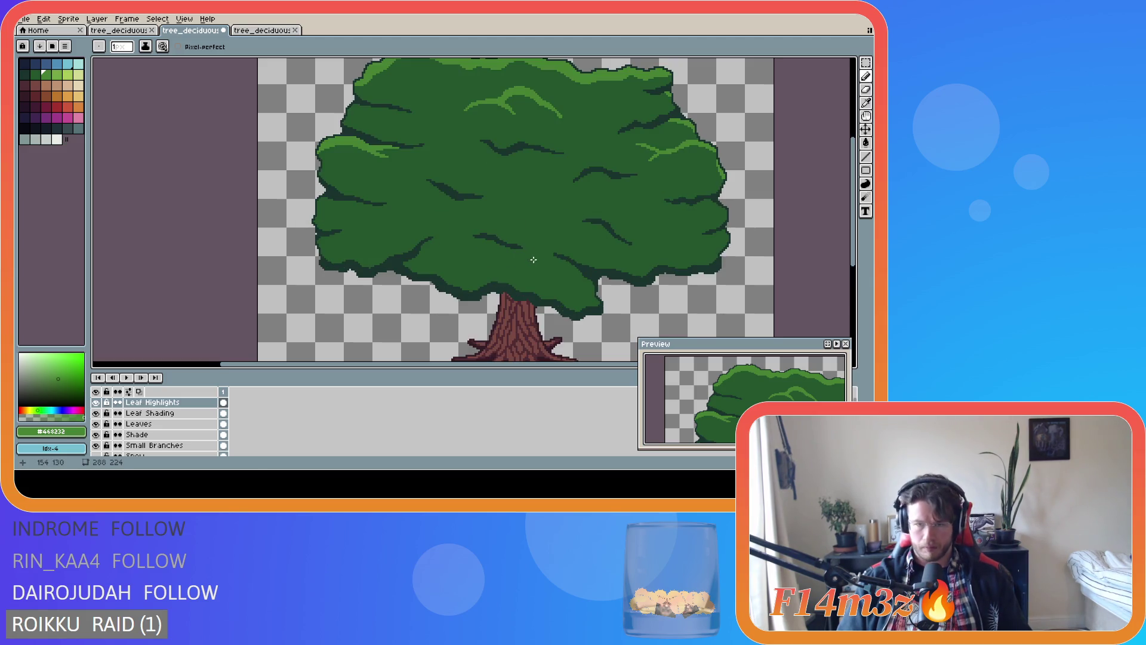
Draw, redraw and widen the light-green highlight along the lower-right leaf edge, then save
scroll(585, 289, "up", 1)
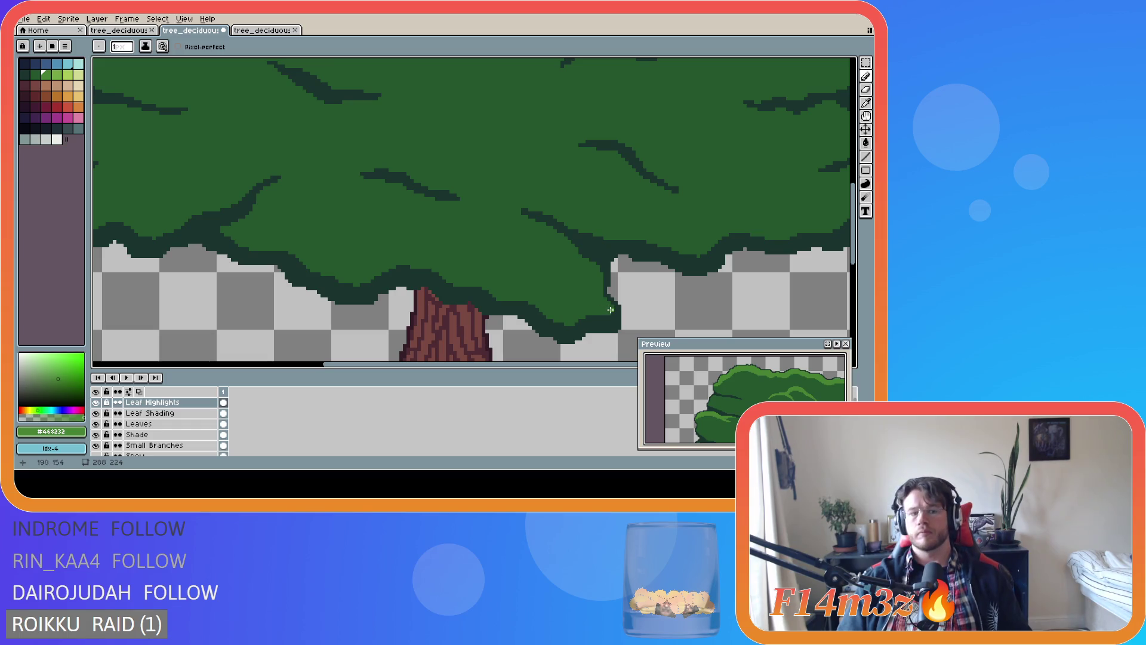
left_click_drag(611, 309, 516, 217)
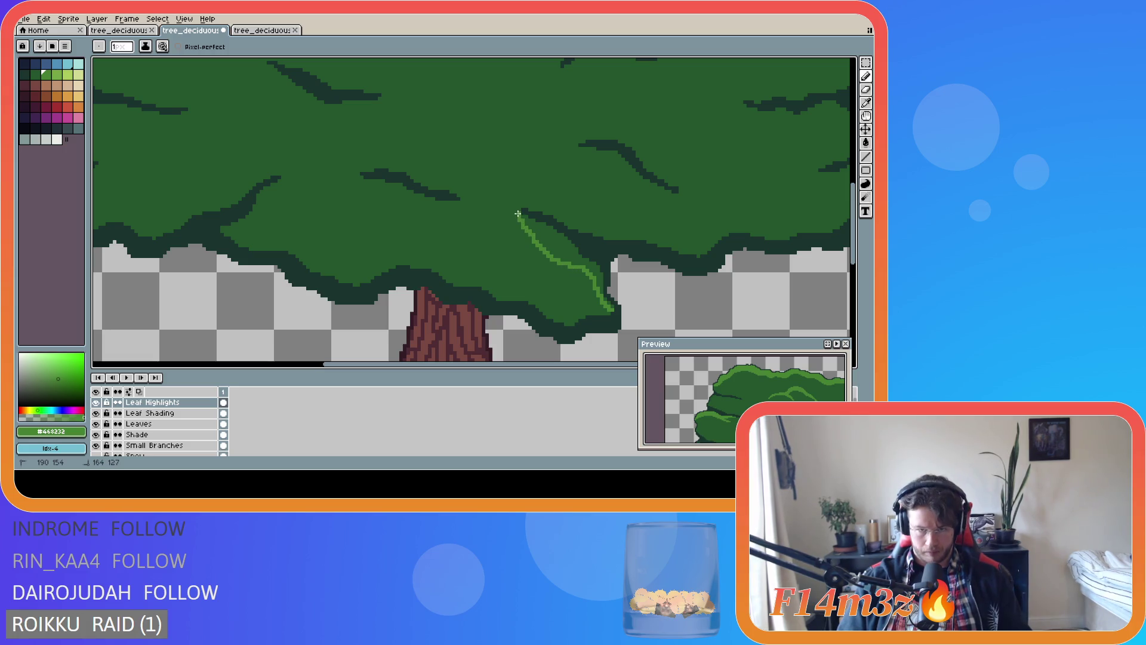
key("ctrl+z")
mouse_move(611, 309)
left_mouse_down()
mouse_move(585, 266)
mouse_move(522, 217)
left_mouse_up()
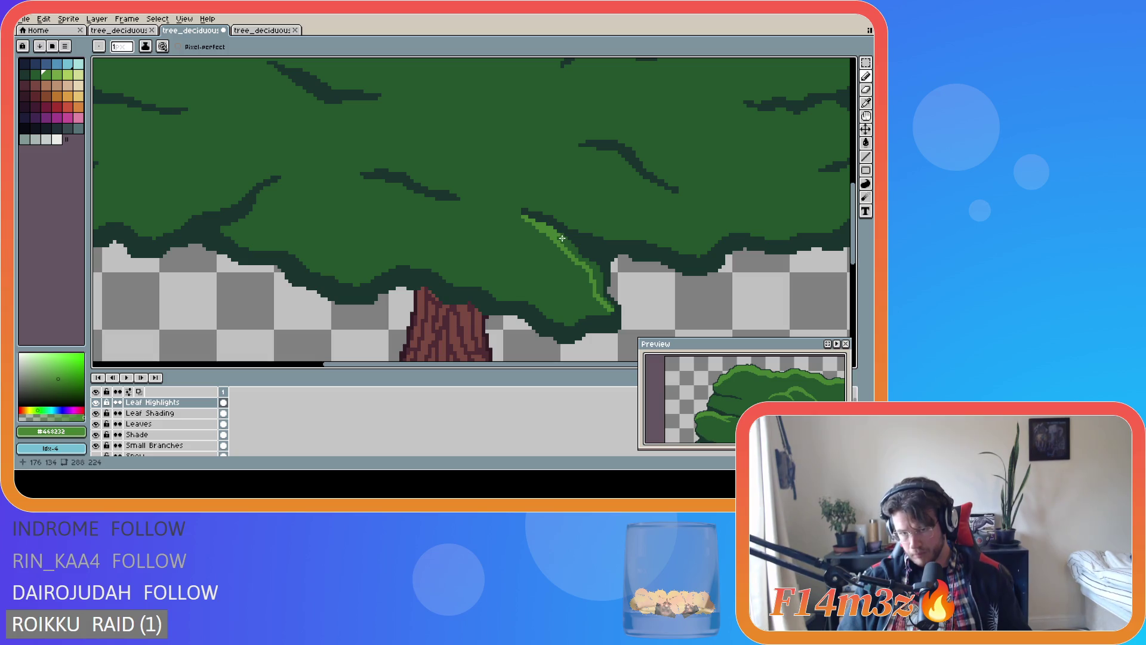
mouse_move(565, 239)
left_mouse_down()
mouse_move(594, 264)
mouse_move(600, 295)
left_mouse_up()
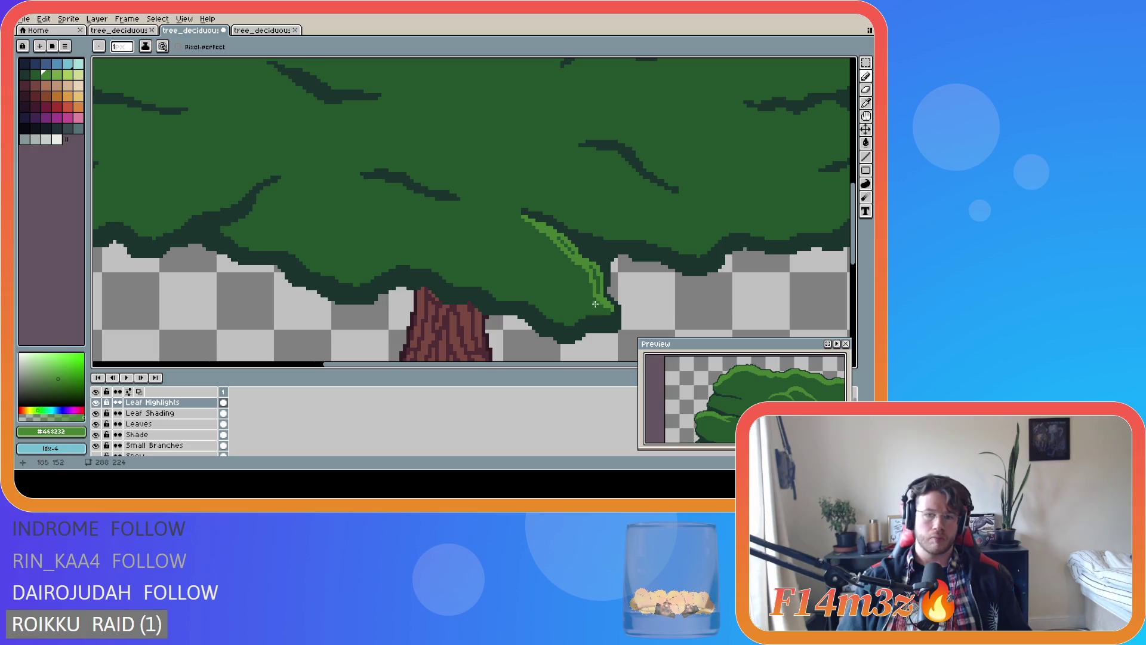
left_click_drag(598, 292, 571, 253)
key("ctrl+s")
scroll(618, 276, "down", 4)
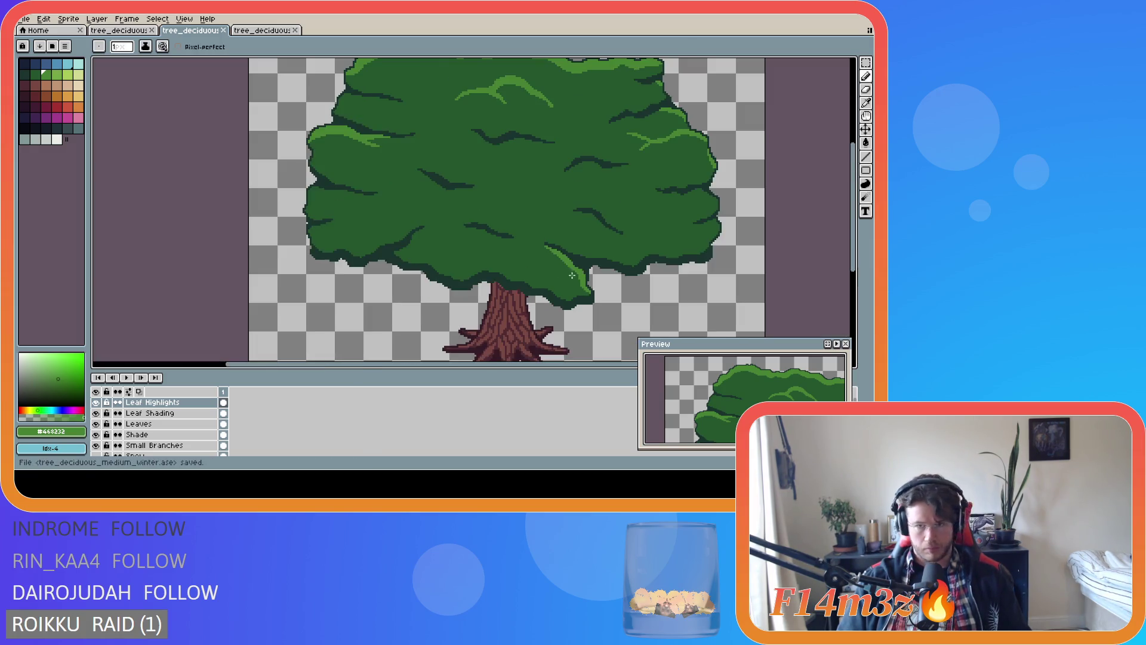
Erase along the highlight's inner edge, undo the bad erase, remove a stray pixel, and save
scroll(624, 280, "up", 4)
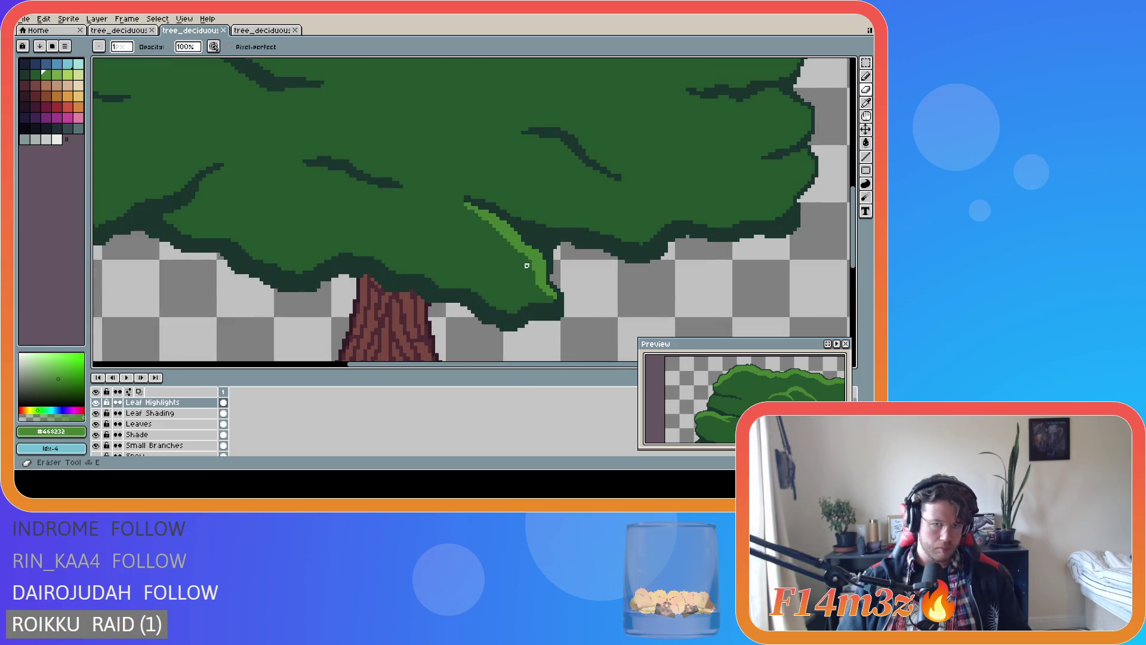
left_click_drag(502, 233, 524, 269)
scroll(523, 269, "down", 4)
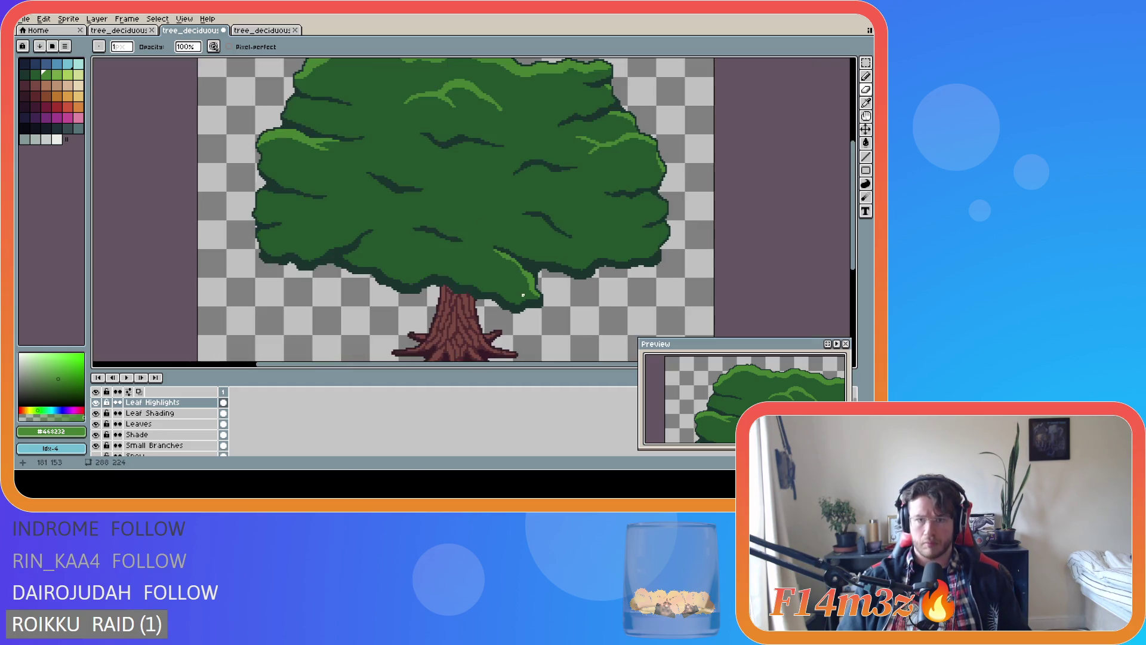
scroll(545, 316, "up", 4)
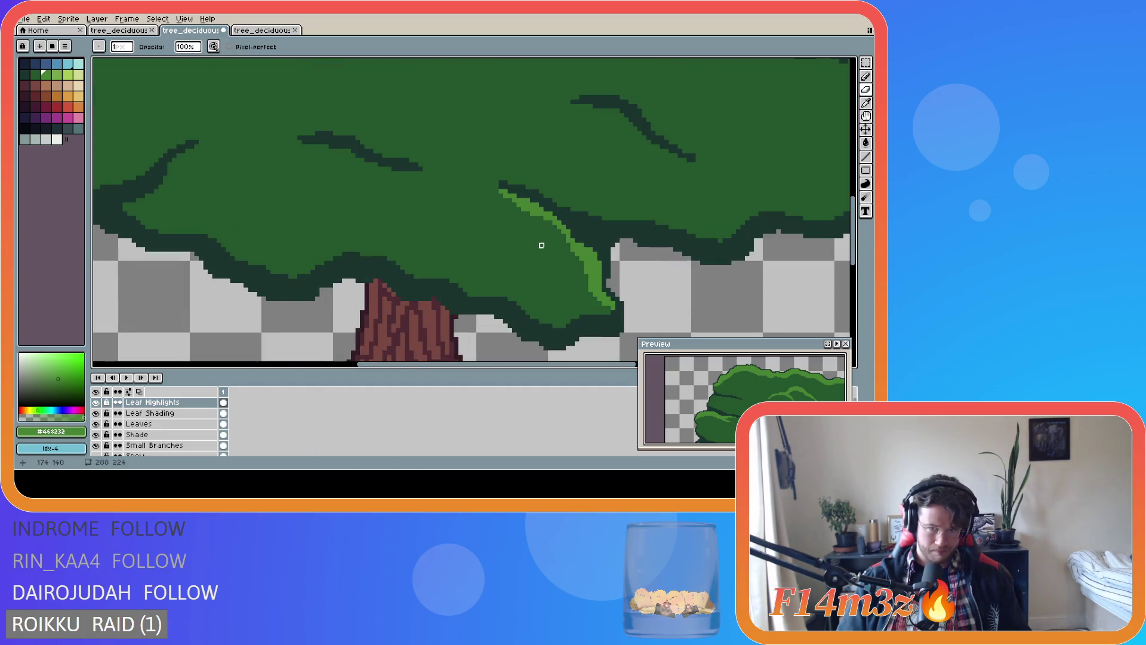
scroll(542, 245, "down", 3)
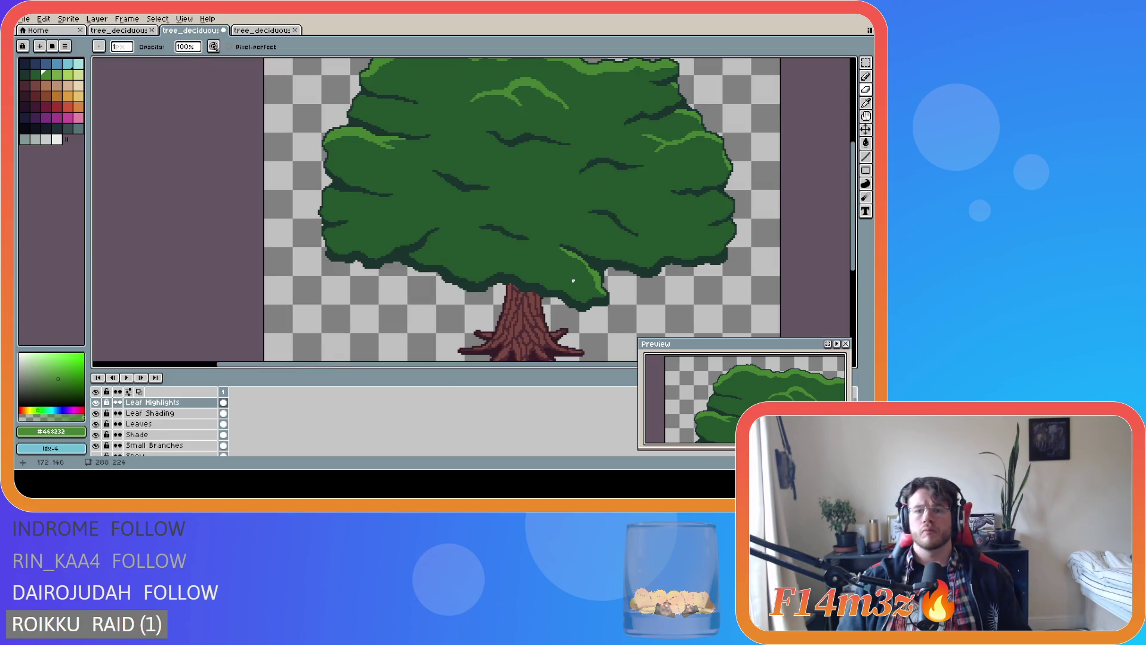
scroll(573, 280, "up", 2)
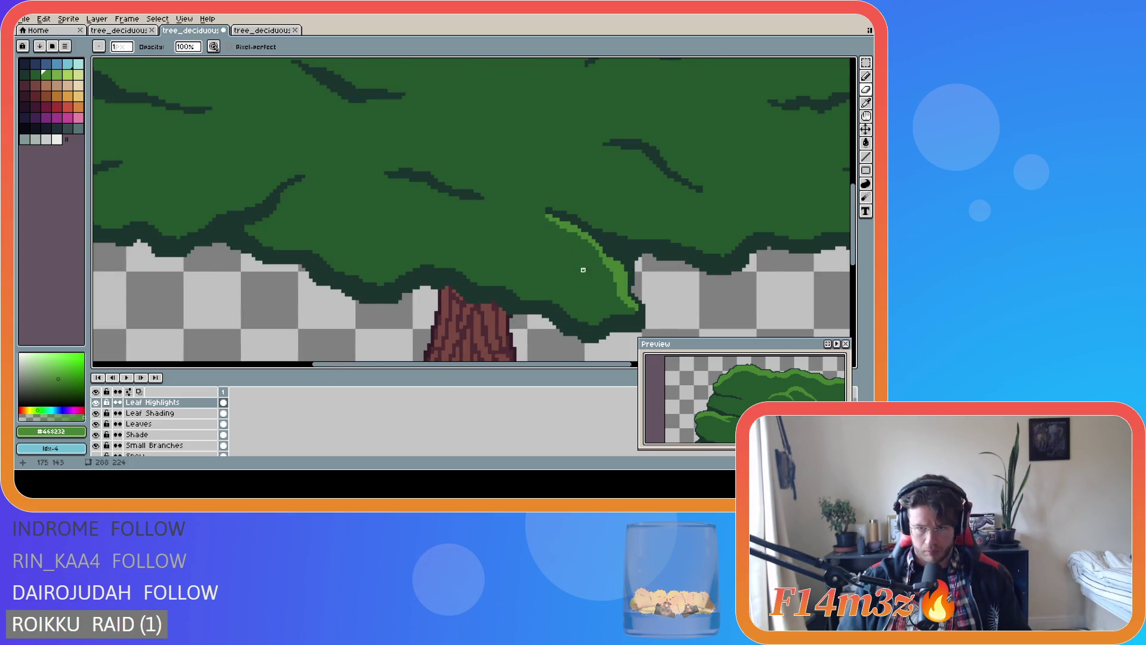
scroll(579, 263, "down", 3)
scroll(626, 287, "up", 1)
key("ctrl+z")
key("v")
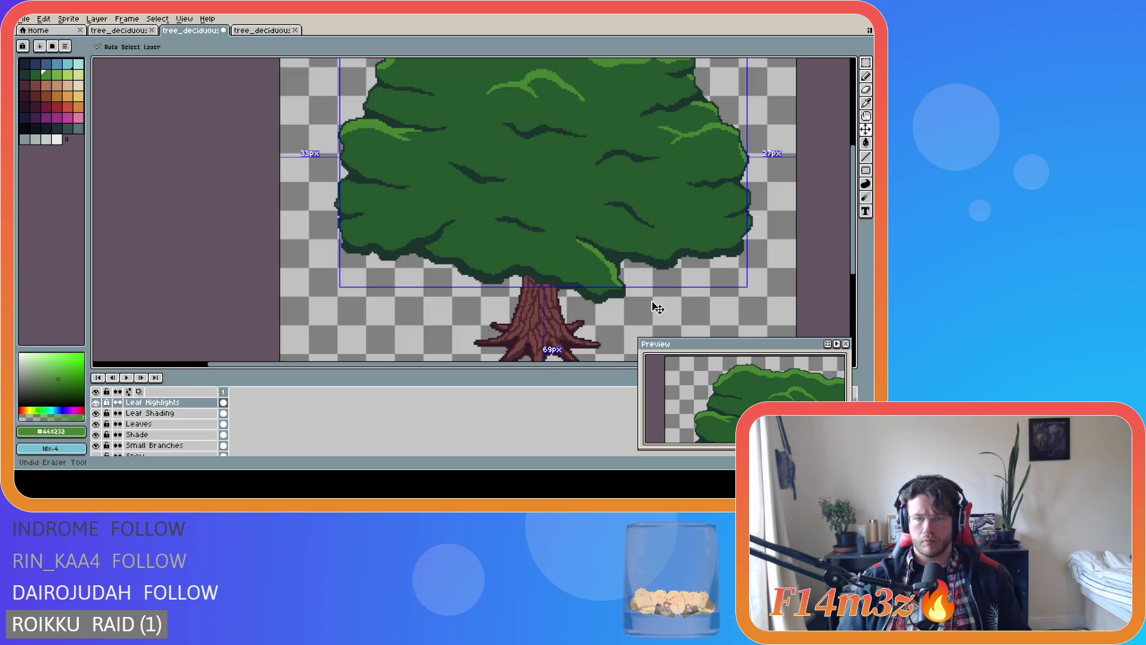
key("e")
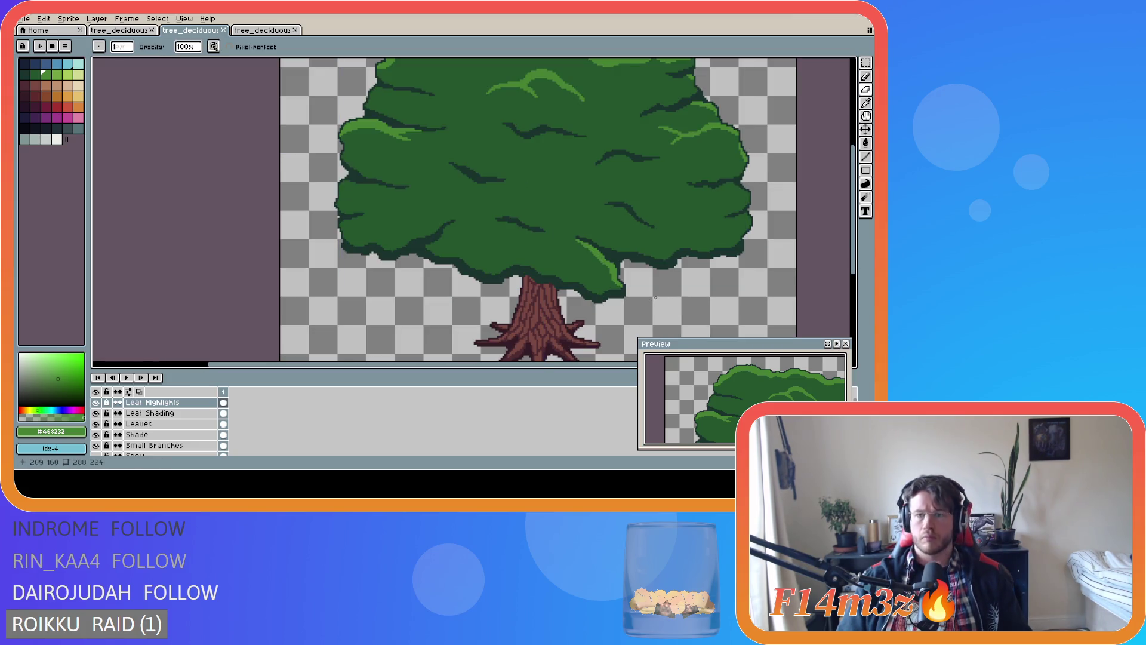
scroll(598, 272, "up", 2)
left_click(594, 239)
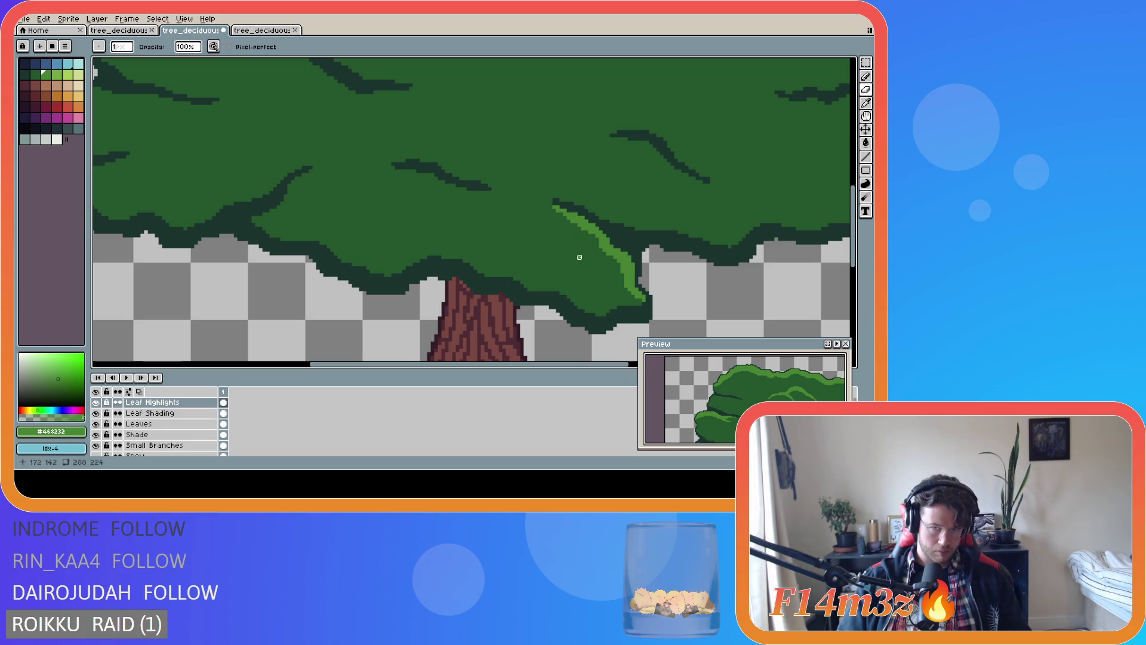
scroll(606, 272, "down", 2)
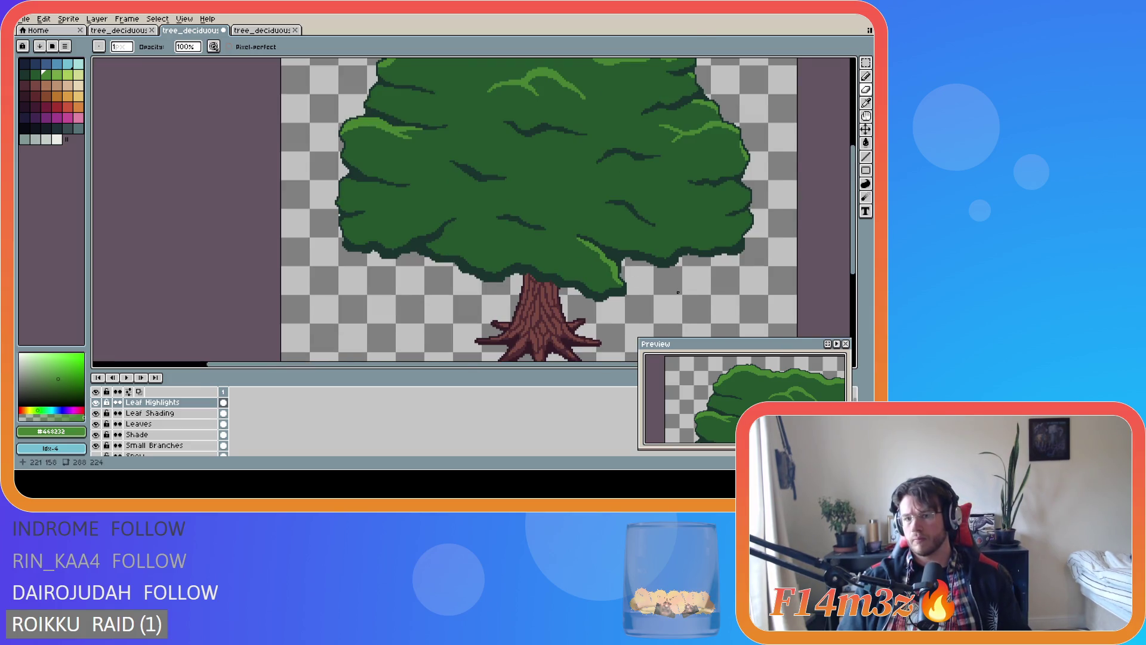
scroll(677, 292, "down", 1)
key("ctrl+s")
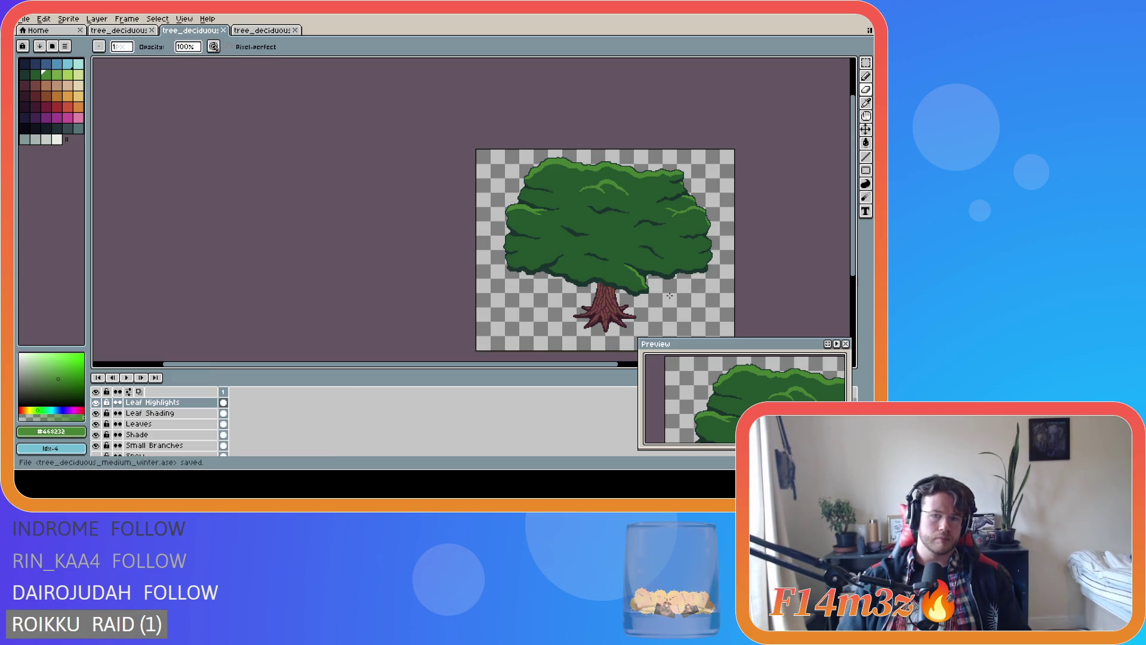
Touch up the top end of the highlight with the Pencil and save again
scroll(606, 299, "up", 3)
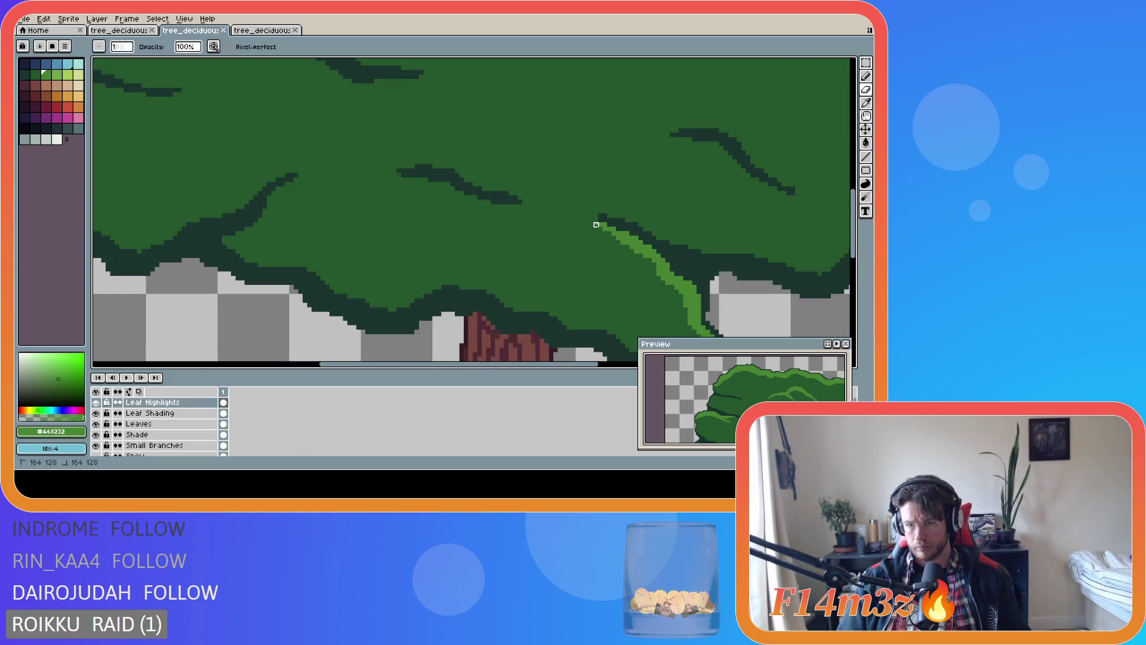
left_click(614, 232)
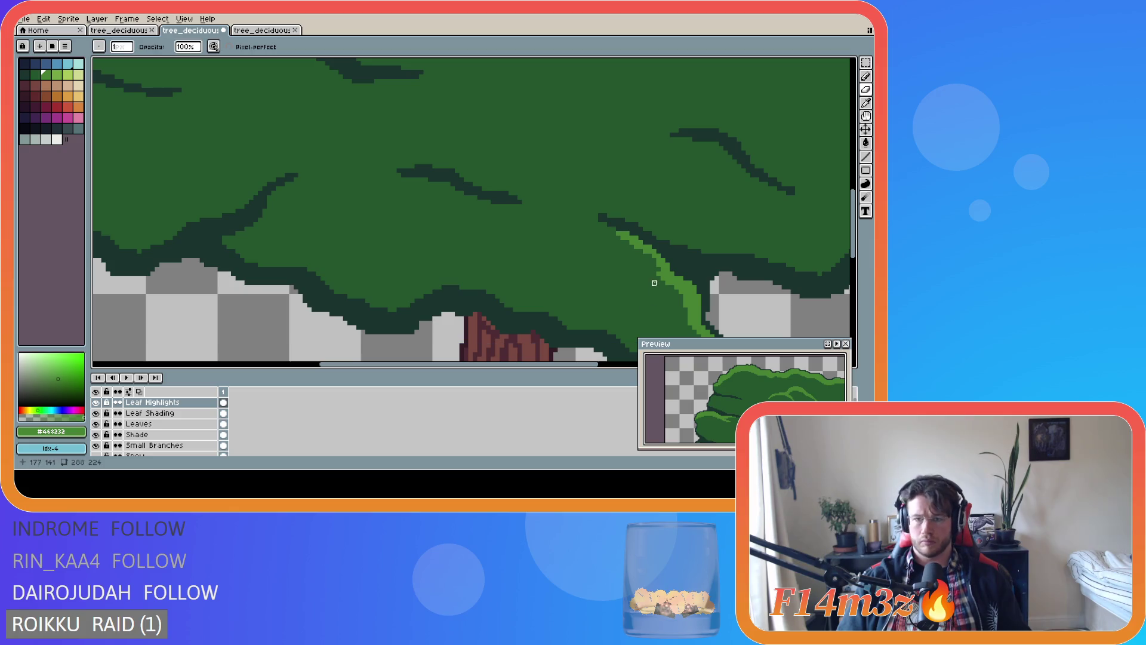
key("b")
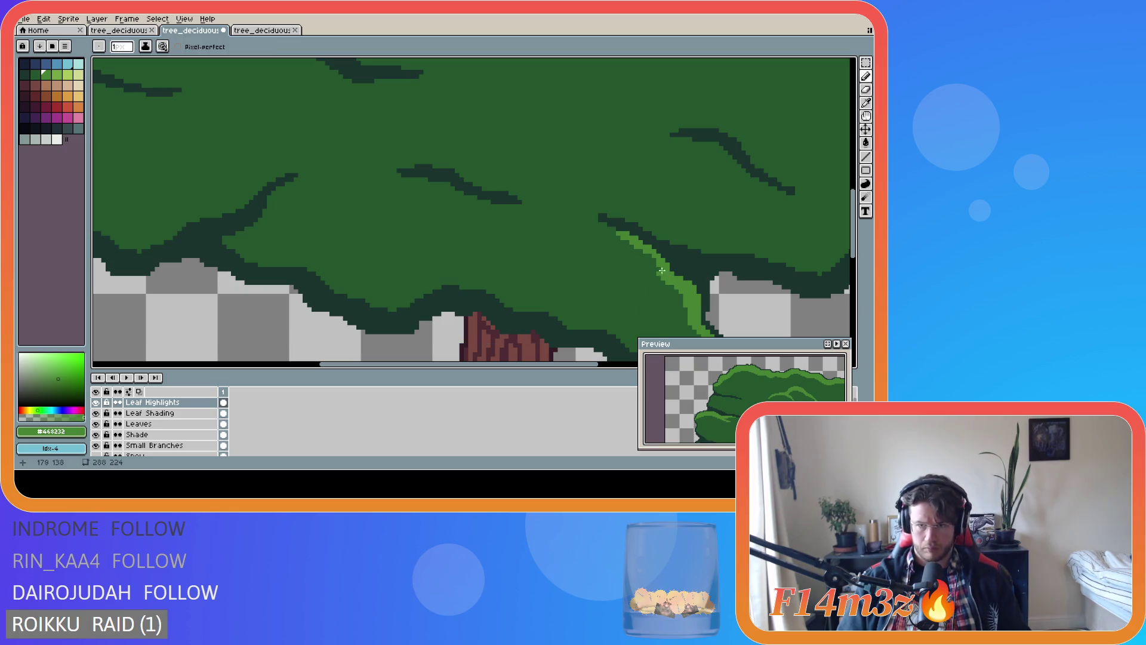
scroll(668, 287, "down", 2)
scroll(684, 305, "up", 2)
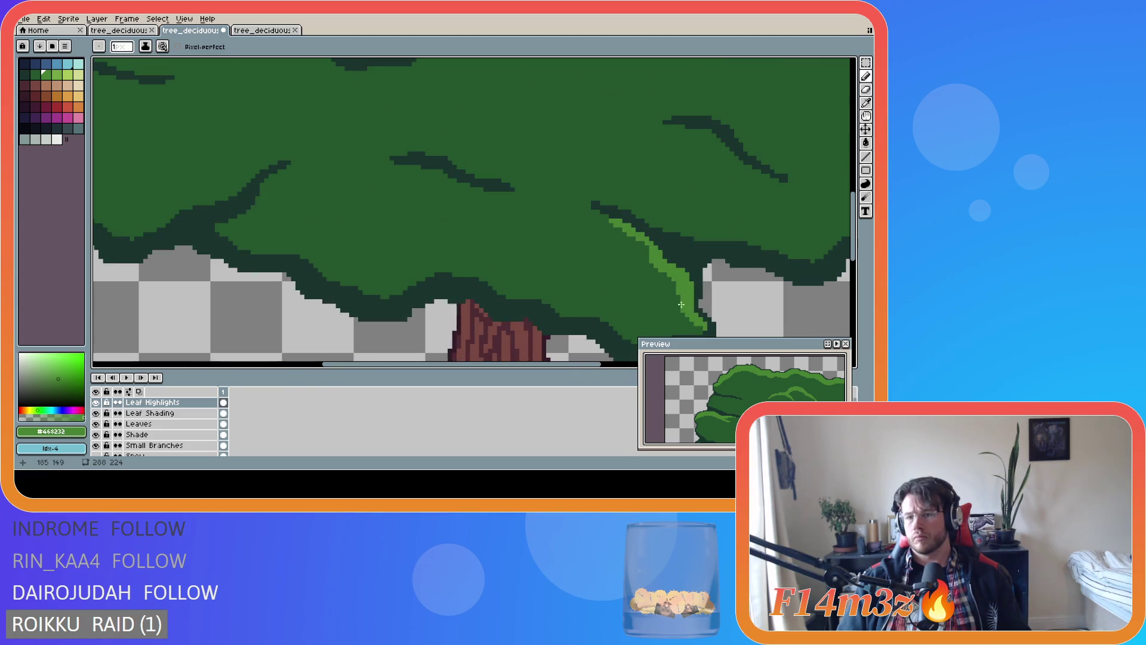
scroll(731, 316, "down", 1)
scroll(731, 315, "down", 1)
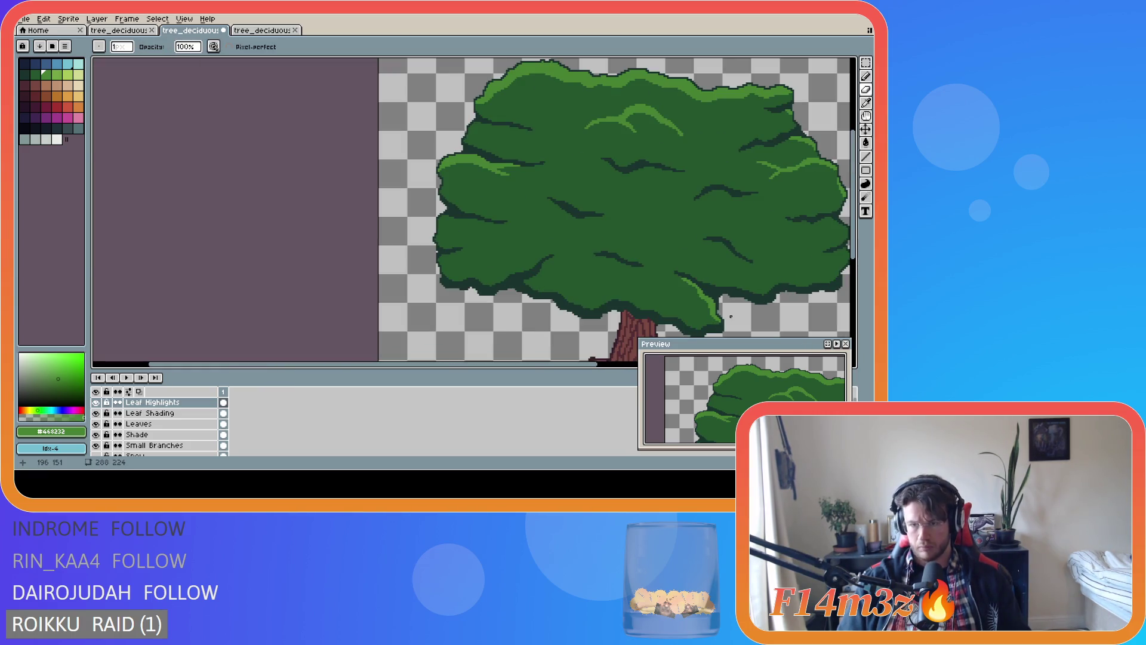
key("ctrl+s")
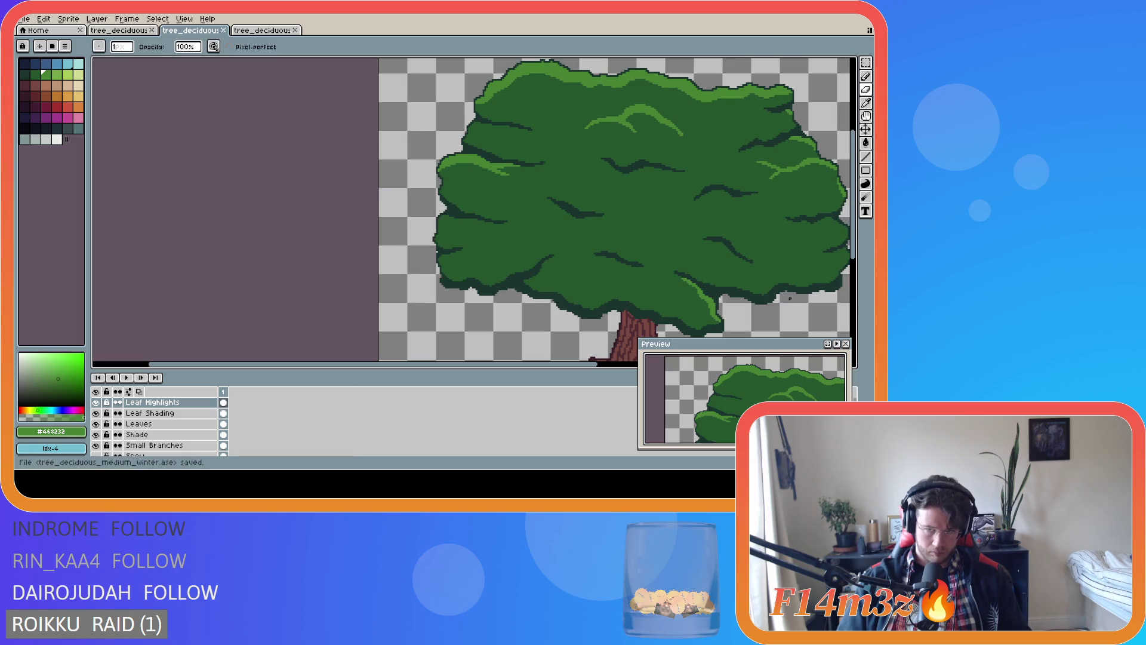
Add light-green pixels at the highlight's top end and save the sprite
scroll(680, 285, "up", 2)
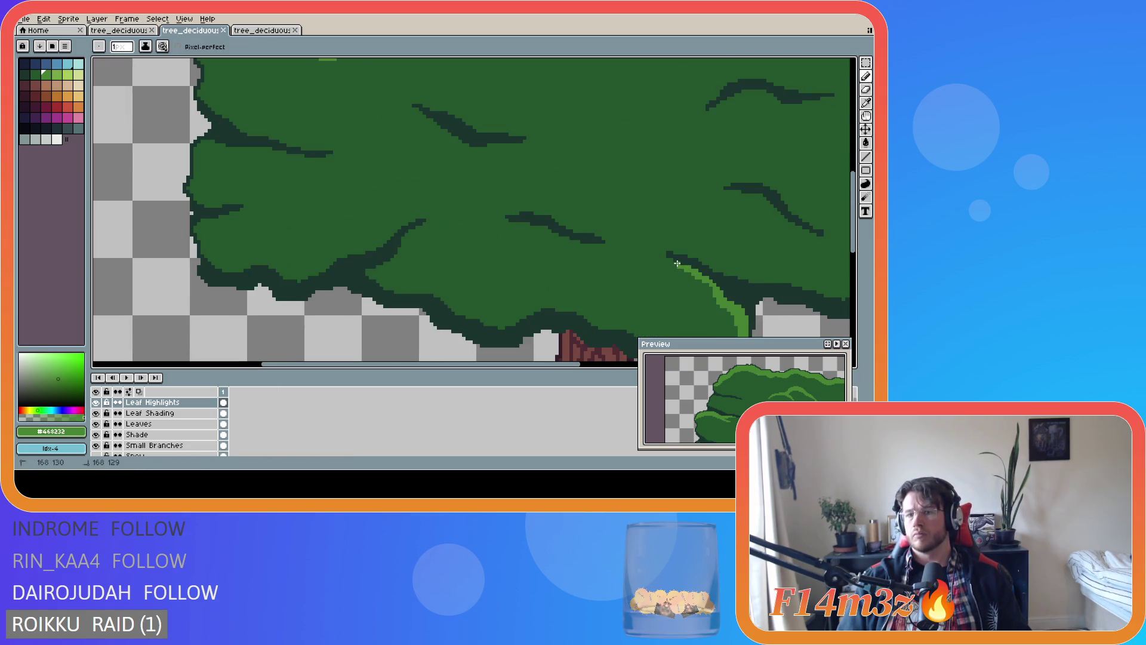
left_click(675, 262)
scroll(739, 311, "down", 2)
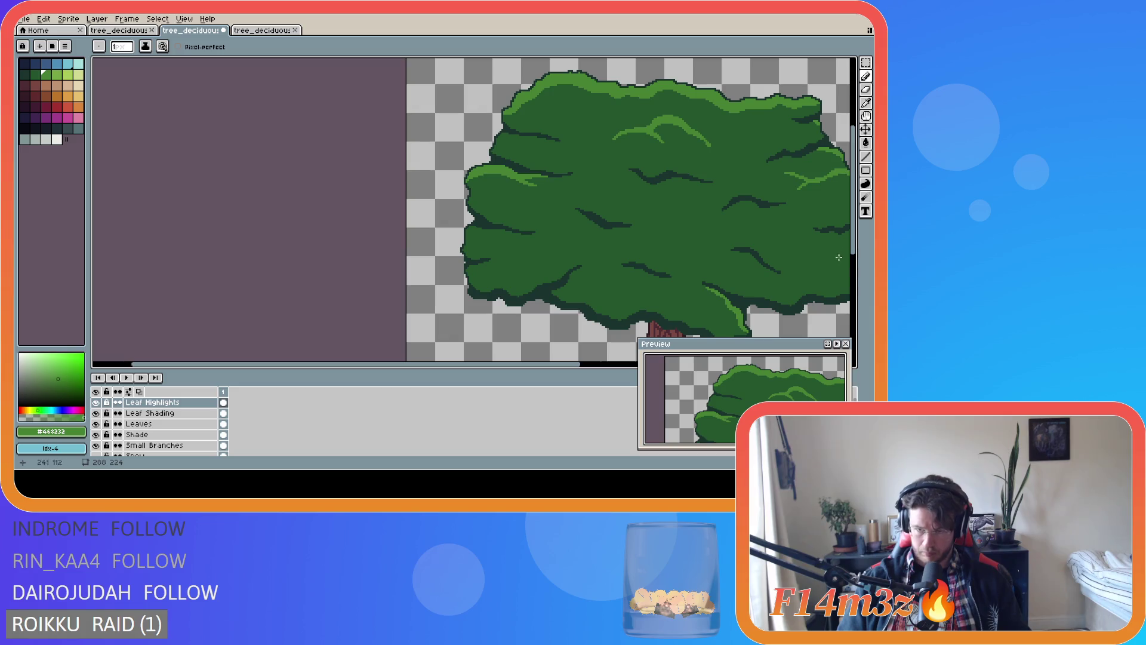
left_click_drag(855, 255, 856, 279)
left_click_drag(563, 363, 694, 365)
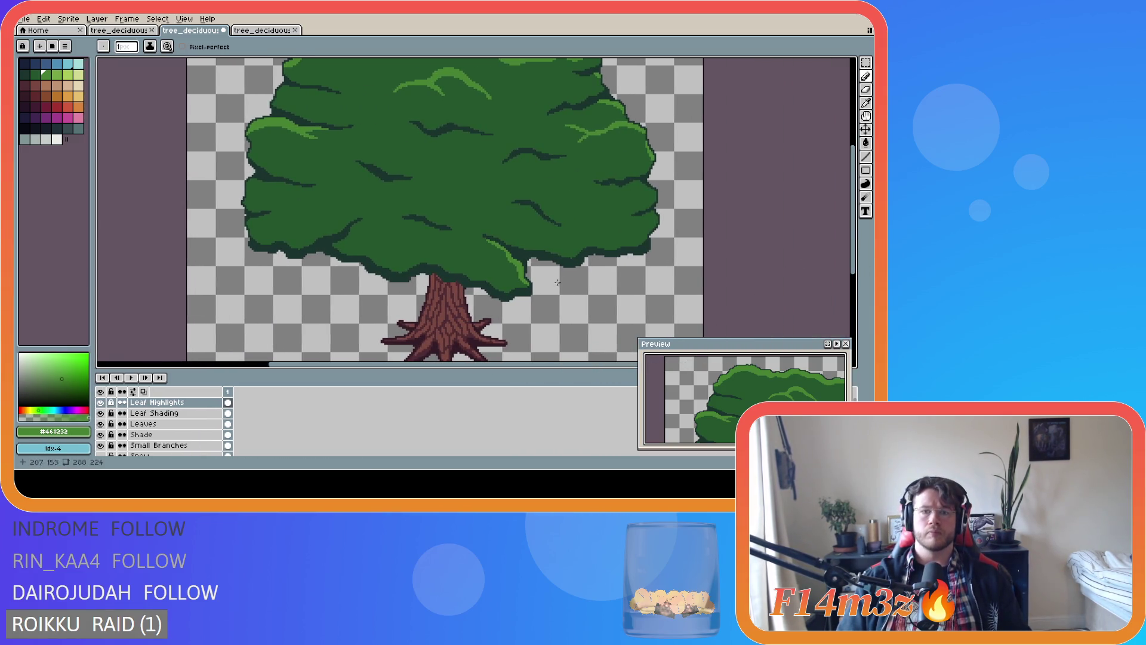
scroll(564, 280, "up", 1)
scroll(548, 281, "up", 2)
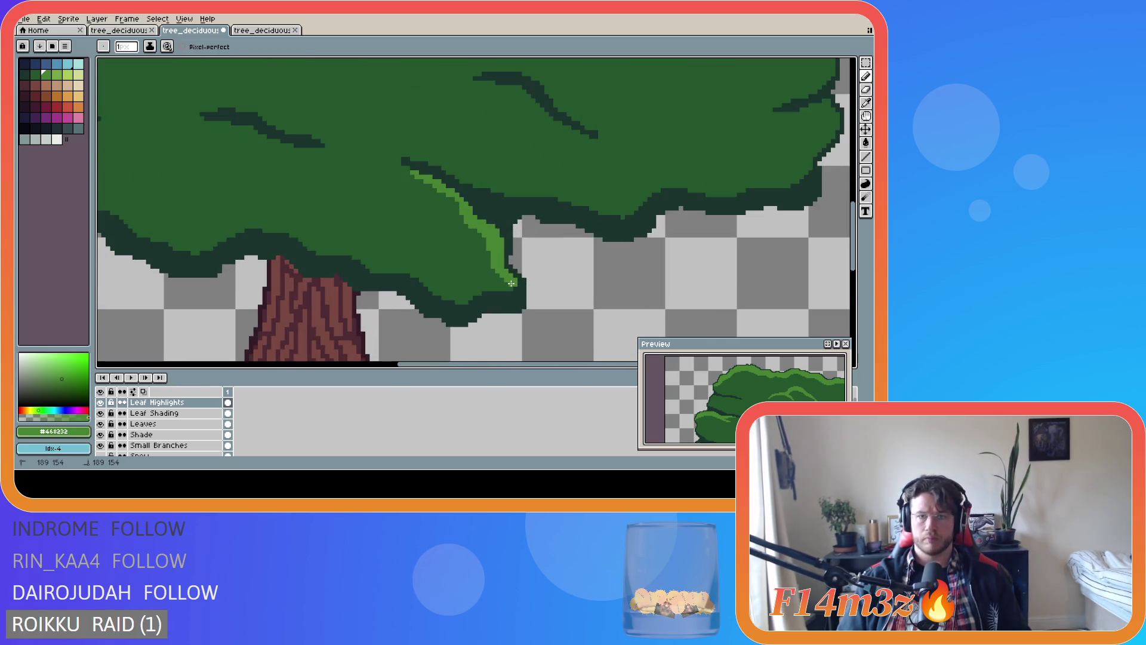
scroll(619, 291, "down", 3)
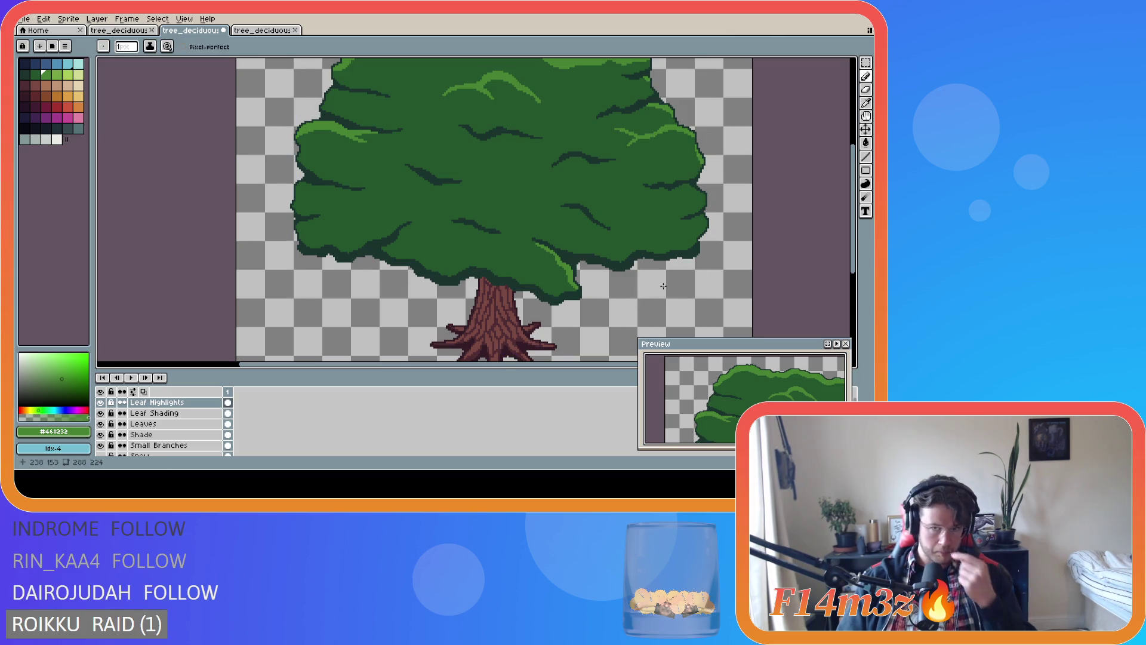
scroll(645, 280, "down", 2)
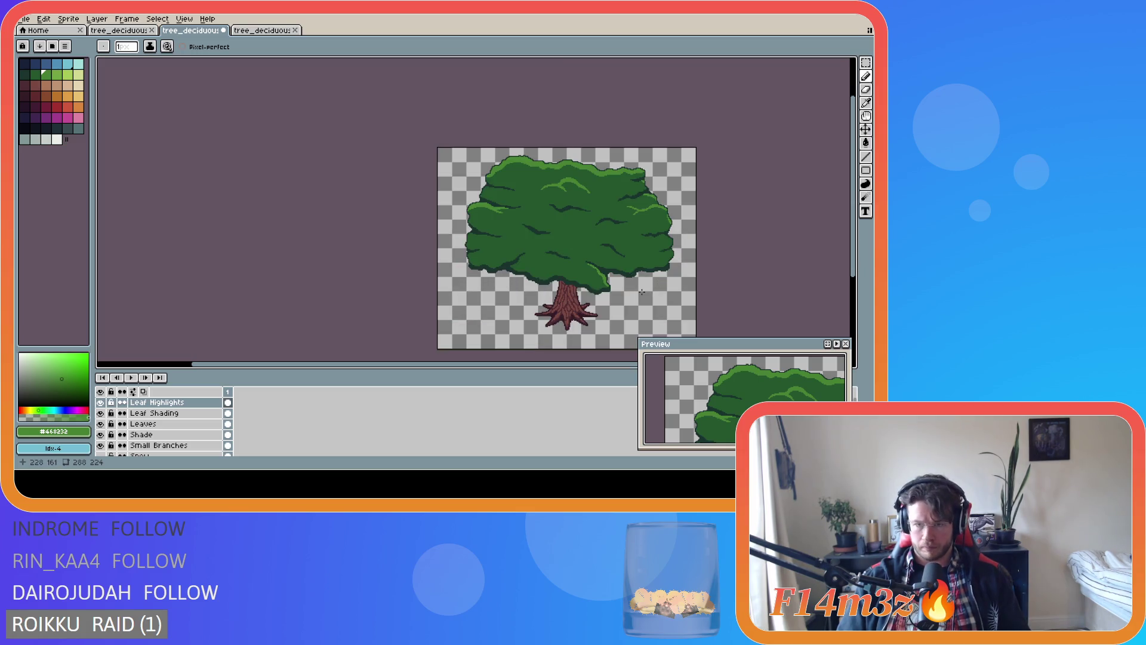
key("ctrl+s")
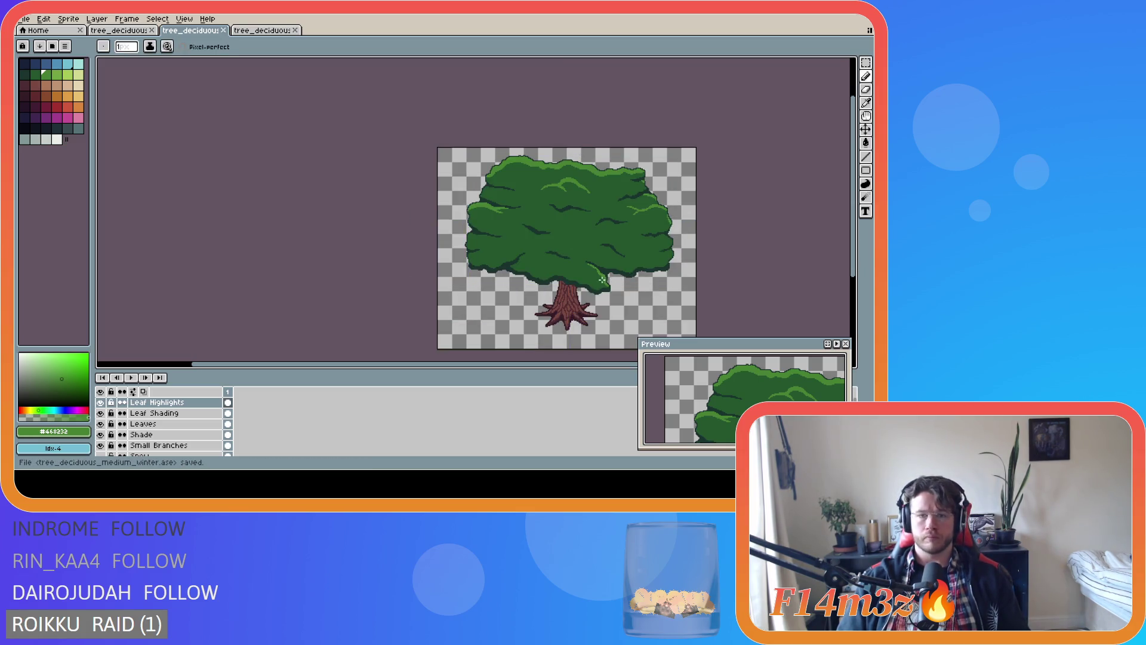
Paint a short light-green highlight with a few extra pixels on the foliage's left edge, then save
scroll(523, 254, "up", 2)
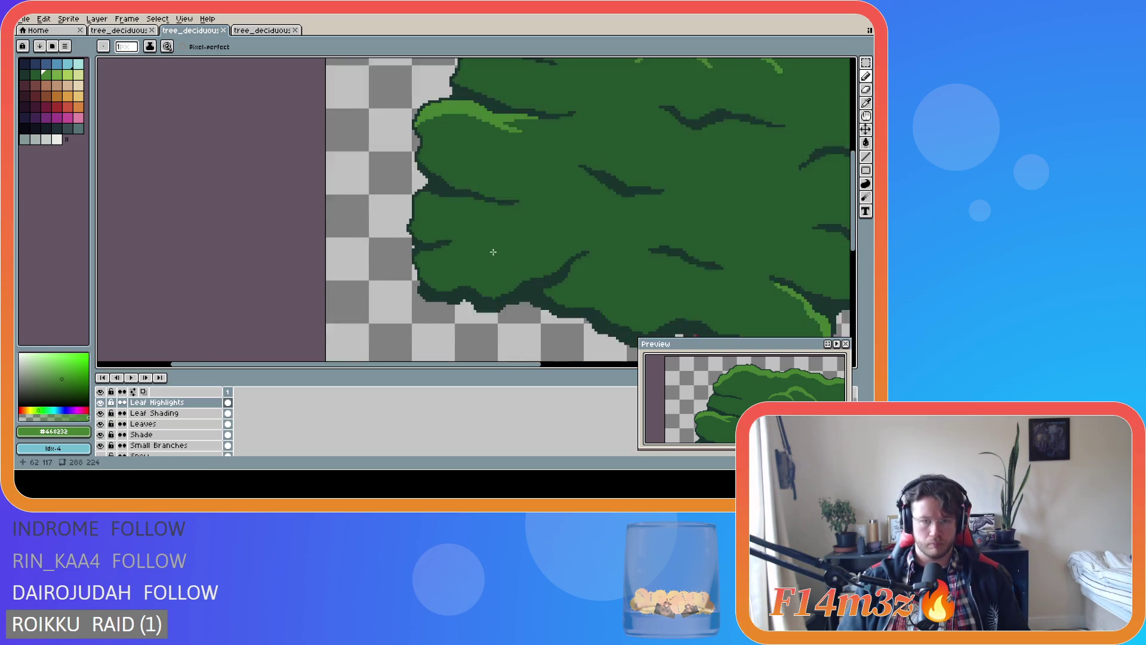
left_click_drag(388, 188, 404, 176)
left_click(397, 177)
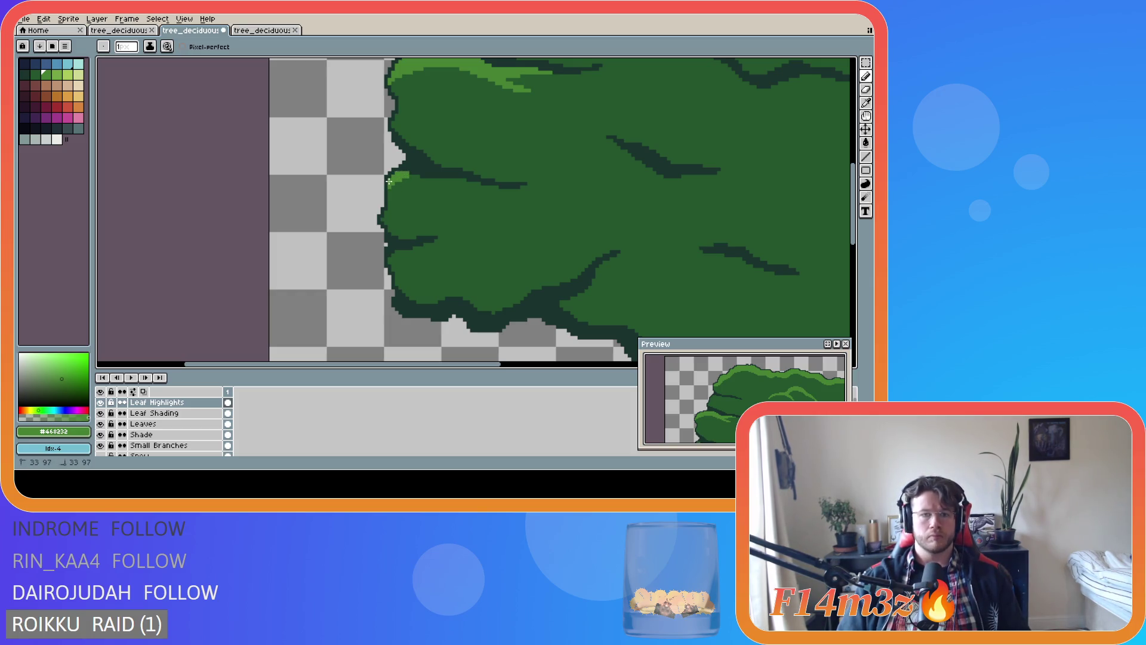
left_click(413, 176)
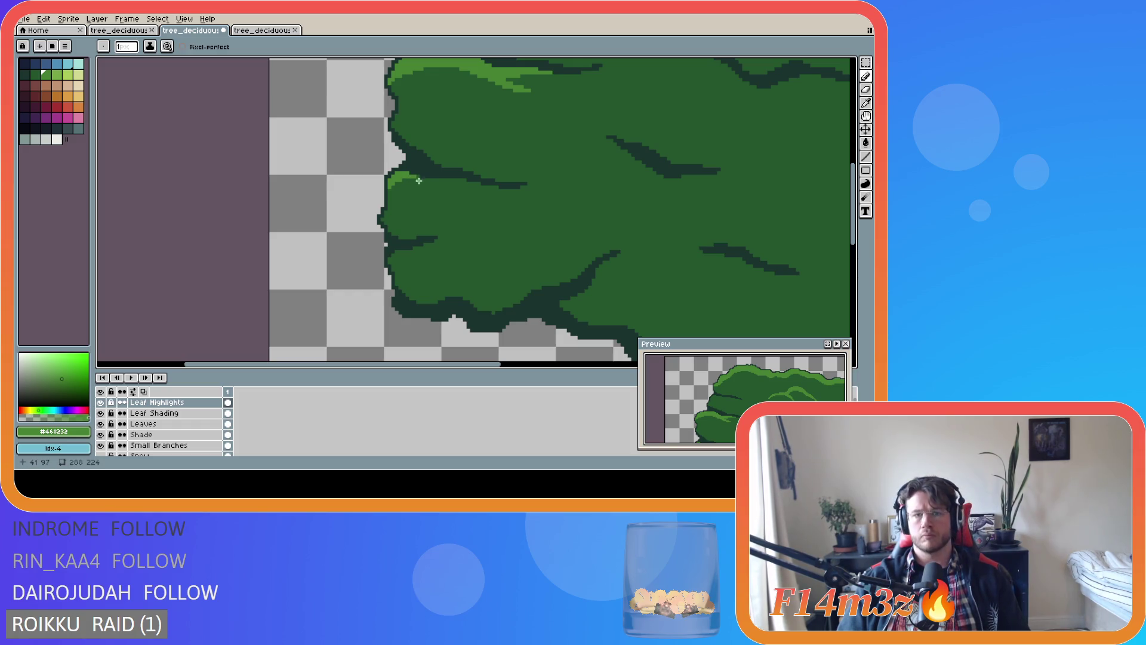
scroll(542, 218, "down", 1)
scroll(542, 218, "down", 1)
scroll(540, 221, "down", 2)
key("ctrl+s")
scroll(525, 232, "up", 2)
scroll(521, 247, "down", 2)
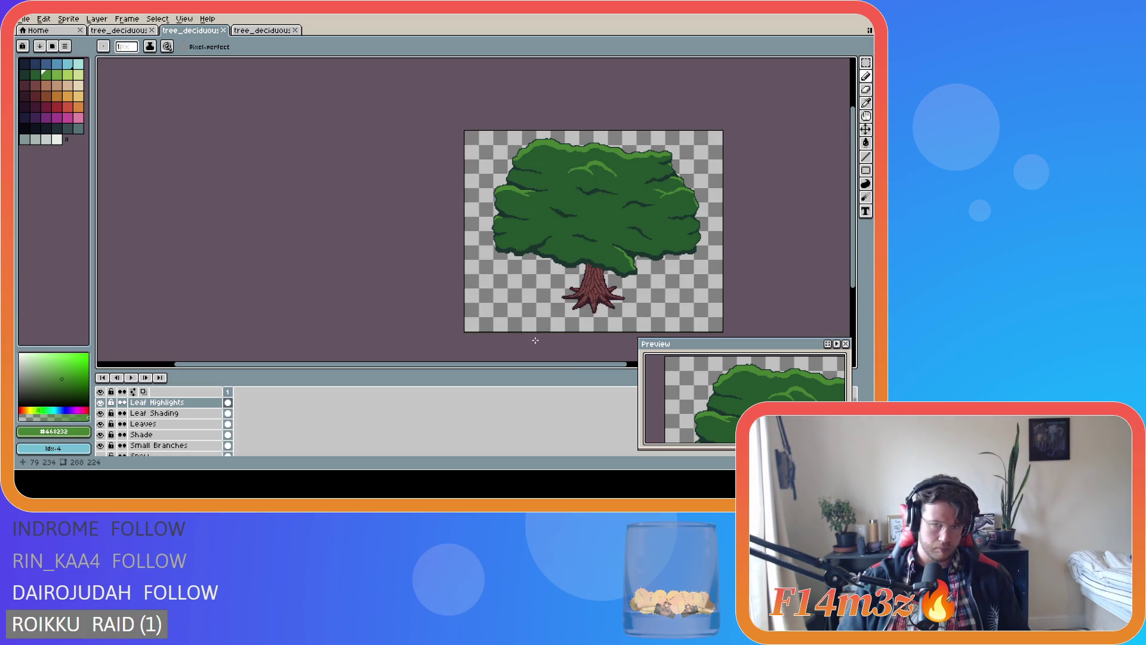
left_click_drag(558, 364, 627, 364)
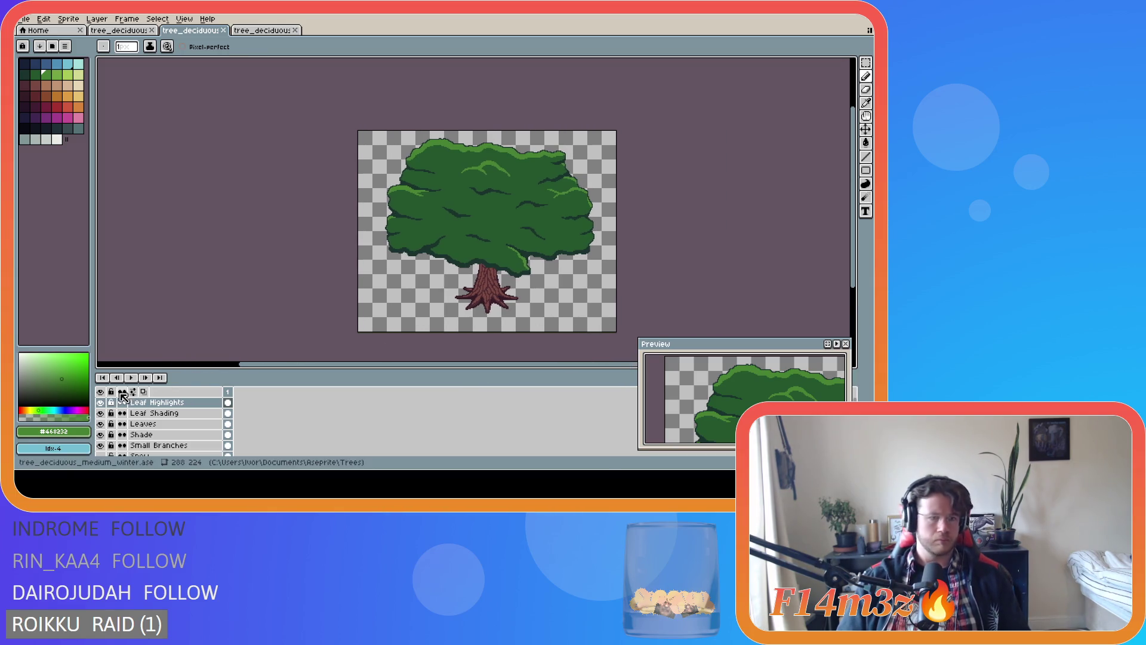
left_click(100, 424)
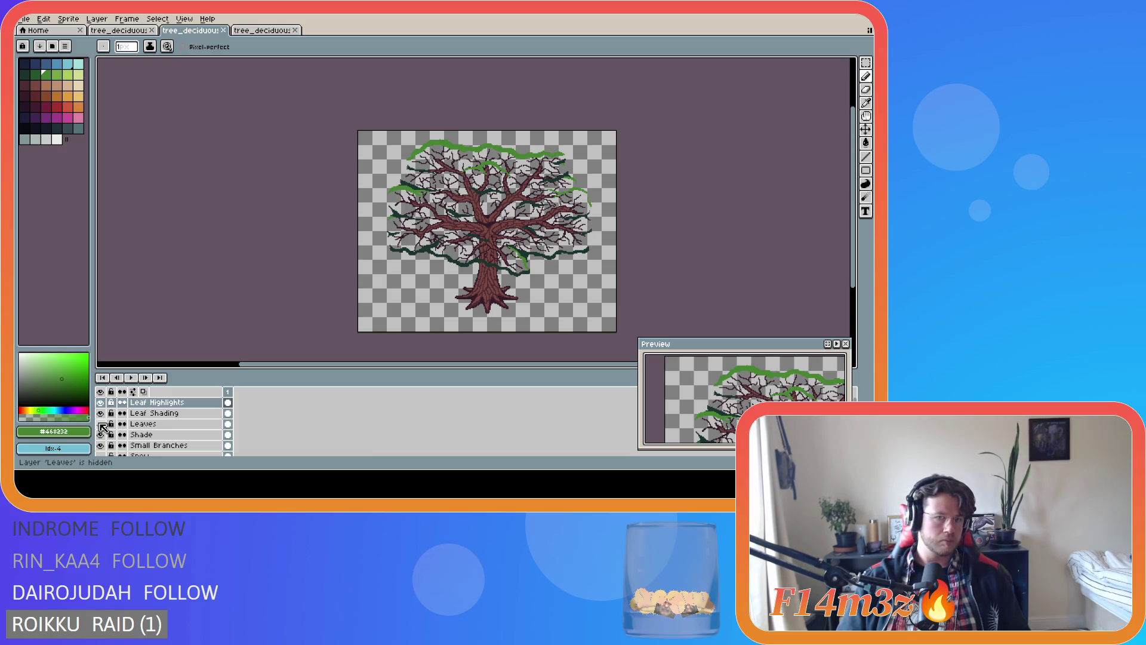
left_click(100, 424)
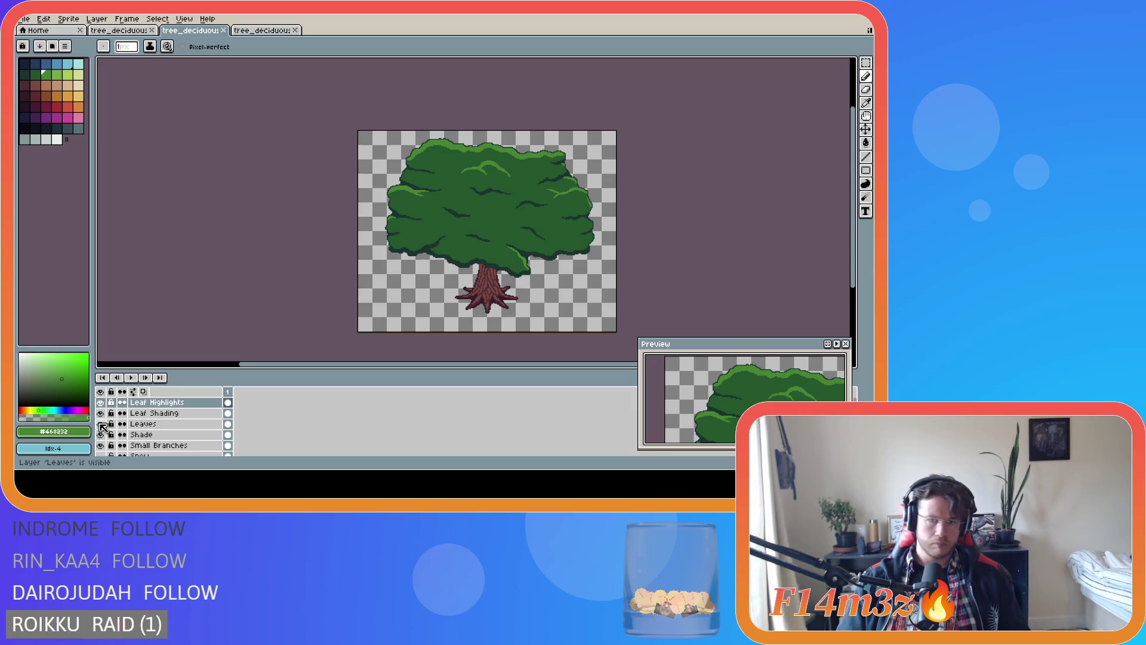
left_click(100, 424)
left_click(101, 423)
left_click(100, 424)
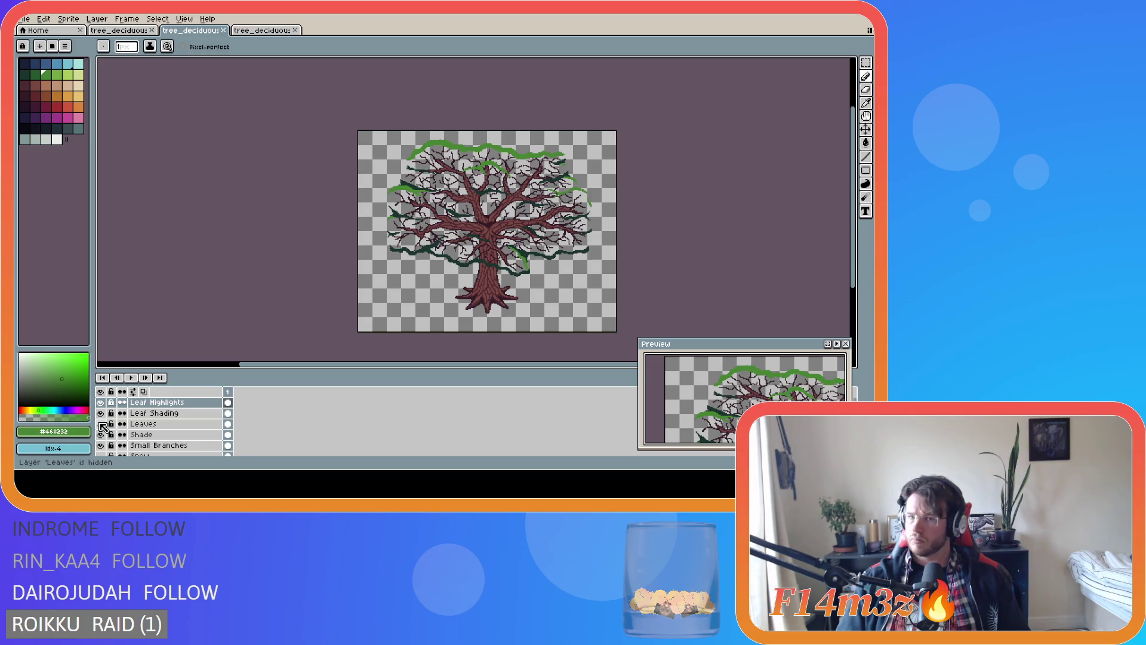
left_click(100, 424)
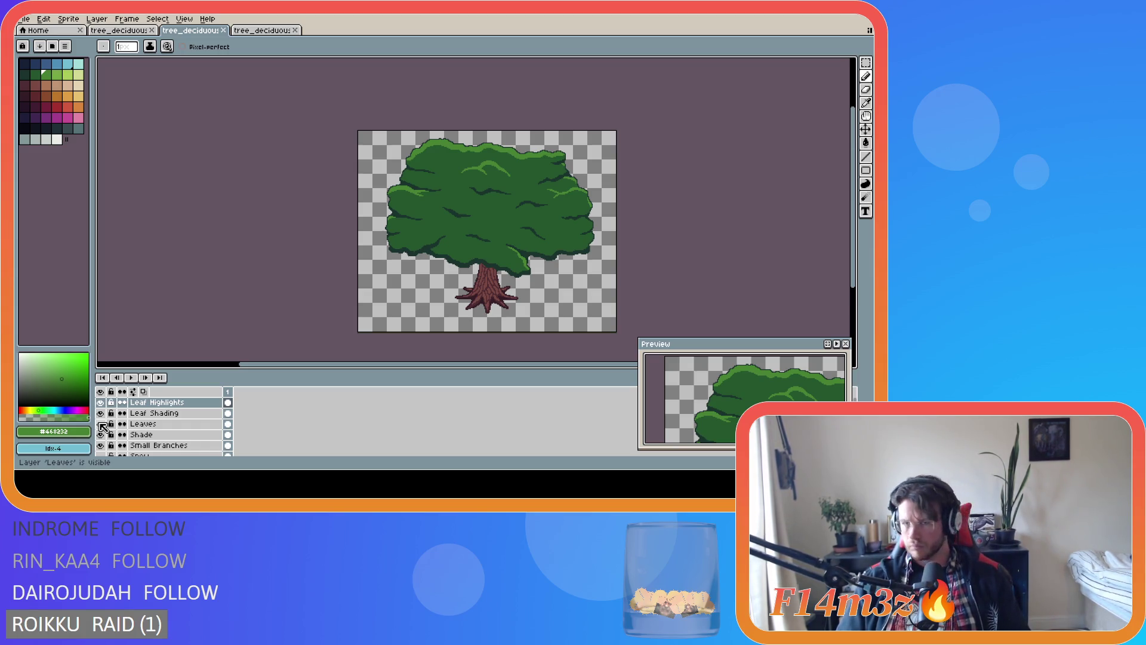
left_click(100, 424)
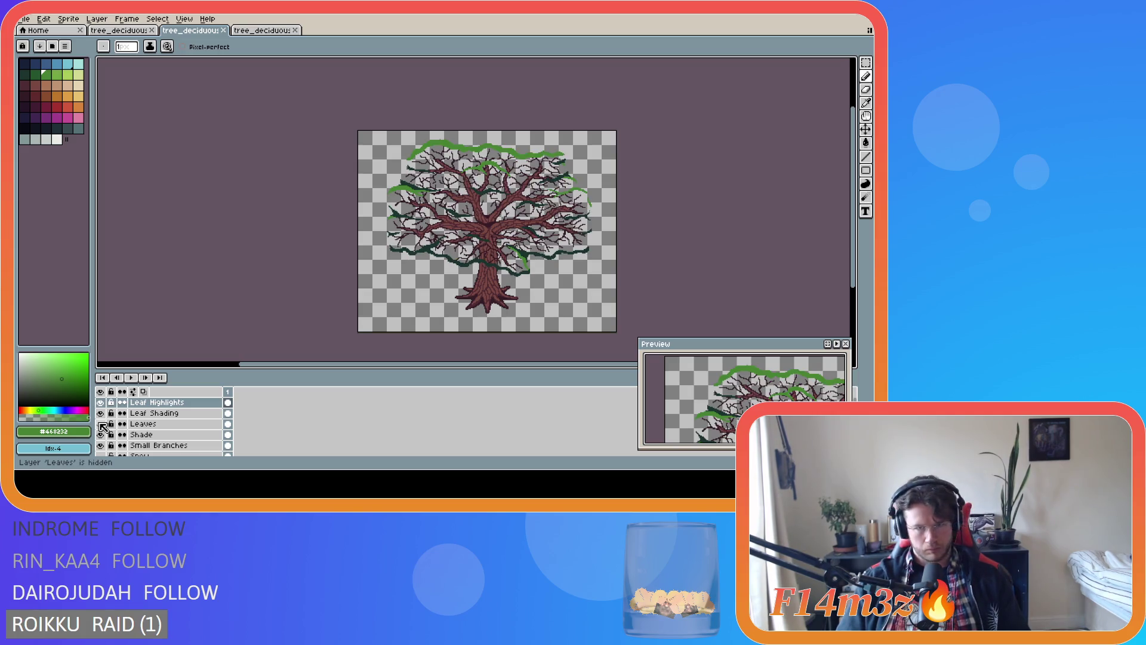
left_click(100, 423)
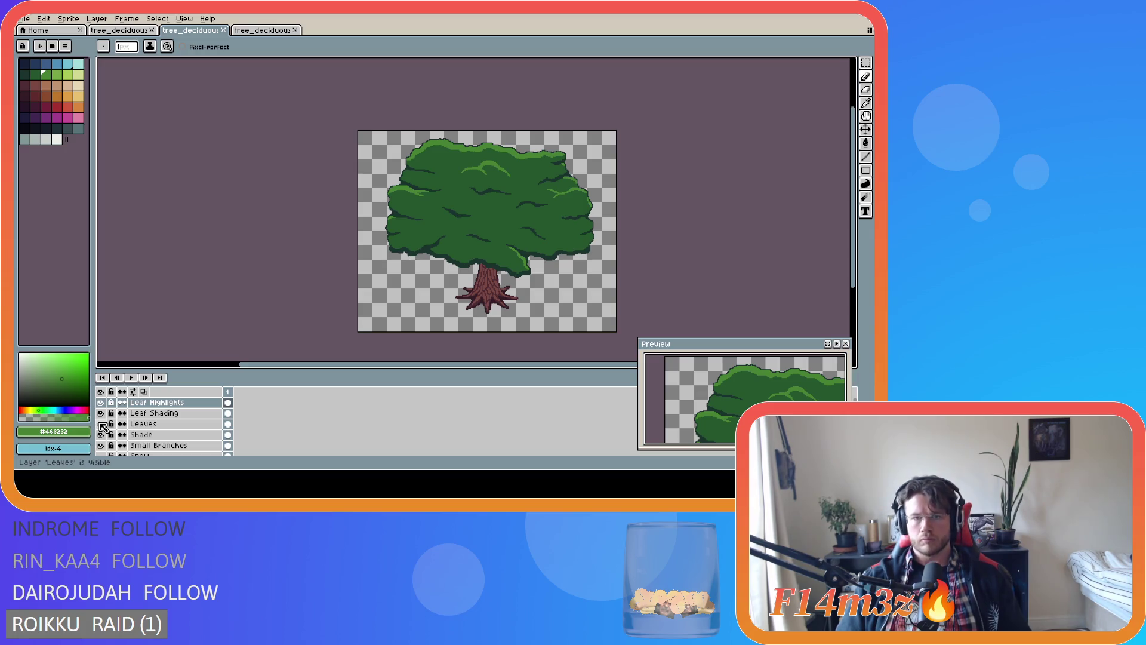
left_click(100, 424)
left_click(100, 423)
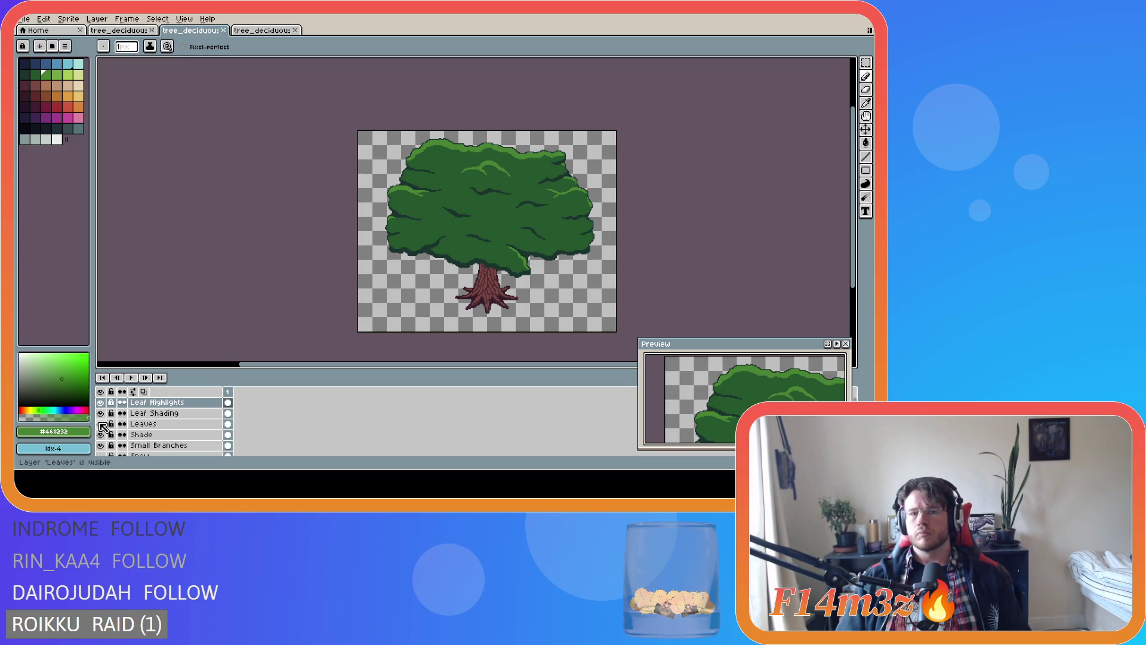
left_click(101, 423)
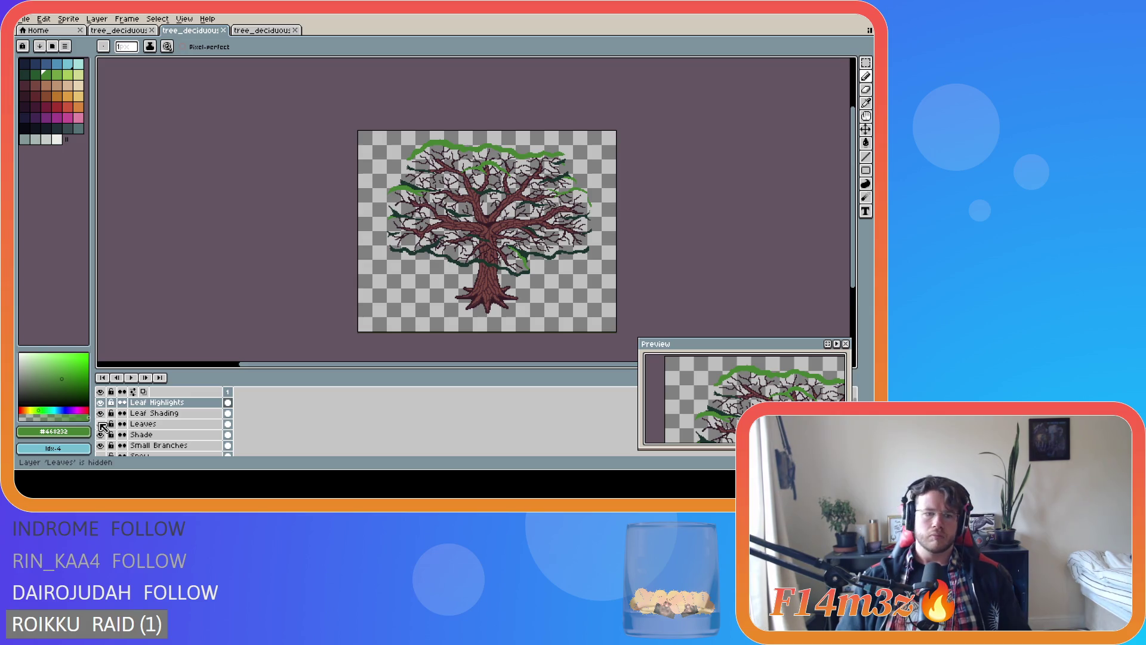
left_click(100, 424)
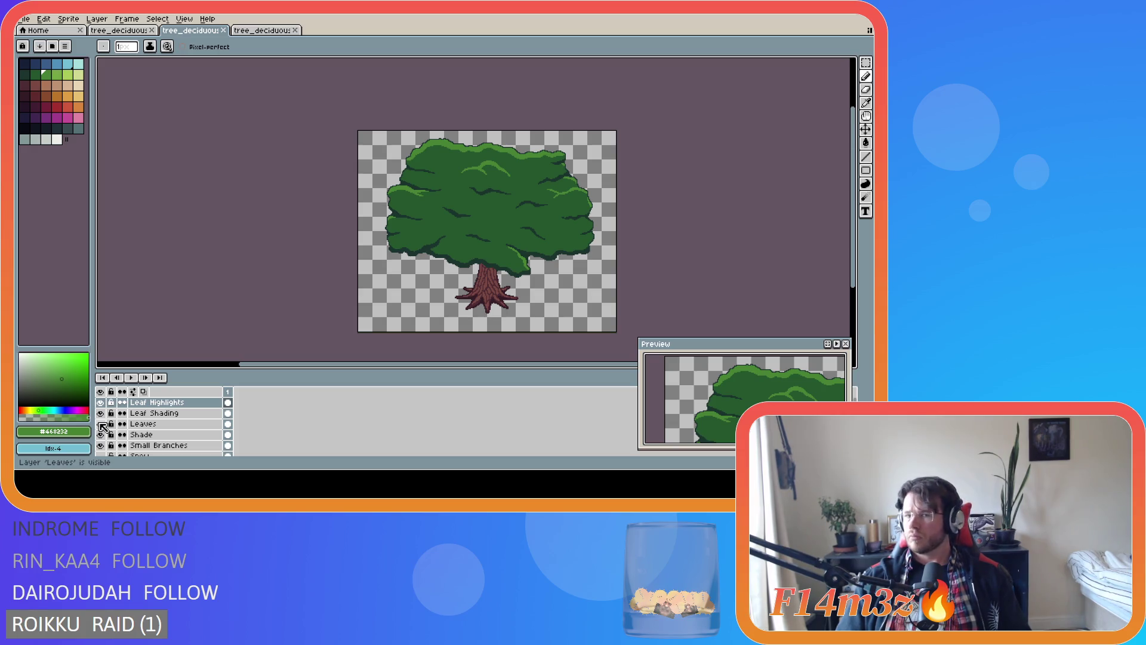
left_click(100, 424)
left_click(101, 424)
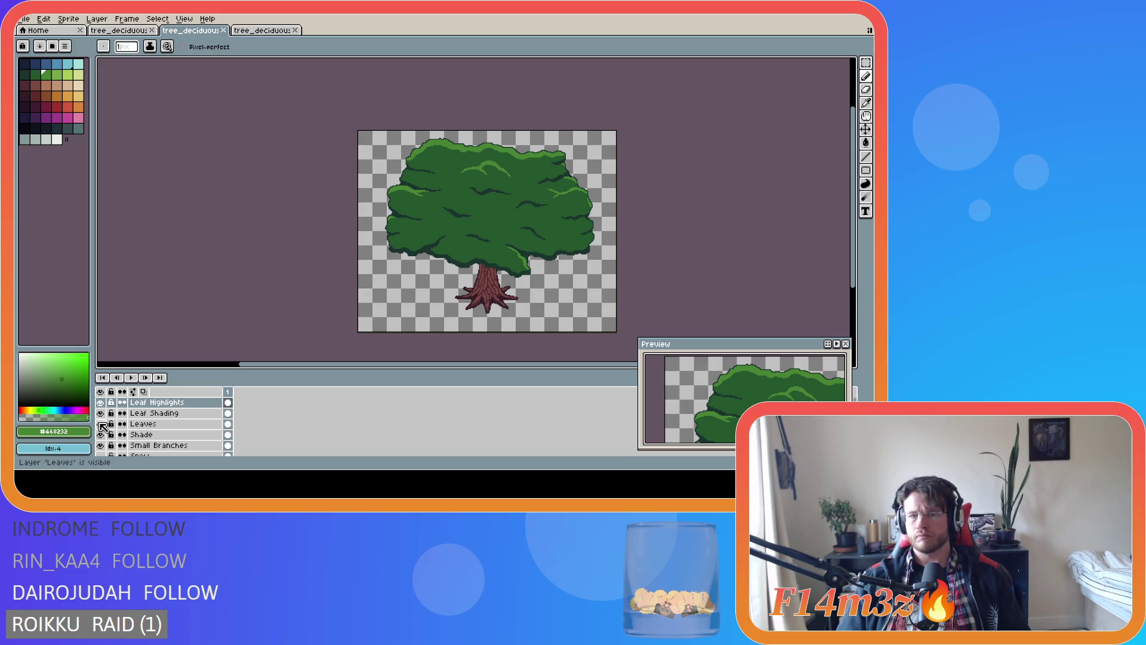
Touch up the light-green pixels on the tree's right edge and save
scroll(591, 194, "up", 2)
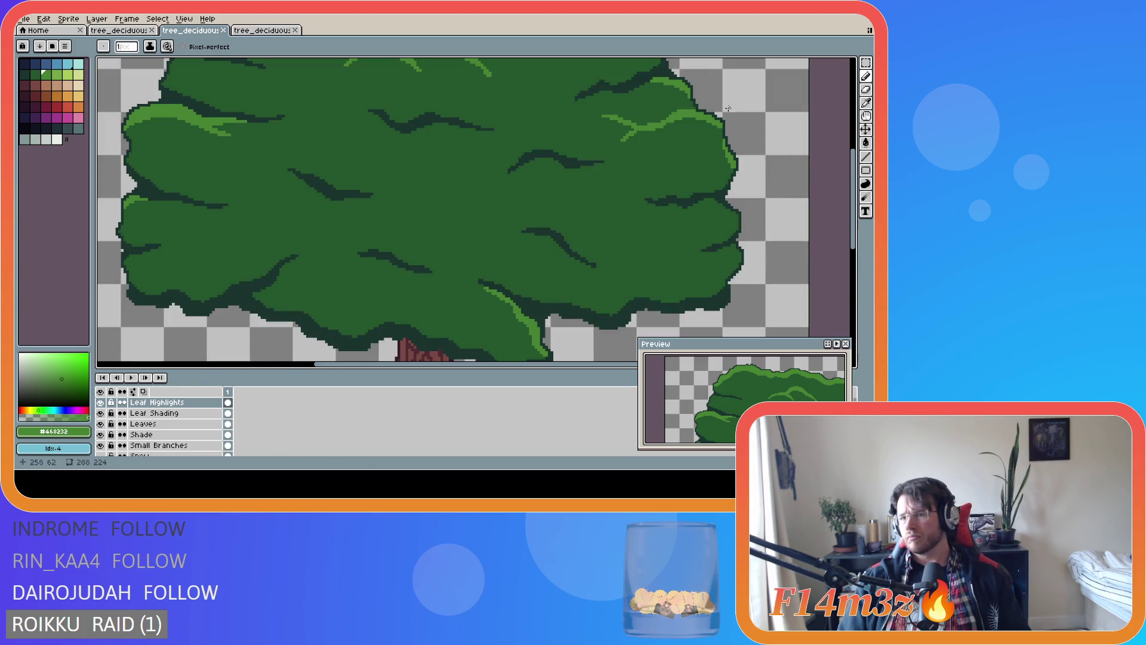
scroll(684, 179, "up", 3)
left_click_drag(682, 180, 687, 198)
scroll(615, 200, "down", 2)
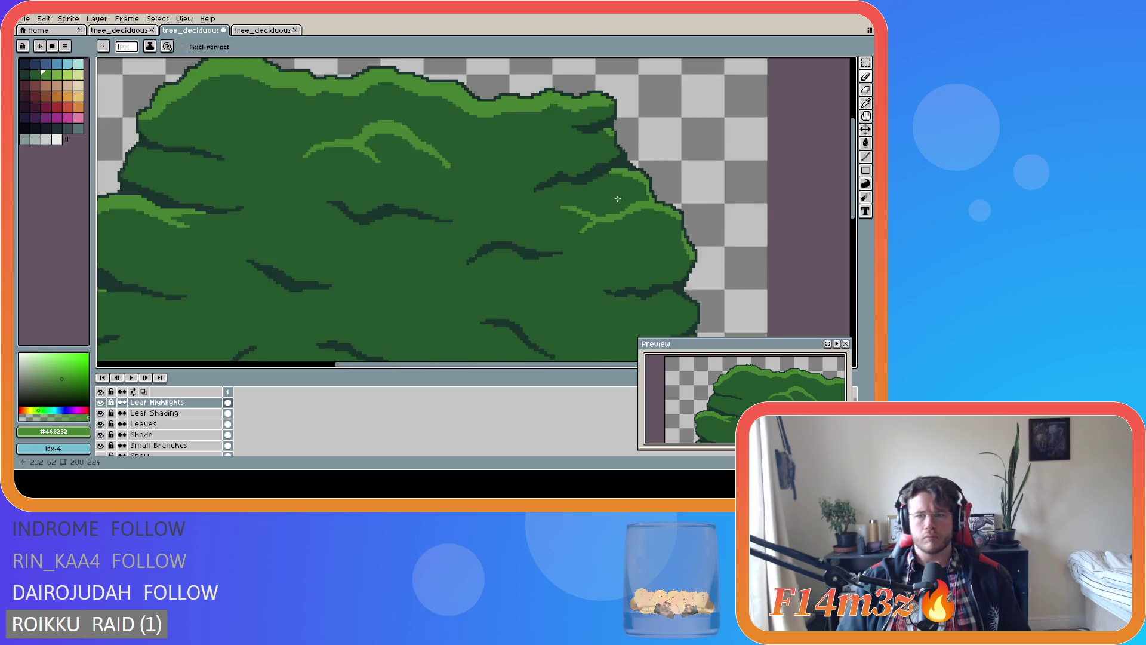
scroll(617, 199, "down", 2)
scroll(635, 201, "up", 3)
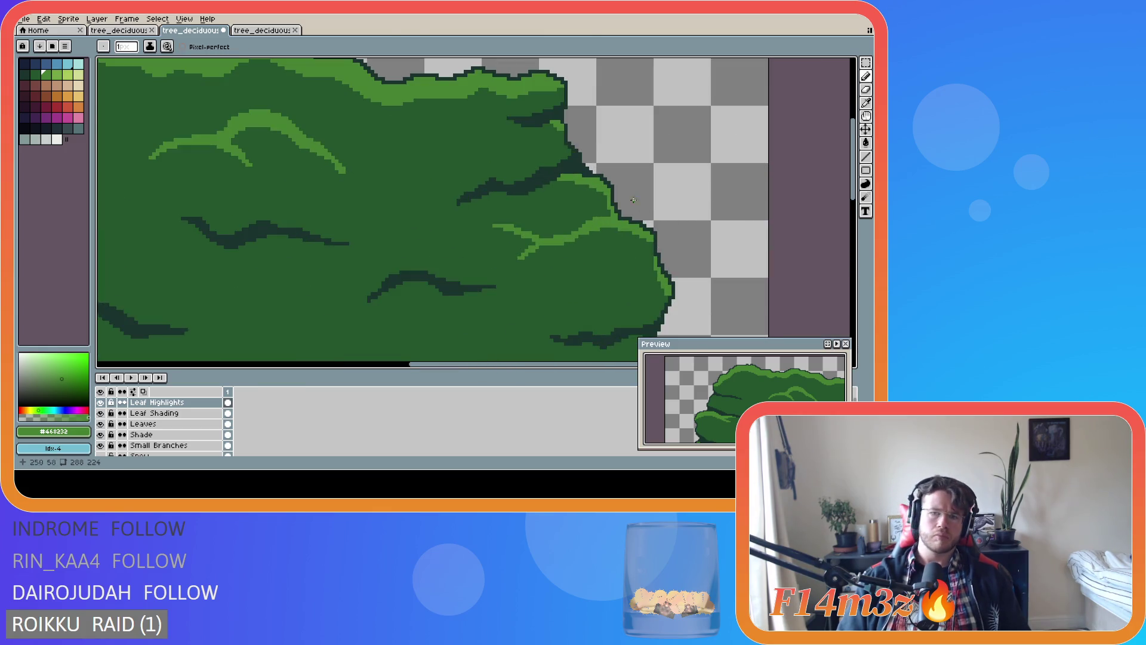
key("ctrl+s")
Fix a single pixel on the canopy's right edge and save again
scroll(624, 247, "down", 2)
scroll(625, 247, "down", 1)
scroll(623, 250, "up", 3)
scroll(622, 250, "up", 1)
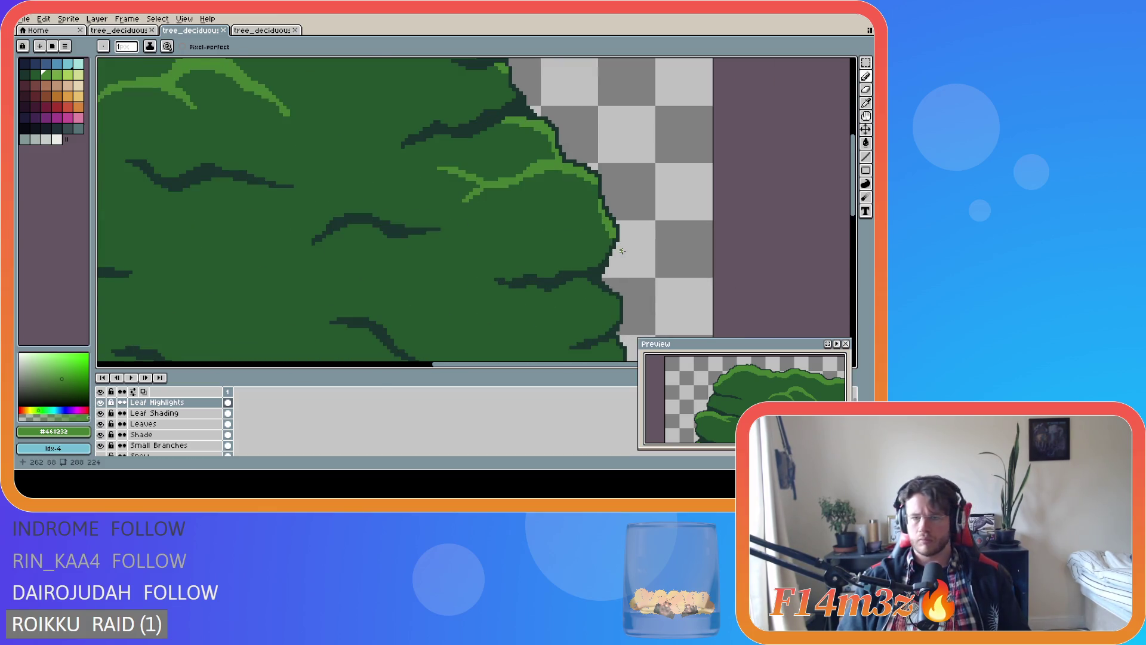
key("e")
left_click(612, 238)
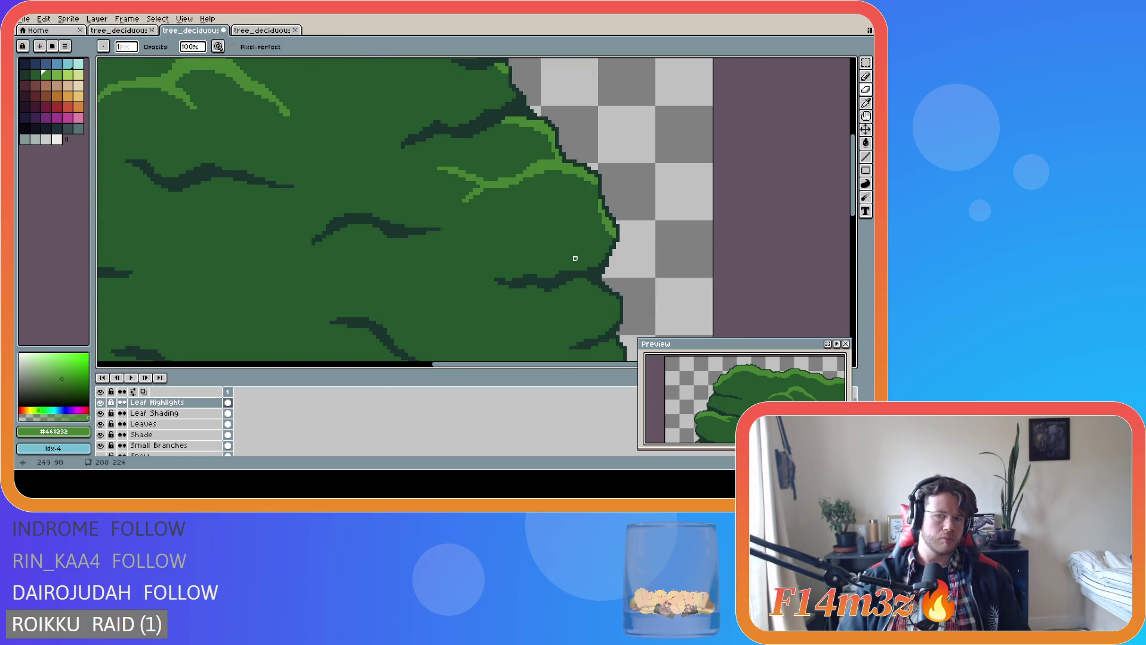
scroll(574, 258, "down", 1)
scroll(574, 258, "down", 2)
key("ctrl+s")
Paint a small fix near the top of the tree's right edge and save the finished sprite
scroll(567, 263, "up", 2)
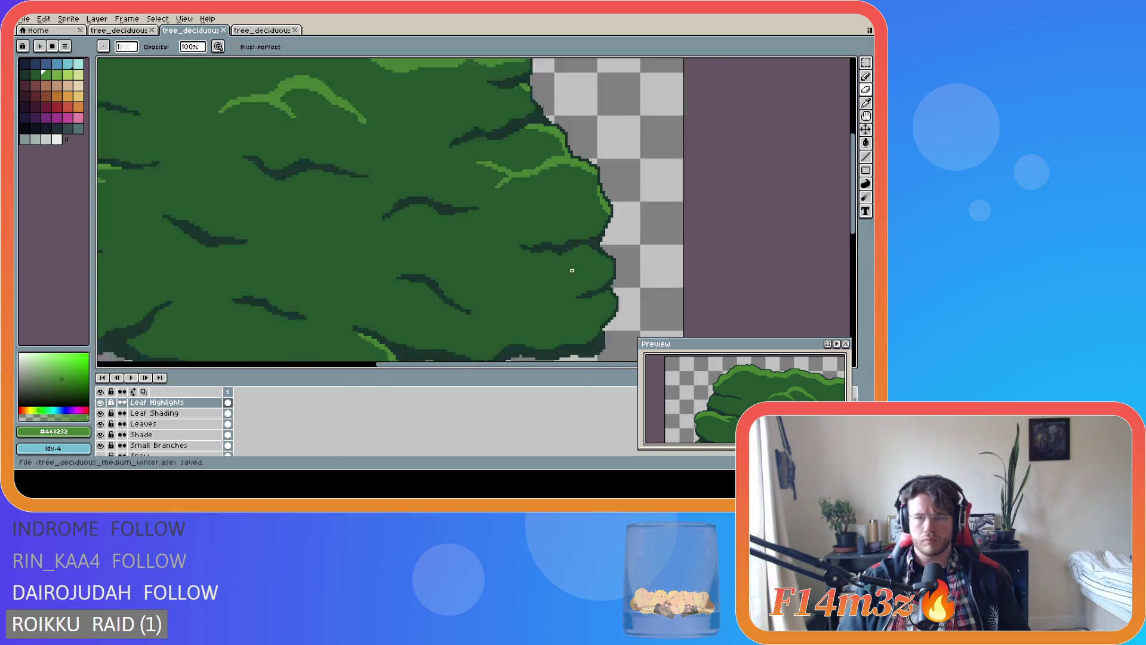
scroll(564, 266, "up", 1)
scroll(564, 266, "down", 2)
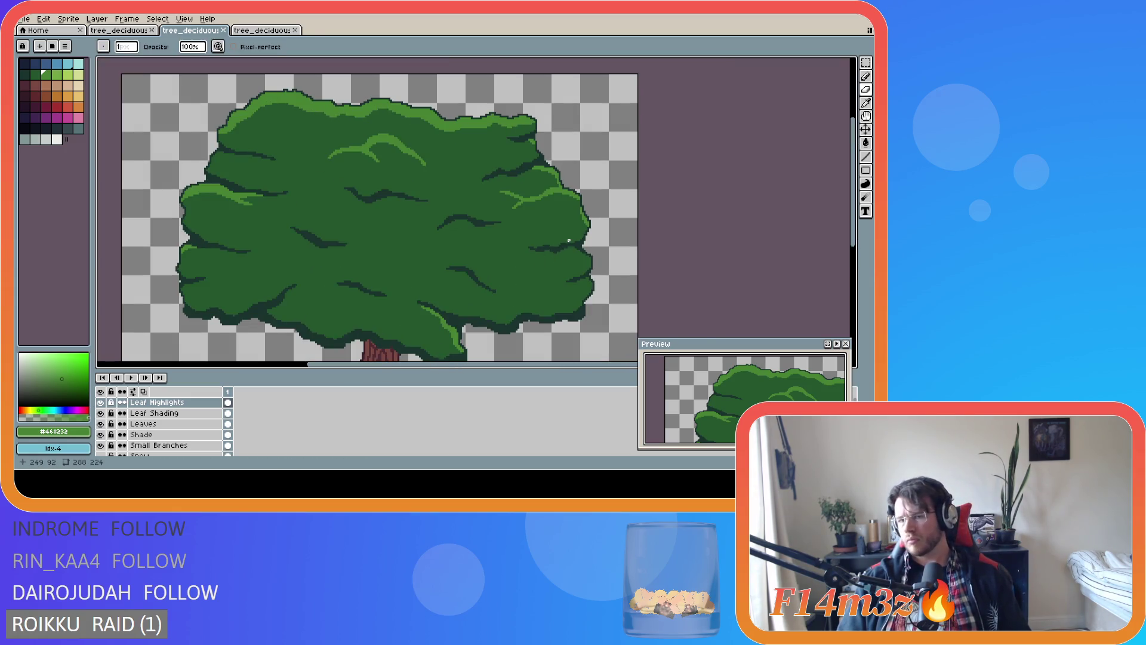
scroll(583, 203, "up", 2)
scroll(571, 205, "down", 2)
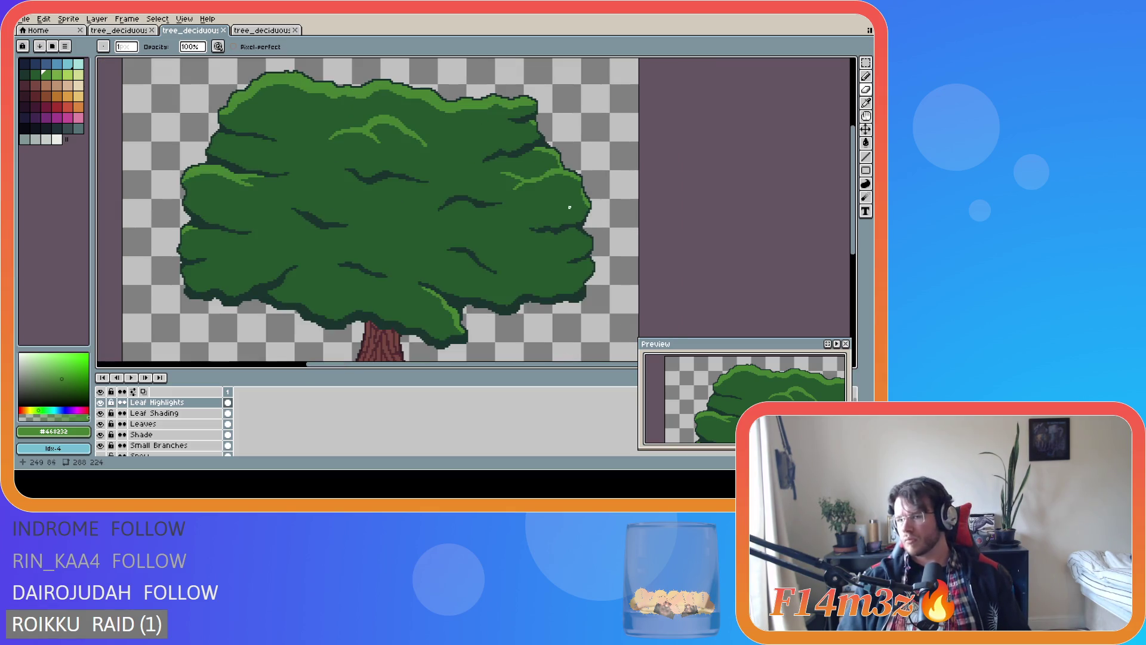
scroll(548, 230, "up", 2)
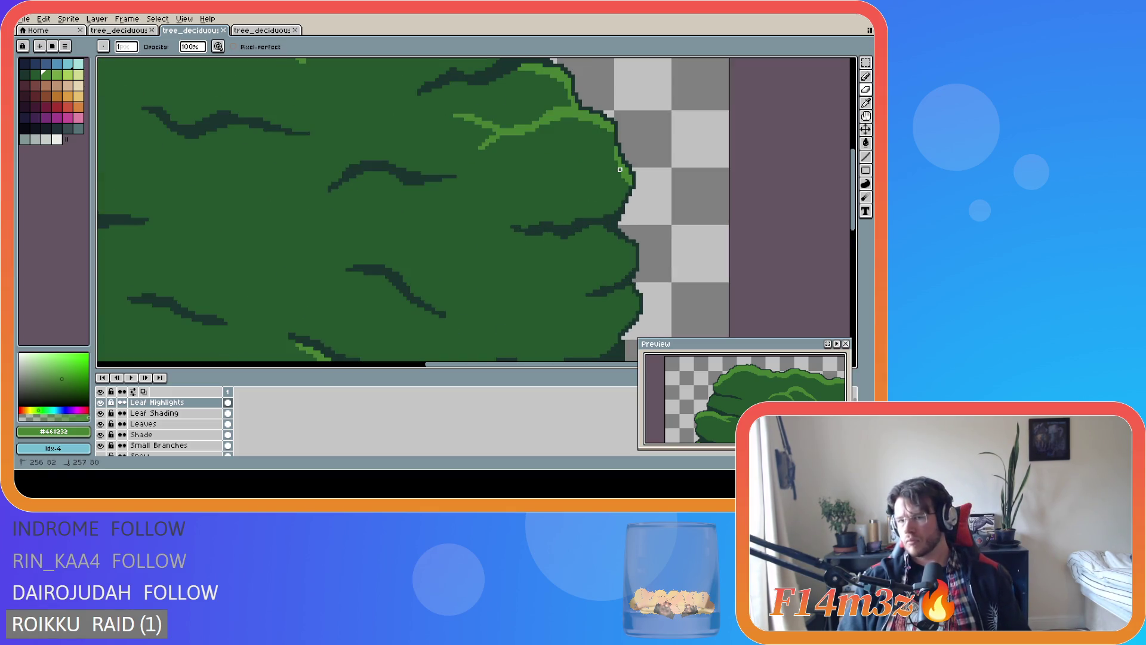
left_click_drag(623, 180, 620, 177)
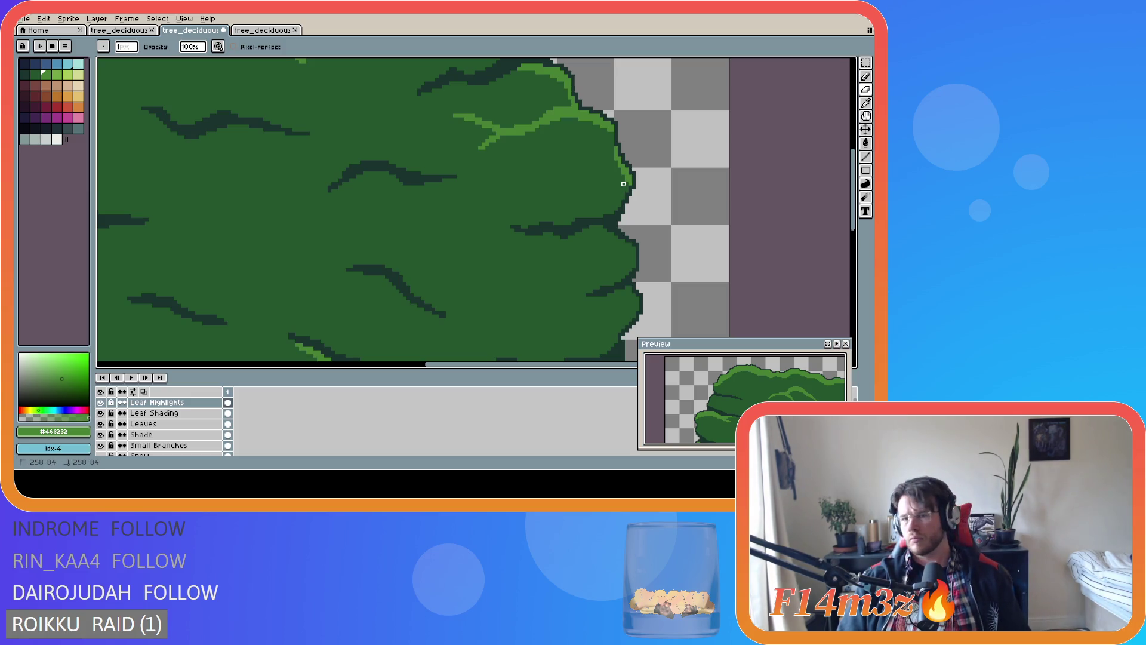
scroll(608, 197, "down", 4)
key("v")
key("ctrl+s")
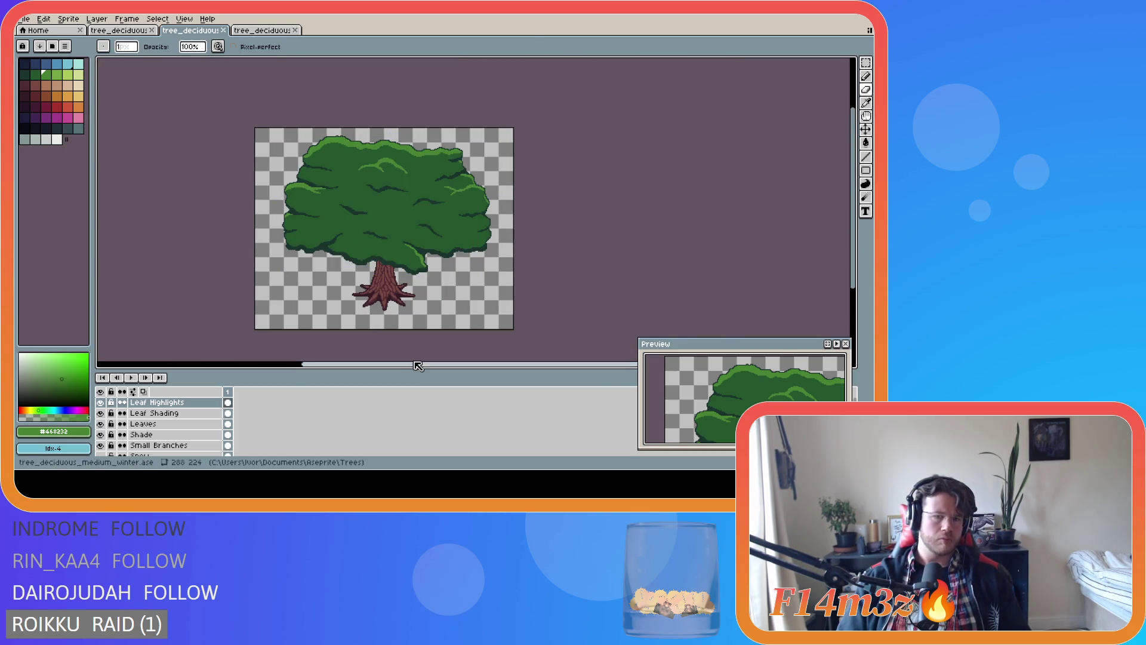
Draw a light-green highlight arc along the upper rim of the canopy's right lobe
scroll(441, 356, "left", 3)
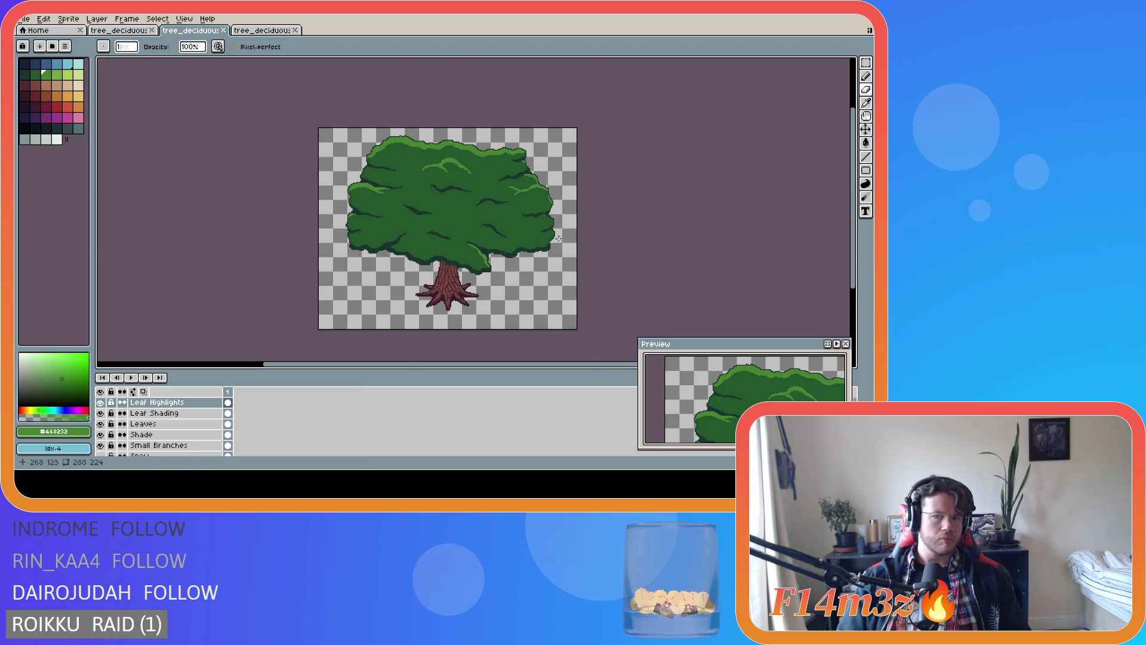
scroll(558, 240, "up", 4)
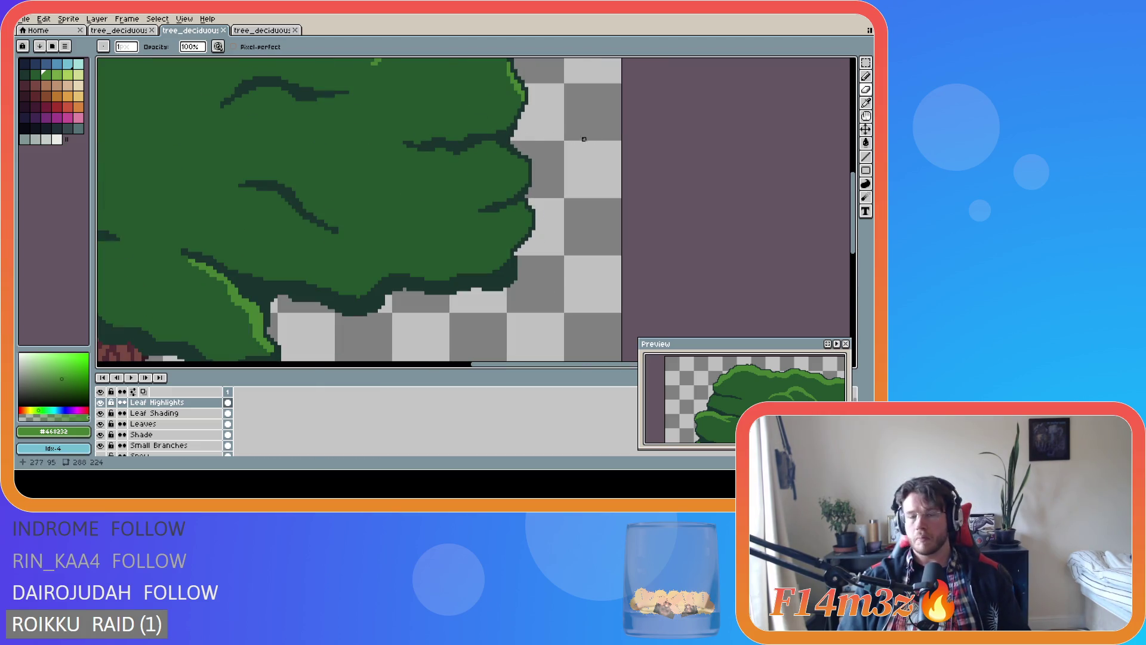
key("e")
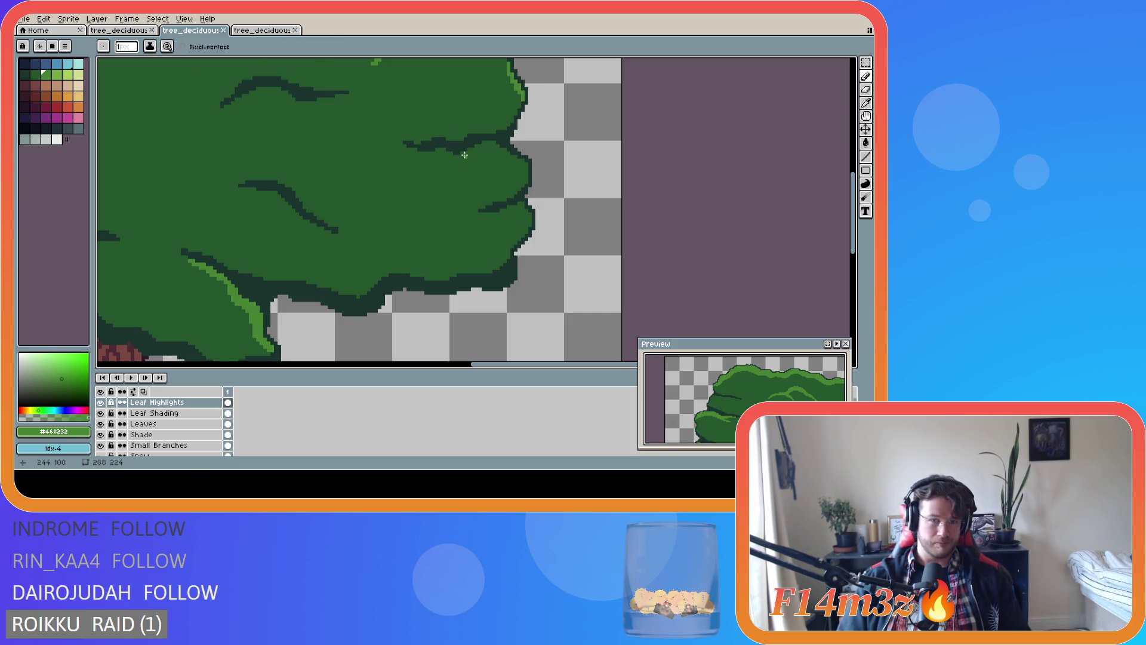
mouse_move(462, 154)
left_mouse_down()
mouse_move(496, 151)
mouse_move(530, 178)
left_mouse_up()
Erase the arc's tip and reshape the highlight stroke toward the left
key("b")
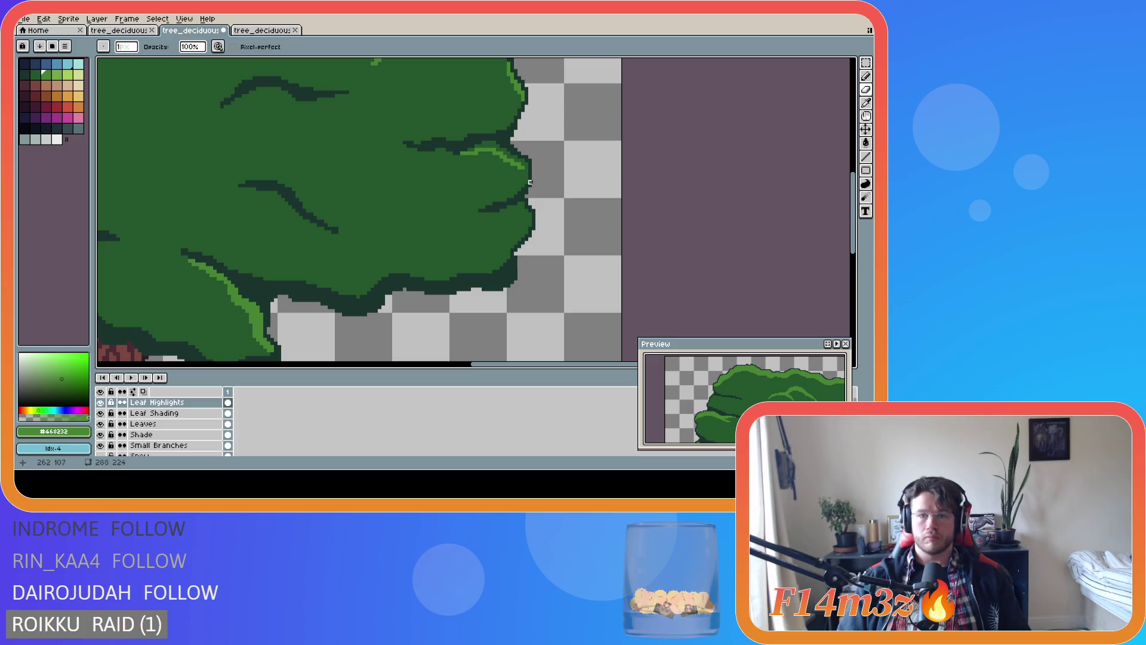
key("e")
left_click_drag(525, 168, 513, 161)
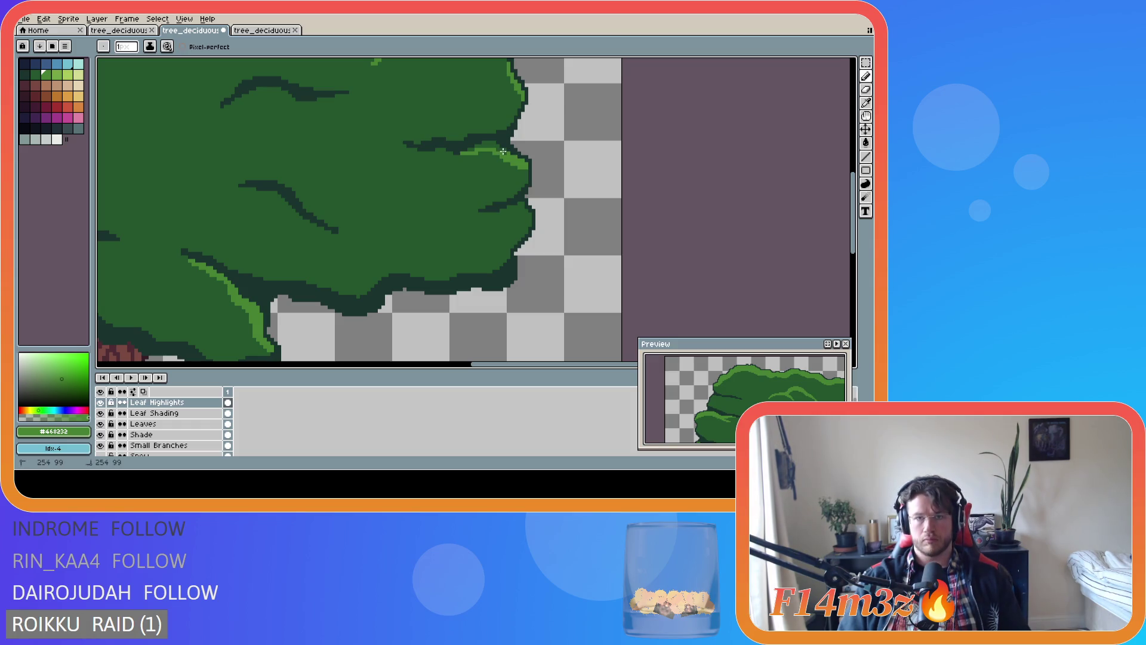
left_click_drag(504, 149, 477, 145)
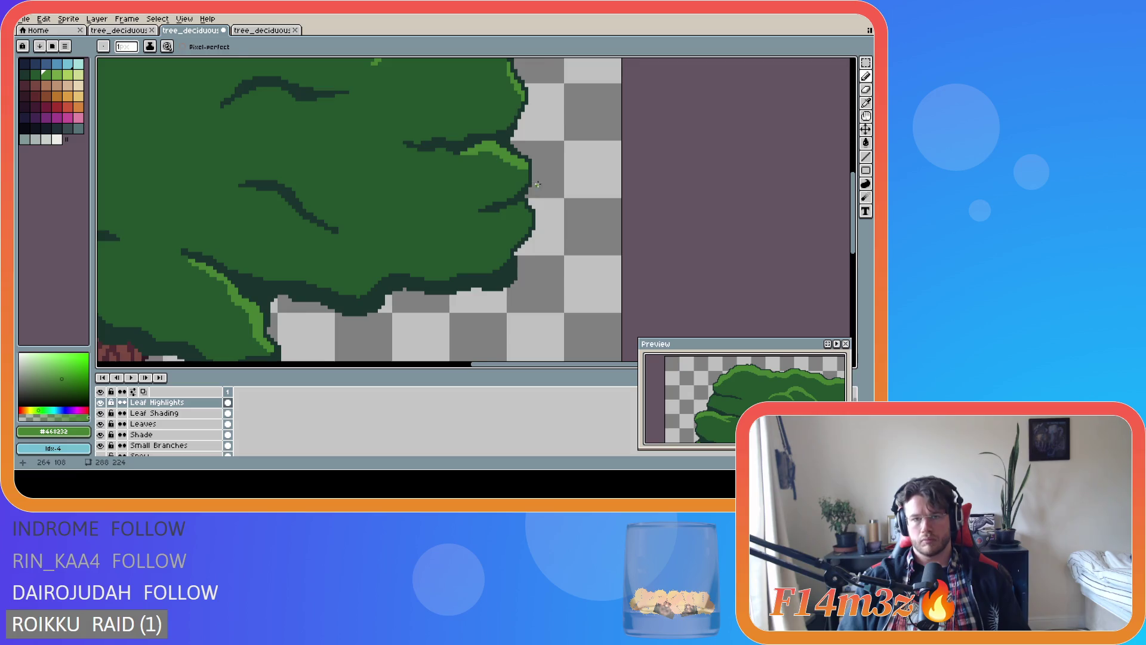
scroll(532, 181, "down", 3)
scroll(530, 181, "down", 2)
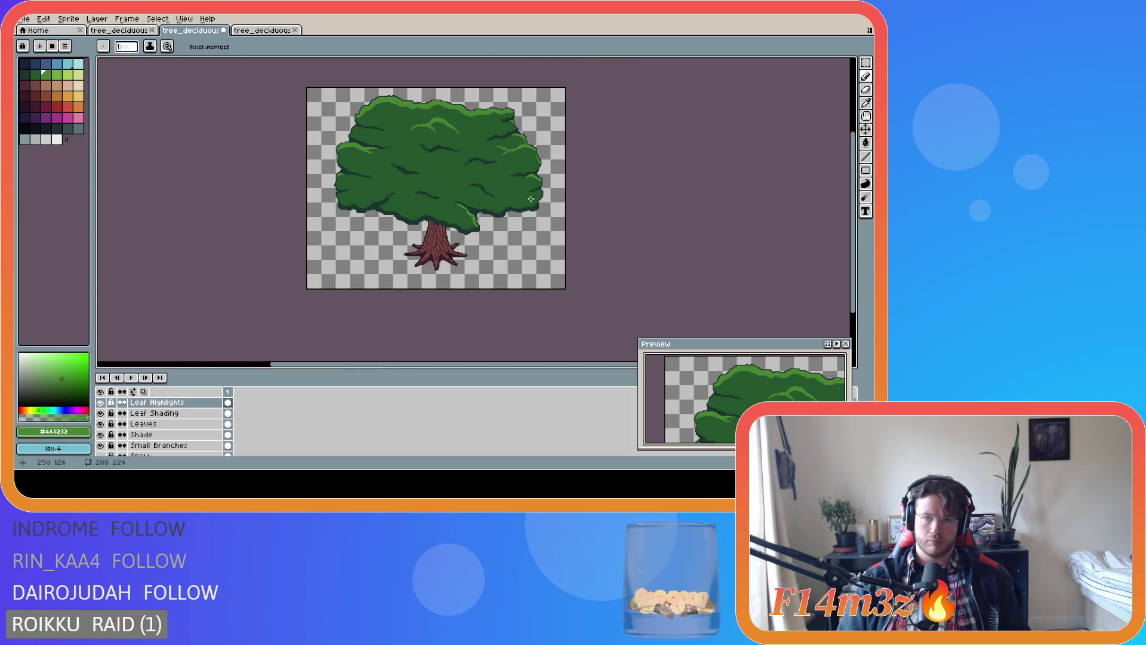
Zoom in and pencil light-green highlight pixels along the canopy's right edge
scroll(532, 199, "up", 2)
scroll(540, 187, "up", 1)
scroll(540, 186, "down", 2)
scroll(540, 185, "up", 2)
scroll(539, 185, "down", 1)
scroll(541, 185, "down", 2)
scroll(539, 184, "up", 4)
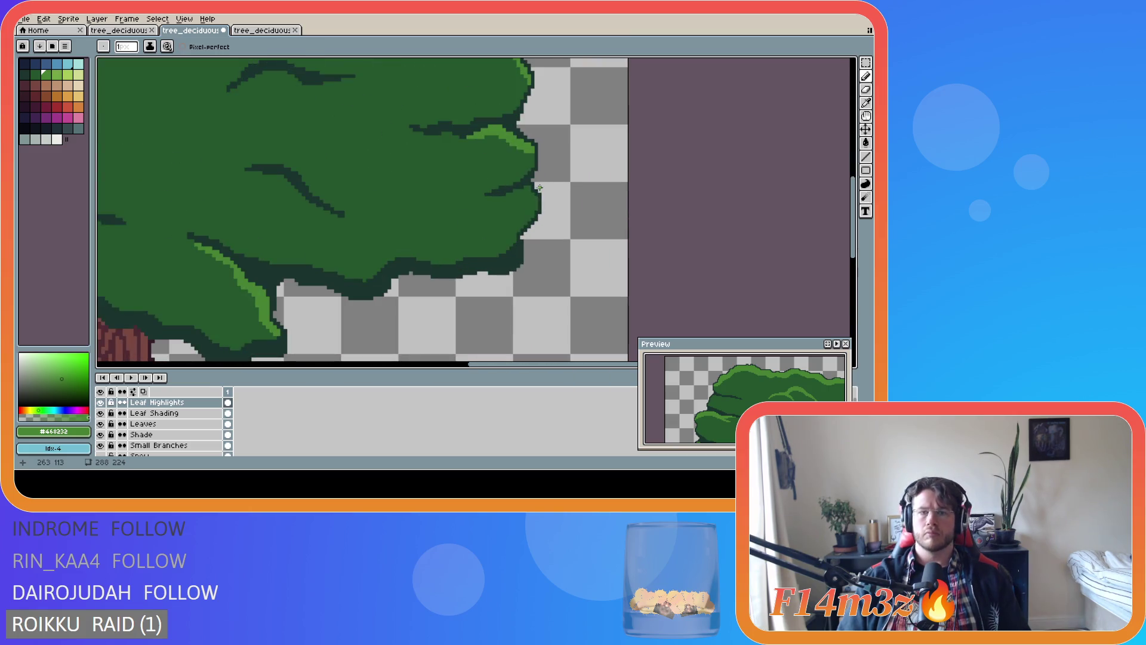
scroll(533, 164, "down", 3)
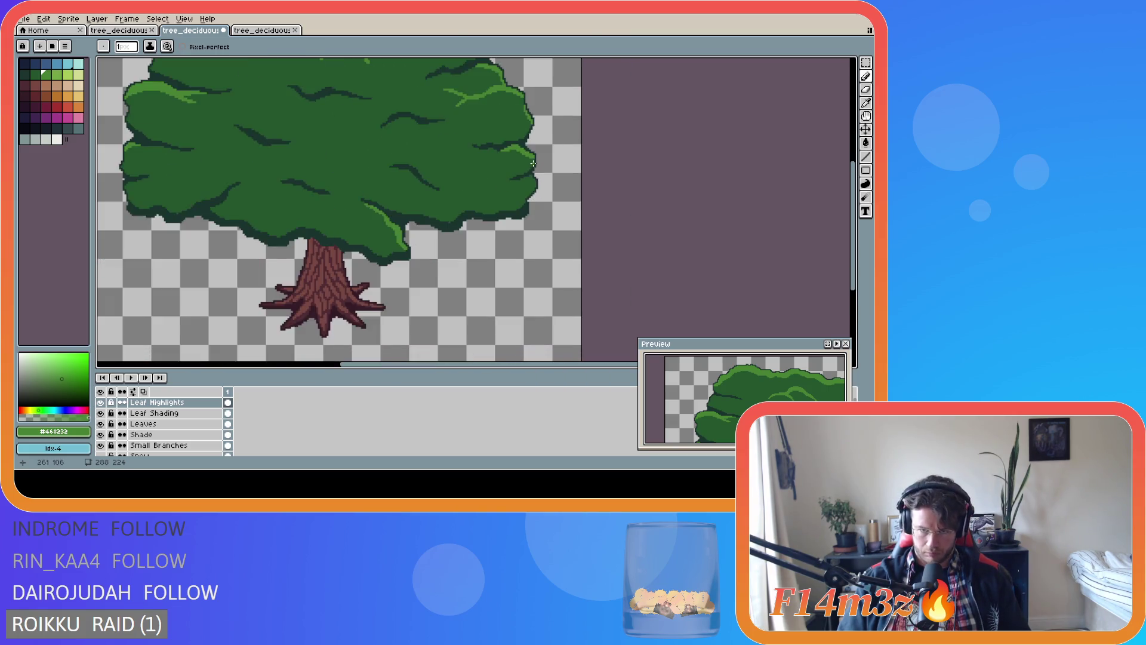
scroll(535, 174, "up", 4)
scroll(537, 170, "down", 1)
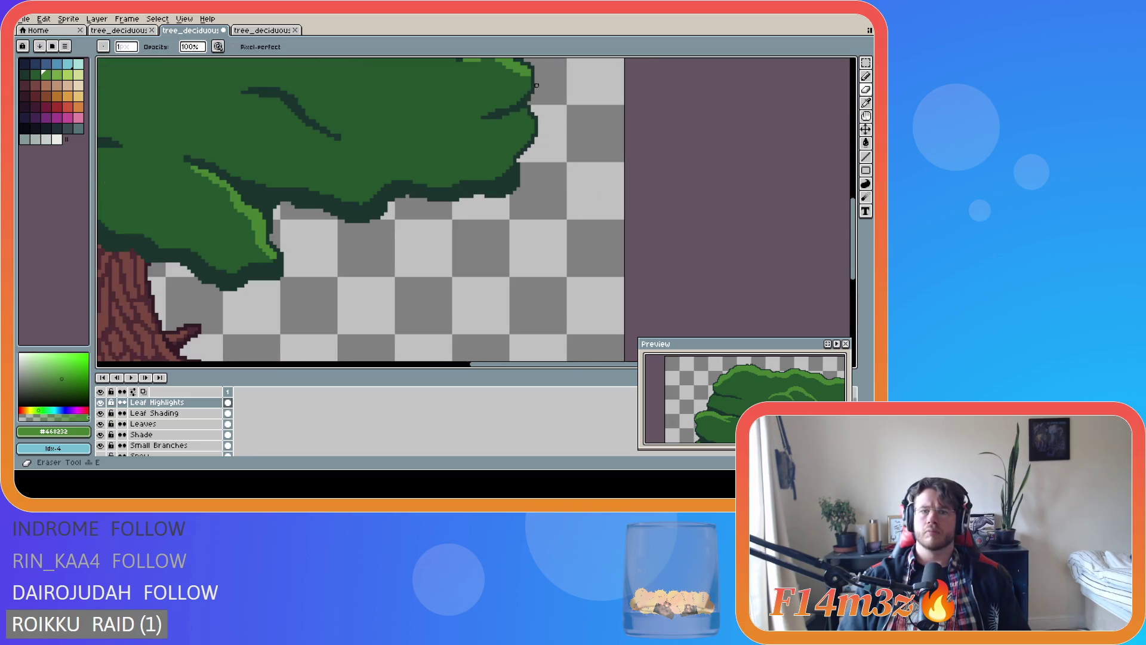
scroll(576, 125, "down", 2)
scroll(579, 122, "down", 1)
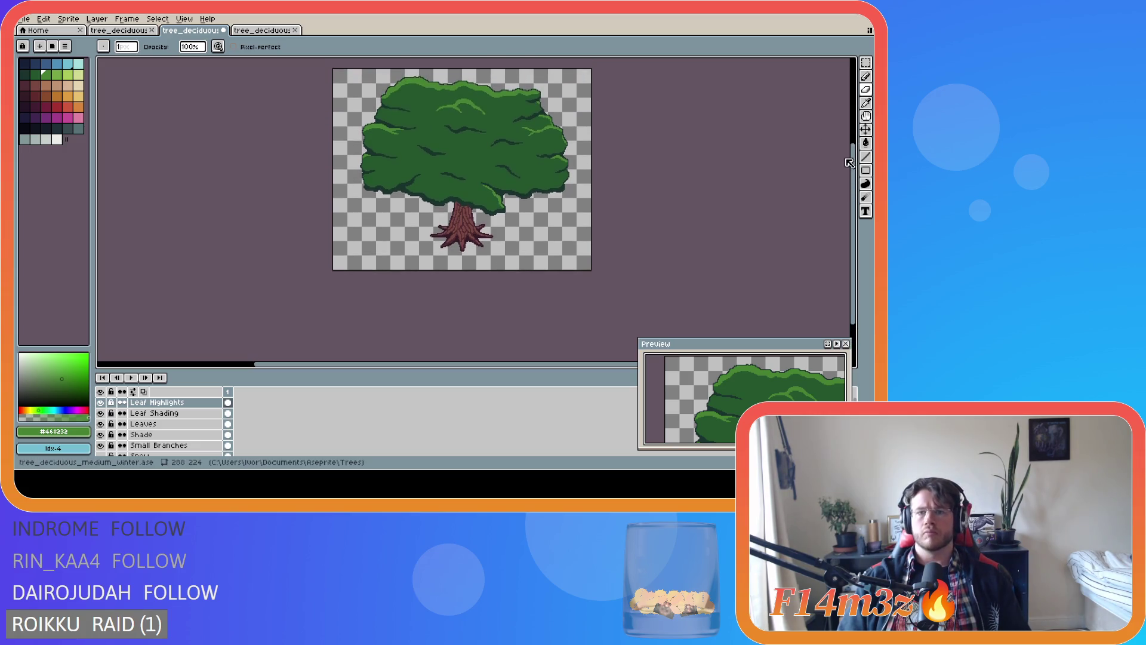
scroll(561, 181, "up", 4)
key("b")
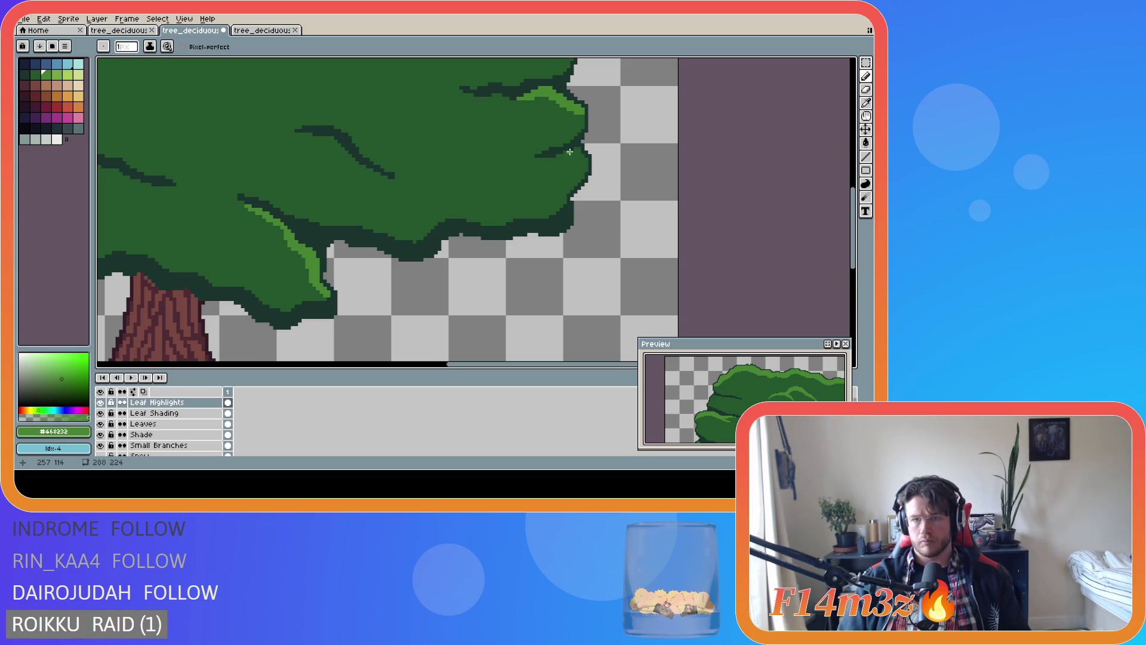
left_click_drag(575, 149, 578, 149)
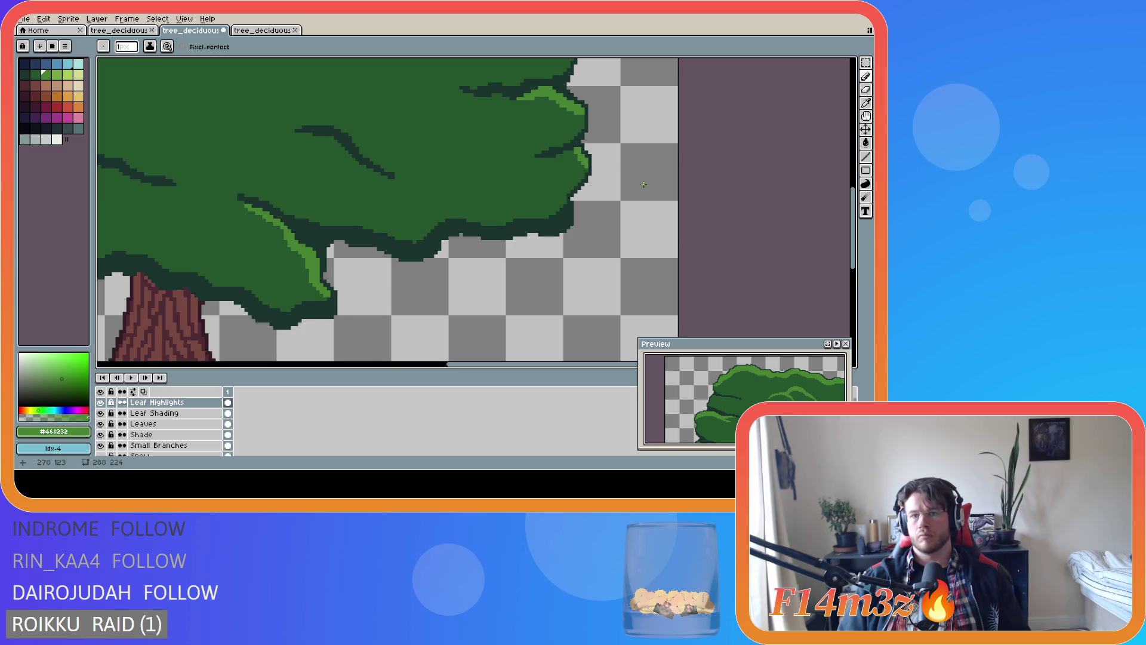
Switch to the Eraser and save tree_deciduous_medium_winter.ase
scroll(643, 184, "down", 2)
scroll(594, 156, "up", 2)
key("e")
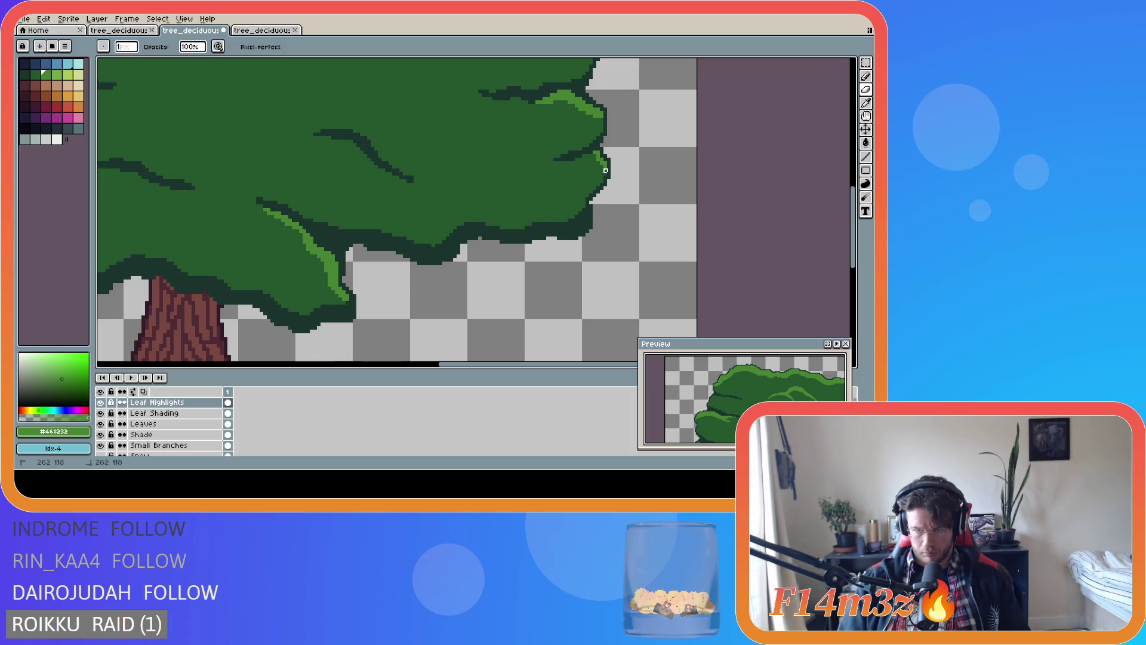
scroll(650, 209, "down", 6)
key("ctrl+s")
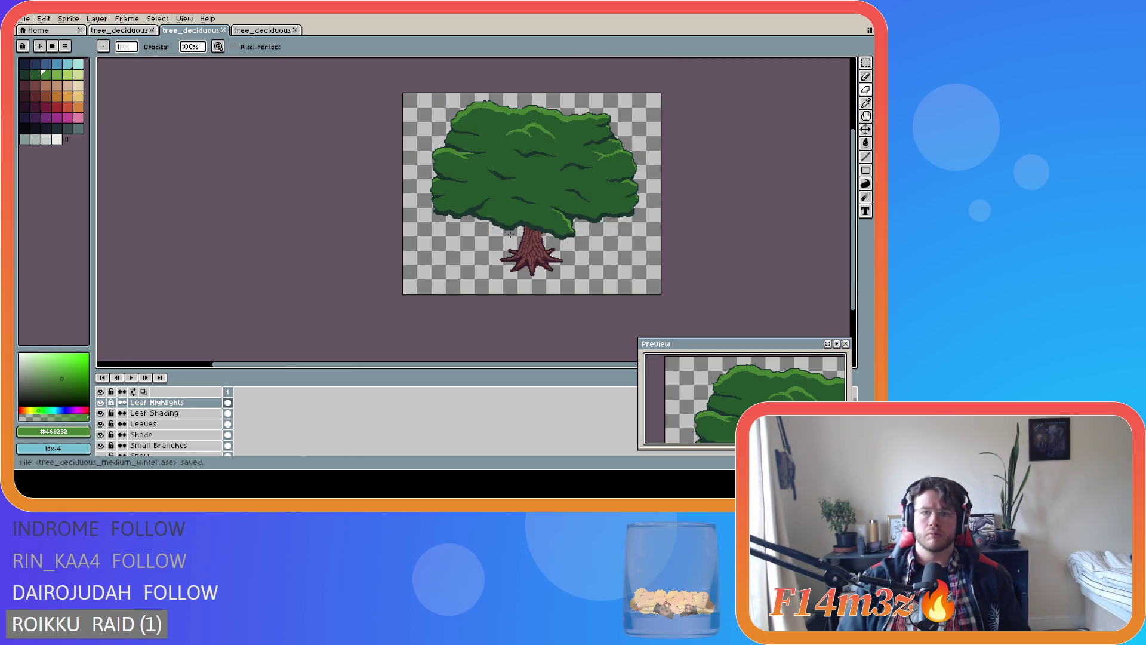
Toggle the Leaves and Leaf Shading layers on and off to compare the canopy shading
scroll(422, 196, "up", 5)
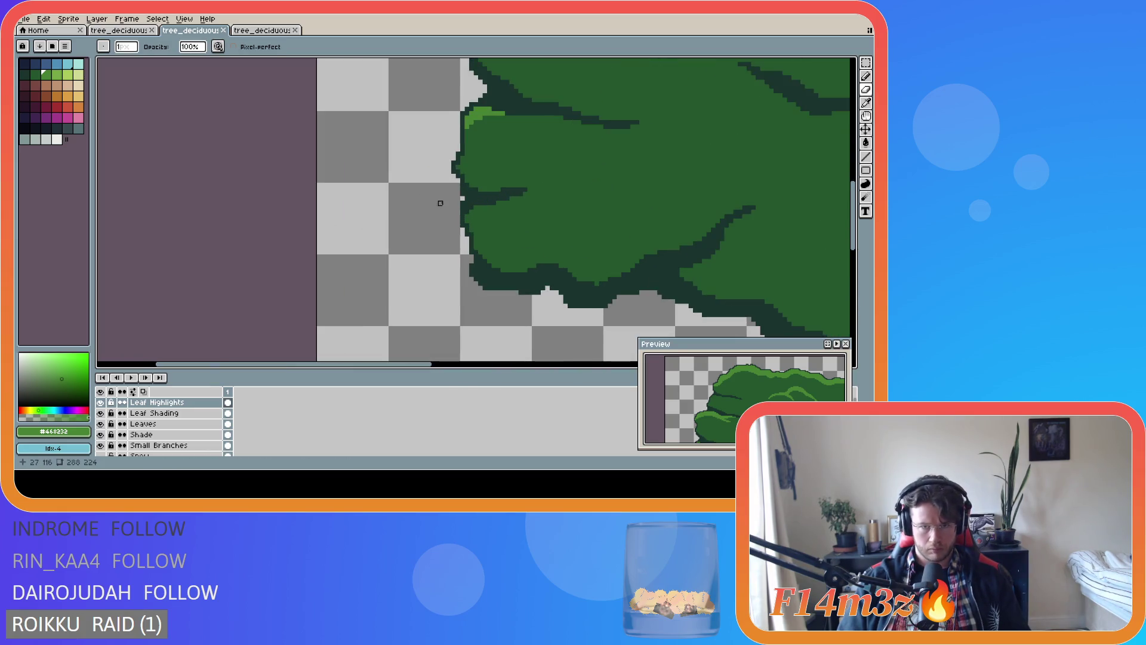
left_click(99, 425)
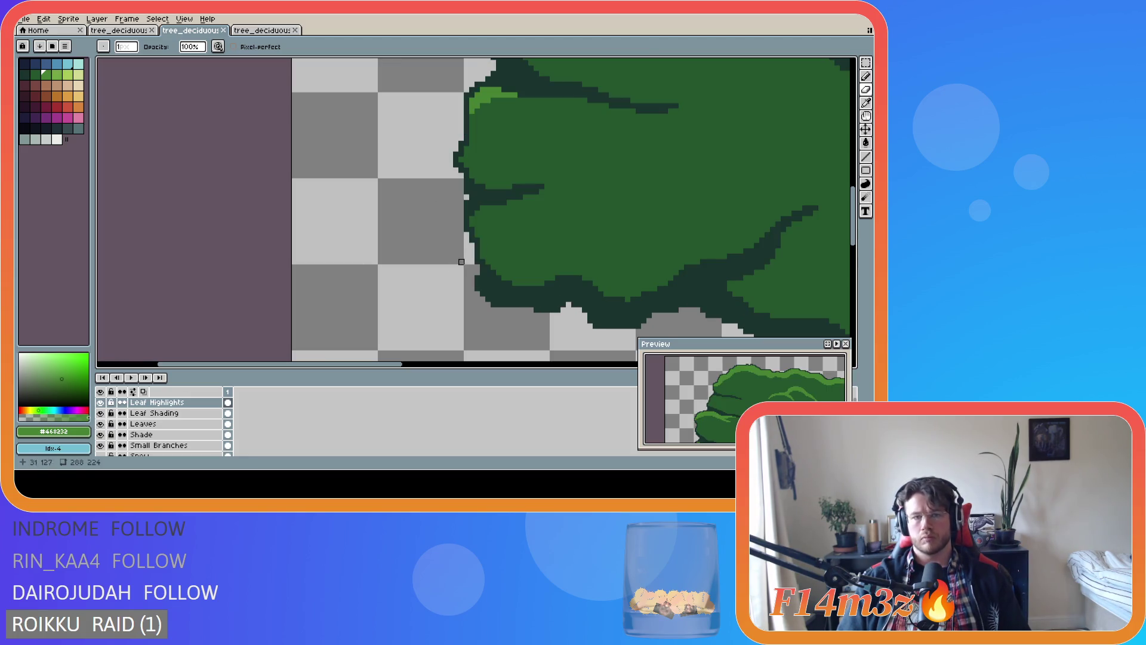
left_click(101, 414)
left_click(102, 415)
left_click(103, 416)
left_click(103, 416)
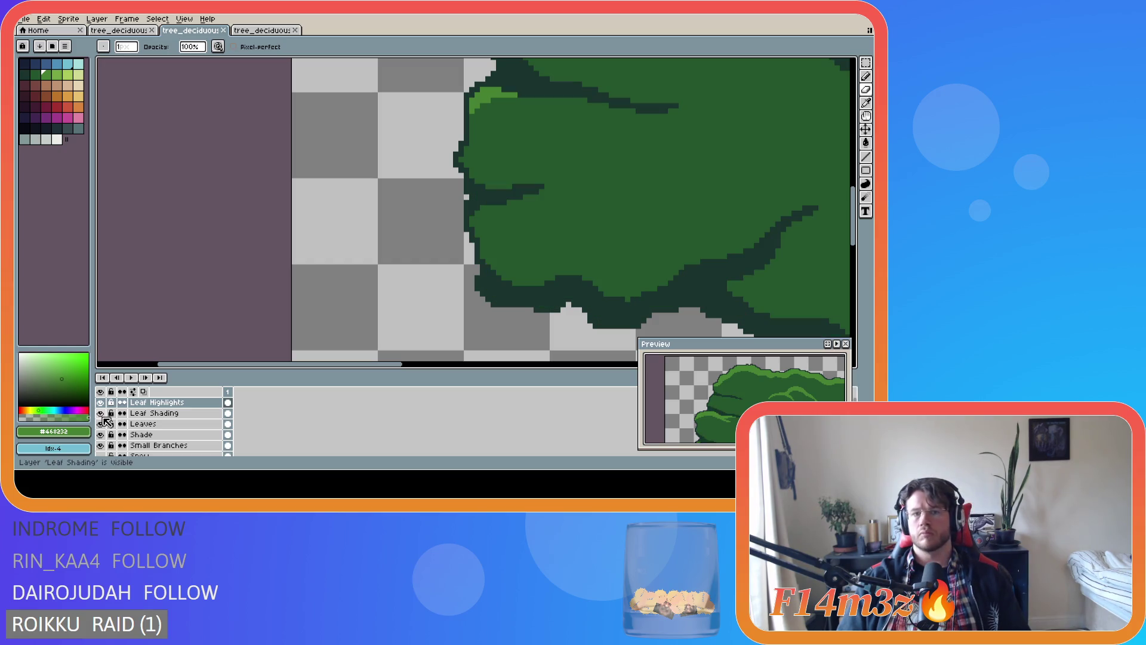
Pencil light-green highlight pixels onto the canopy's left edge
scroll(475, 257, "down", 1)
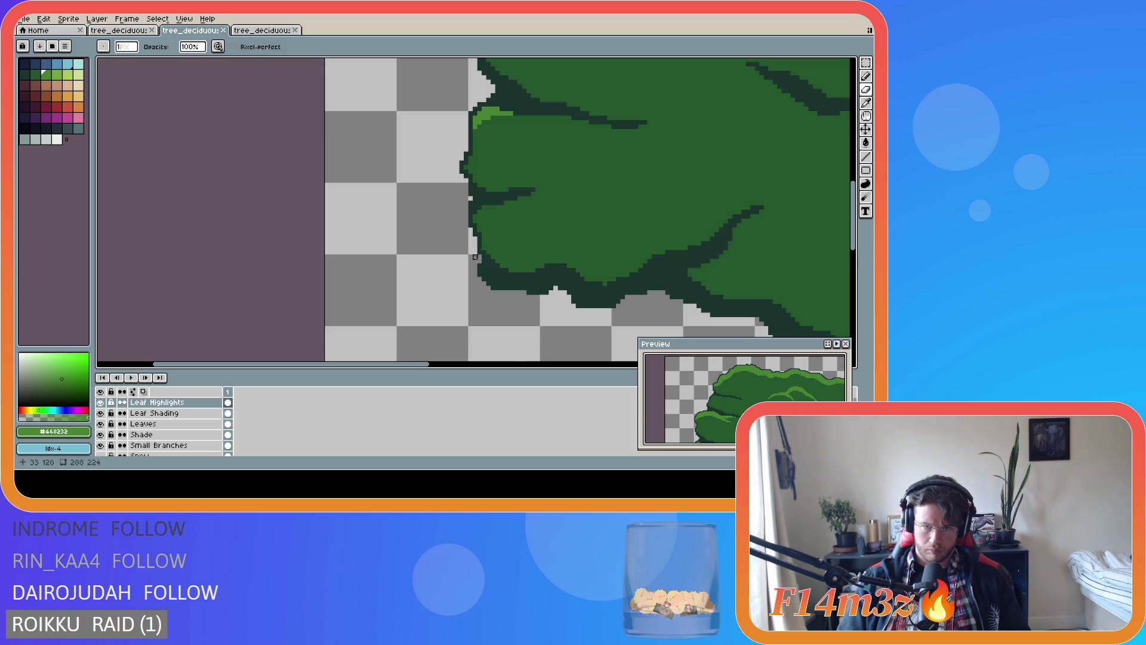
scroll(475, 257, "down", 2)
scroll(521, 238, "down", 2)
scroll(513, 250, "up", 5)
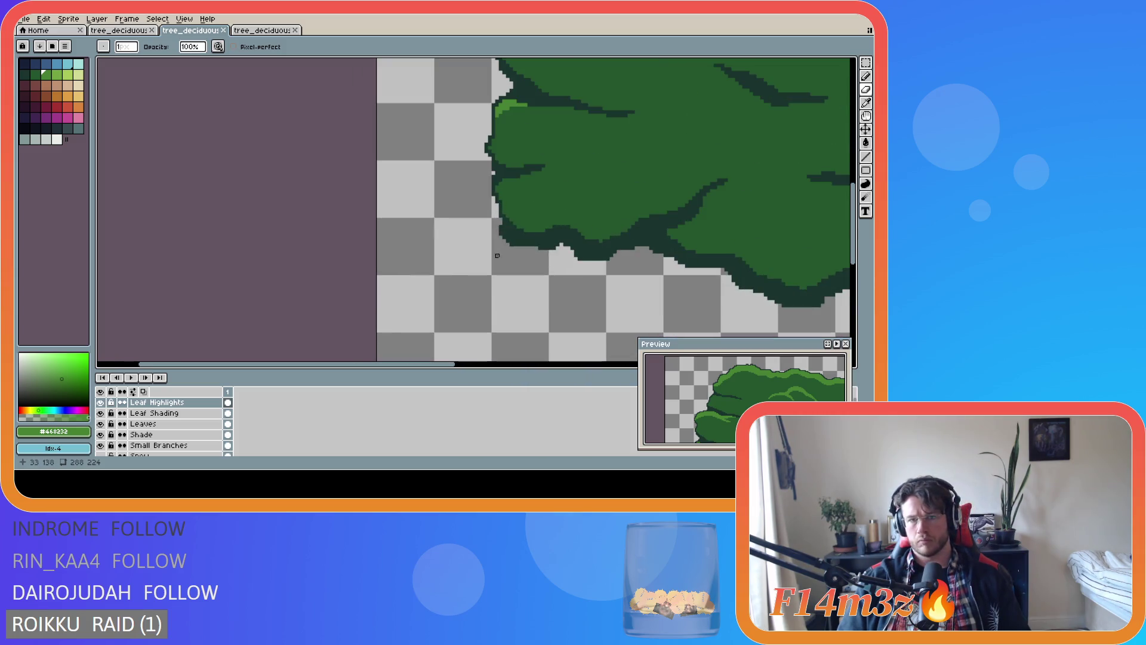
key("b")
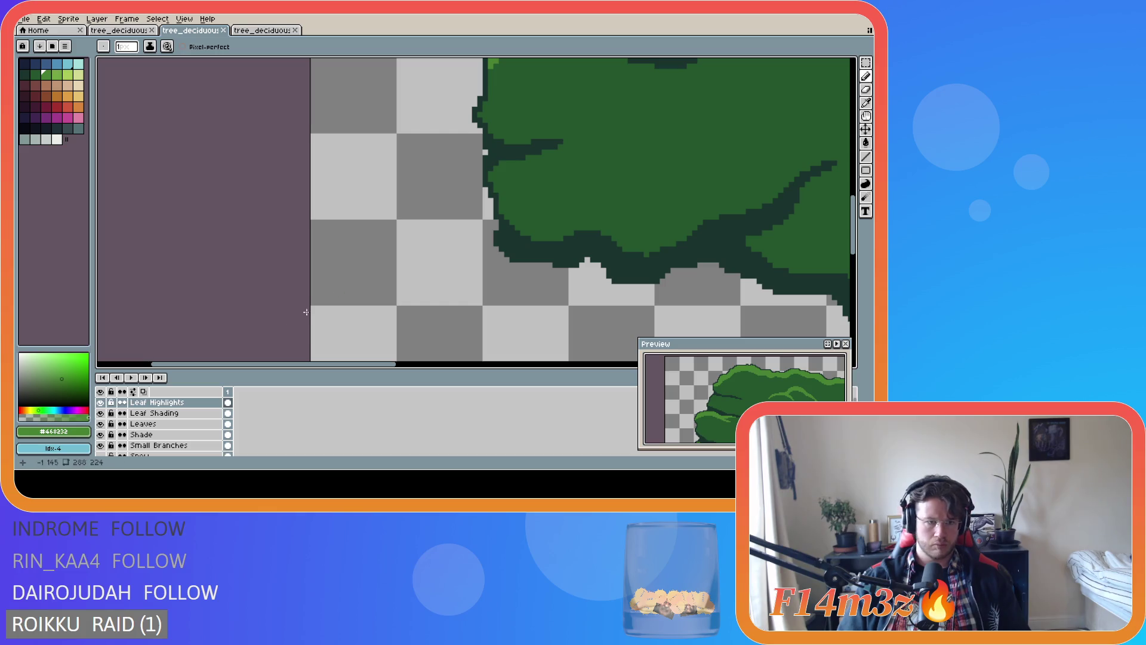
left_click_drag(490, 175, 505, 162)
scroll(530, 358, "down", 5)
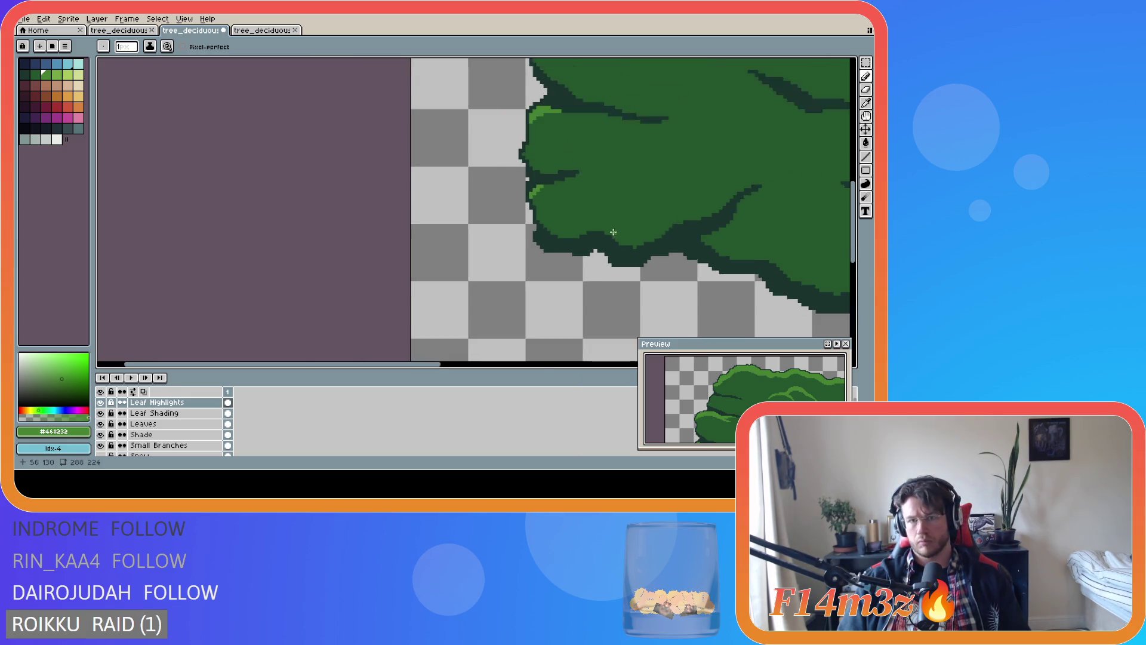
left_click_drag(530, 363, 626, 363)
scroll(443, 236, "up", 2)
scroll(443, 235, "up", 2)
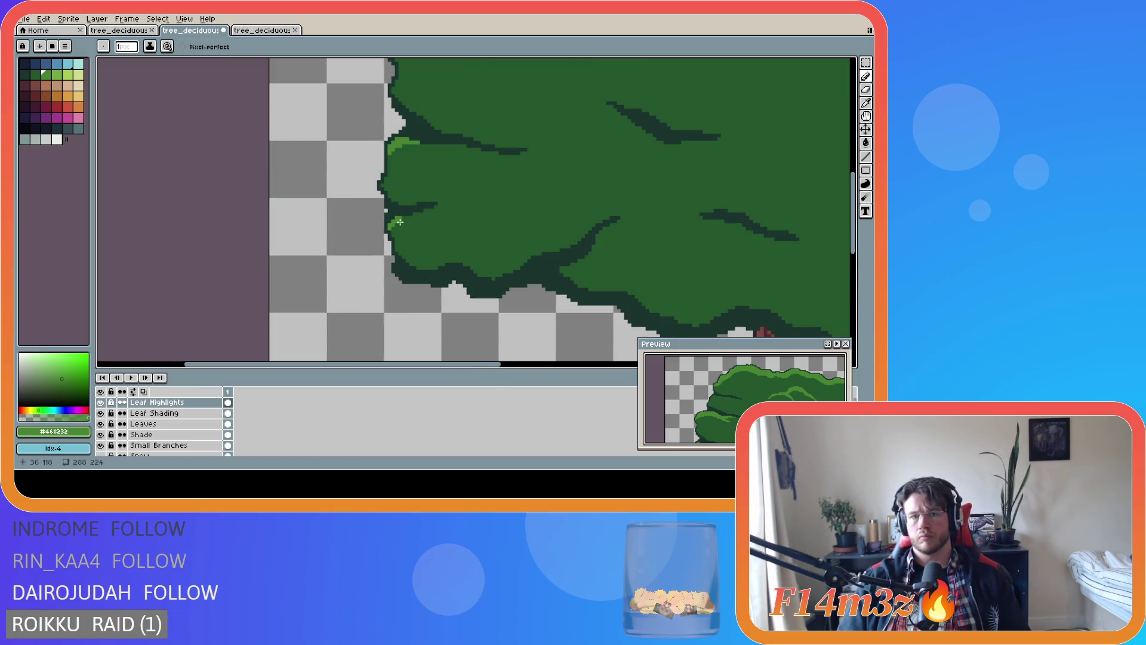
scroll(400, 222, "up", 1)
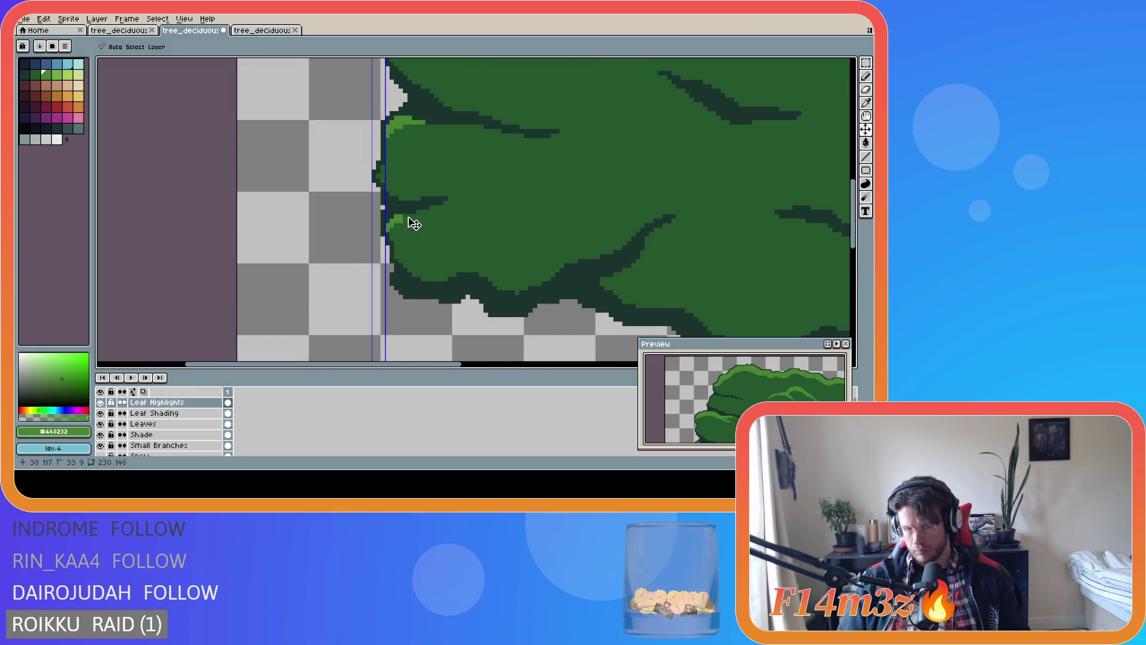
left_click(404, 218)
Save the tree sprite
scroll(405, 259, "down", 2)
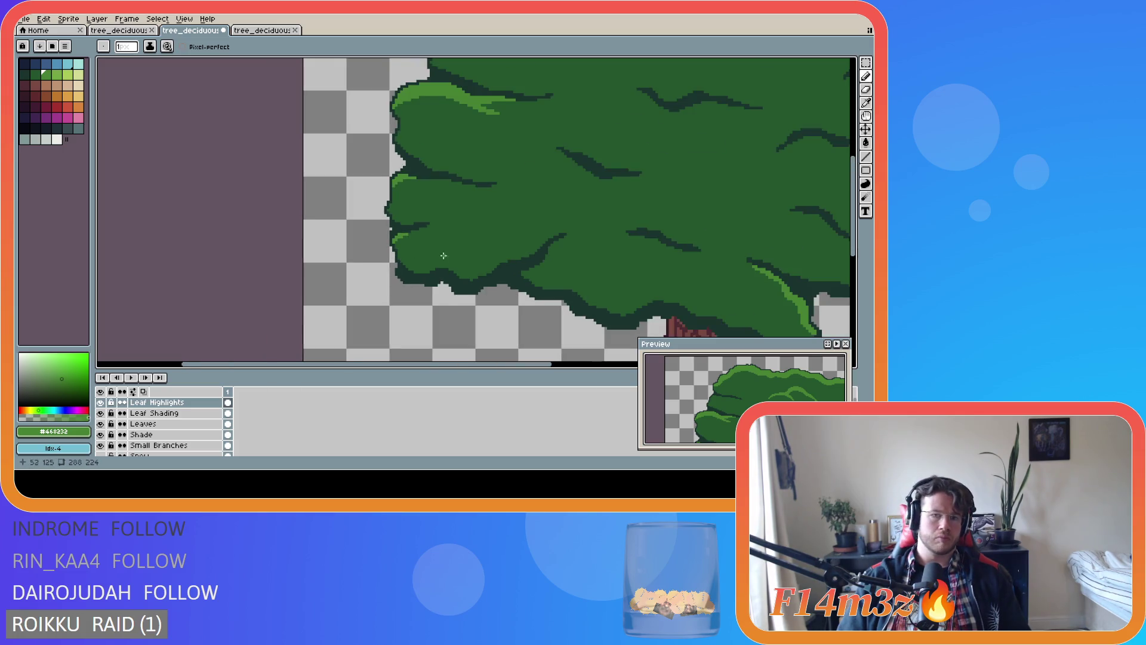
key("ctrl+s")
scroll(500, 324, "down", 3)
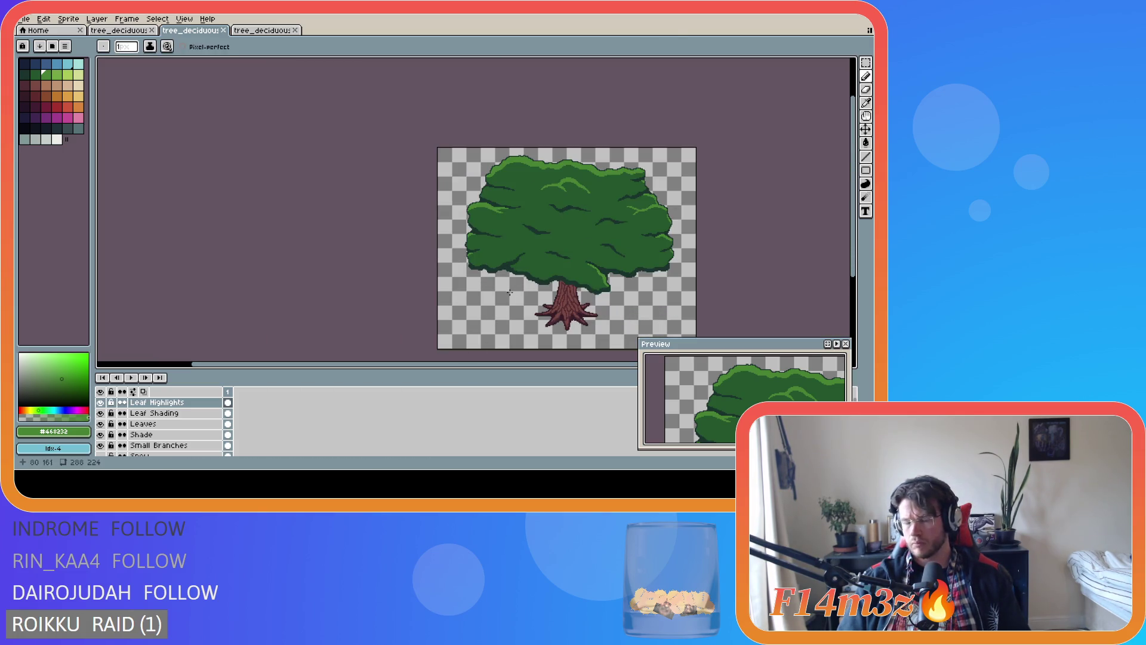
scroll(510, 293, "up", 3)
Undo a stray eraser click on the canopy and save the sprite again
left_click(507, 285)
scroll(514, 295, "down", 1)
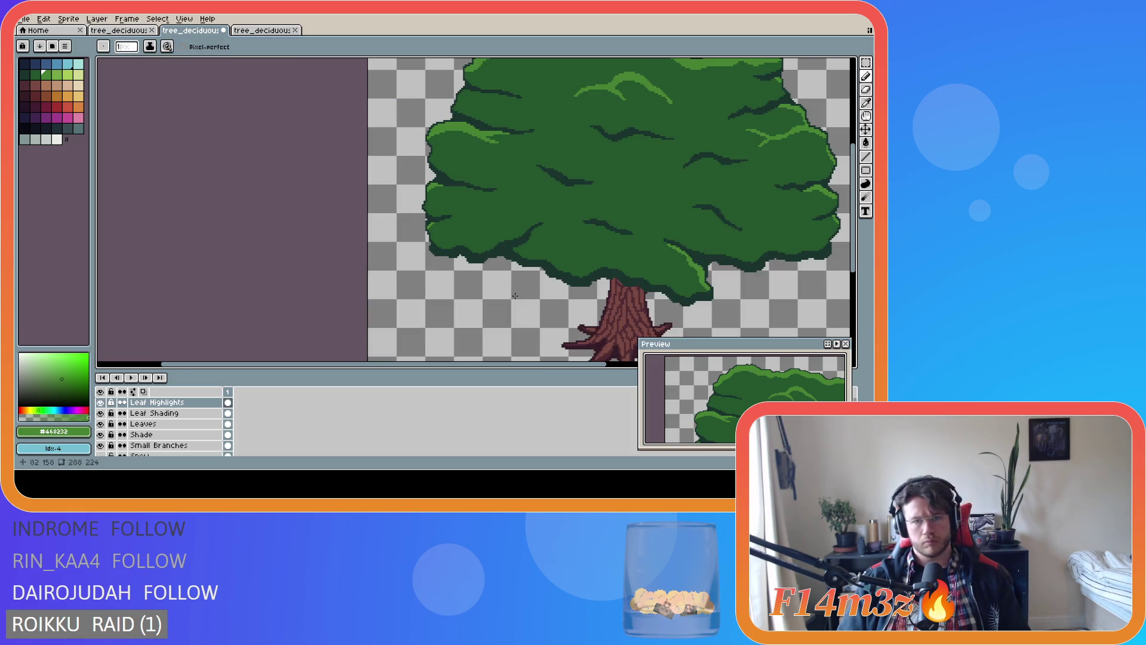
scroll(436, 231, "up", 1)
scroll(423, 216, "up", 1)
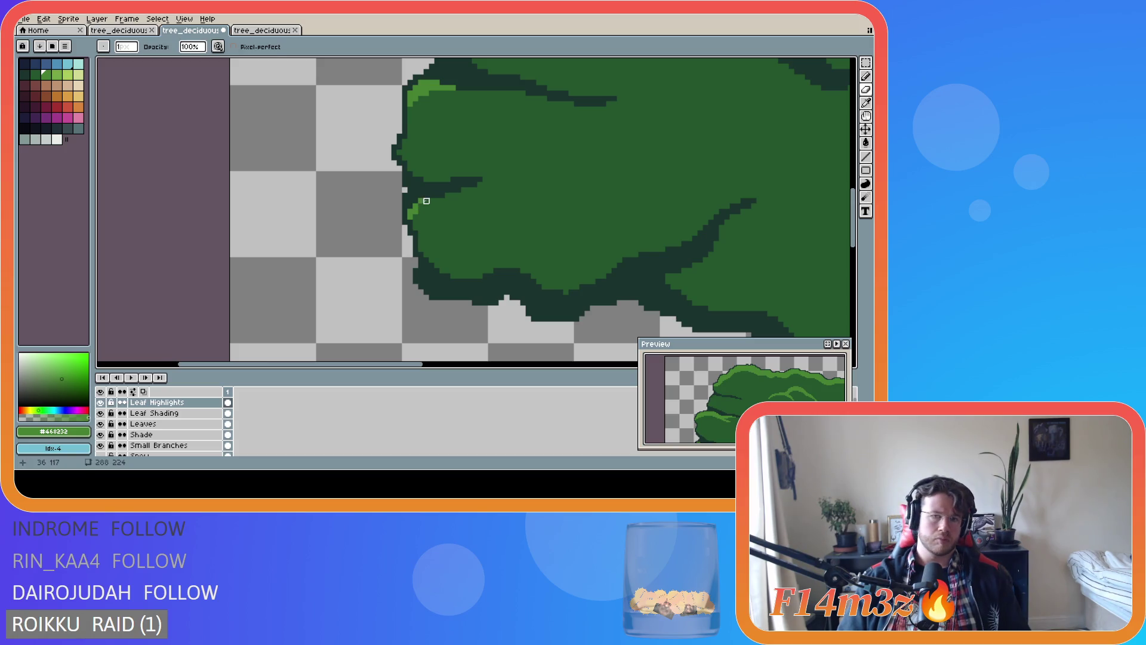
scroll(427, 201, "down", 3)
key("ctrl+z")
key("v")
key("e")
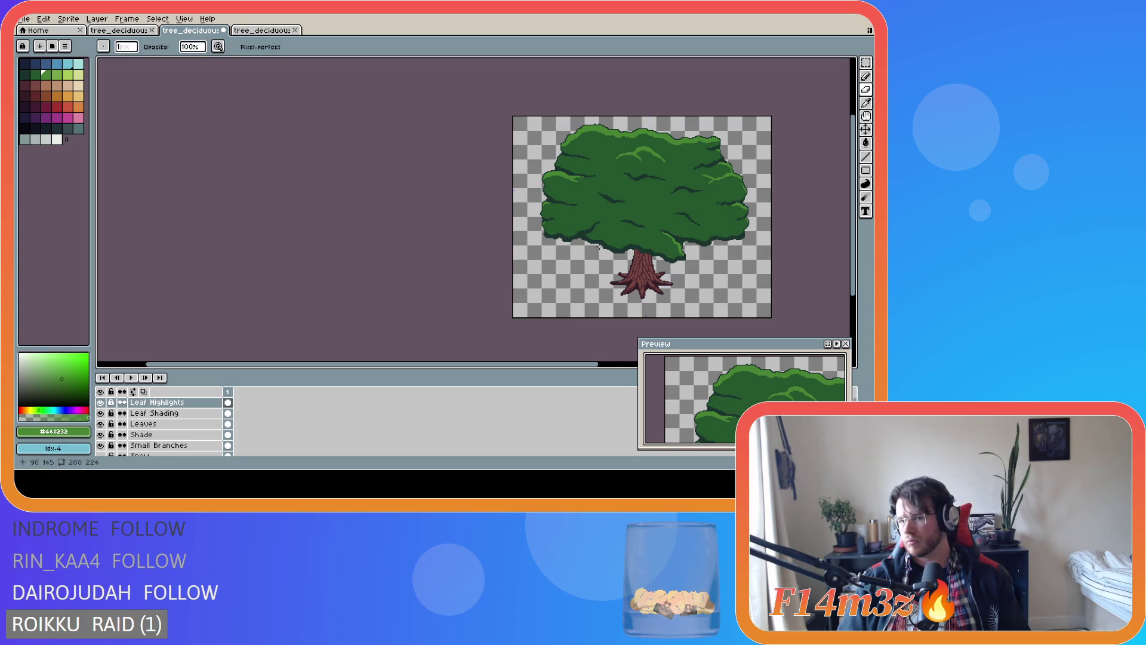
key("ctrl+s")
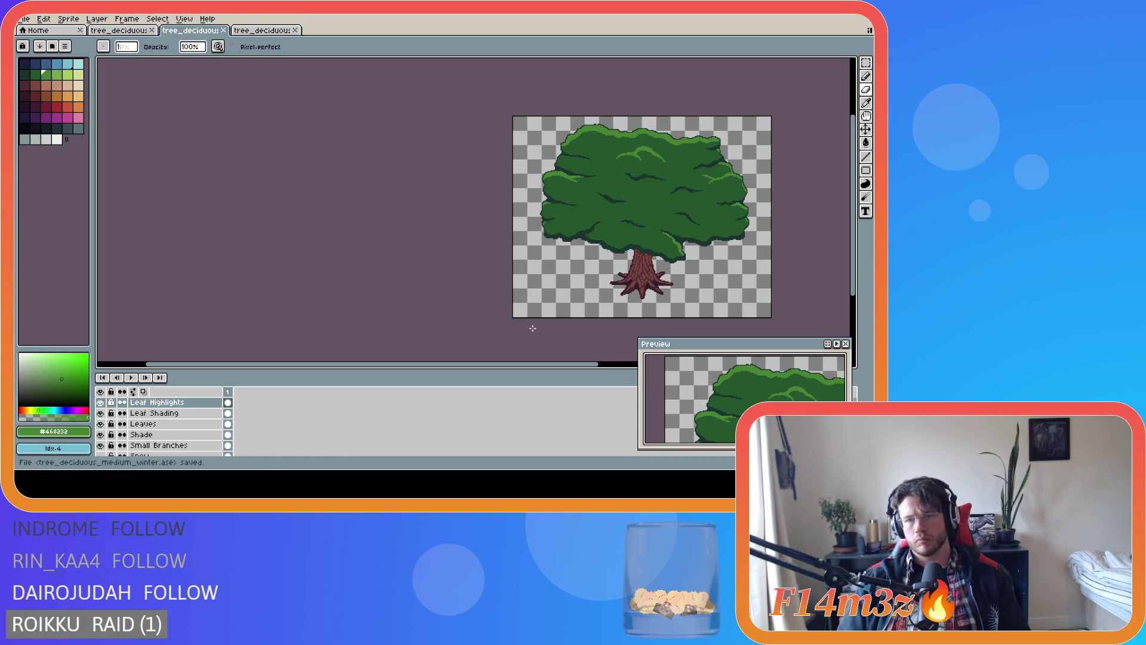
scroll(496, 365, "right", 5)
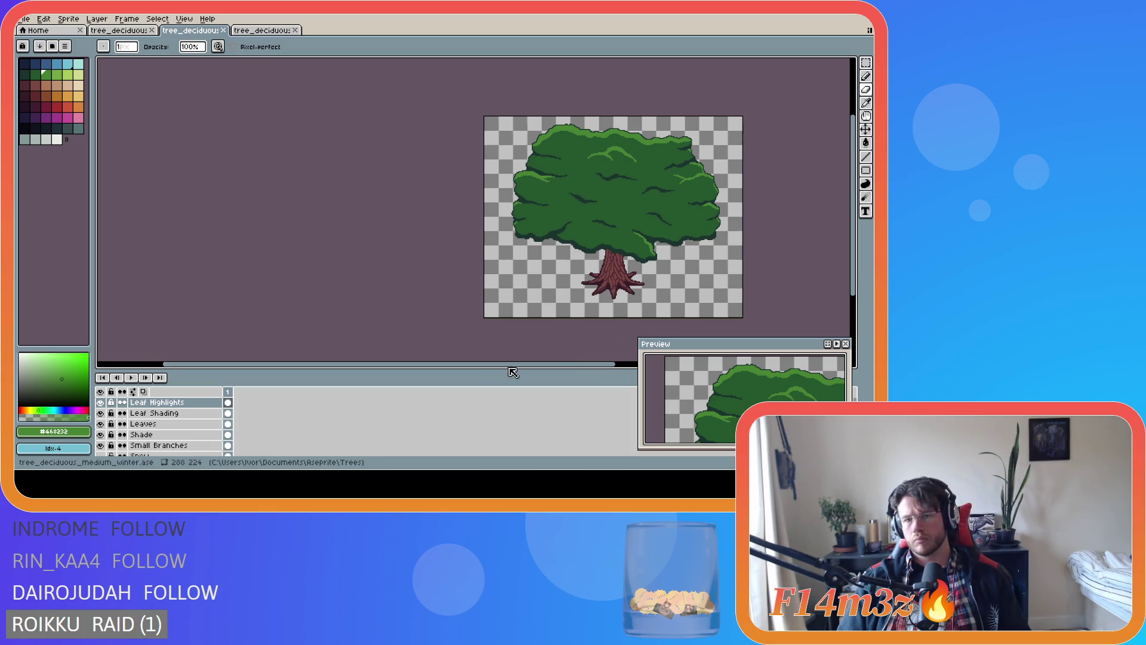
On the Leaf Shading layer, add dark pixels to the lower-left canopy edge and save
scroll(398, 238, "up", 1)
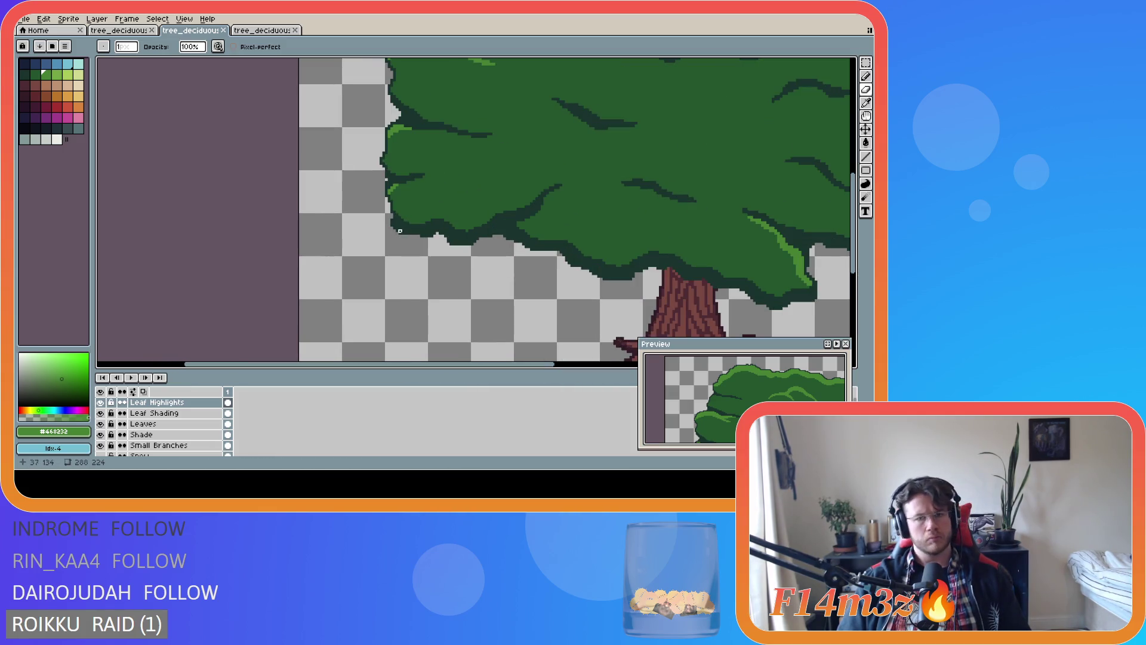
scroll(416, 231, "up", 1)
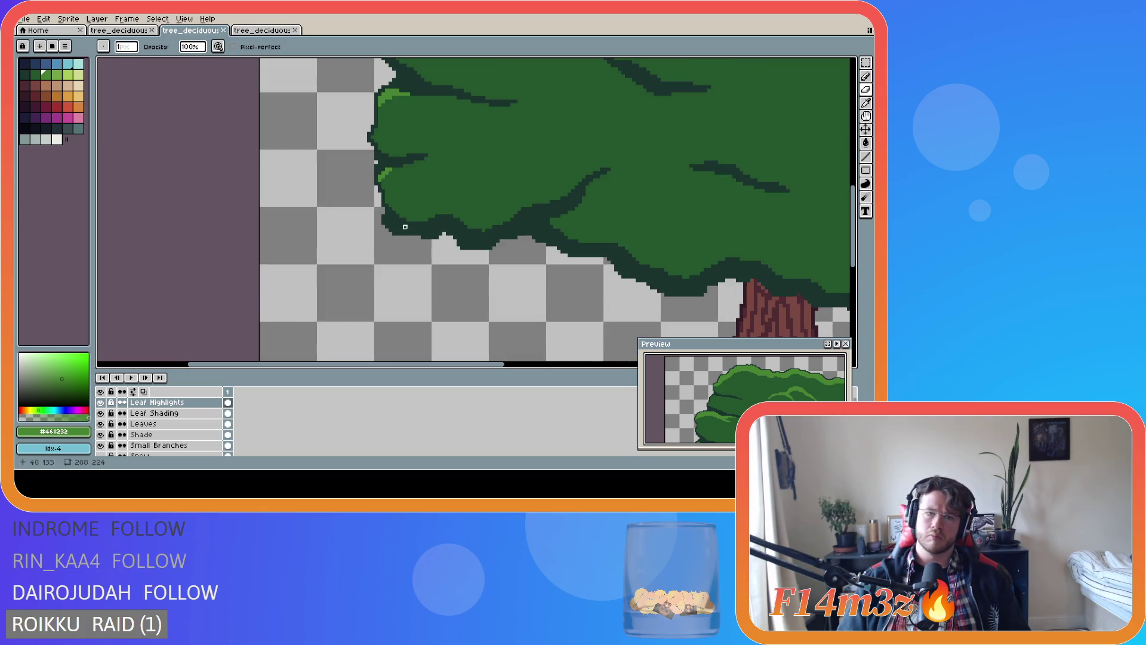
left_click(179, 413)
left_click(393, 214)
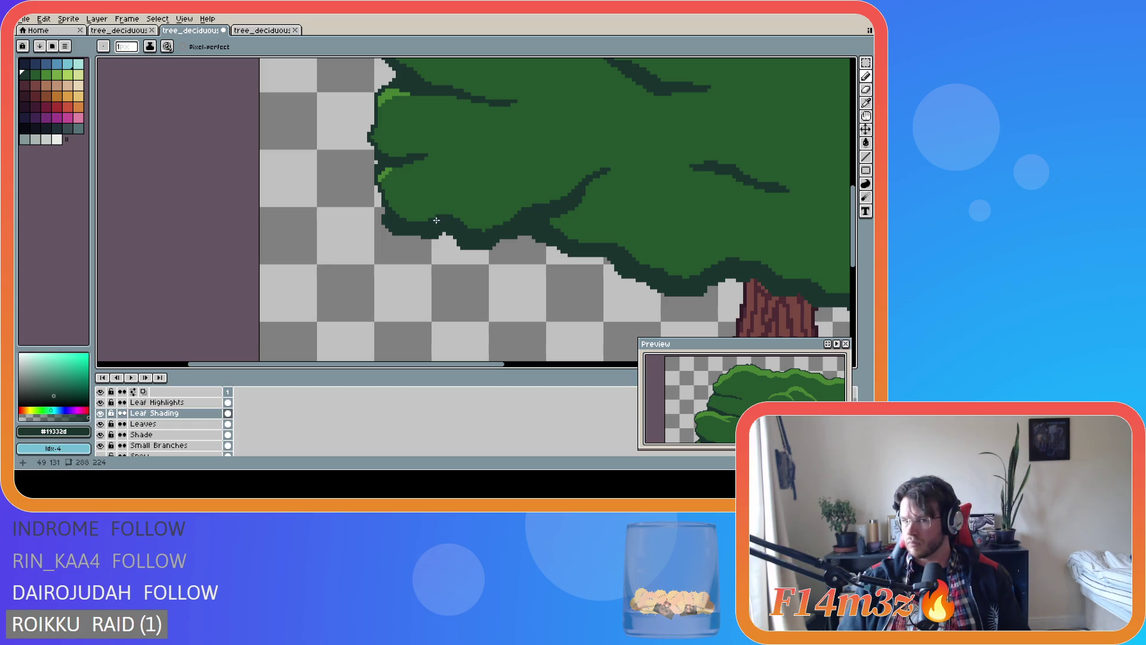
scroll(405, 220, "up", 1)
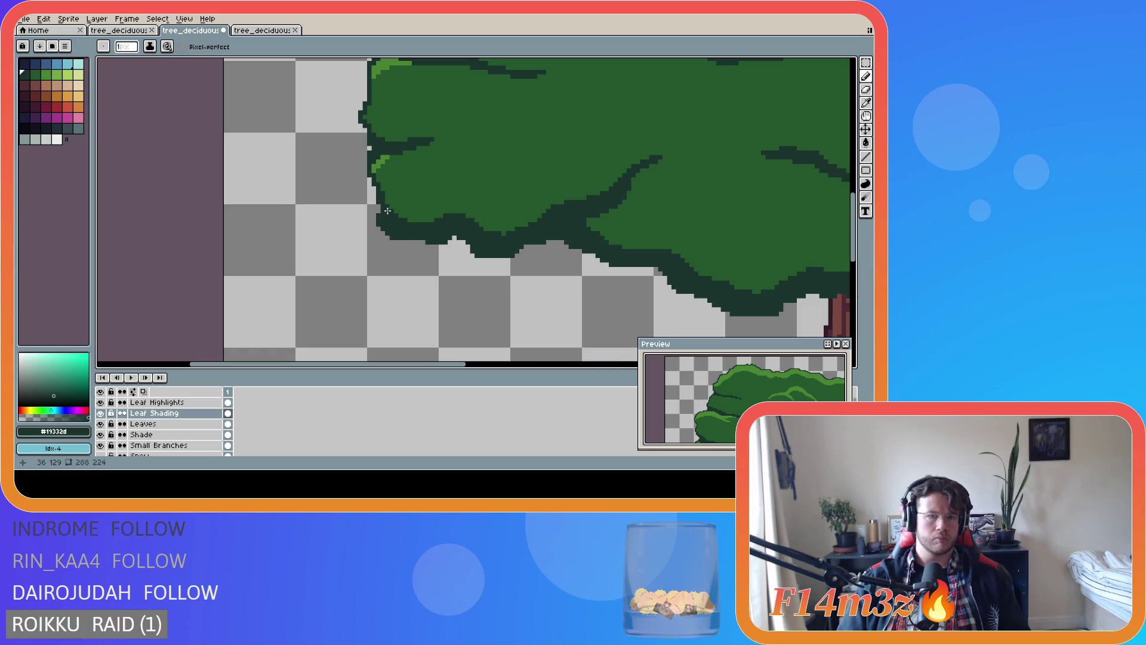
scroll(527, 251, "down", 3)
key("ctrl+s")
scroll(557, 257, "down", 1)
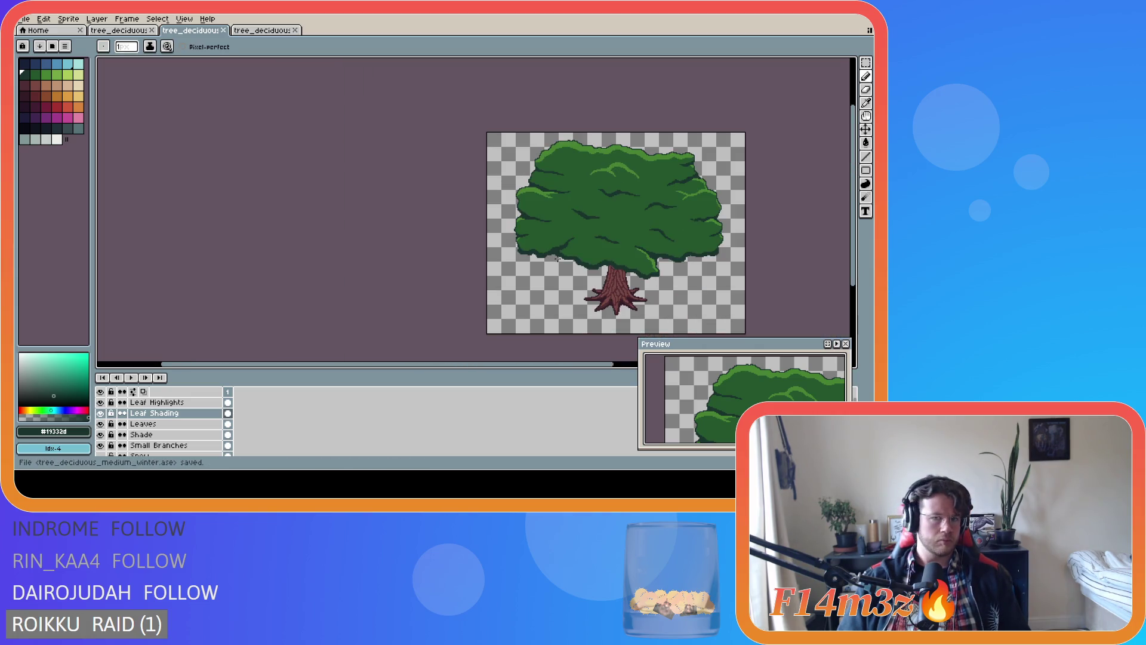
Eyedrop the mid leaf green #468232 from the canopy
left_click_drag(543, 366, 627, 366)
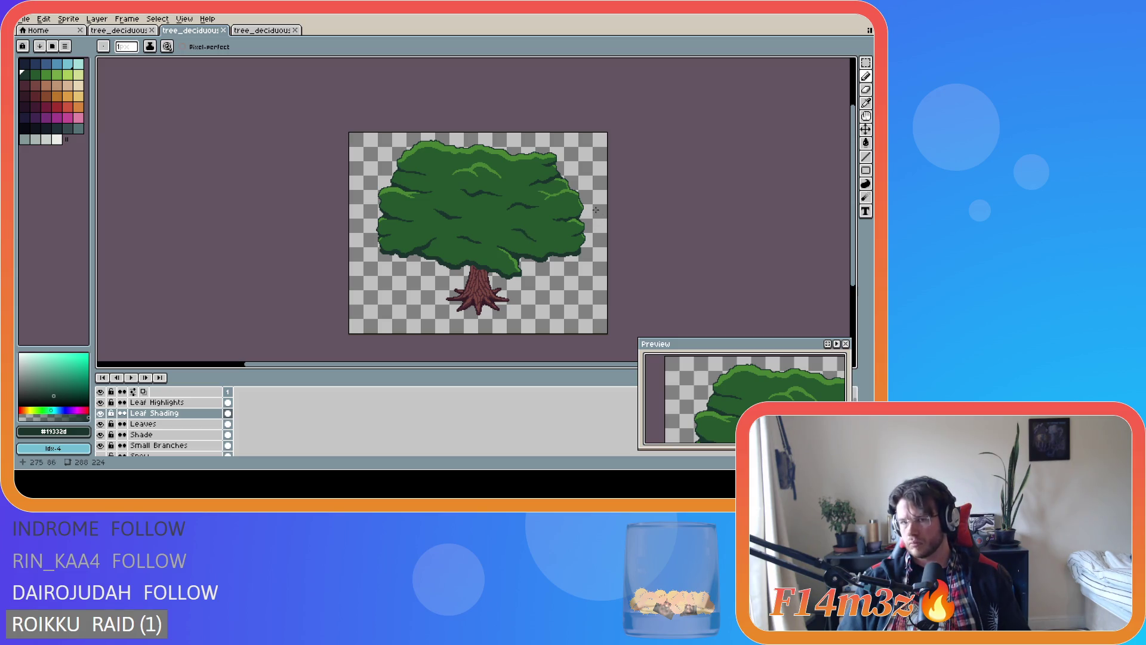
scroll(534, 185, "up", 2)
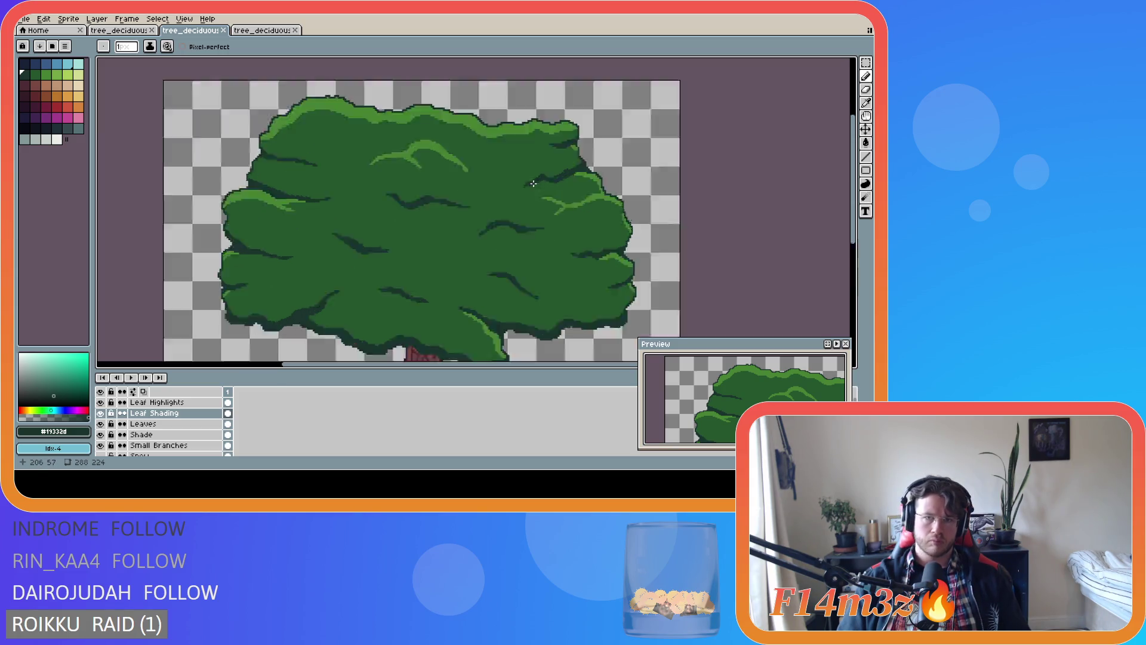
scroll(472, 134, "down", 4)
scroll(490, 207, "up", 2)
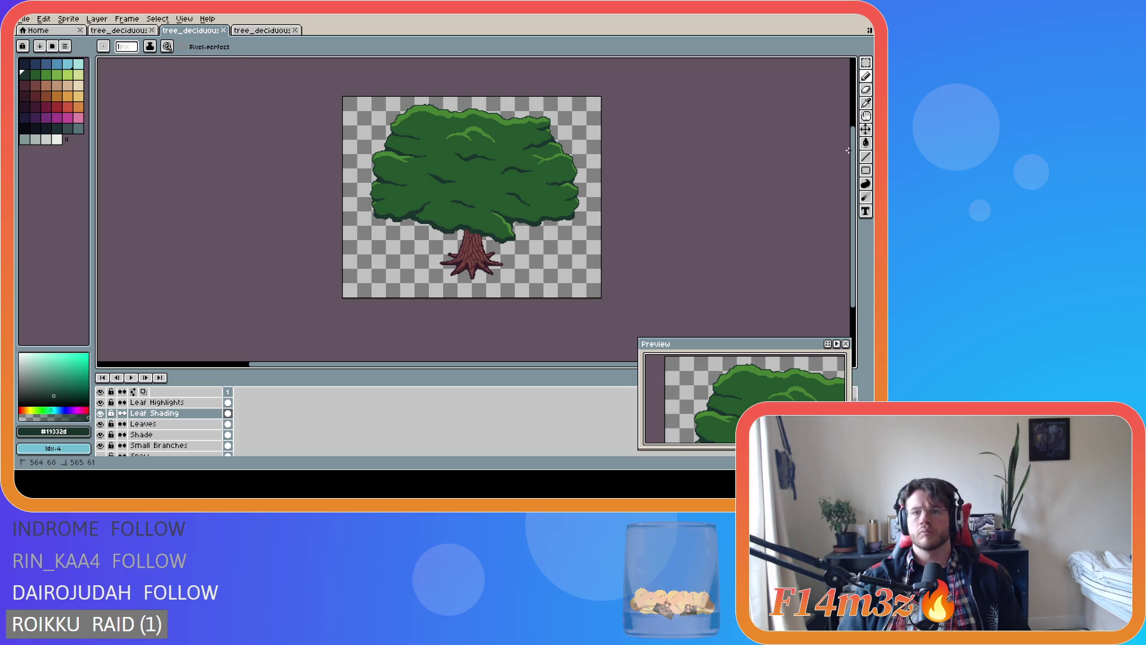
scroll(440, 123, "up", 3)
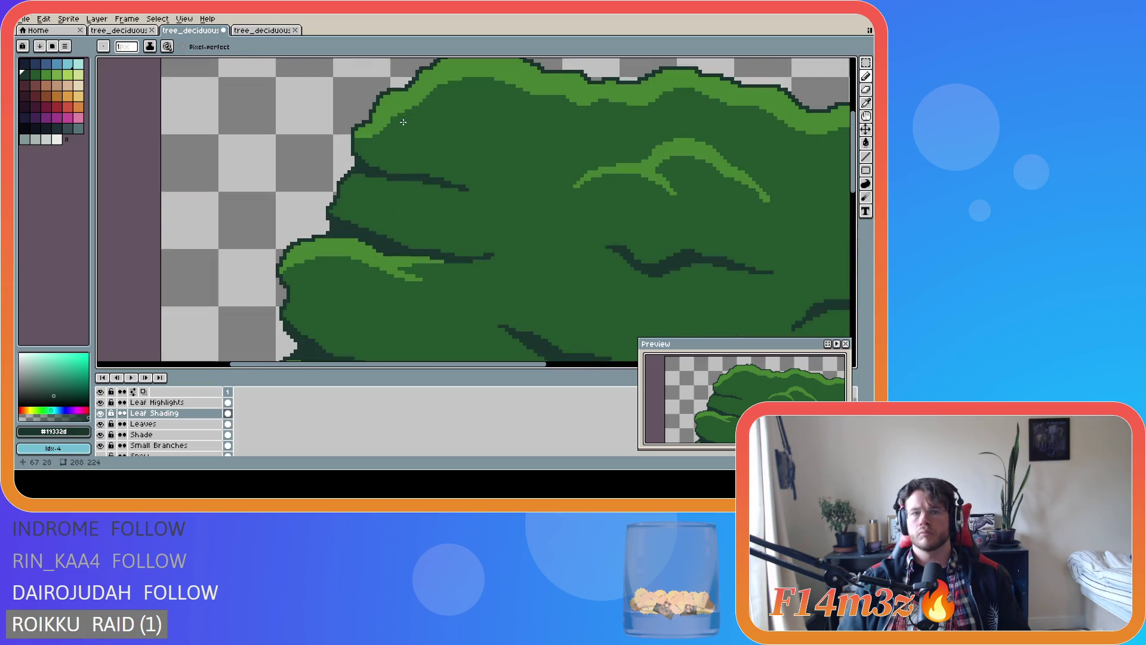
left_click(358, 136, "alt")
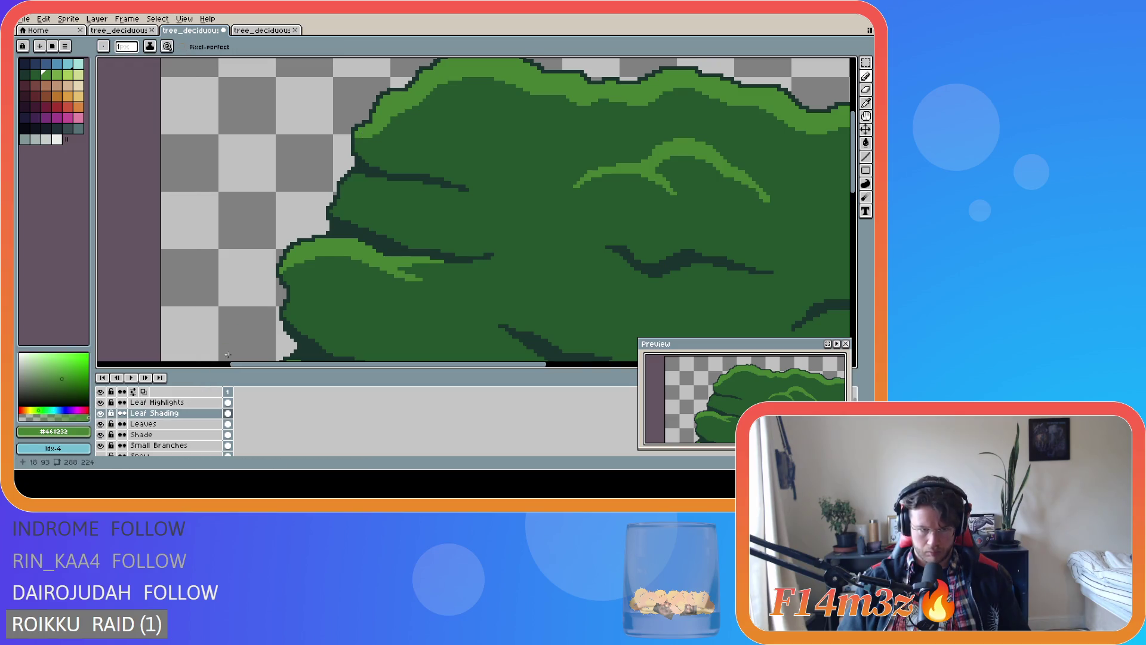
scroll(378, 323, "down", 2)
left_click_drag(852, 143, 852, 194)
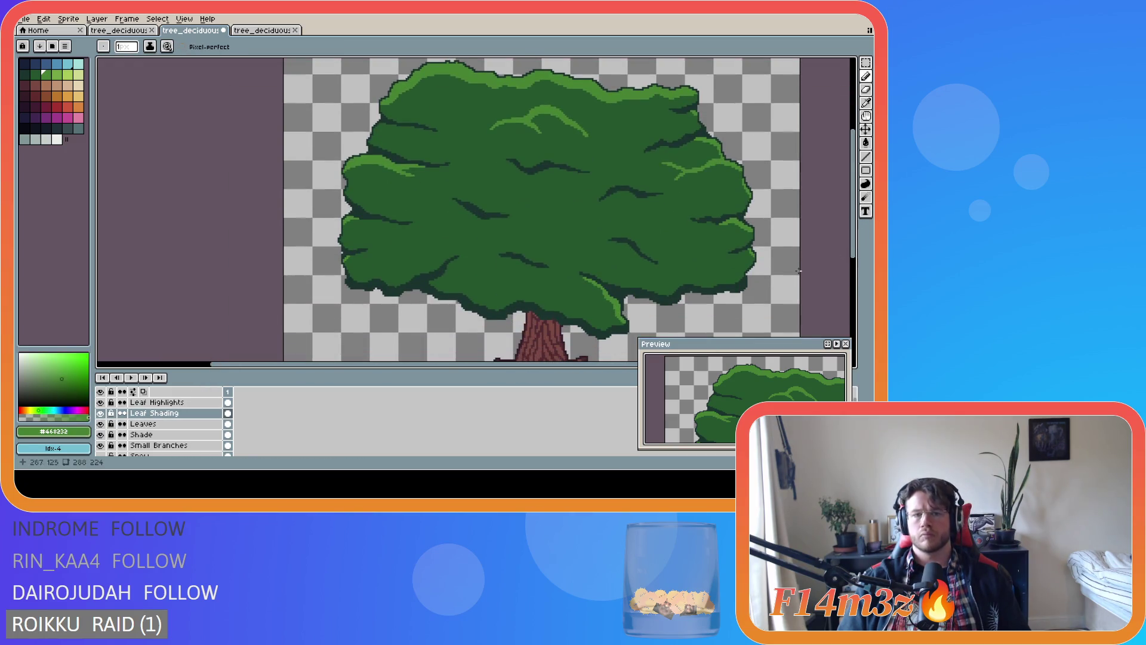
Toggle the Leaves and Leaf Shading layers' visibility to check the branches and shading
left_click(101, 423)
left_click(102, 424)
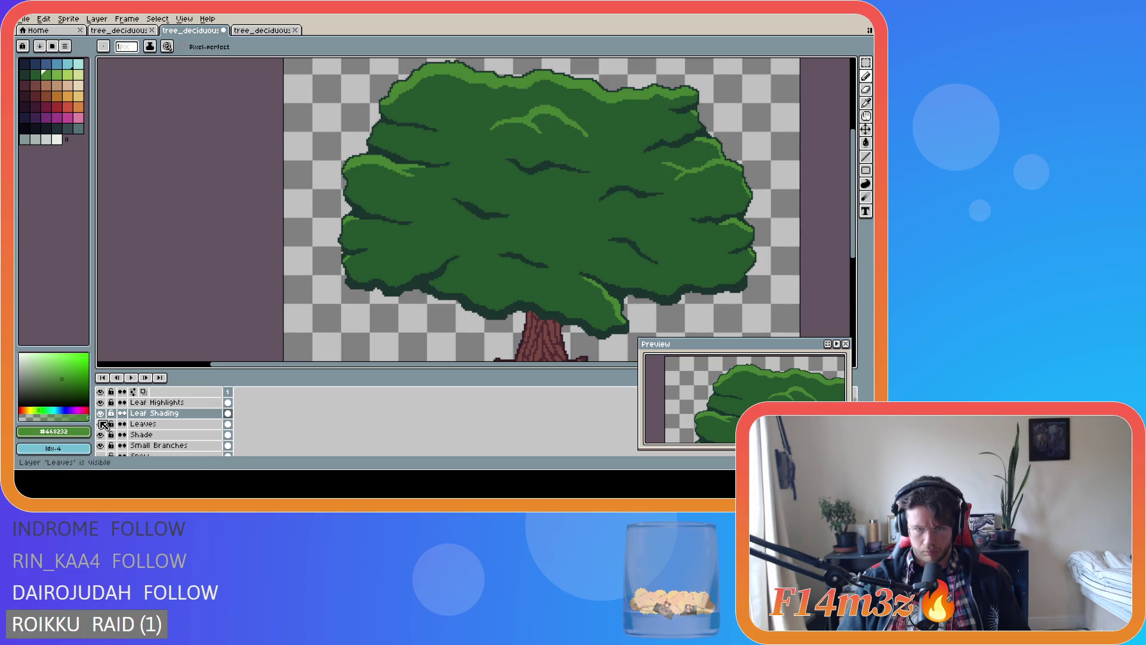
left_click(101, 413)
double_click(101, 414)
left_click(100, 414)
left_click(101, 414)
left_click(101, 413)
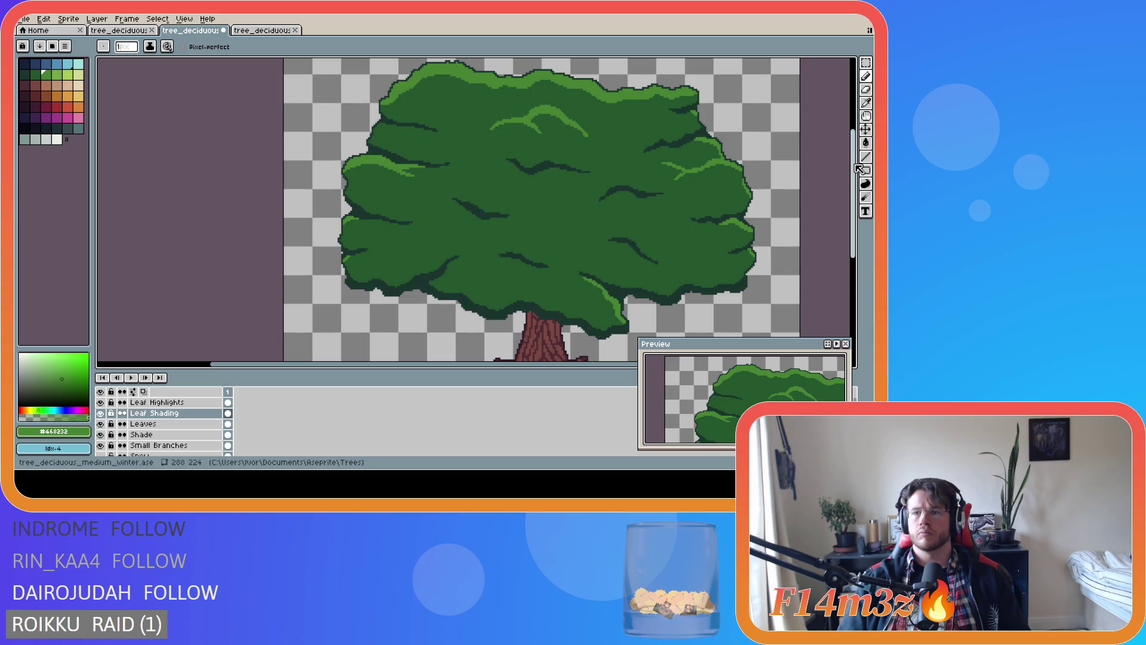
scroll(830, 171, "up", 3)
Move to the Leaf Highlights layer with the Pencil and resize the palette panel
key("alt+Up")
key("v")
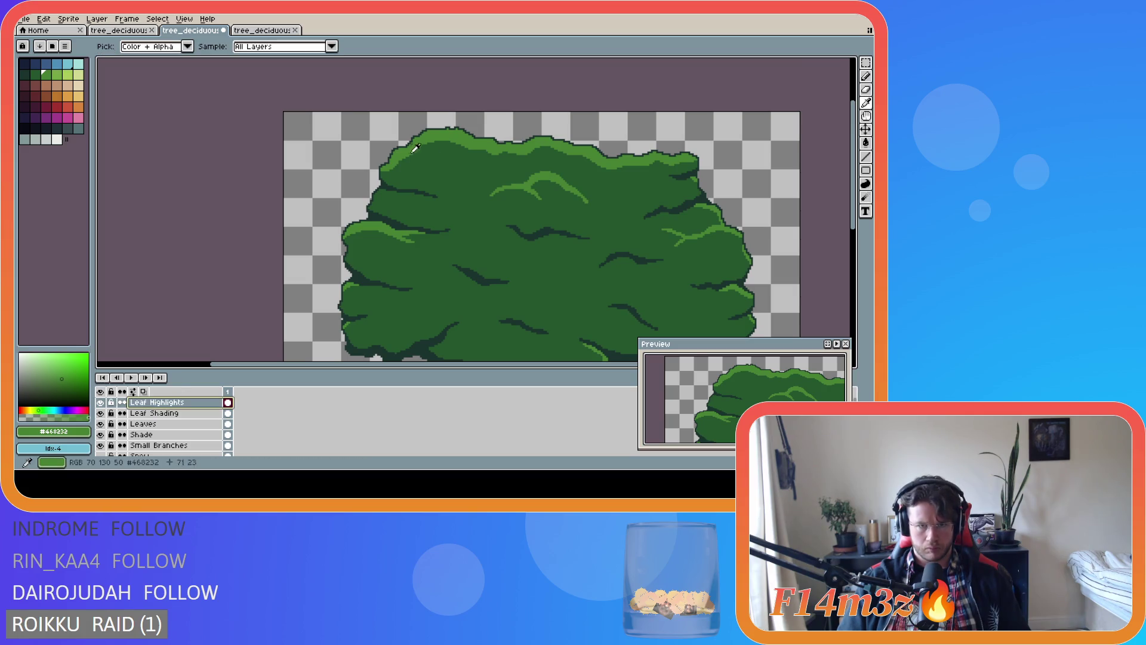
scroll(389, 172, "up", 3)
key("b")
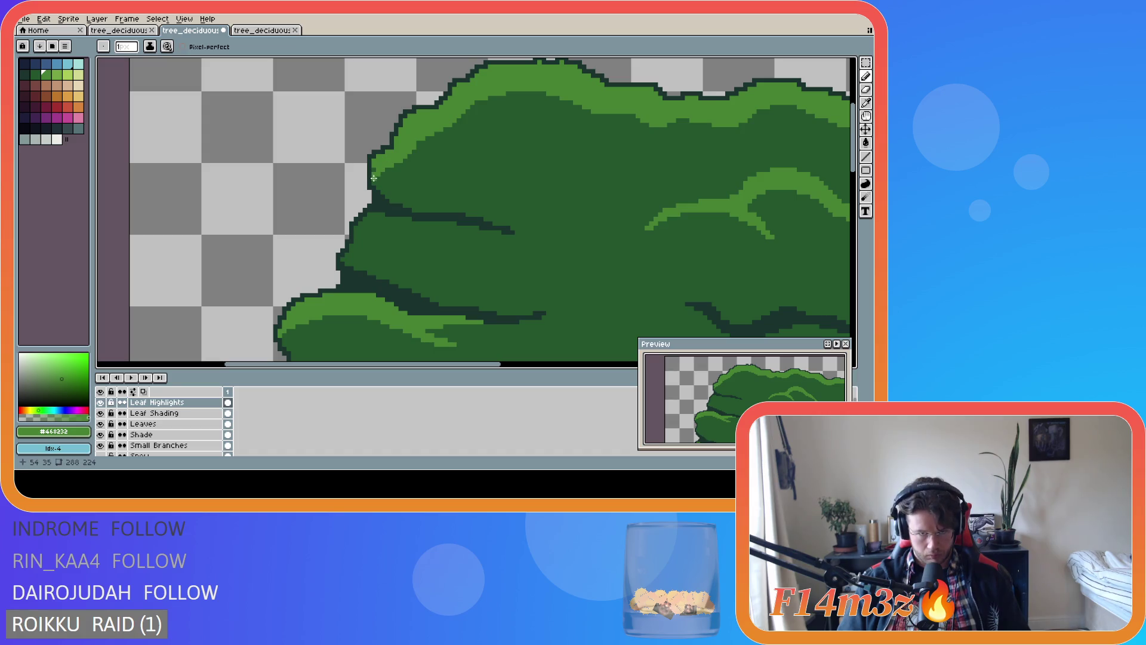
left_click_drag(93, 239, 166, 239)
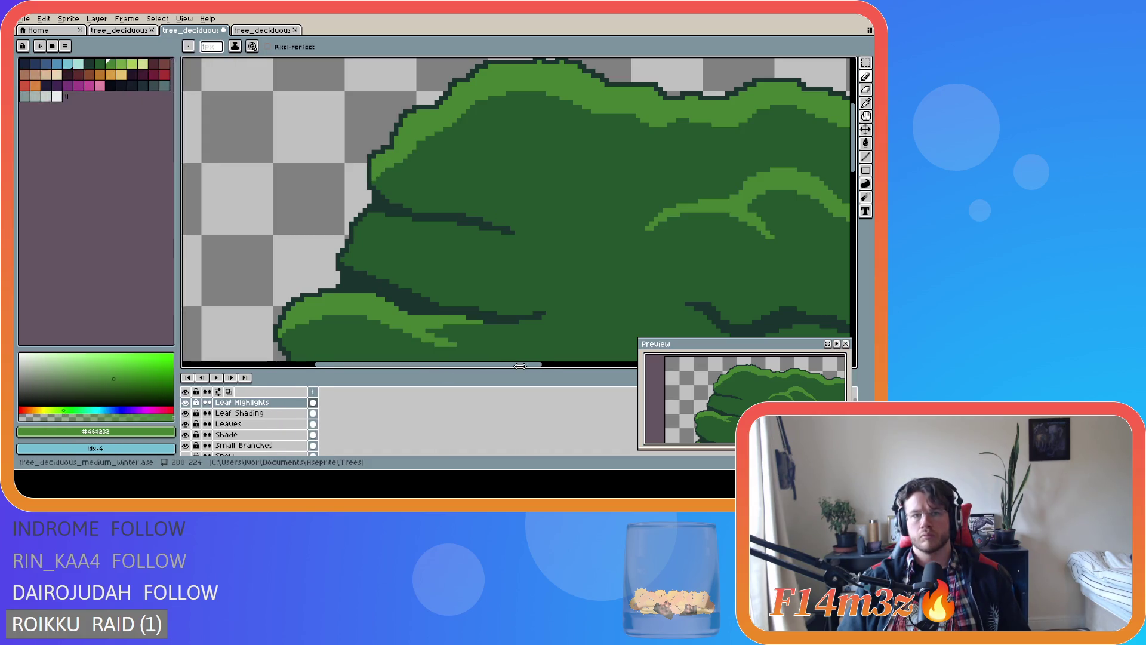
left_click_drag(163, 188, 88, 188)
Draw light-green highlight pixels on the top-right leaves and save the sprite
left_click_drag(241, 365, 471, 365)
scroll(485, 290, "down", 5)
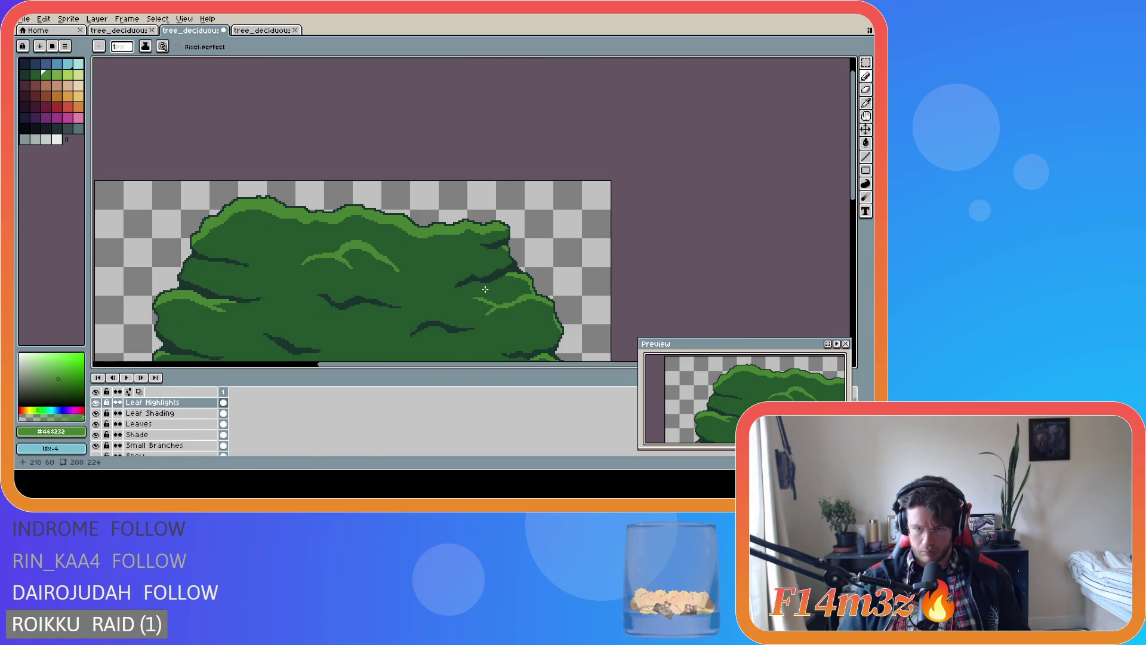
scroll(529, 230, "up", 5)
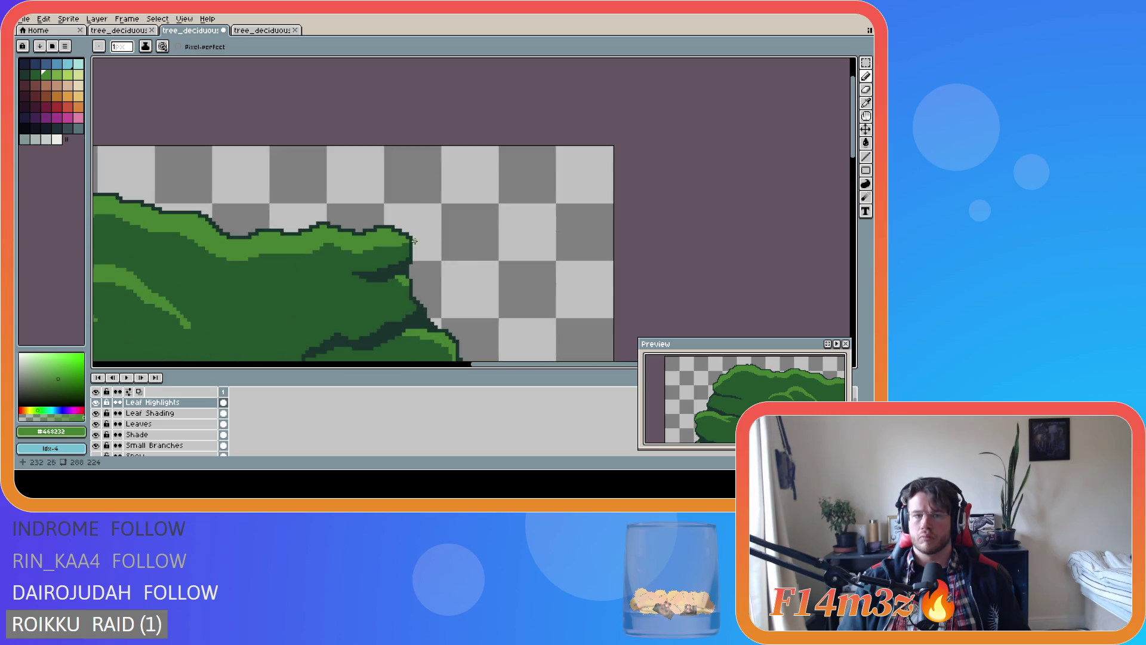
left_click_drag(389, 241, 404, 247)
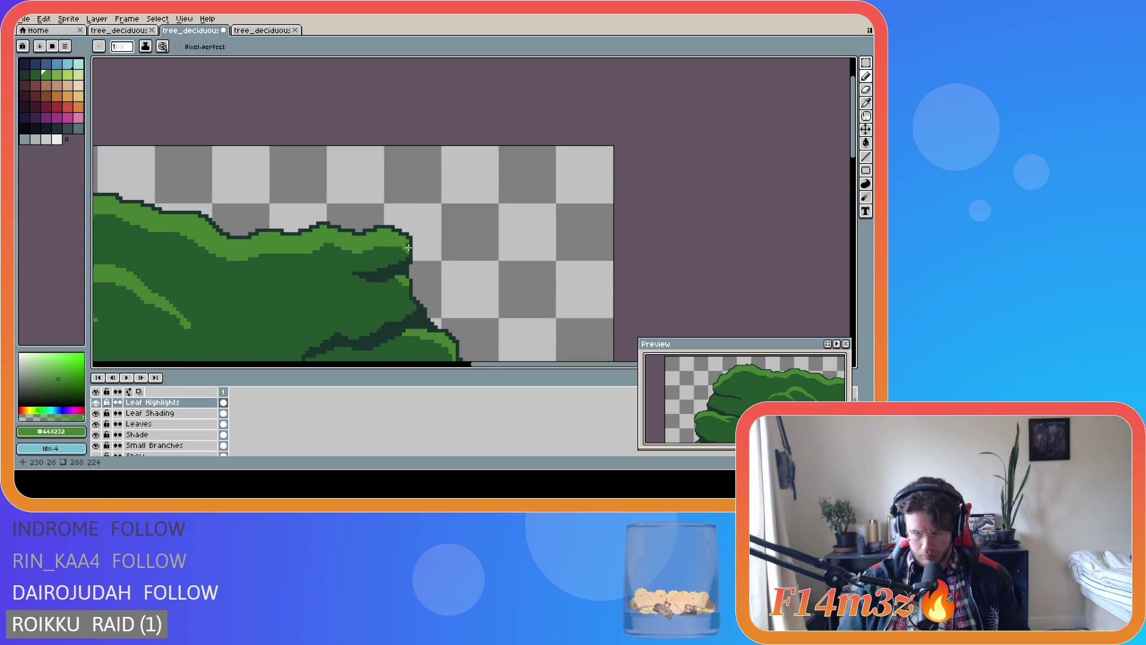
scroll(528, 262, "down", 2)
key("ctrl+s")
scroll(776, 239, "down", 3)
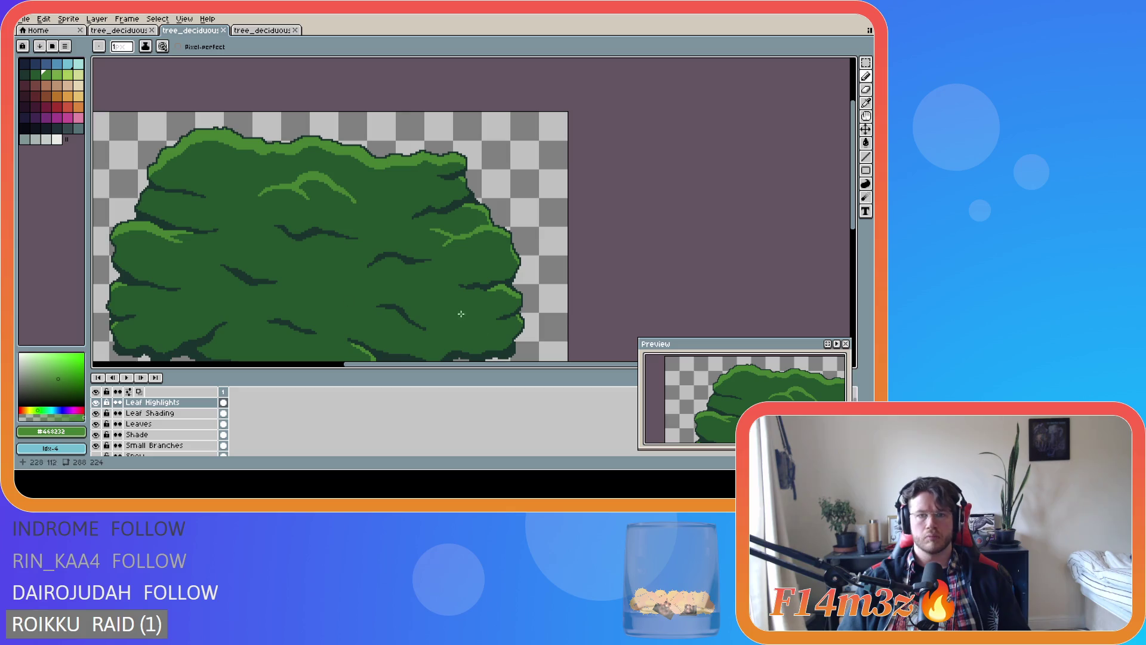
scroll(515, 289, "up", 2)
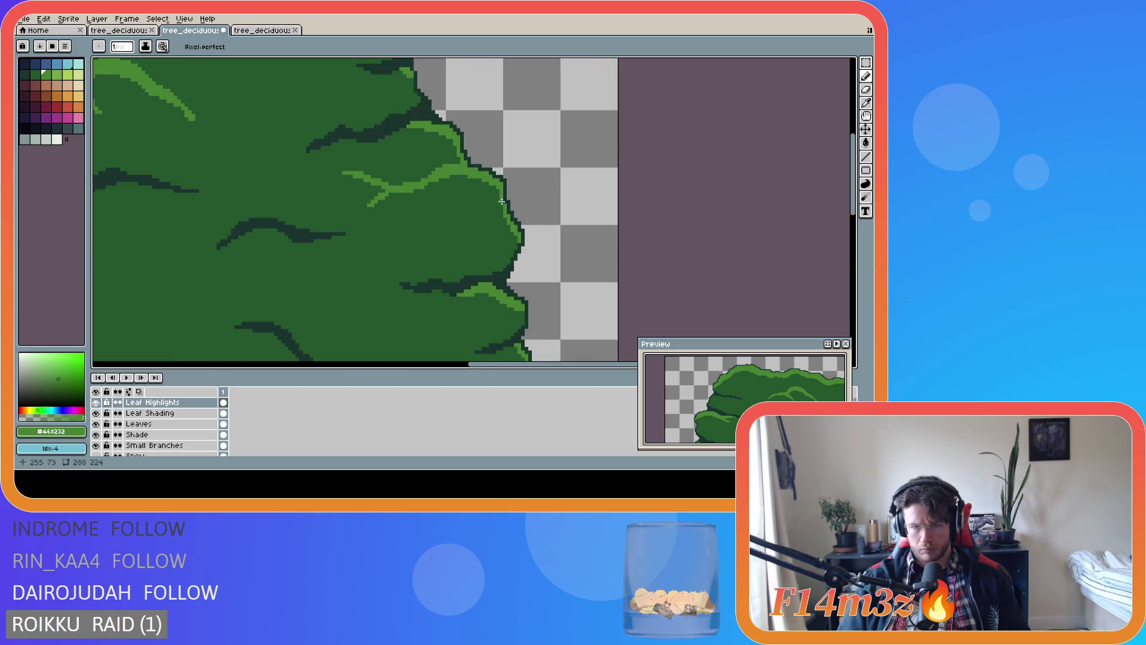
scroll(500, 203, "down", 4)
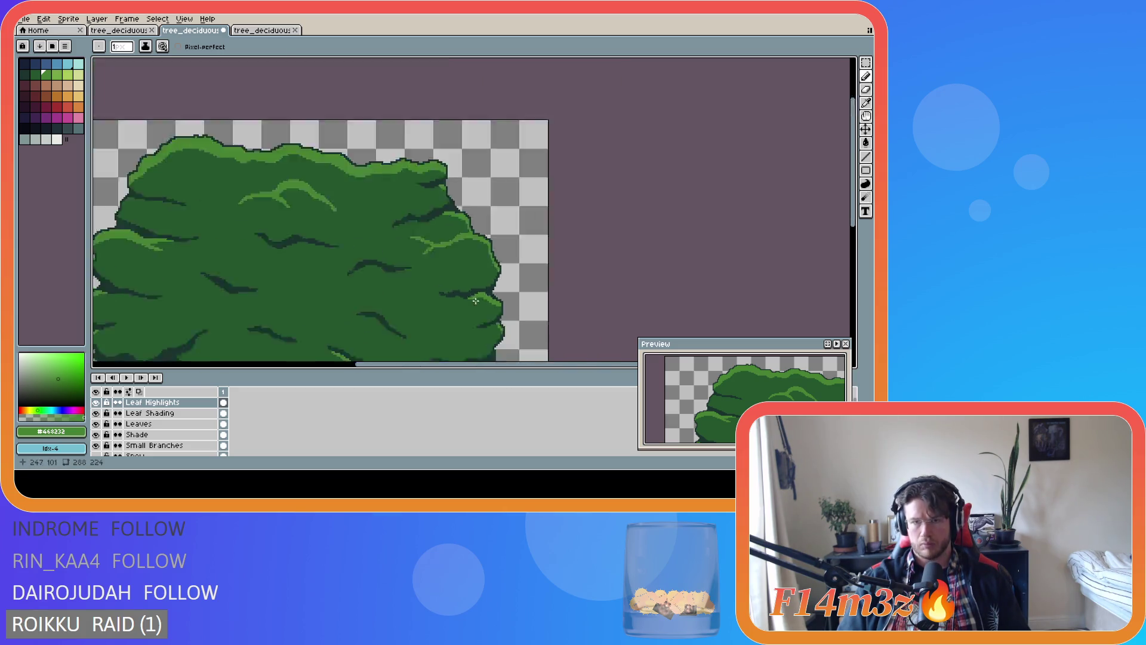
key("ctrl+s")
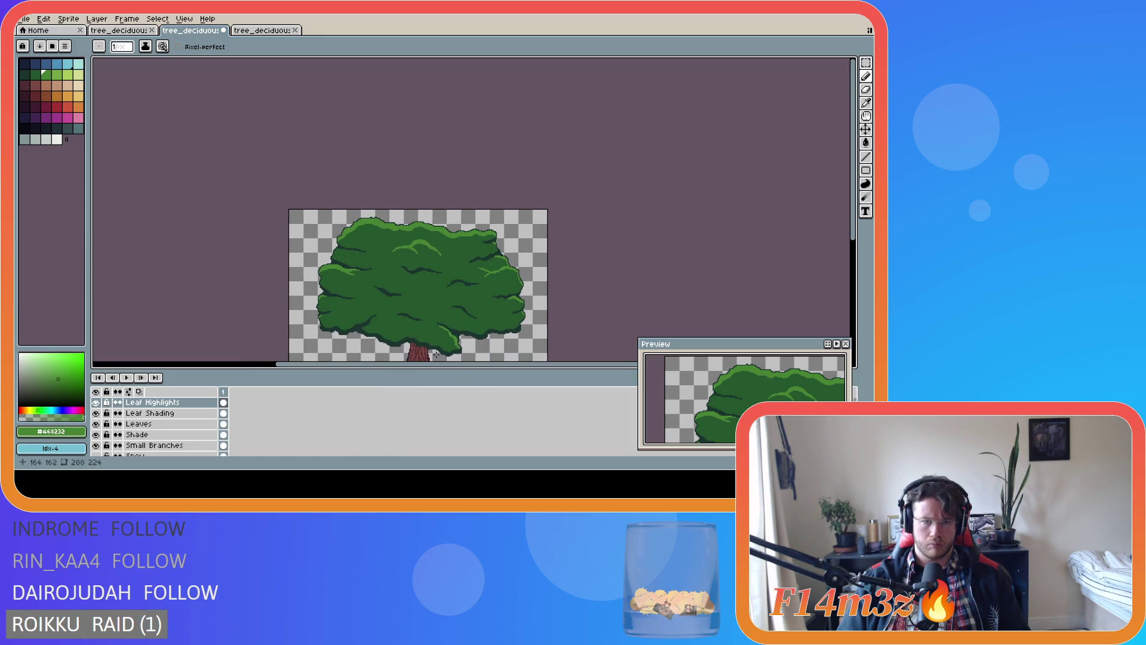
Draw a light-green highlight along the canopy's left edge
scroll(315, 278, "up", 3)
scroll(319, 290, "down", 1)
scroll(325, 305, "up", 1)
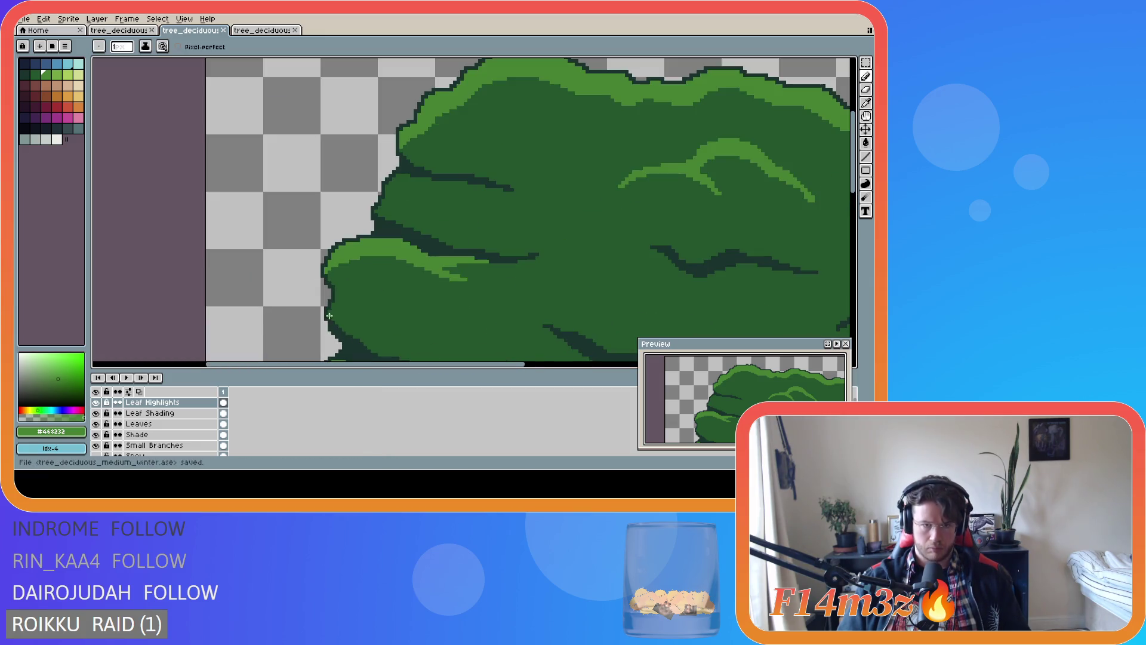
left_click(329, 308)
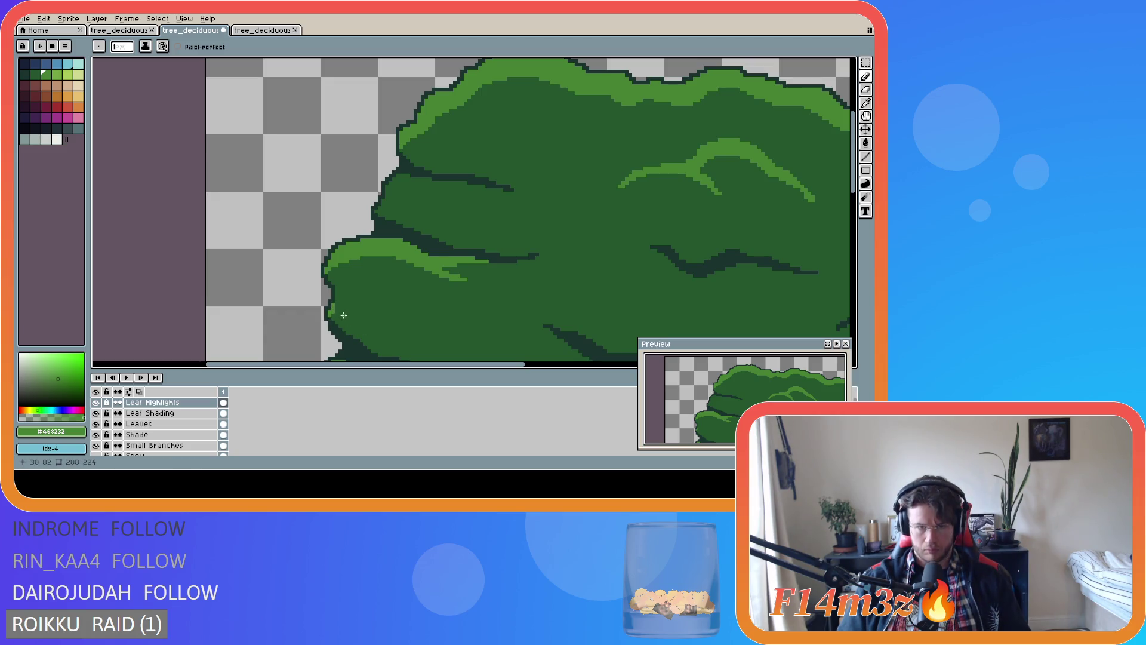
left_click_drag(335, 306, 351, 304)
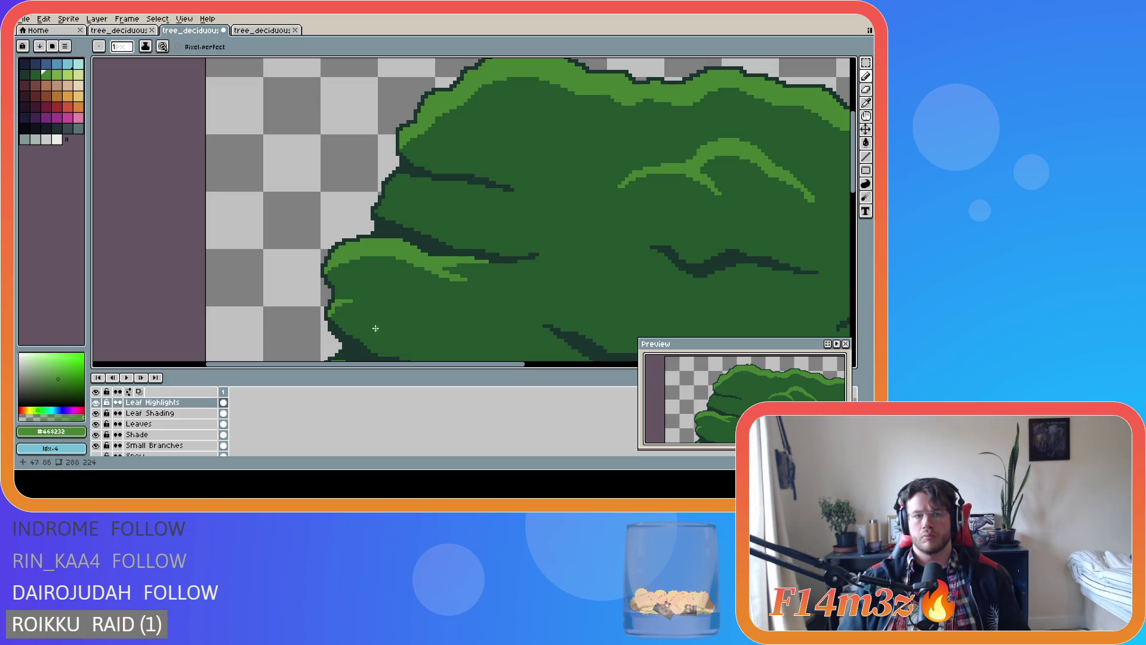
scroll(423, 337, "down", 3)
left_click_drag(853, 137, 852, 206)
Draw a light-green highlight arc on the upper canopy
left_click_drag(499, 365, 567, 366)
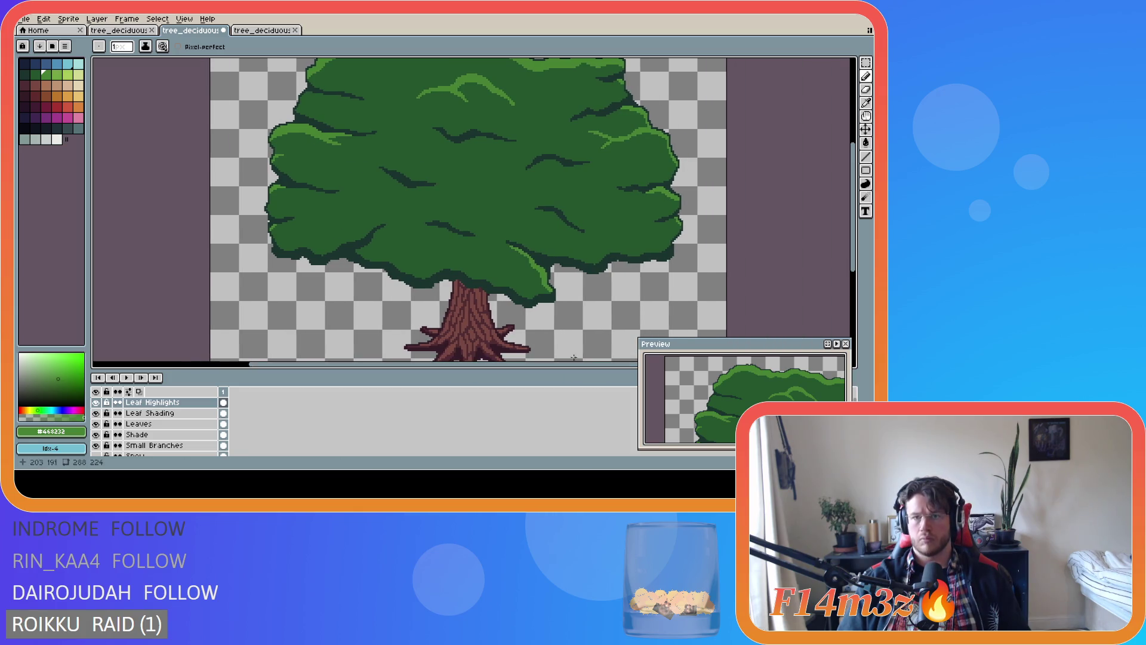
scroll(642, 263, "down", 2)
scroll(498, 168, "up", 2)
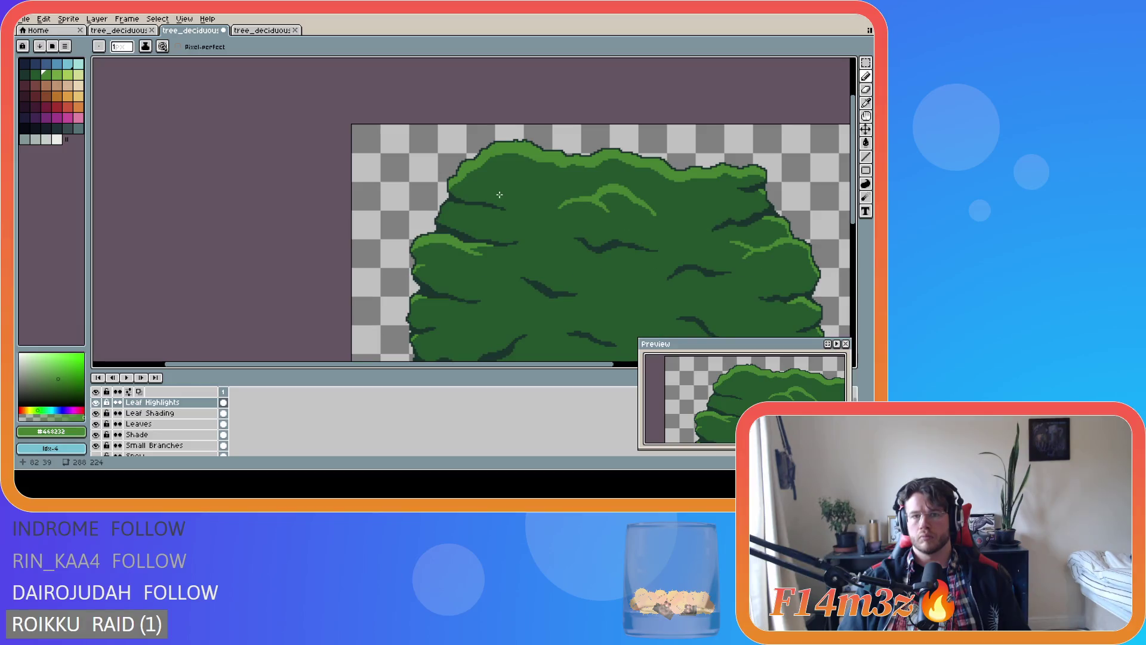
left_click_drag(491, 179, 529, 188)
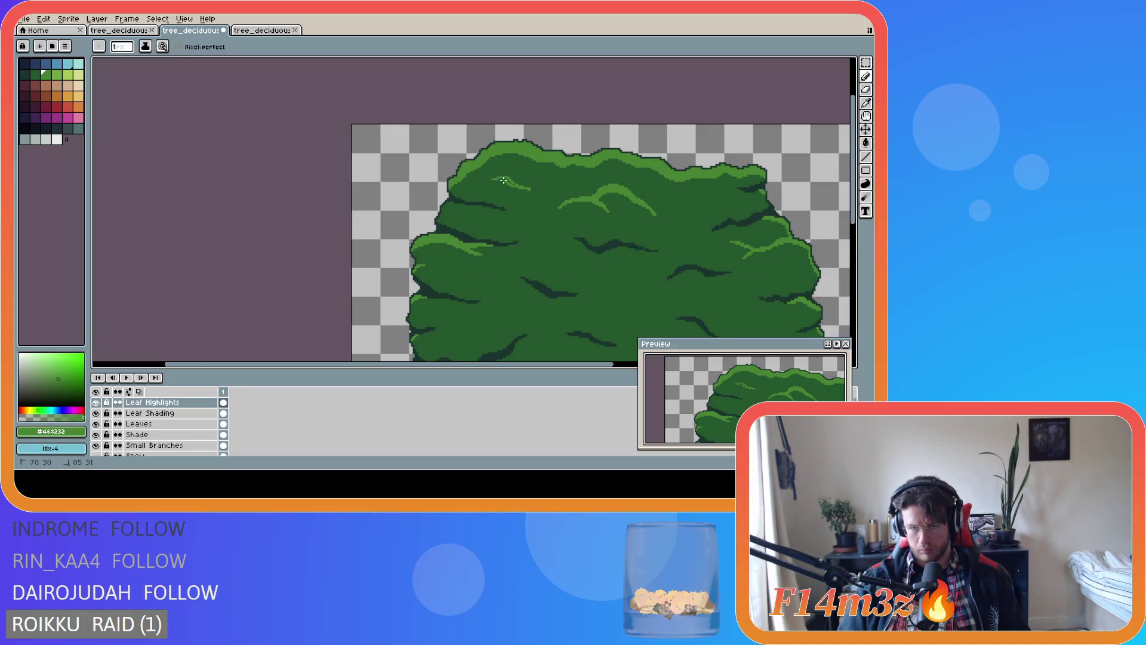
scroll(501, 180, "up", 2)
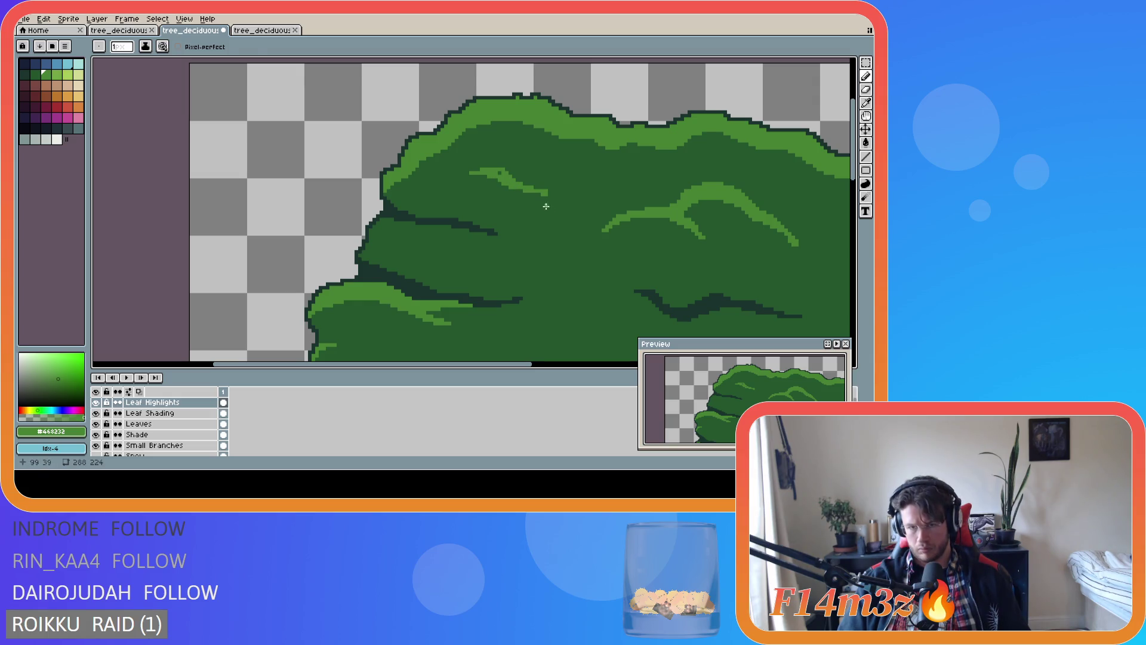
Narrow the palette panel, recentre the tree, and save tree_deciduous_medium_winter.ase
key("e")
scroll(542, 194, "down", 1)
scroll(550, 203, "up", 2)
key("b")
scroll(618, 253, "down", 5)
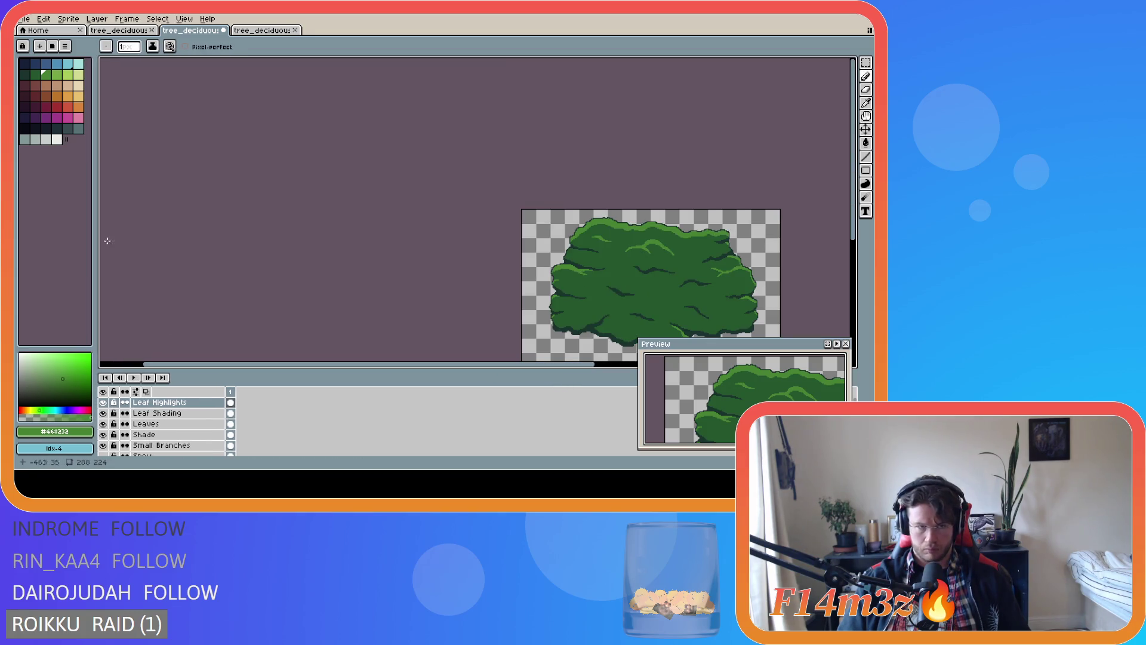
left_click_drag(96, 239, 90, 236)
left_click_drag(510, 363, 603, 364)
scroll(455, 235, "up", 2)
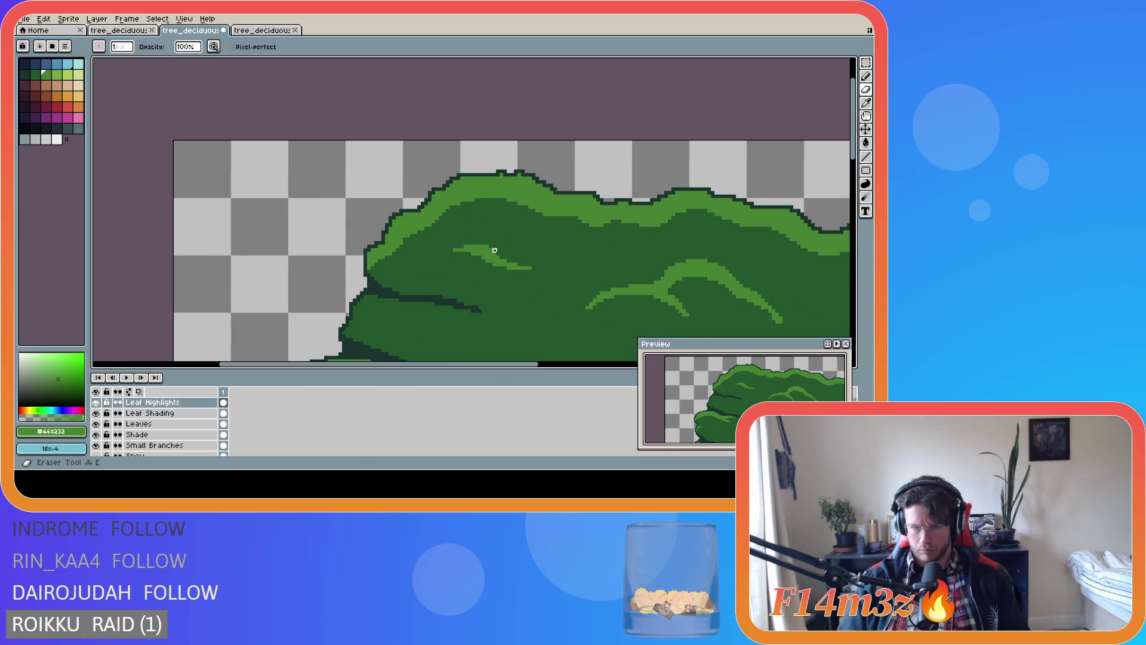
scroll(609, 272, "down", 2)
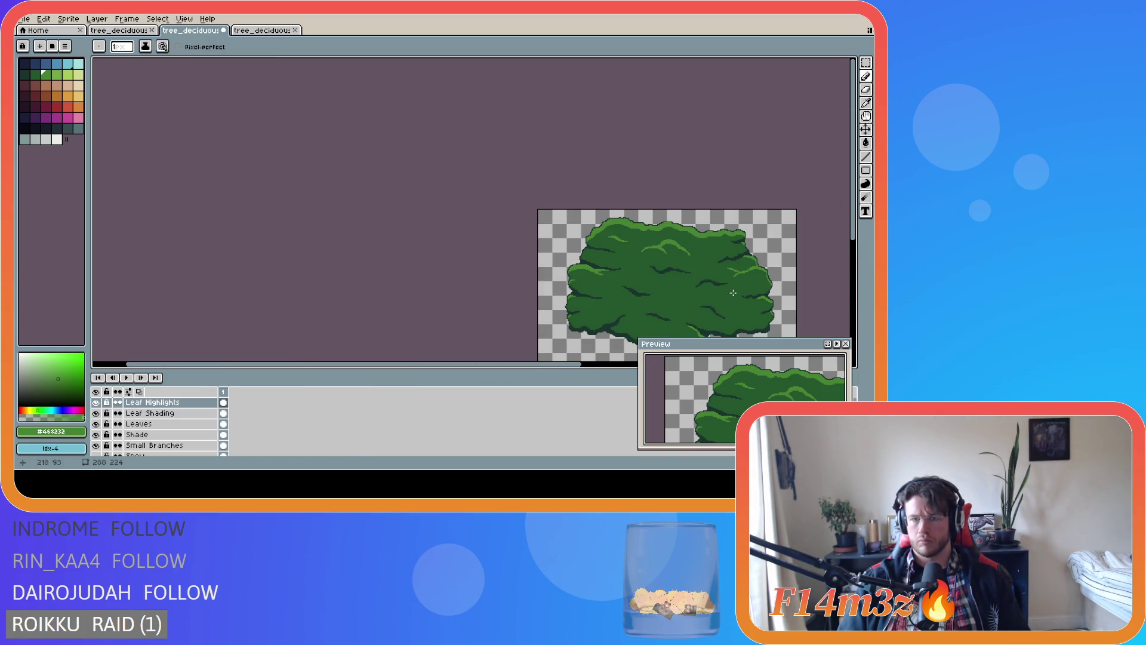
left_click_drag(575, 367, 688, 365)
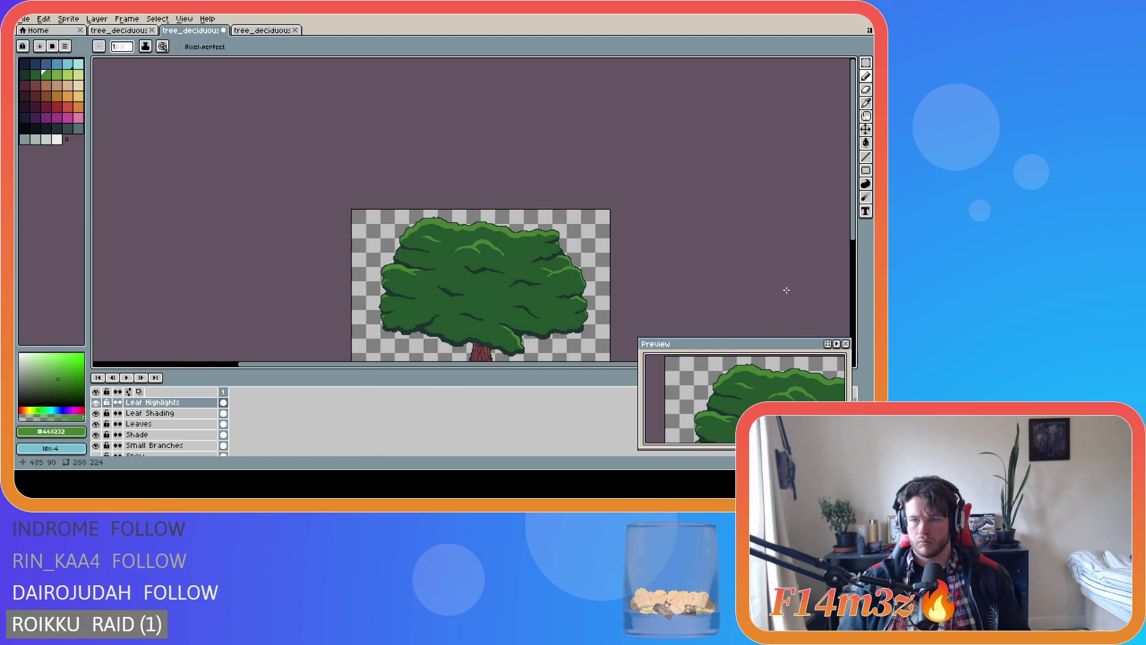
key("ctrl+s")
left_click_drag(853, 230, 853, 287)
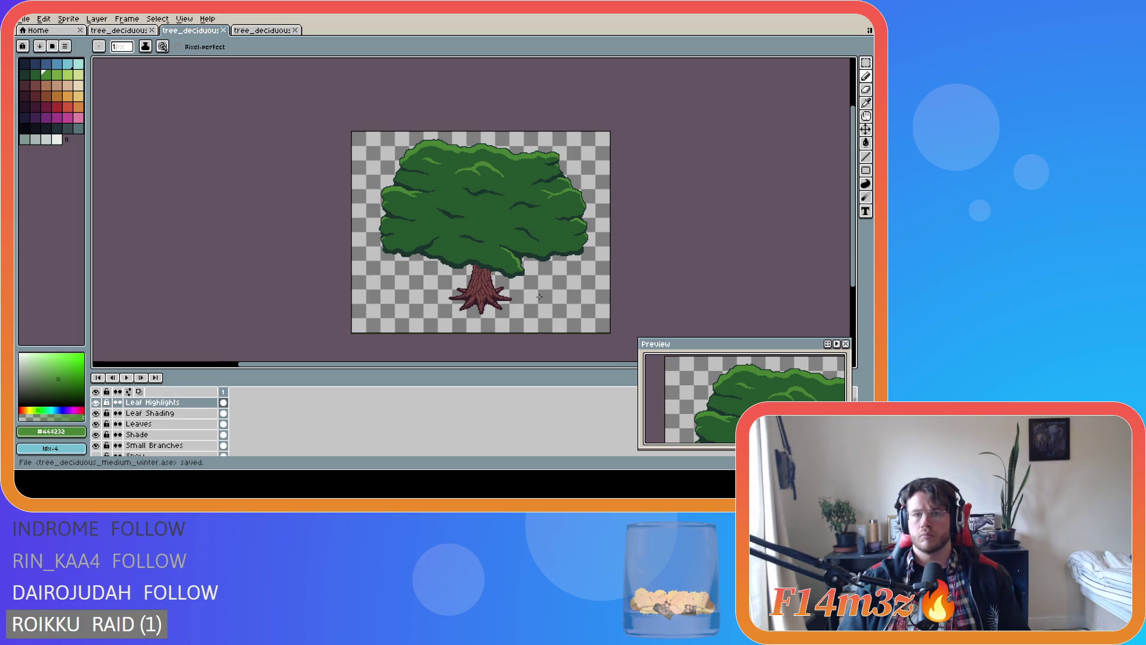
scroll(548, 177, "up", 3)
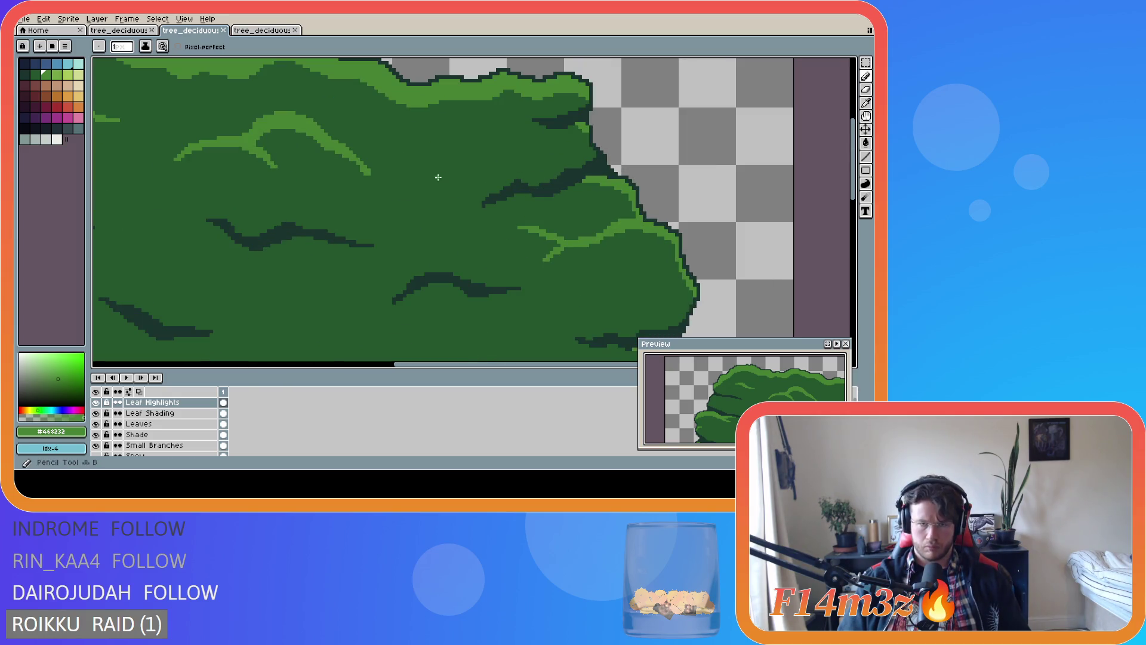
Draw a curved light-green highlight stroke across the upper canopy, touch it up, and save
left_click_drag(447, 154, 503, 140)
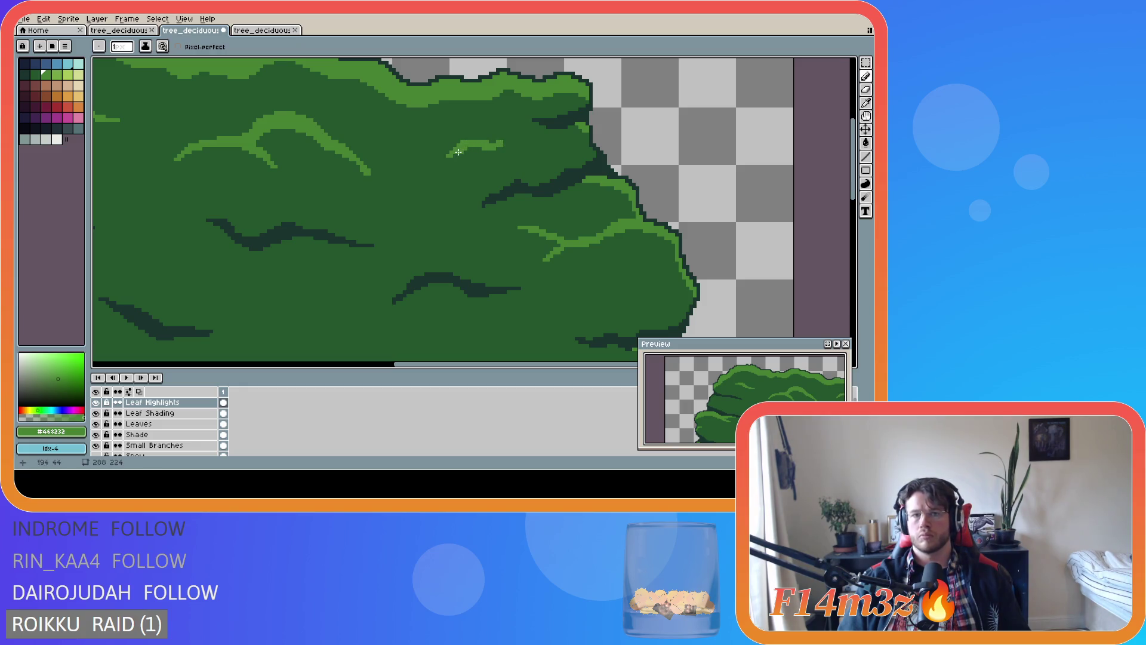
scroll(475, 181, "down", 1)
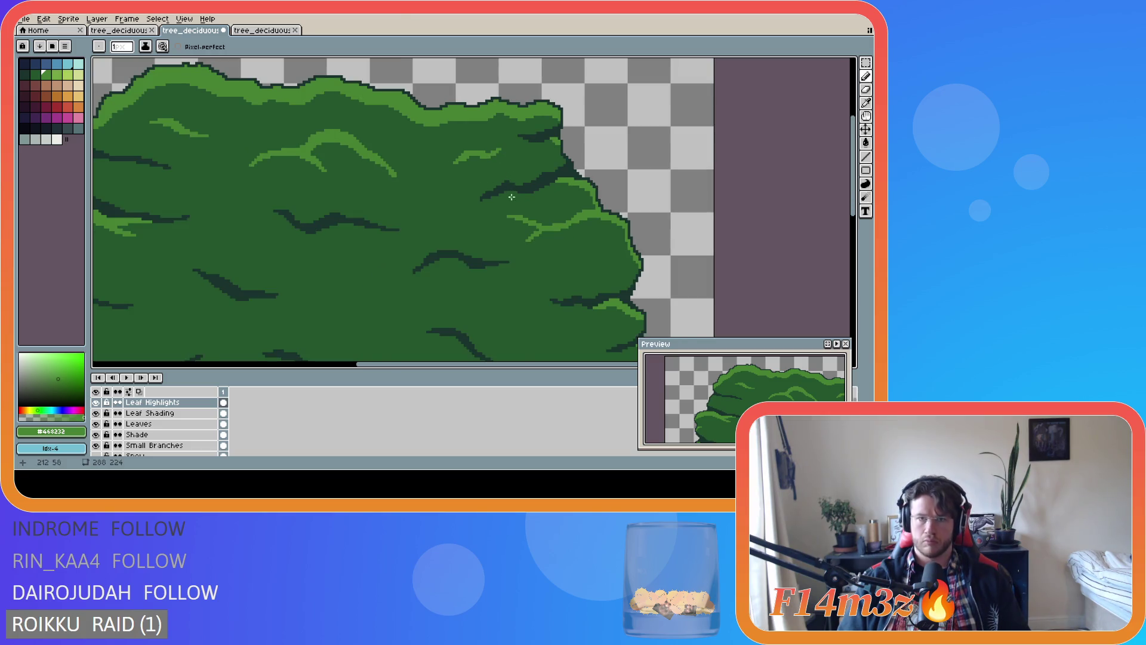
scroll(513, 194, "down", 3)
scroll(522, 287, "up", 5)
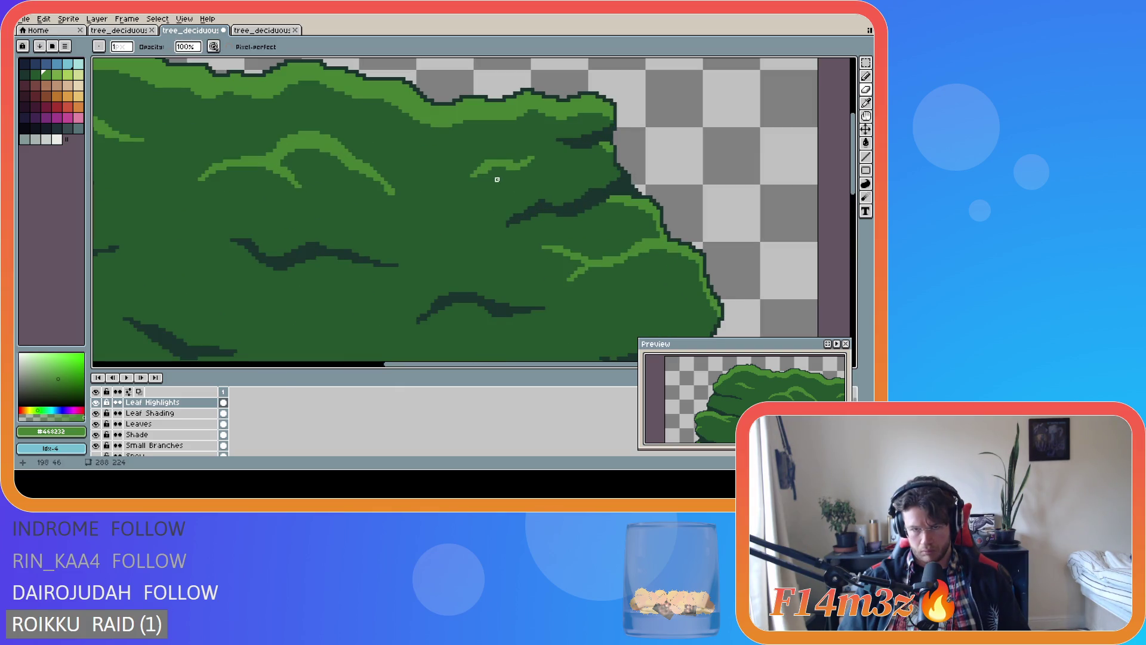
scroll(518, 208, "down", 3)
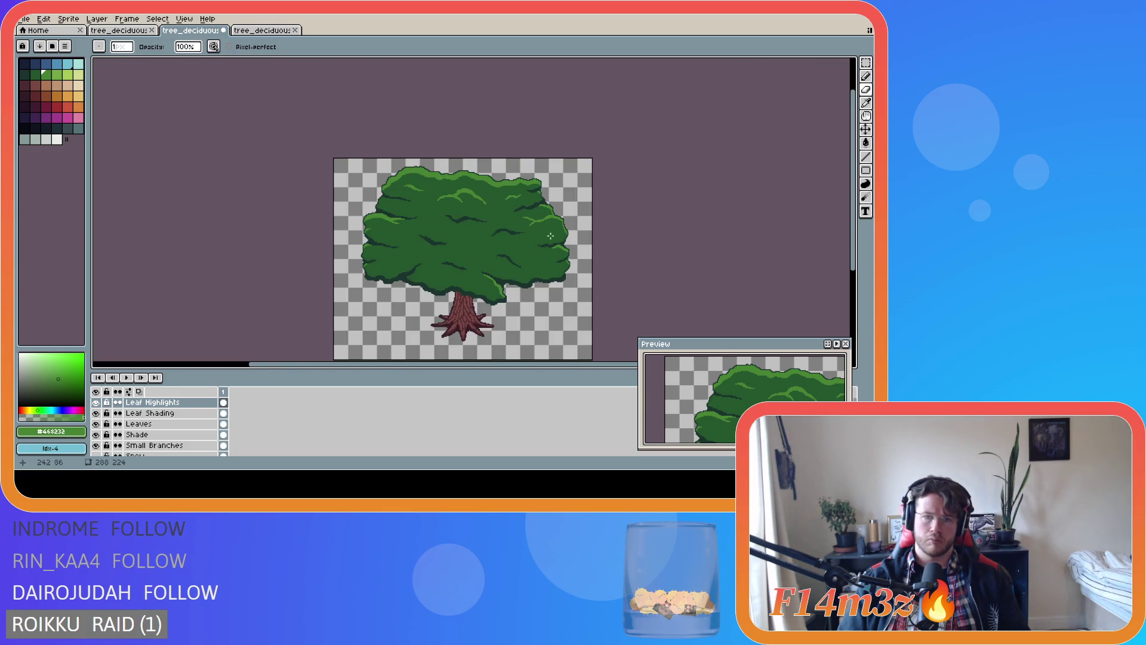
scroll(525, 205, "up", 3)
left_click_drag(512, 175, 508, 174)
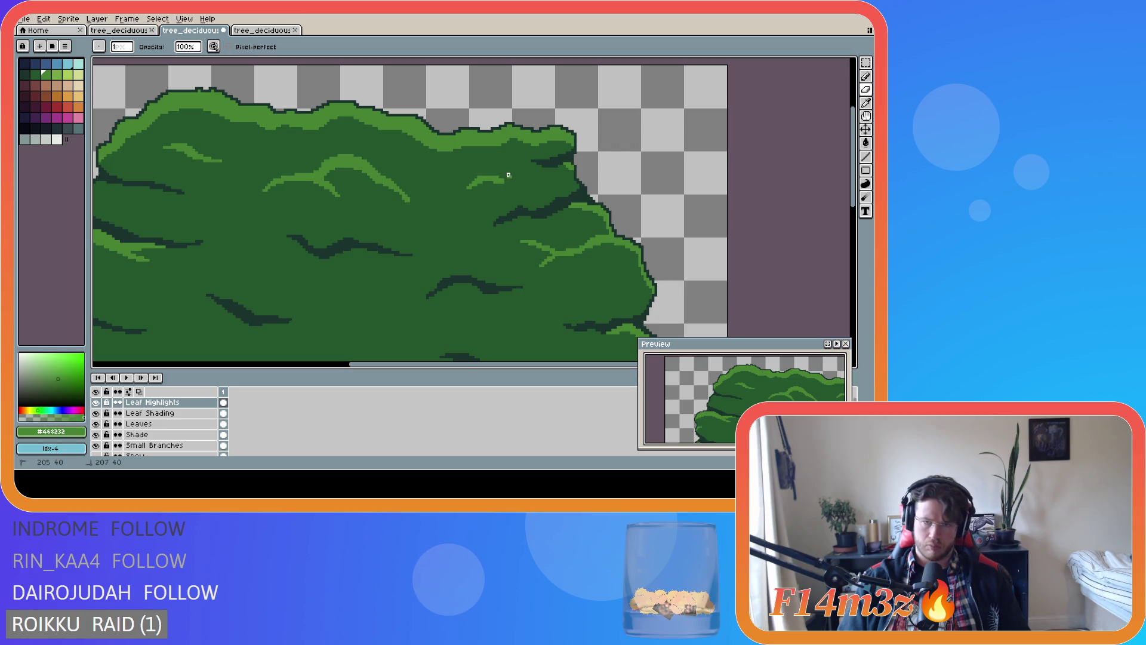
key("ctrl+s")
scroll(511, 180, "down", 3)
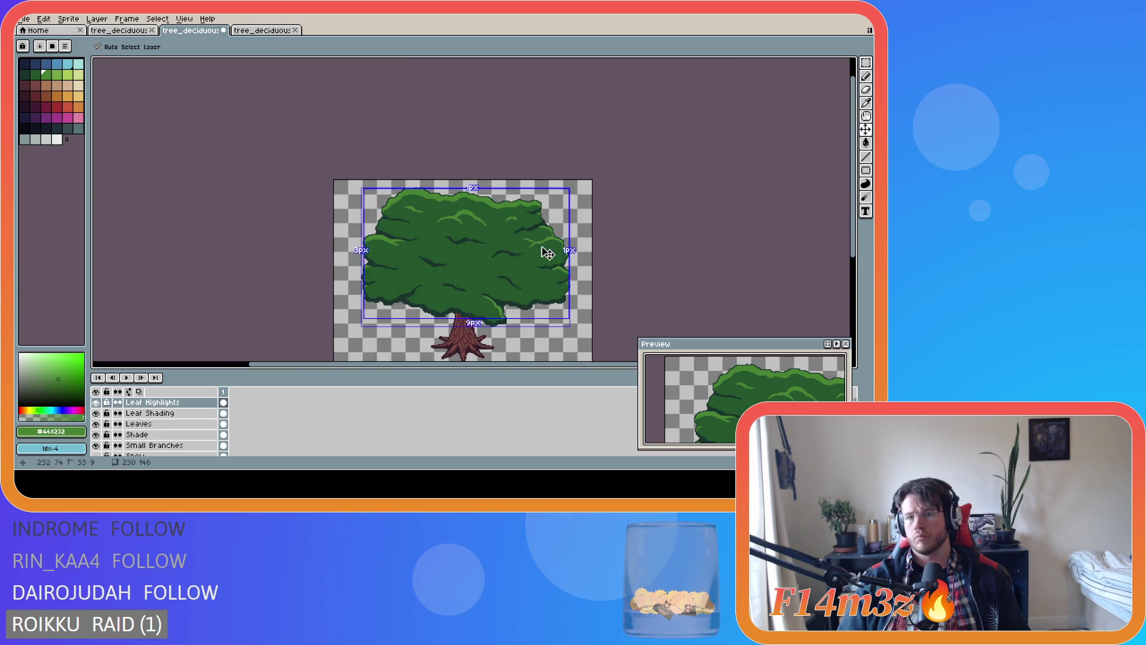
Add a light-green pixel to a canopy highlight, inspect the upper canopy, and save the sprite
scroll(510, 217, "up", 3)
left_click(558, 251)
scroll(554, 228, "down", 3)
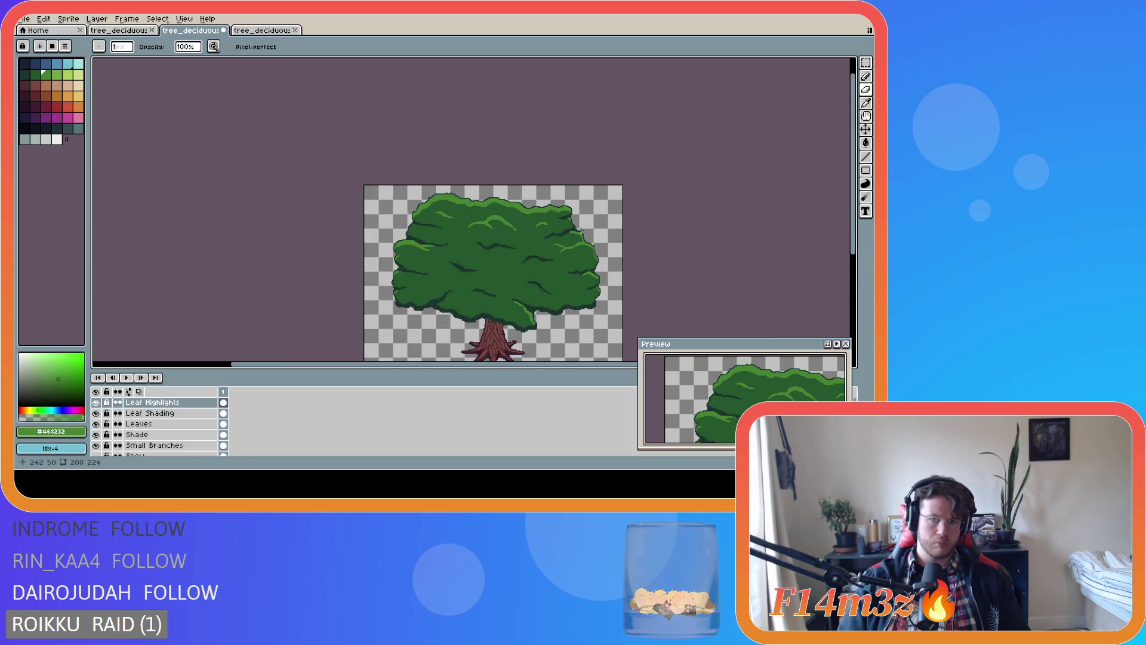
scroll(549, 221, "up", 4)
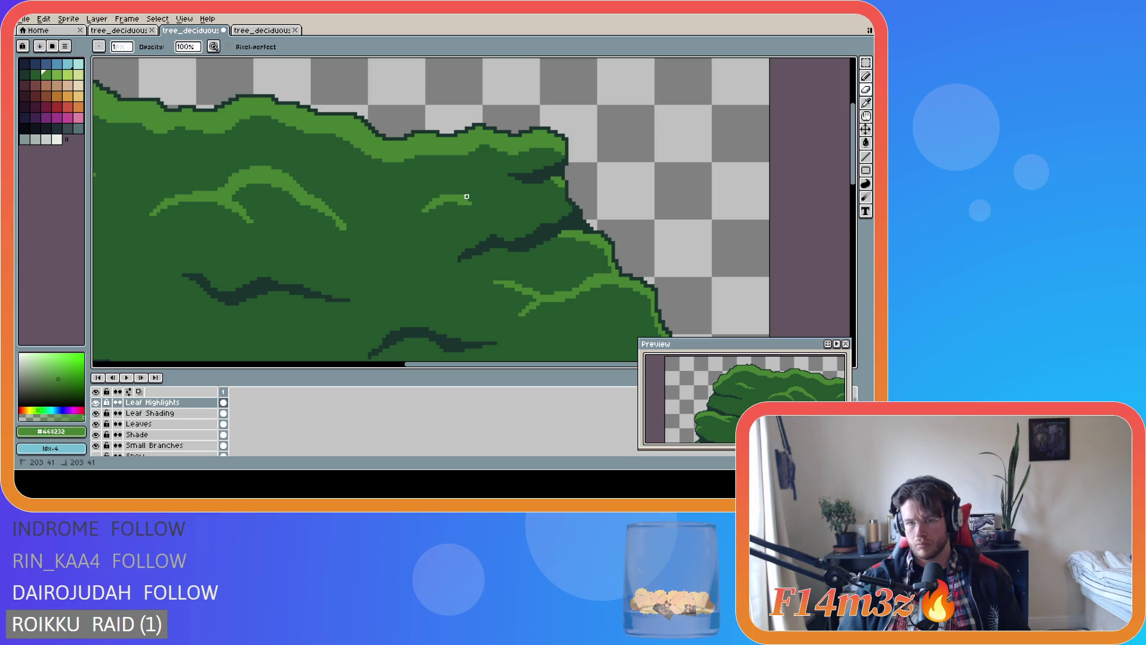
scroll(579, 239, "down", 2)
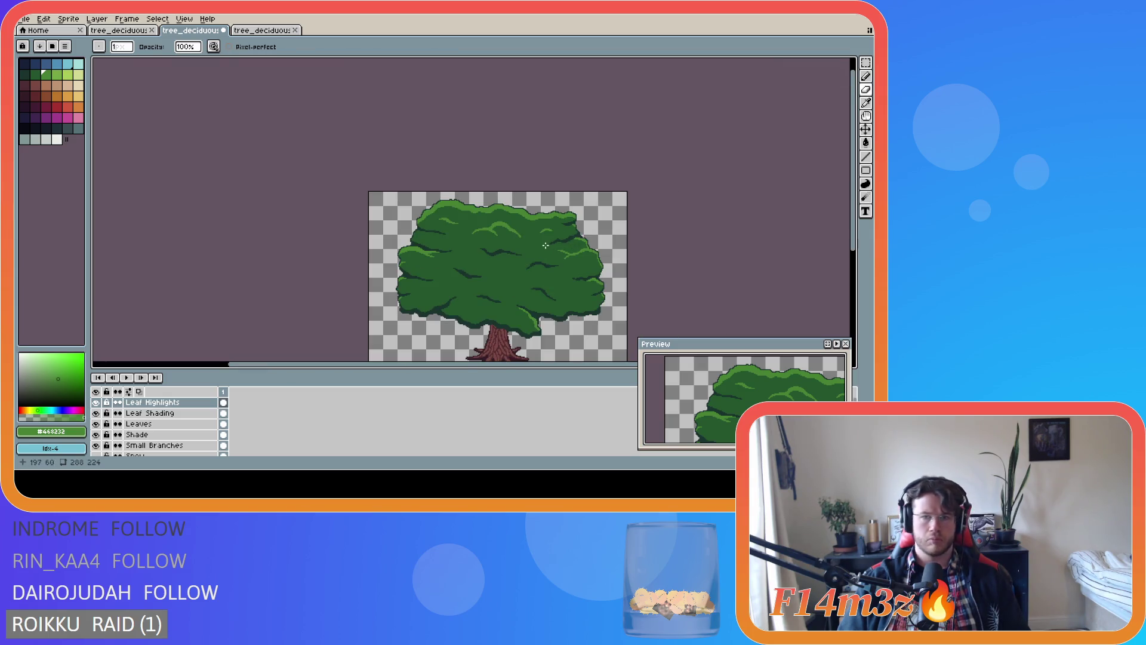
scroll(546, 240, "up", 3)
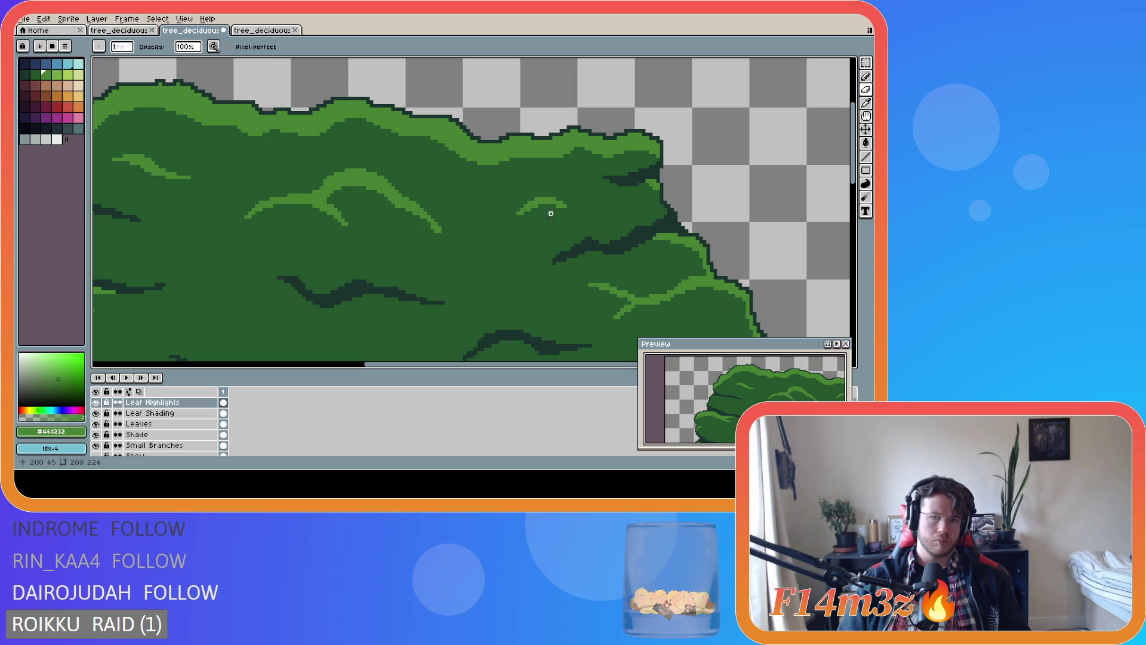
left_click_drag(550, 205, 446, 254)
scroll(446, 253, "down", 1)
key("ctrl+s")
scroll(490, 246, "down", 2)
scroll(582, 287, "up", 2)
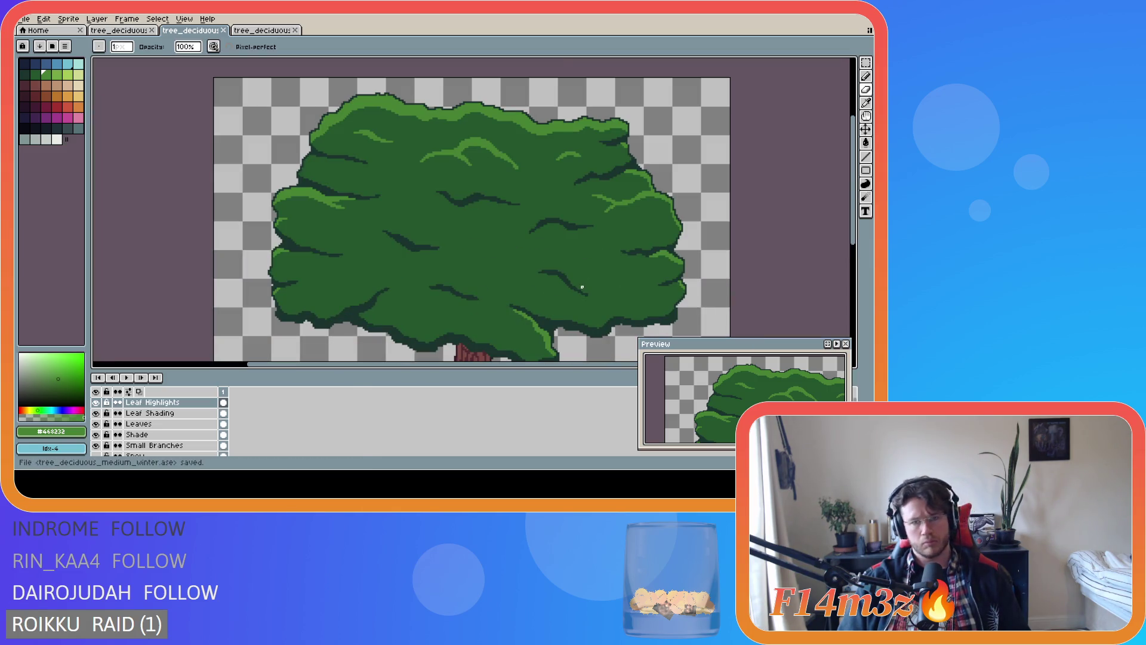
scroll(582, 287, "down", 1)
left_click_drag(853, 219, 858, 237)
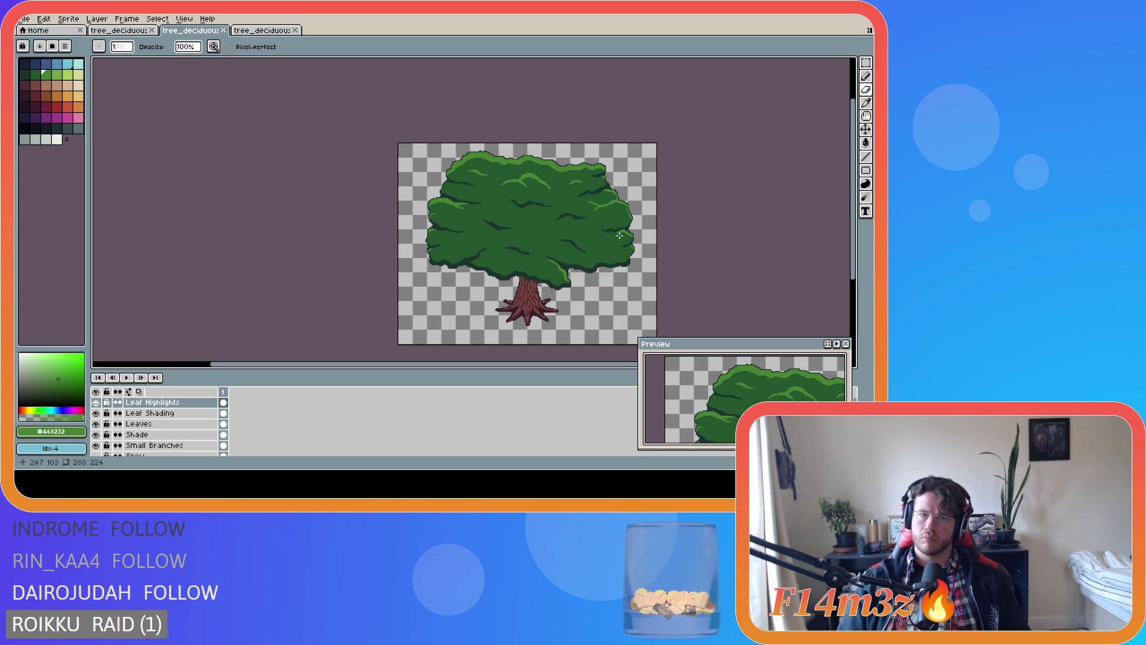
Add a light-green highlight pixel on the canopy's left side
scroll(457, 218, "up", 1)
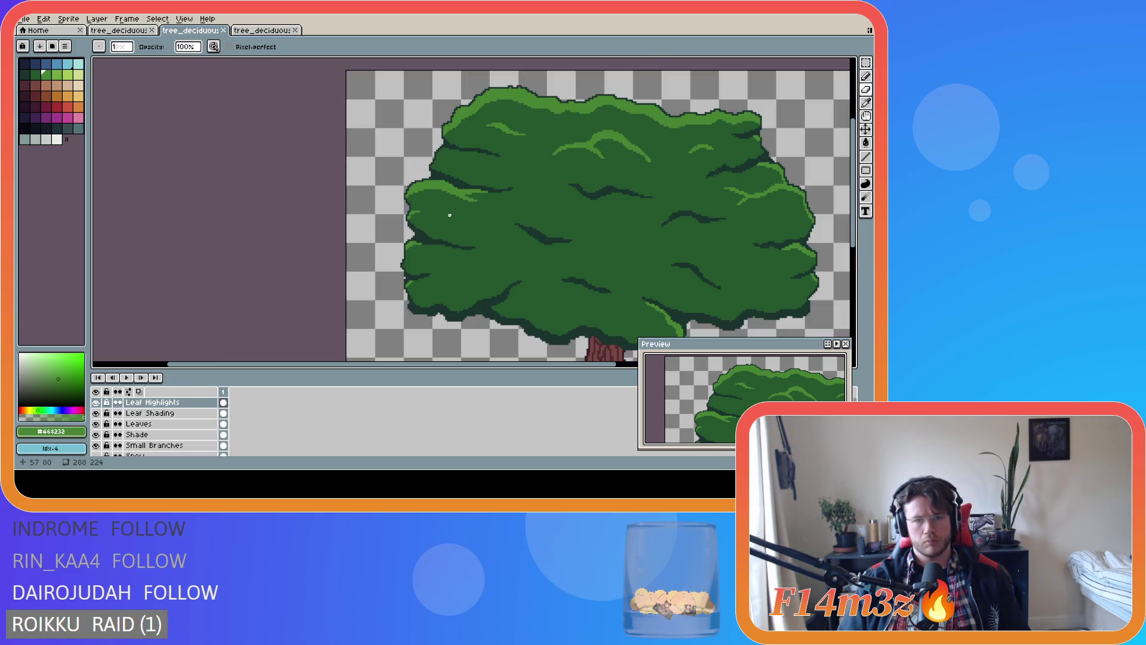
left_click(443, 191)
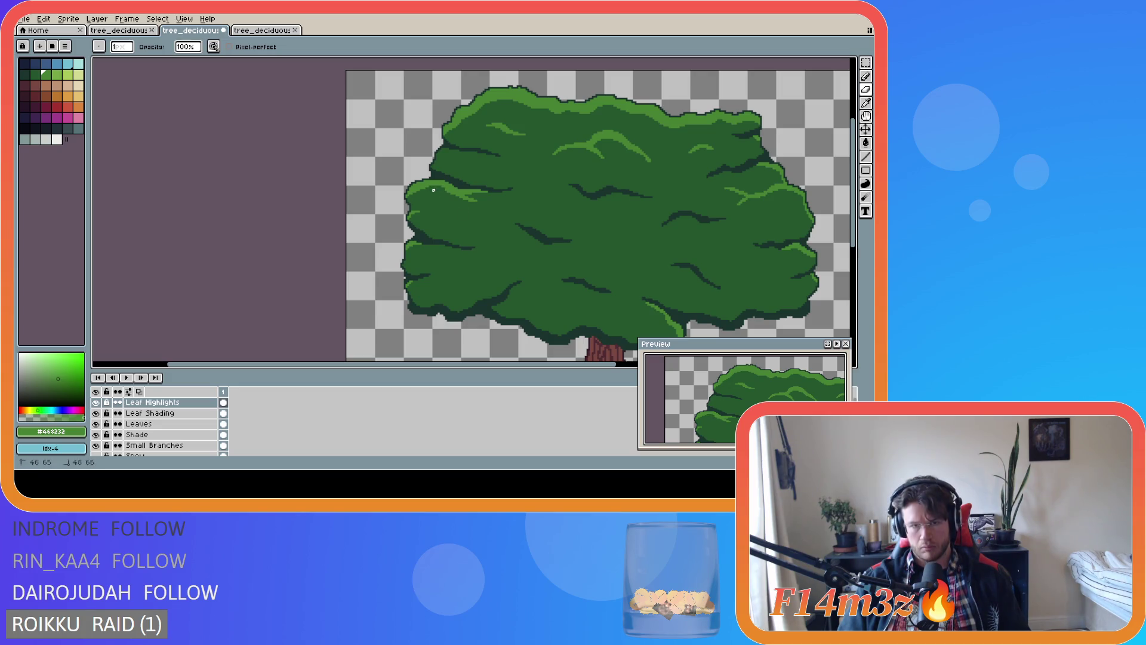
scroll(450, 200, "up", 1)
key("v")
key("b")
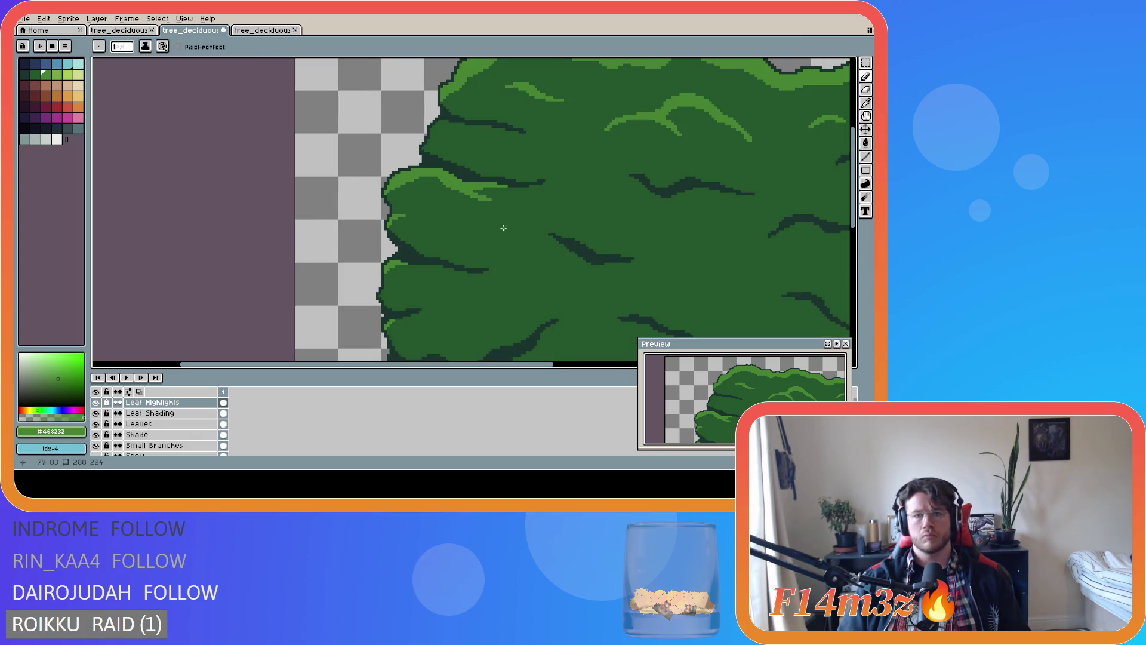
scroll(522, 219, "down", 3)
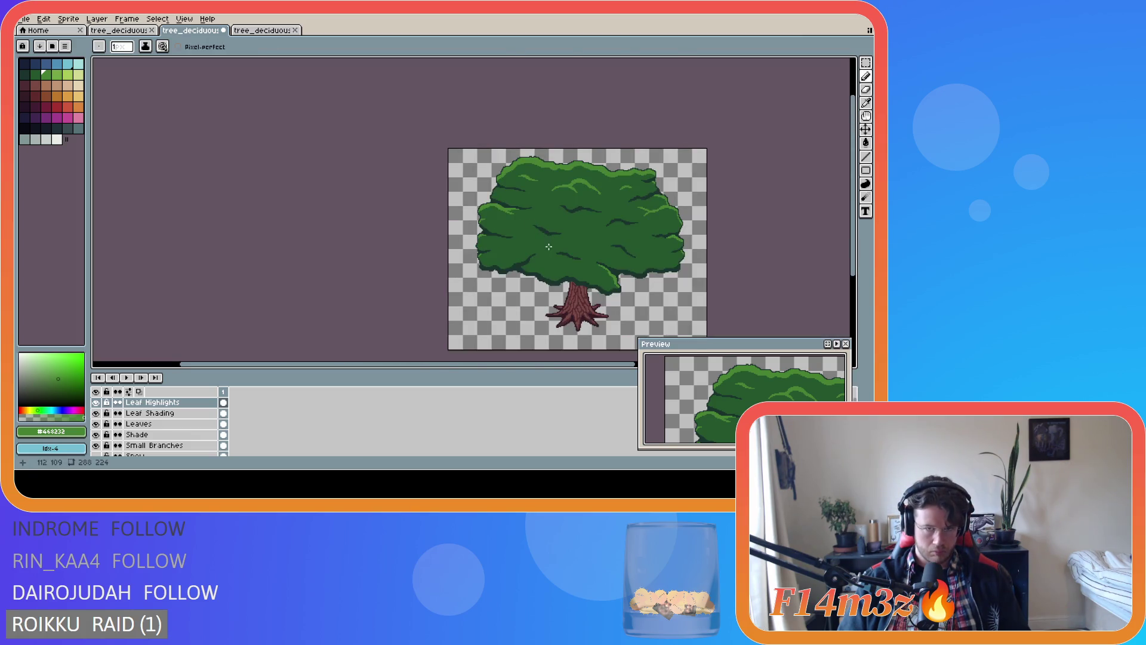
scroll(491, 223, "up", 2)
scroll(474, 200, "up", 2)
scroll(484, 208, "down", 3)
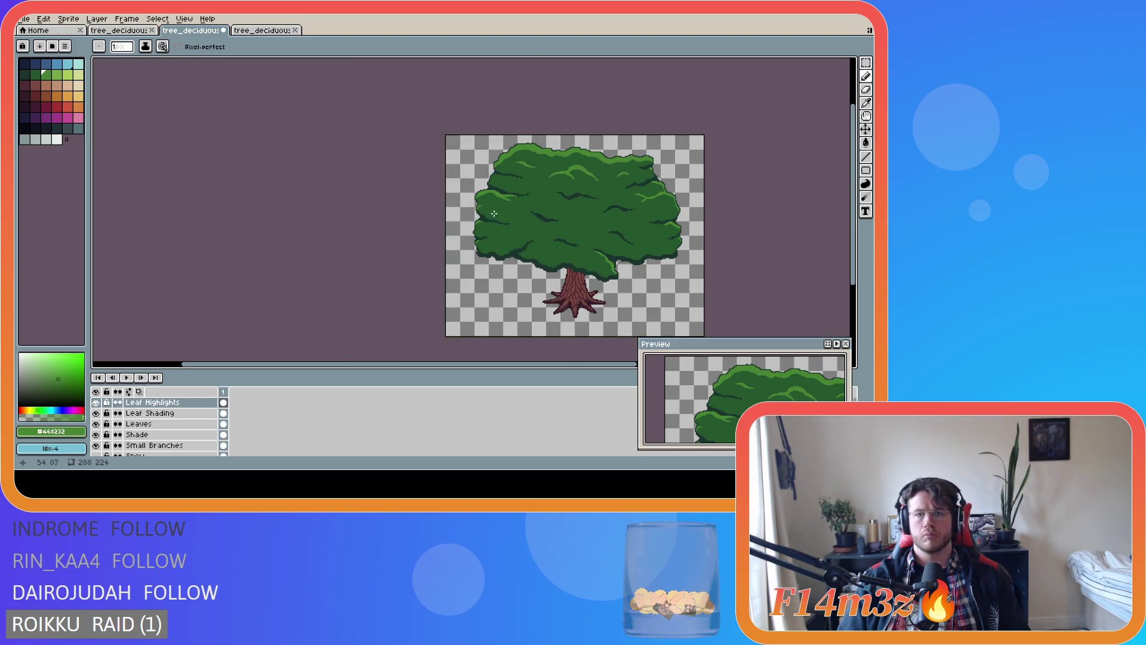
scroll(475, 205, "up", 3)
Erase the stray highlight pixels along the left leaf edge and save the sprite
key("e")
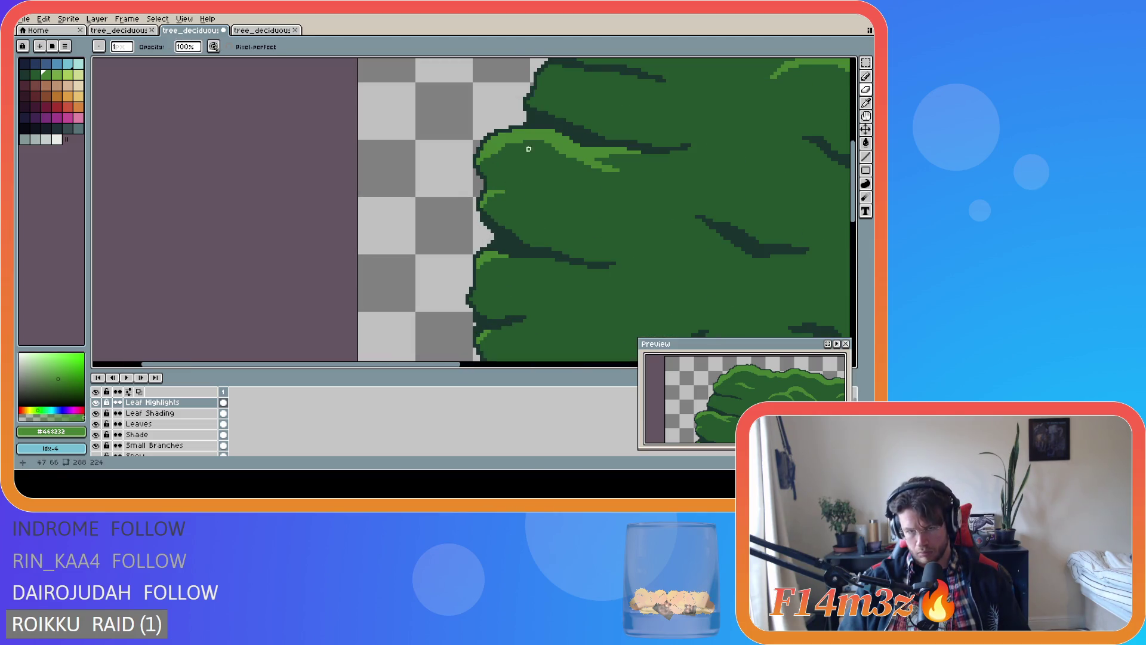
key("ctrl+z")
key("ctrl+z")
key("ctrl+z")
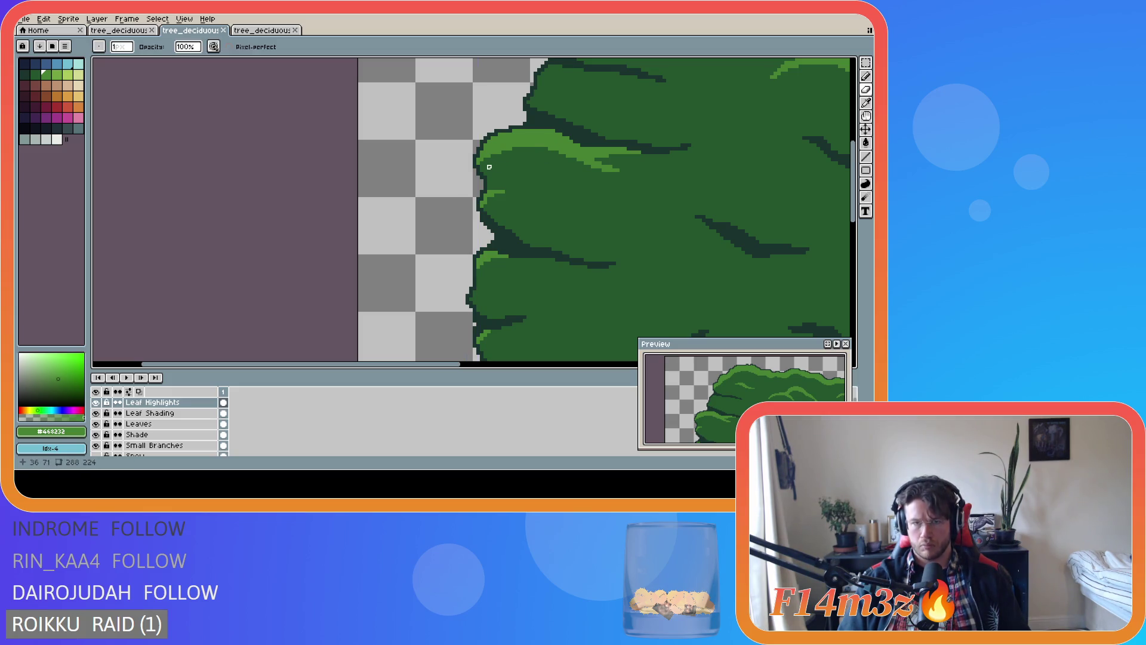
mouse_move(498, 152)
left_mouse_down()
mouse_move(545, 148)
mouse_move(504, 150)
left_mouse_up()
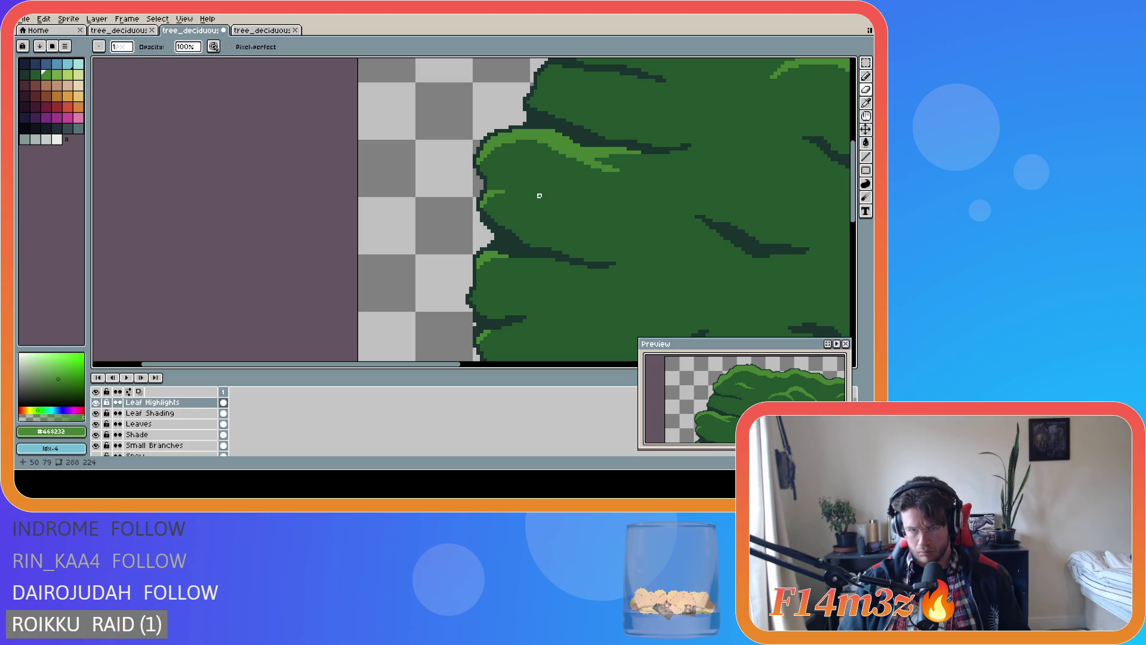
key("ctrl+s")
scroll(587, 198, "down", 2)
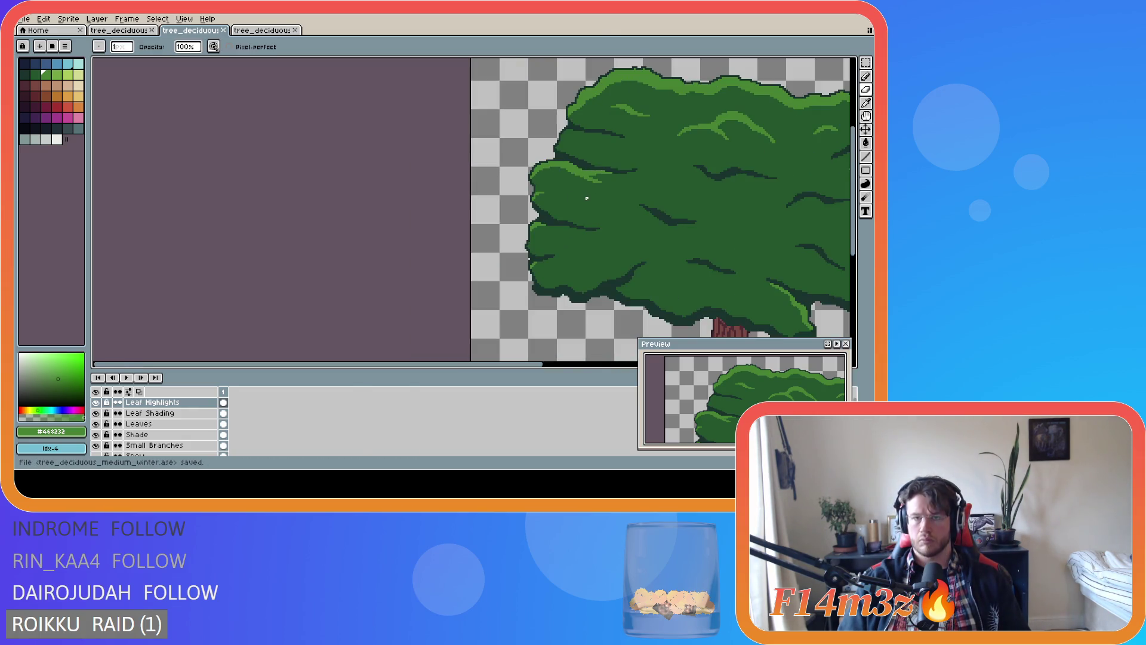
Touch up a pixel on the left-edge leaf highlight, trimming it slimmer
scroll(580, 190, "up", 1)
key("e")
scroll(563, 167, "up", 2)
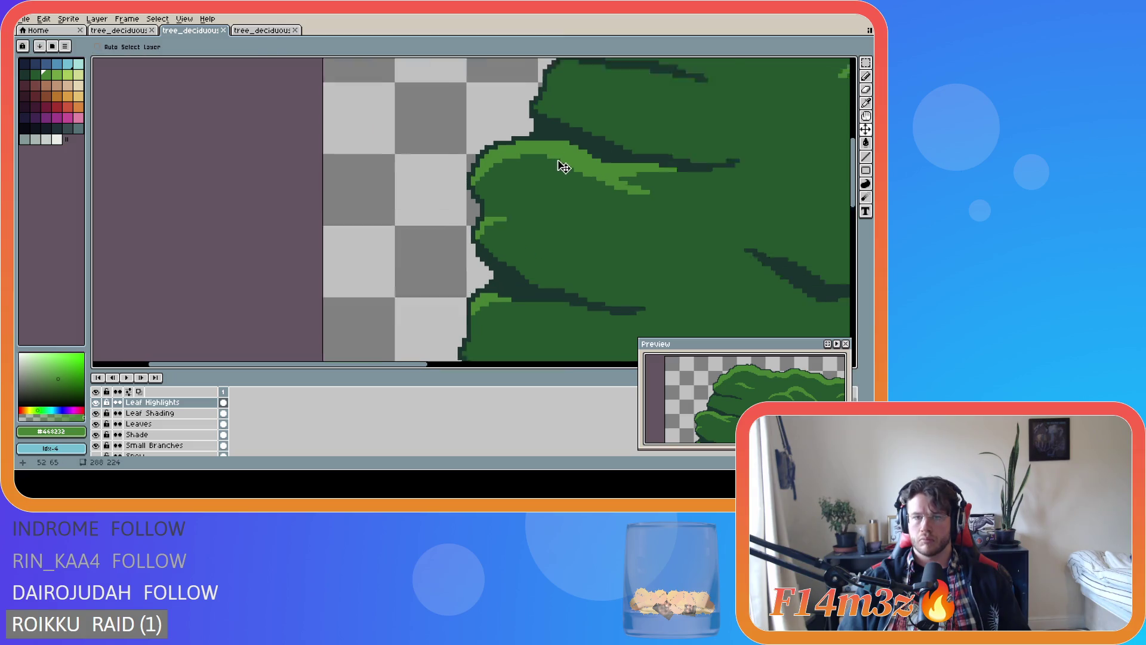
left_click(558, 159)
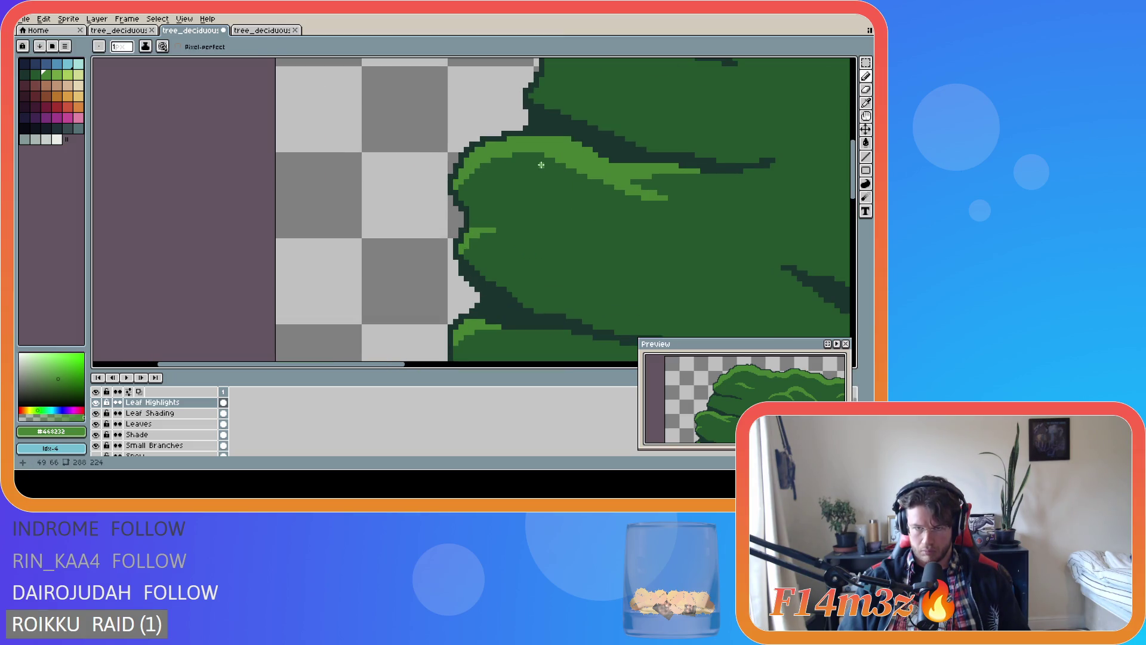
scroll(546, 227, "down", 2)
scroll(564, 196, "up", 1)
scroll(581, 200, "down", 1)
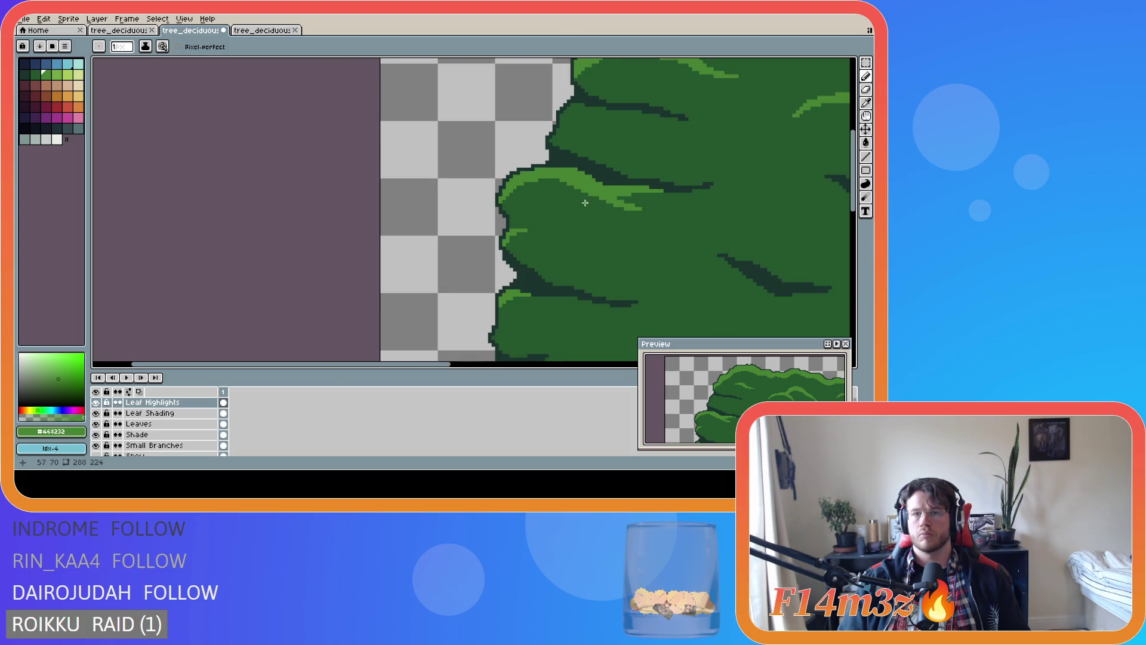
scroll(566, 204, "down", 1)
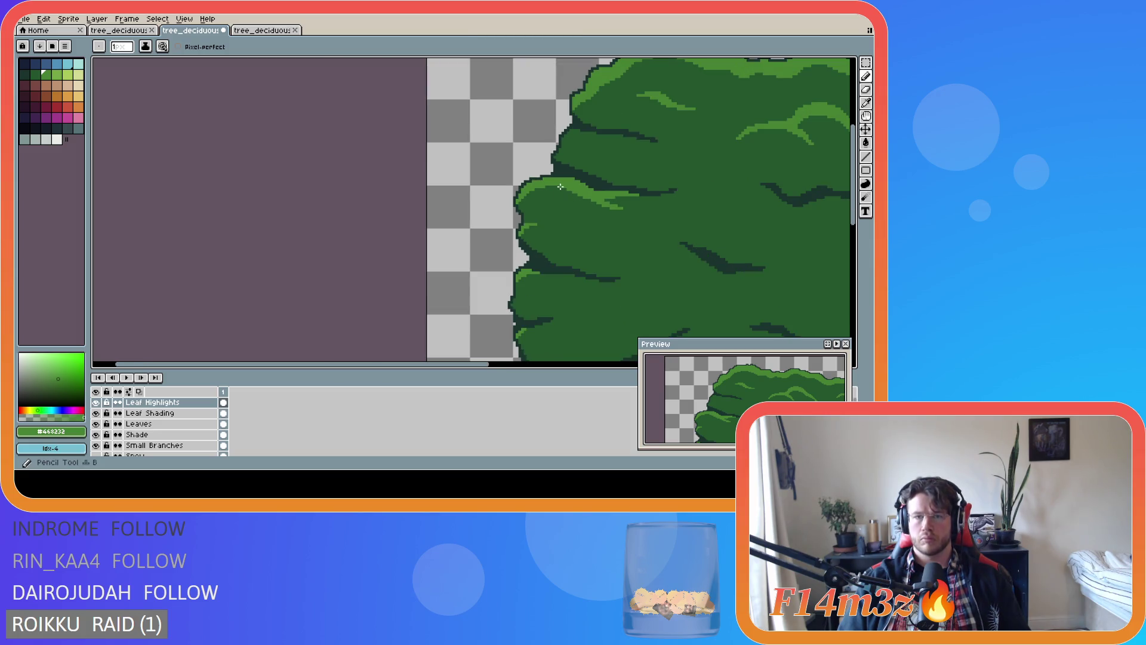
Save tree_deciduous_medium_winter.ase
key("ctrl")
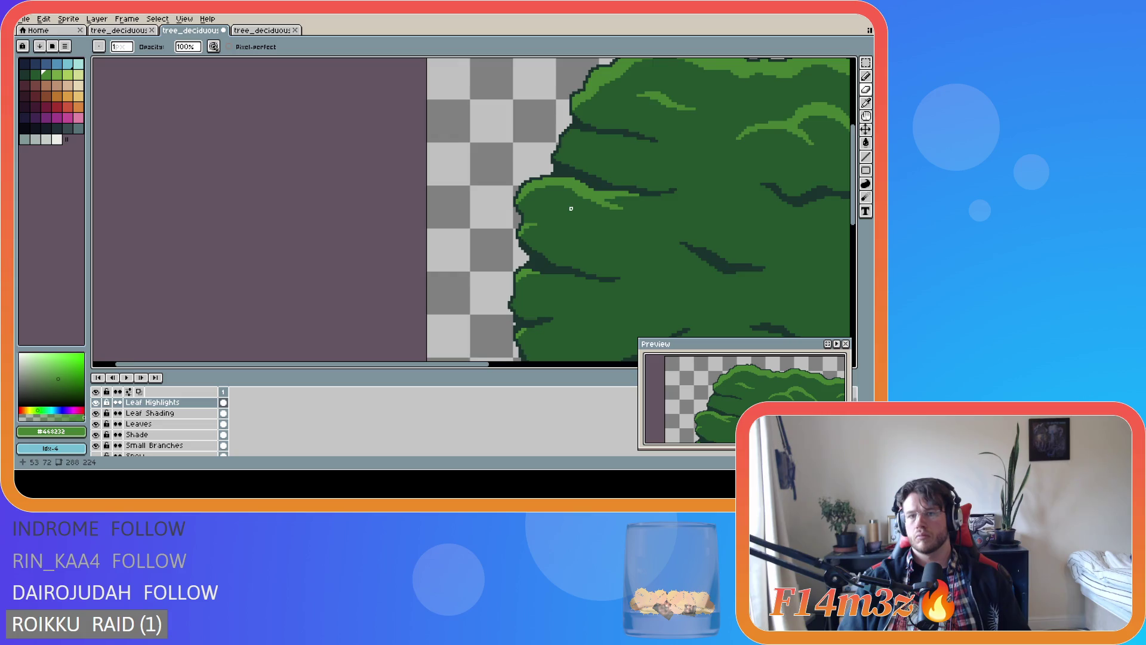
key("ctrl+s")
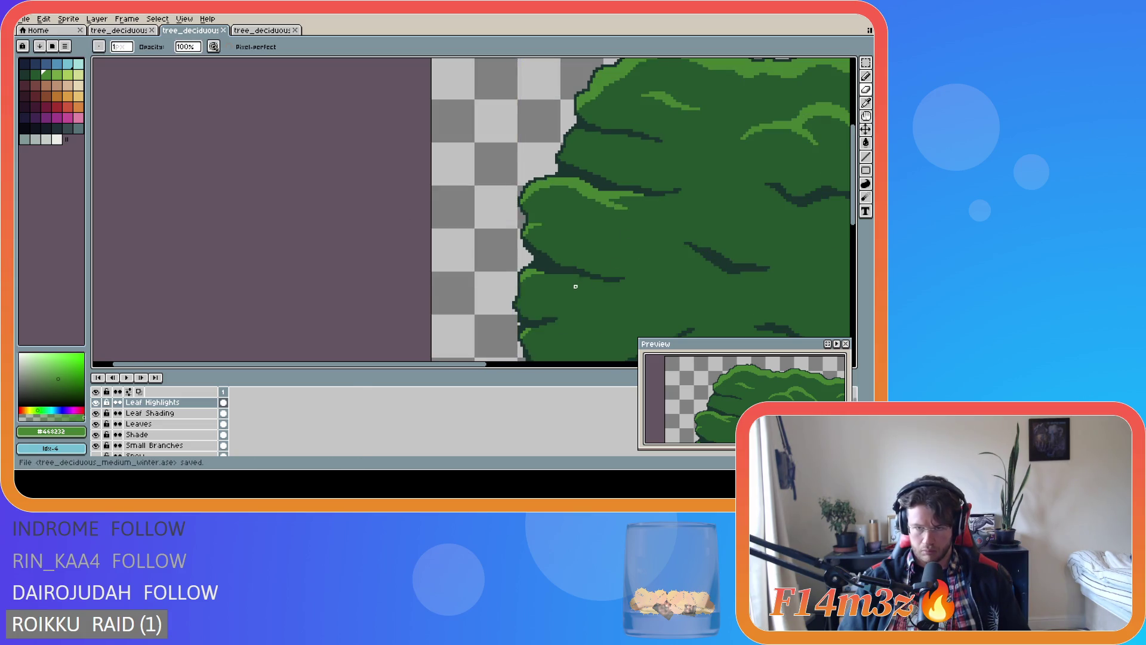
scroll(576, 283, "down", 1)
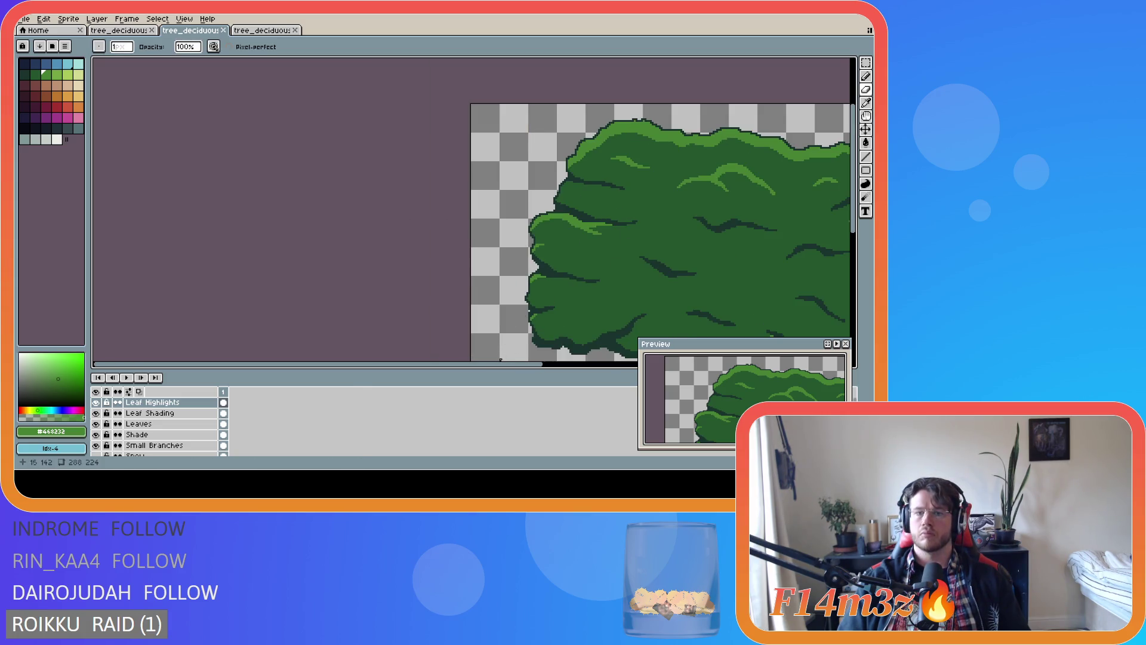
Fix a single pixel in the left canopy and save the sprite
scroll(668, 283, "right", 5)
scroll(370, 213, "up", 3)
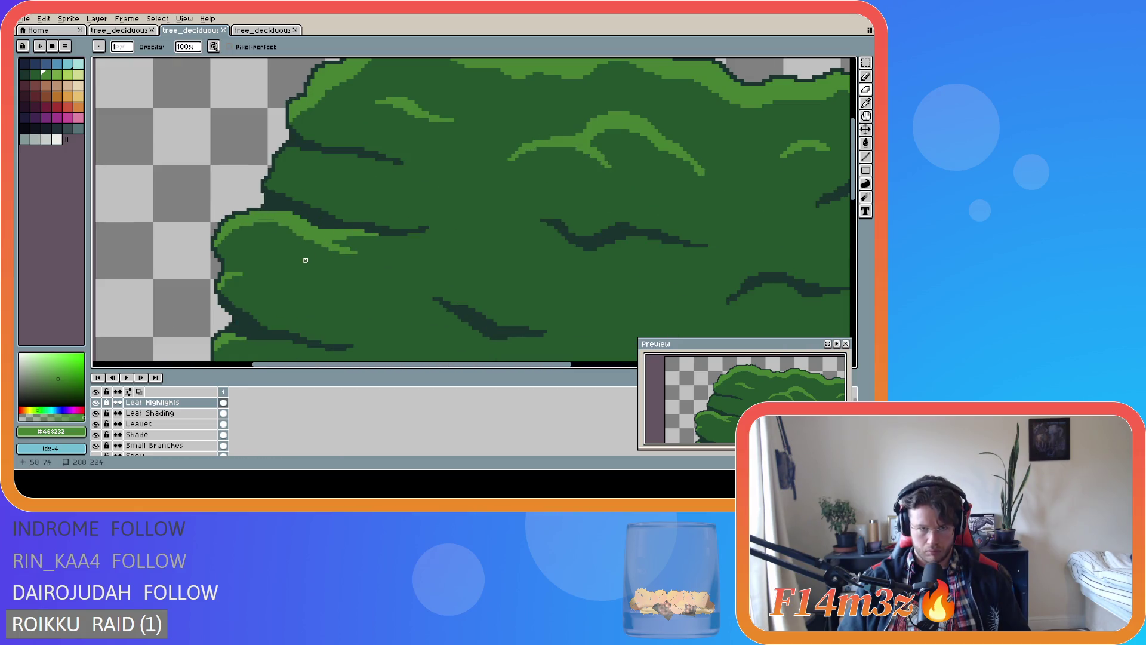
left_click(297, 236)
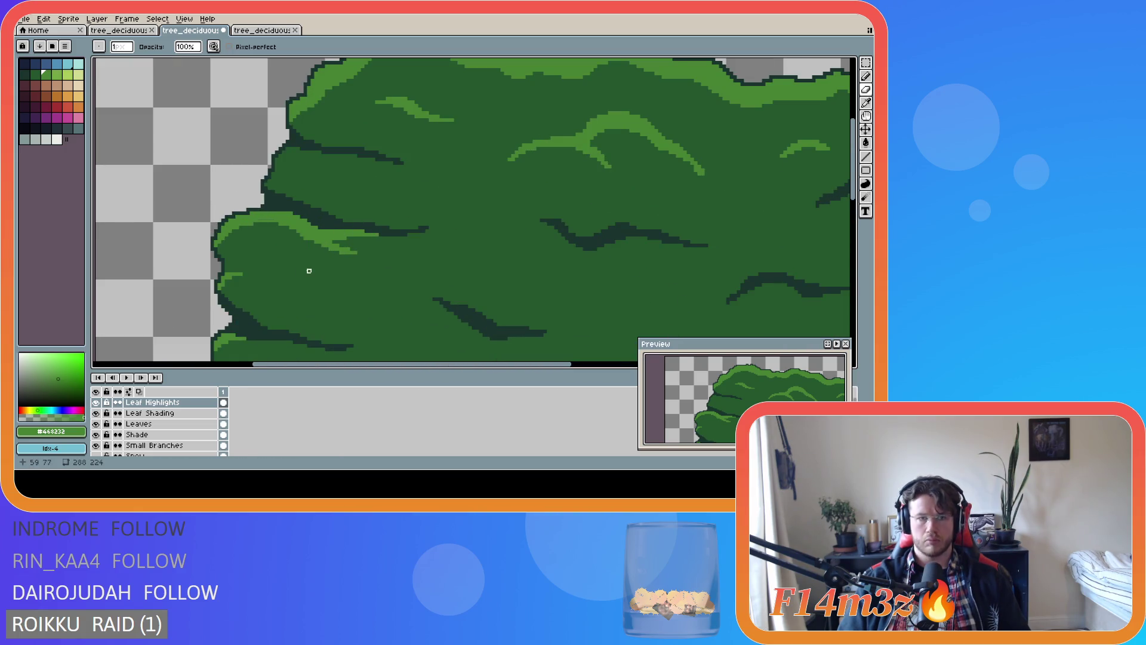
scroll(373, 296, "down", 3)
key("ctrl+s")
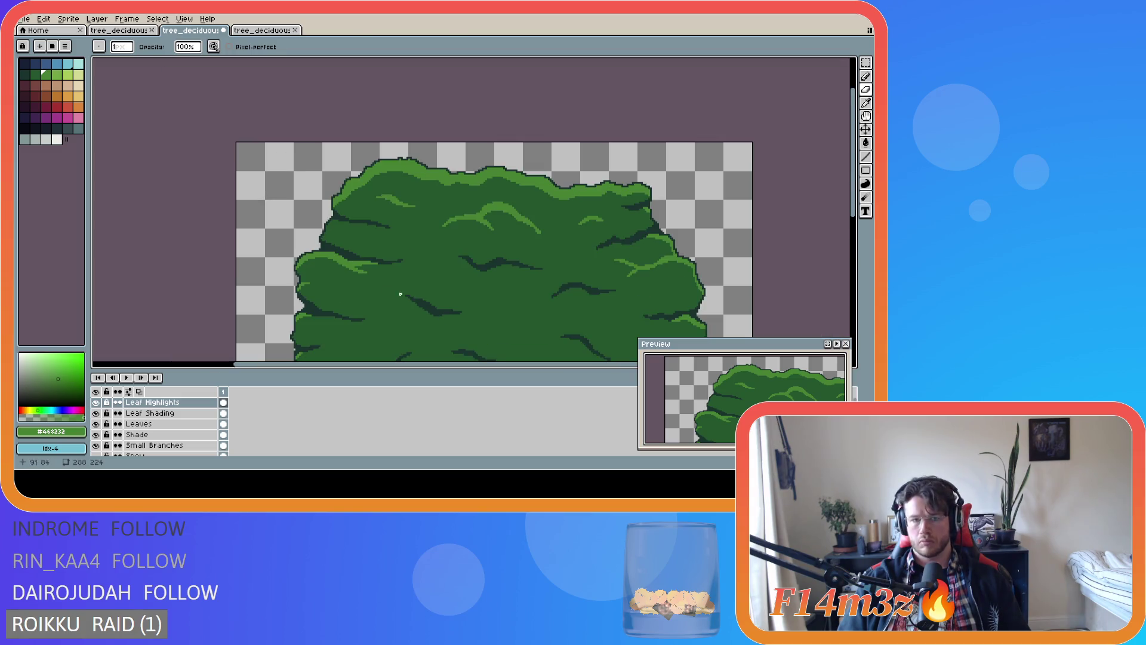
scroll(525, 330, "down", 3)
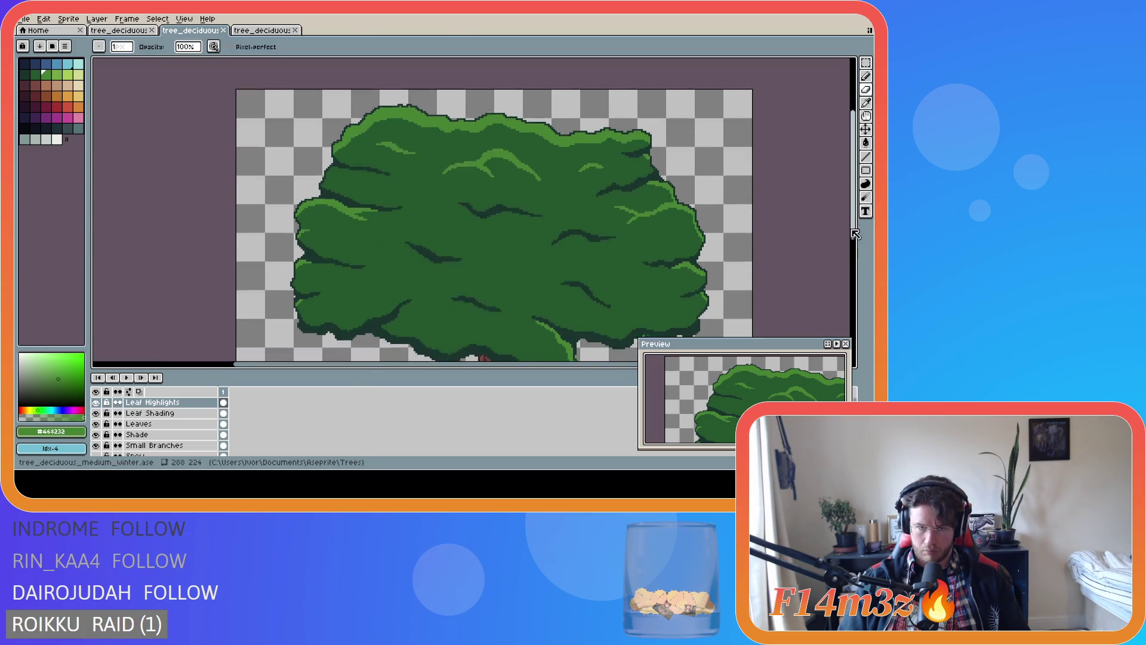
Fix another pixel in the left foliage and save again
scroll(457, 357, "right", 3)
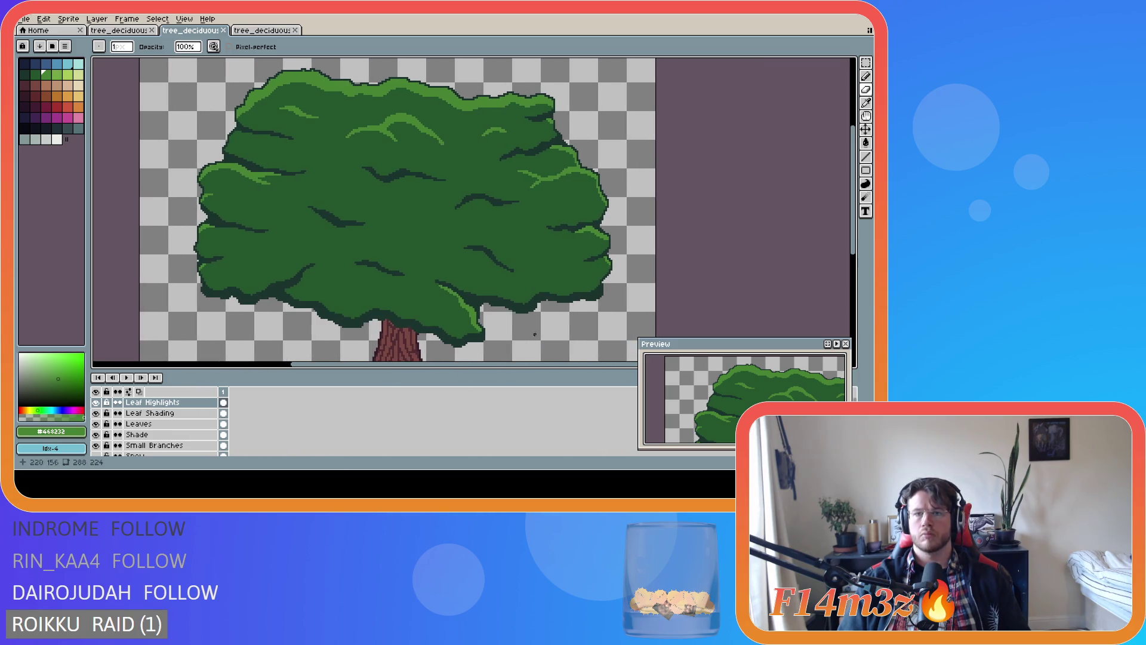
scroll(543, 300, "down", 2)
scroll(464, 251, "up", 4)
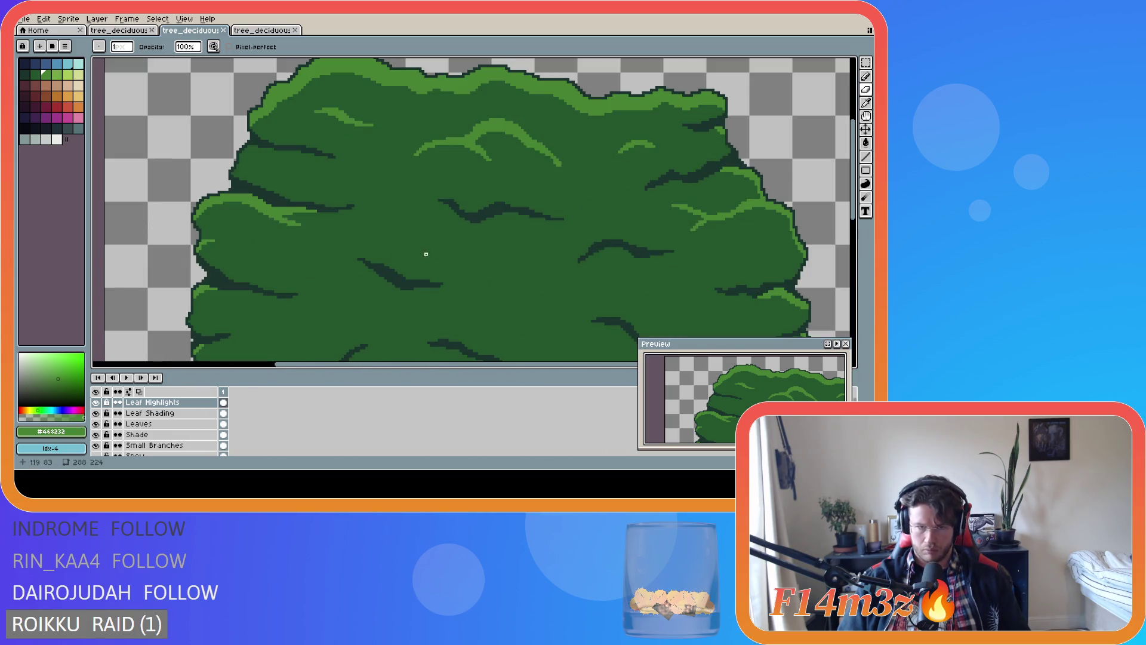
left_click(295, 222)
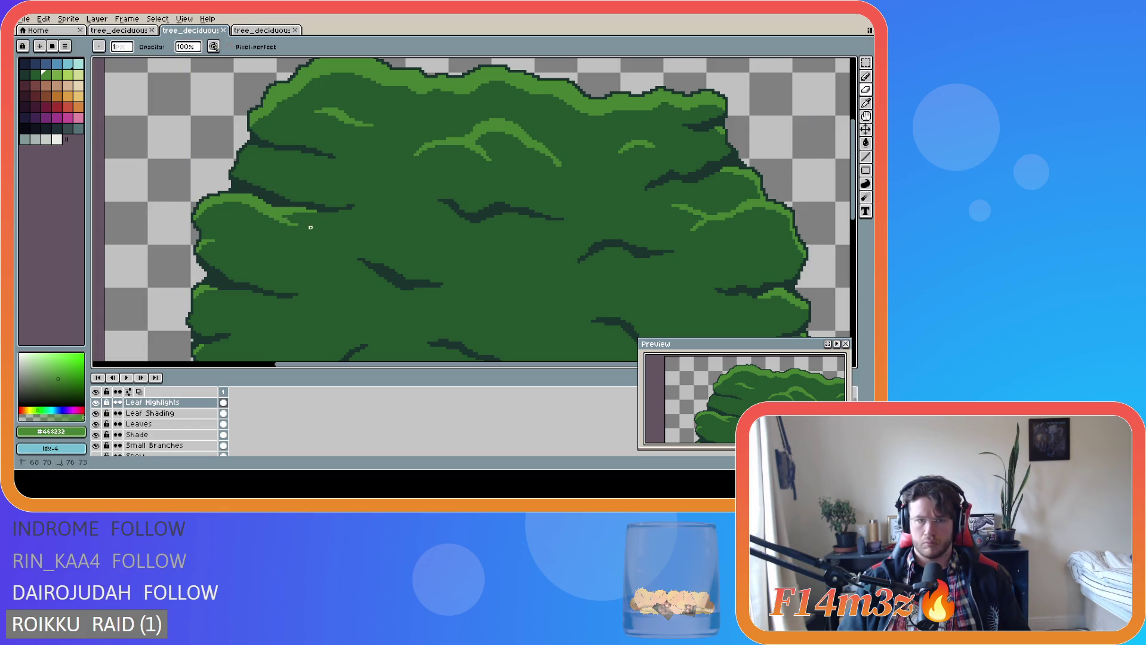
scroll(409, 269, "down", 4)
key("ctrl+s")
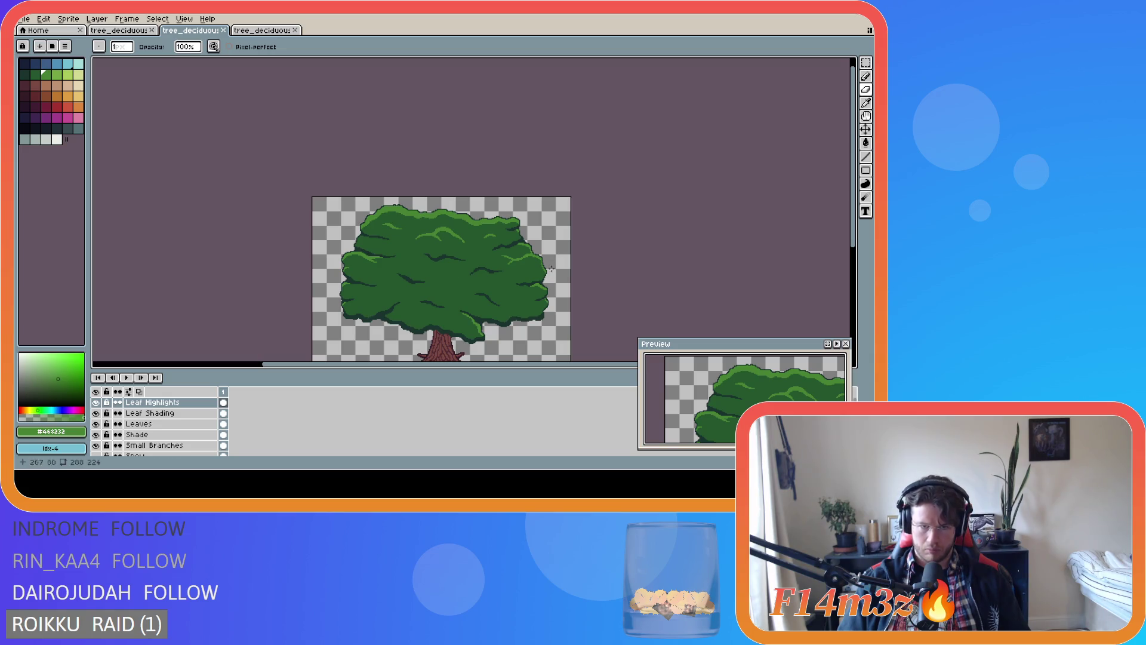
Make two more strokes on the canvas and save tree_deciduous_medium_winter.ase
scroll(400, 280, "up", 3)
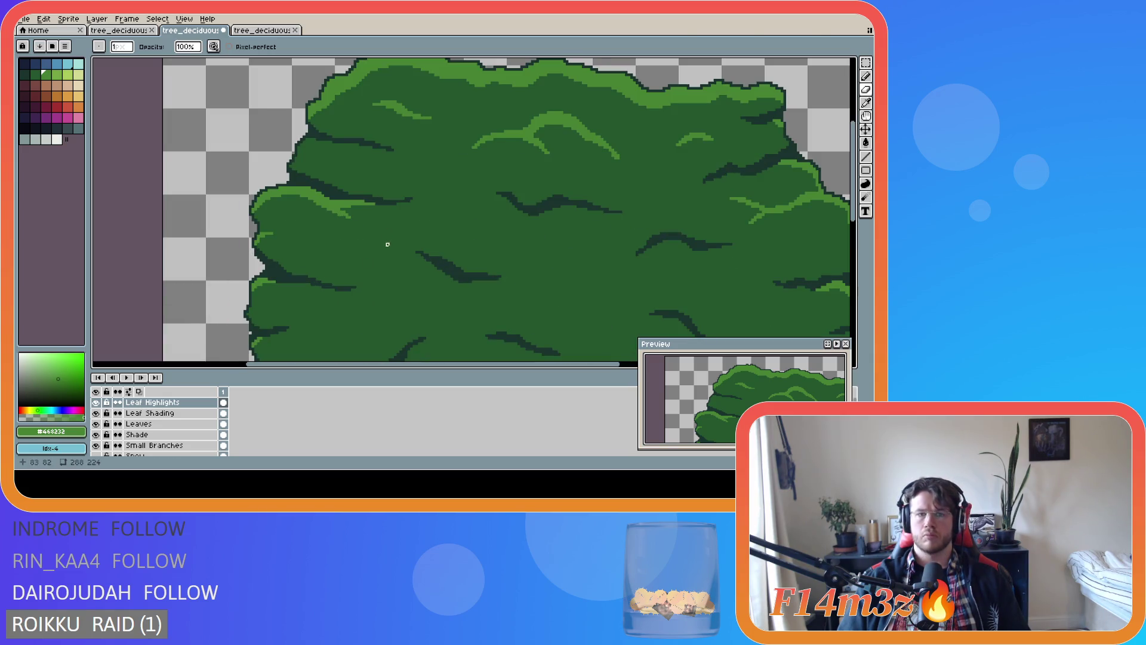
scroll(517, 279, "down", 3)
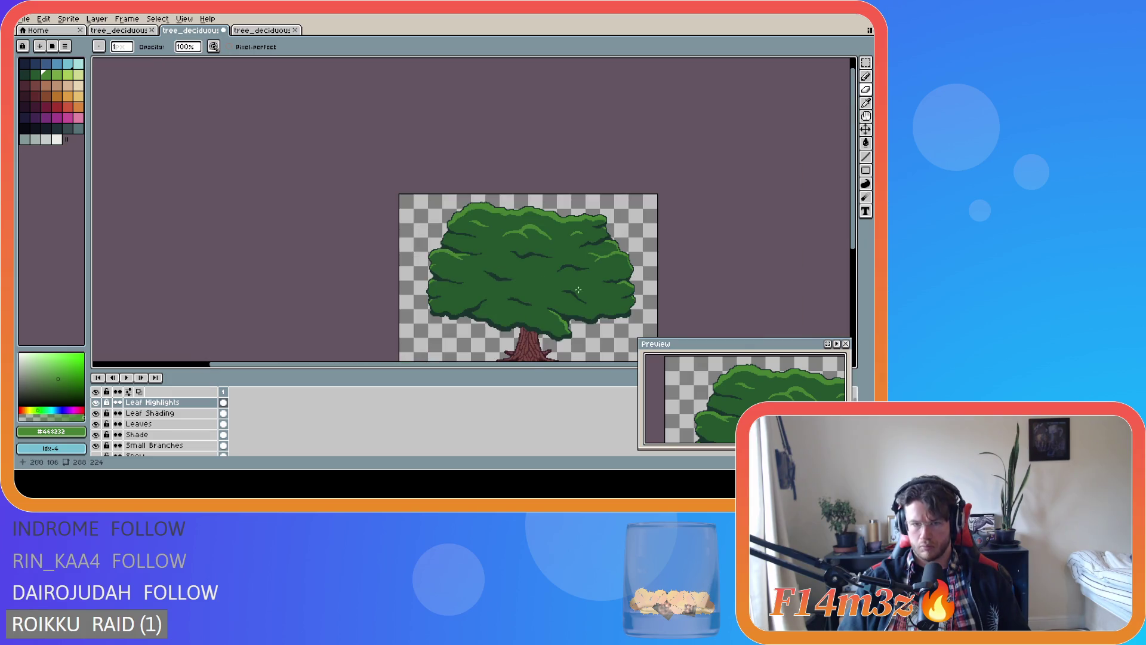
left_click_drag(573, 363, 623, 349)
mouse_move(846, 222)
left_mouse_down()
mouse_move(848, 251)
mouse_move(808, 261)
left_mouse_up()
key("ctrl+s")
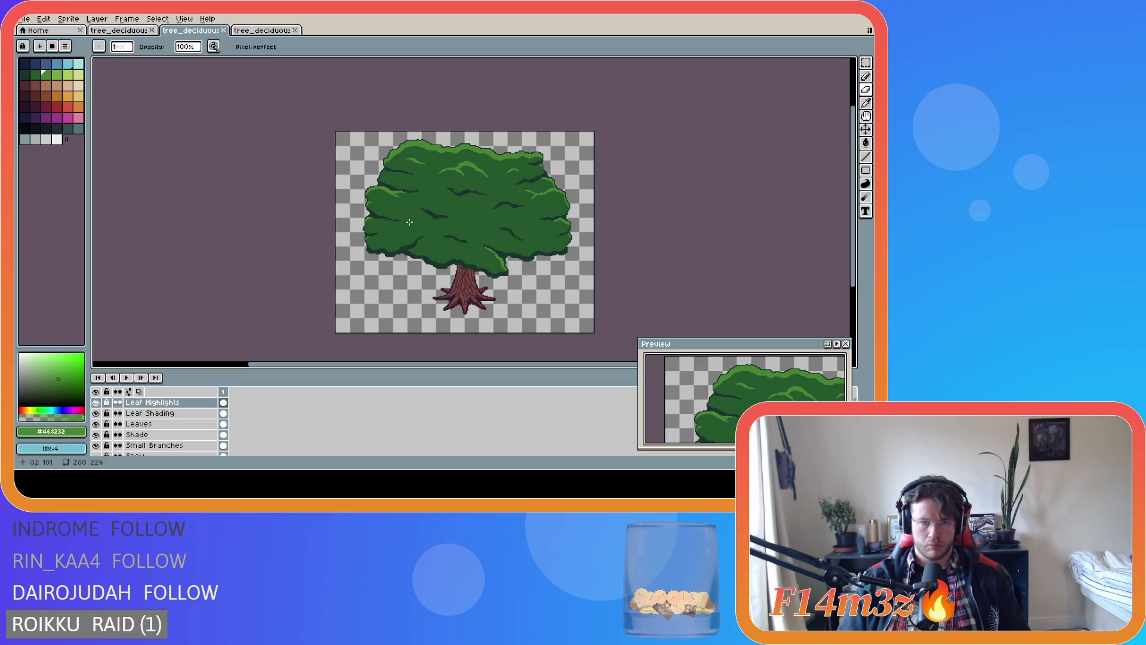
scroll(382, 216, "up", 4)
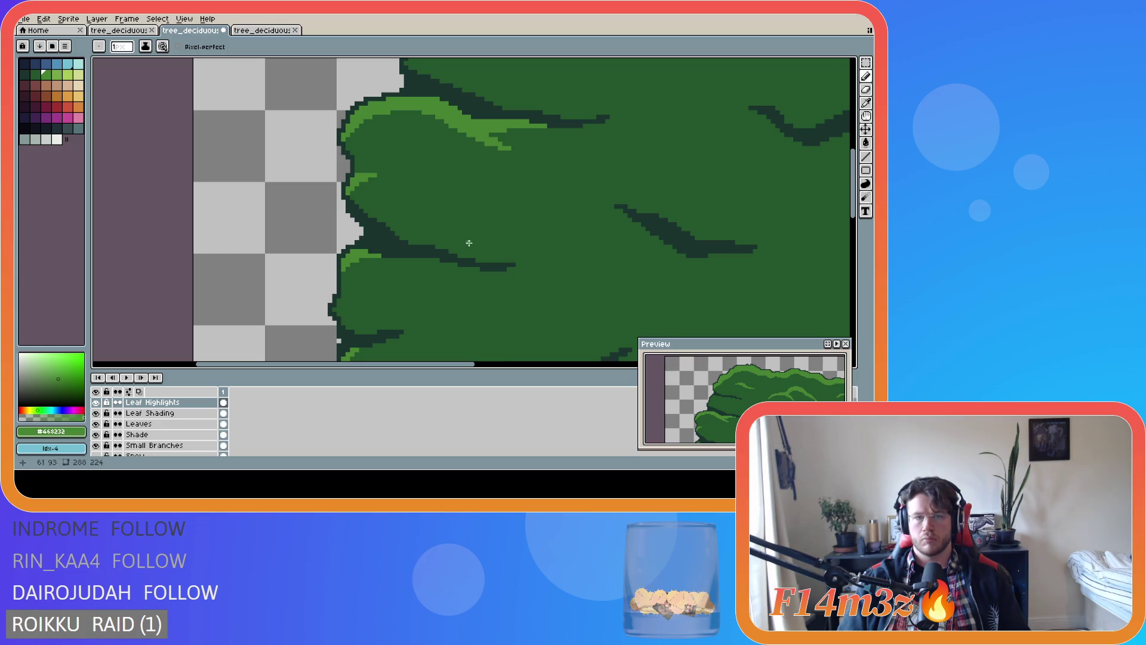
scroll(454, 235, "down", 3)
key("ctrl+s")
scroll(454, 236, "down", 2)
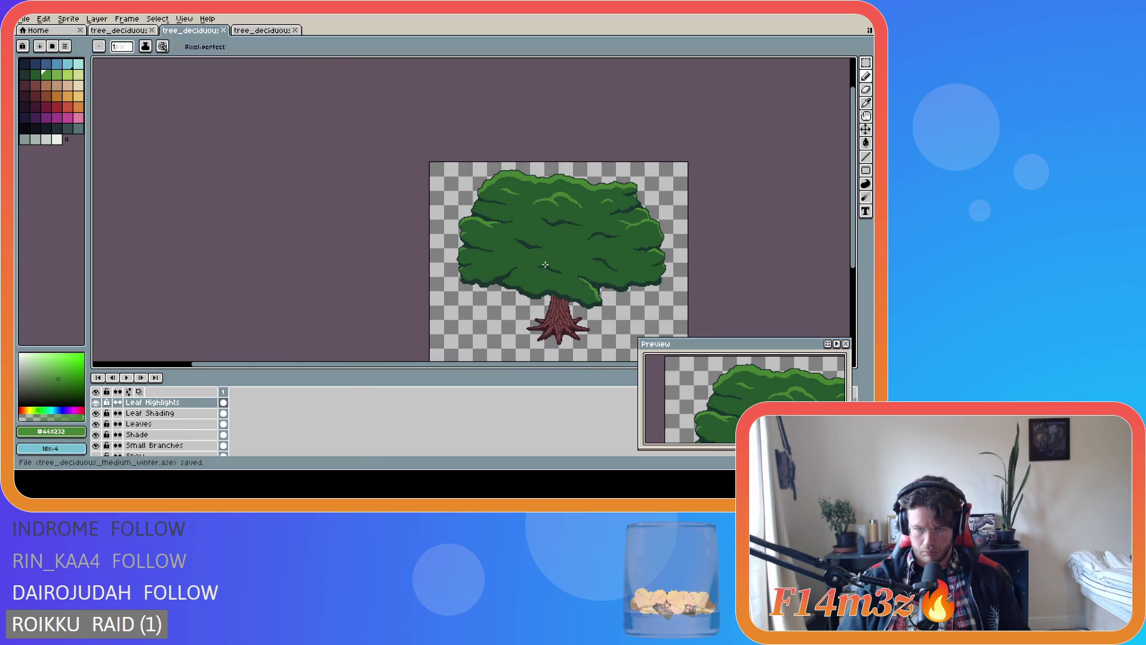
Hide and re-show the Leaves layer to check what lies beneath
left_click_drag(562, 364, 604, 364)
left_click_drag(853, 253, 859, 272)
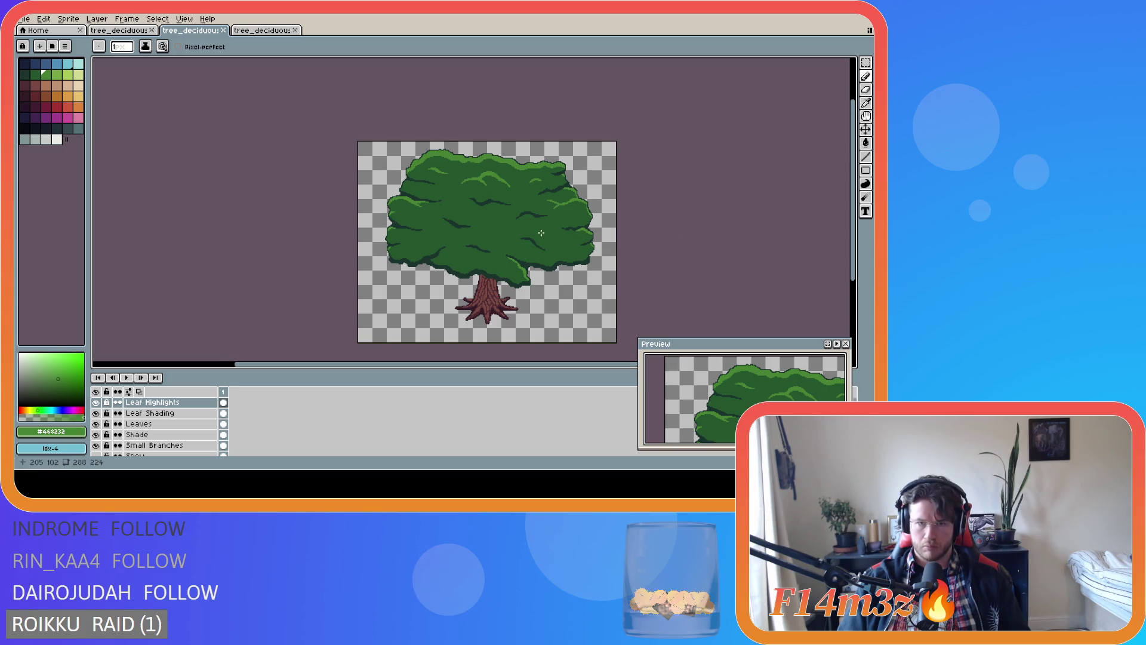
scroll(467, 239, "up", 3)
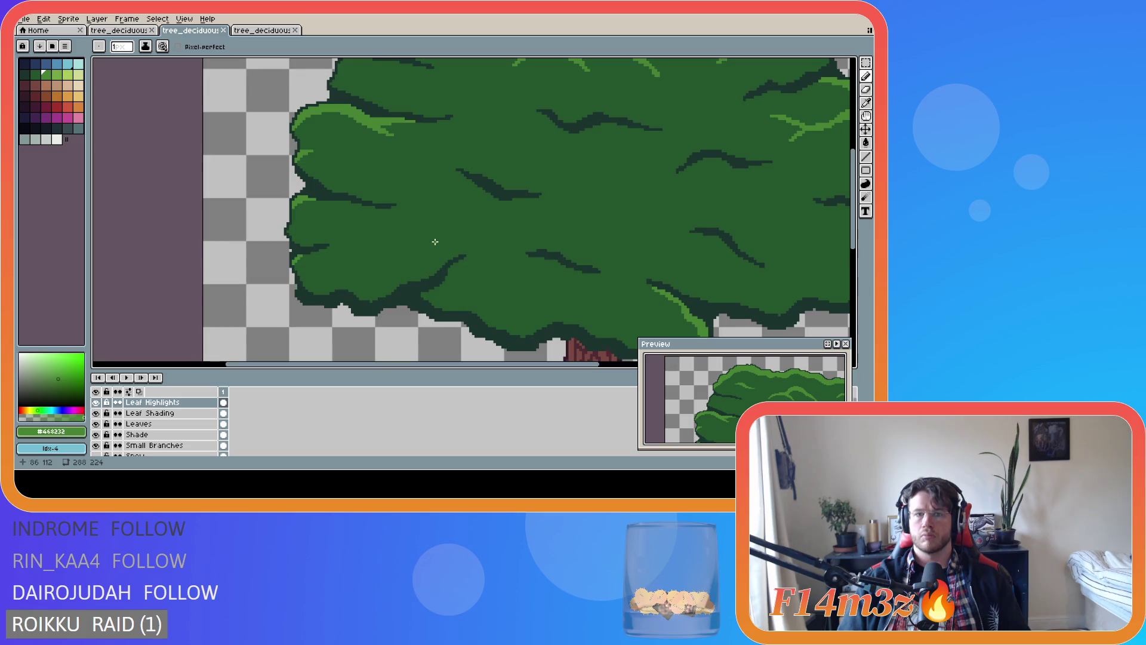
left_click(96, 424)
left_click(96, 424)
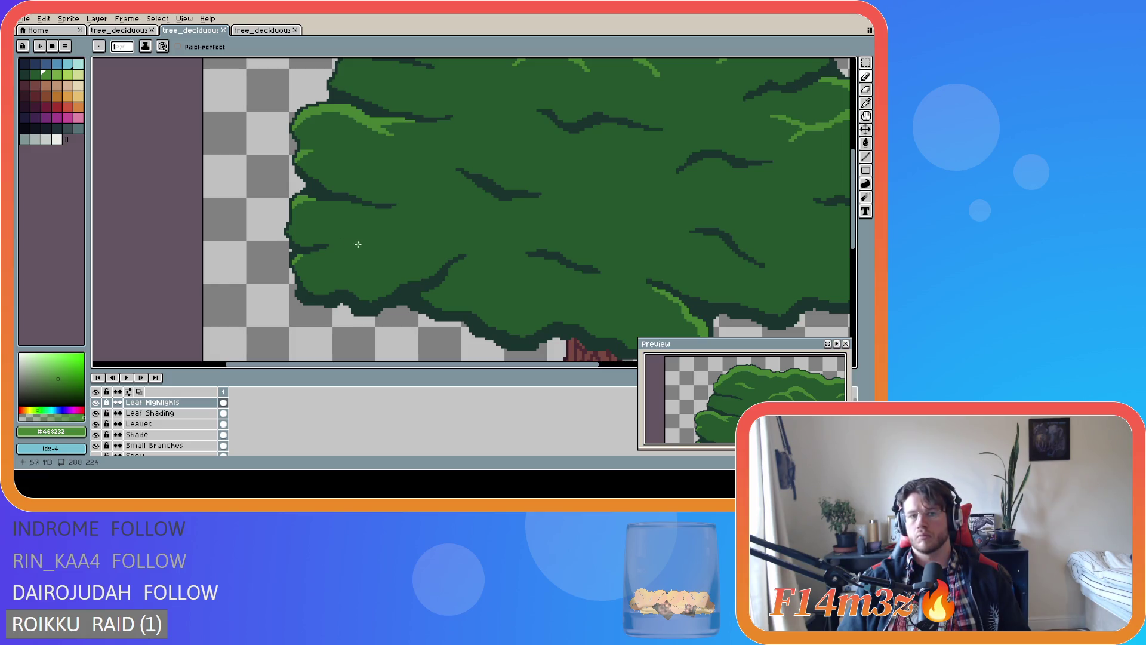
Draw a short light-green highlight arc in the canopy's left-middle foliage
key("v")
key("b")
mouse_move(362, 245)
left_mouse_down()
mouse_move(425, 234)
mouse_move(407, 238)
left_mouse_up()
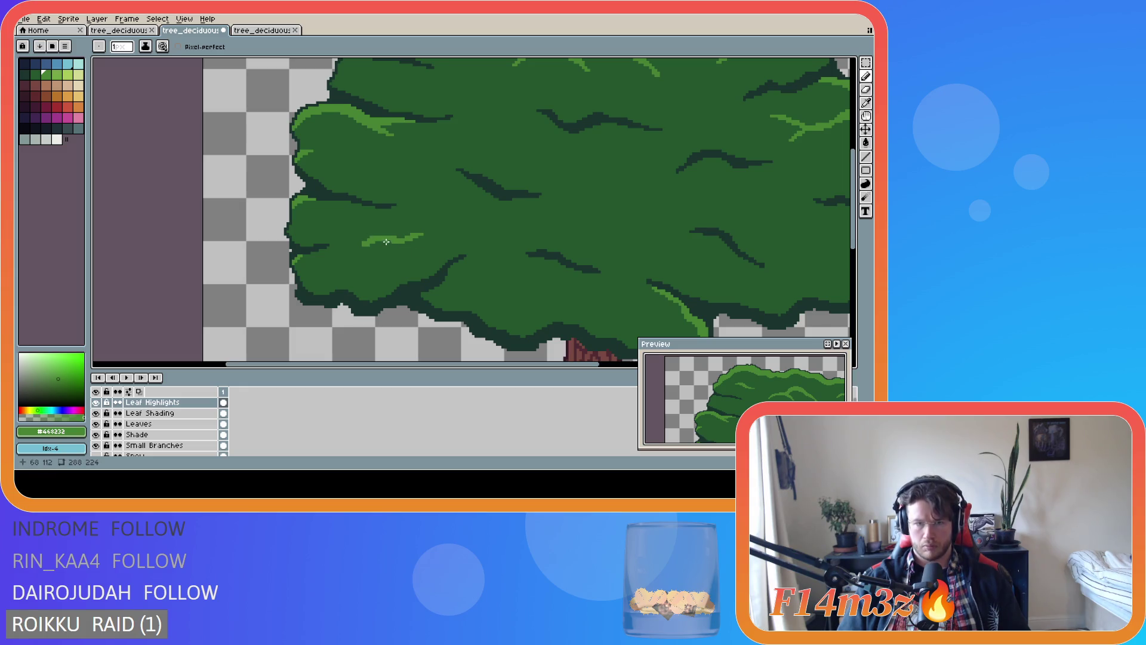
scroll(458, 251, "down", 3)
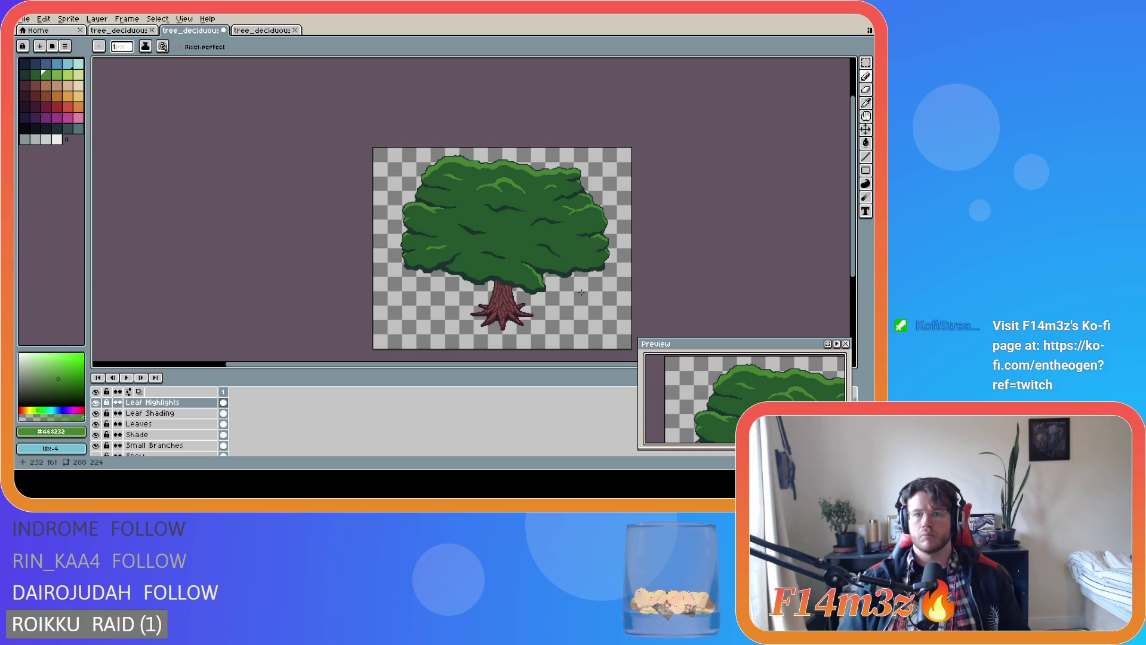
scroll(448, 248, "up", 3)
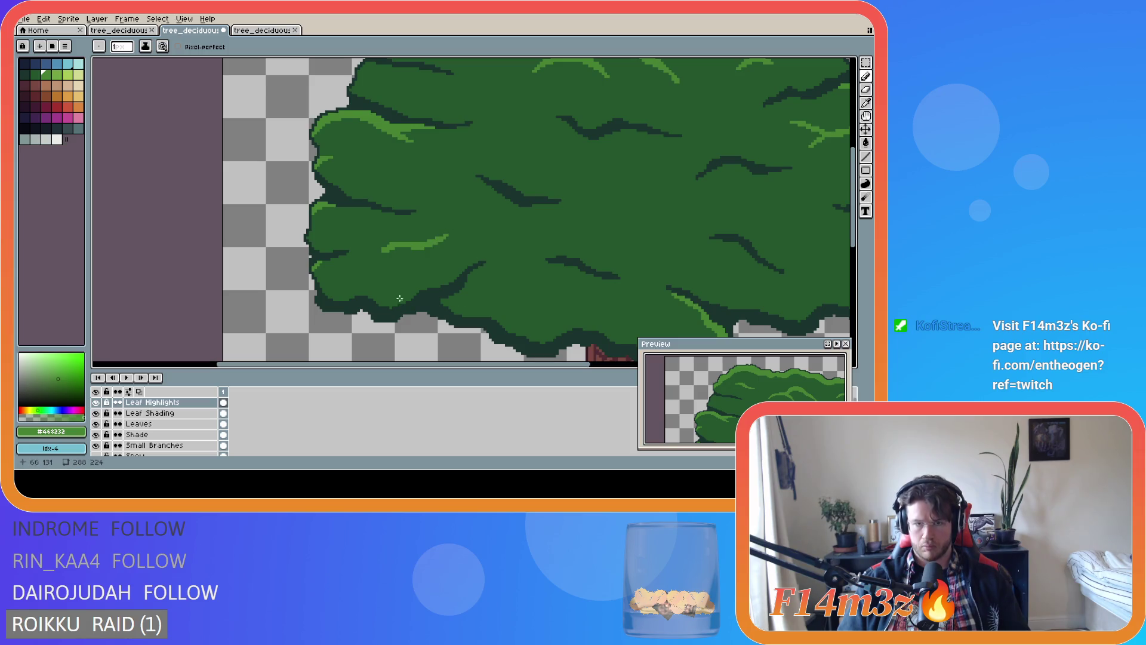
Save tree_deciduous_medium_winter.ase with the new highlight stroke
key("e")
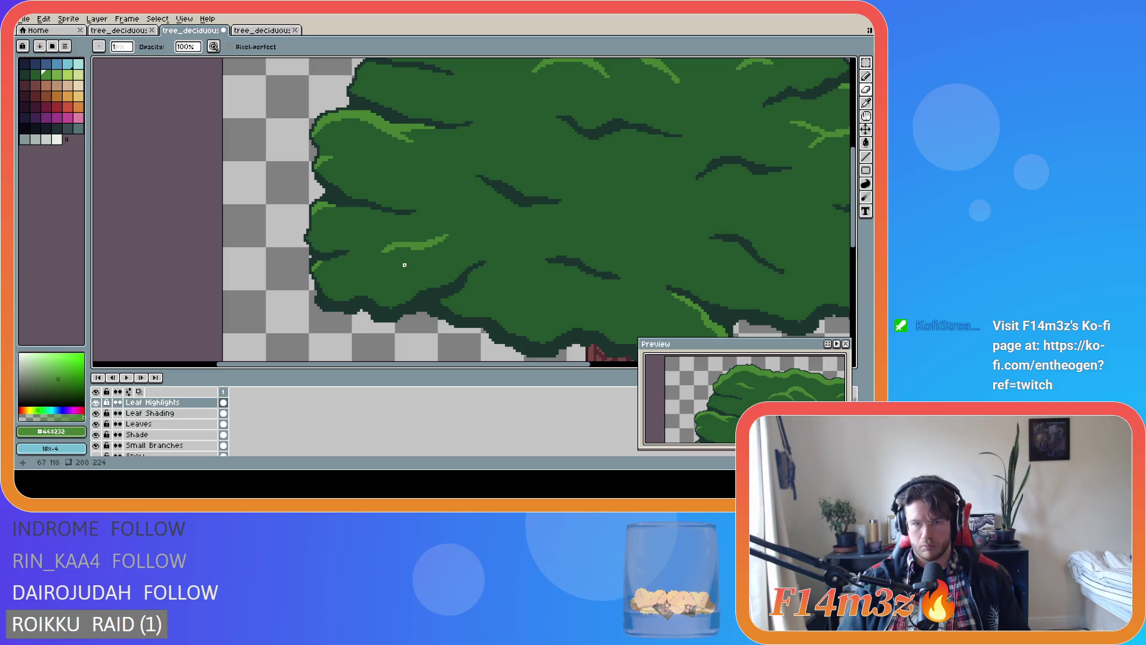
key("b")
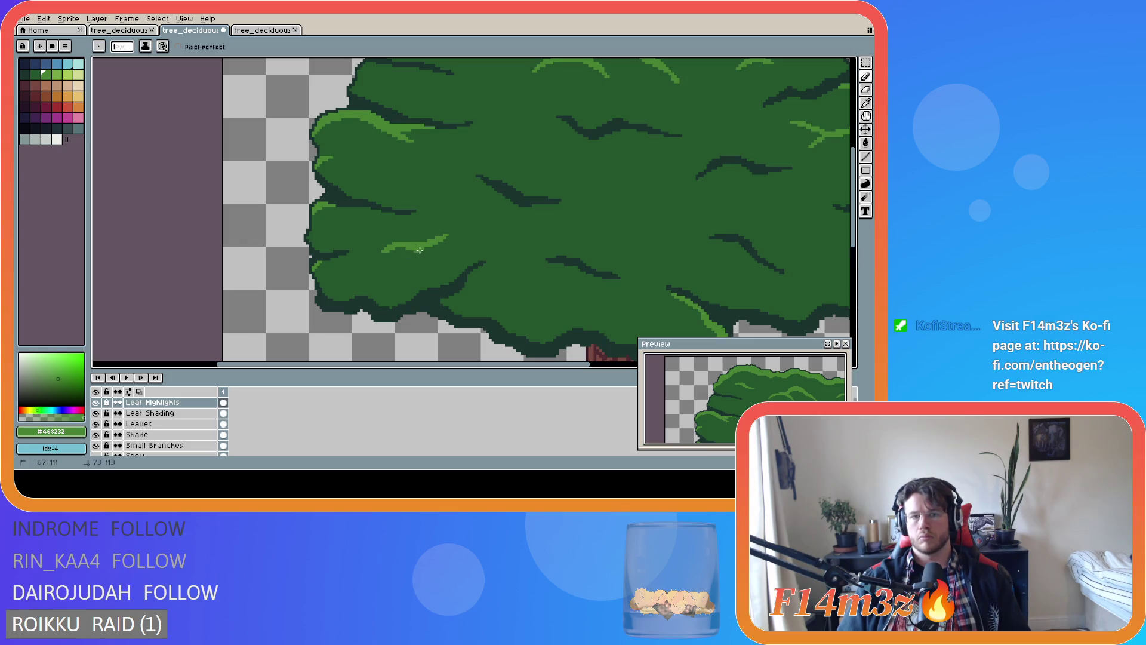
scroll(445, 293, "down", 3)
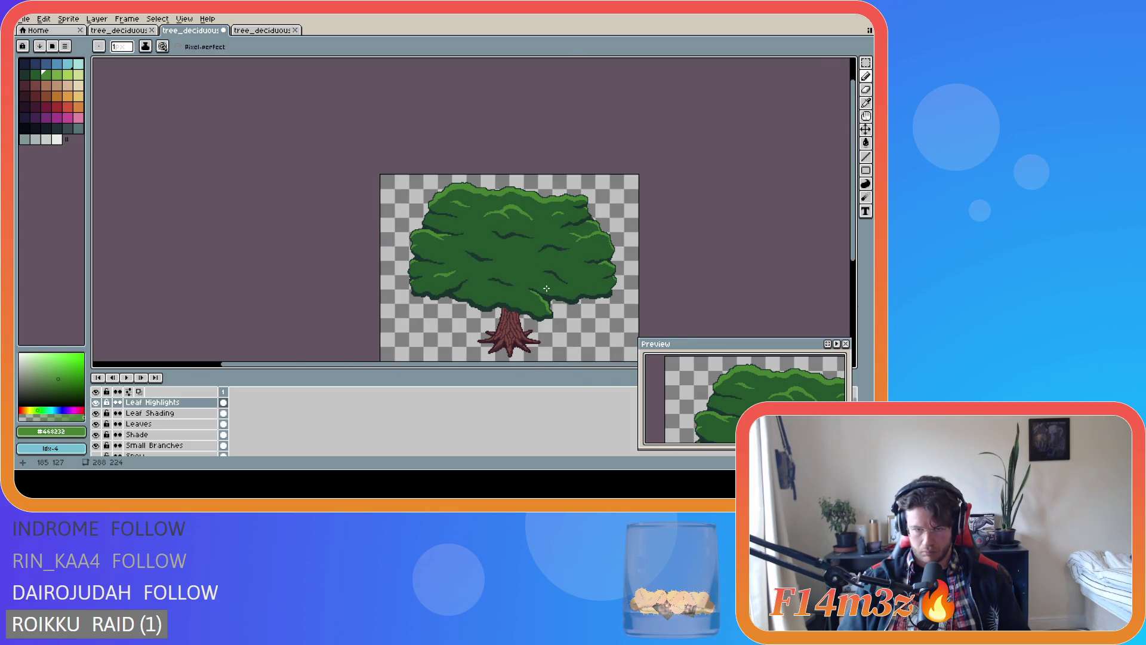
scroll(430, 257, "up", 3)
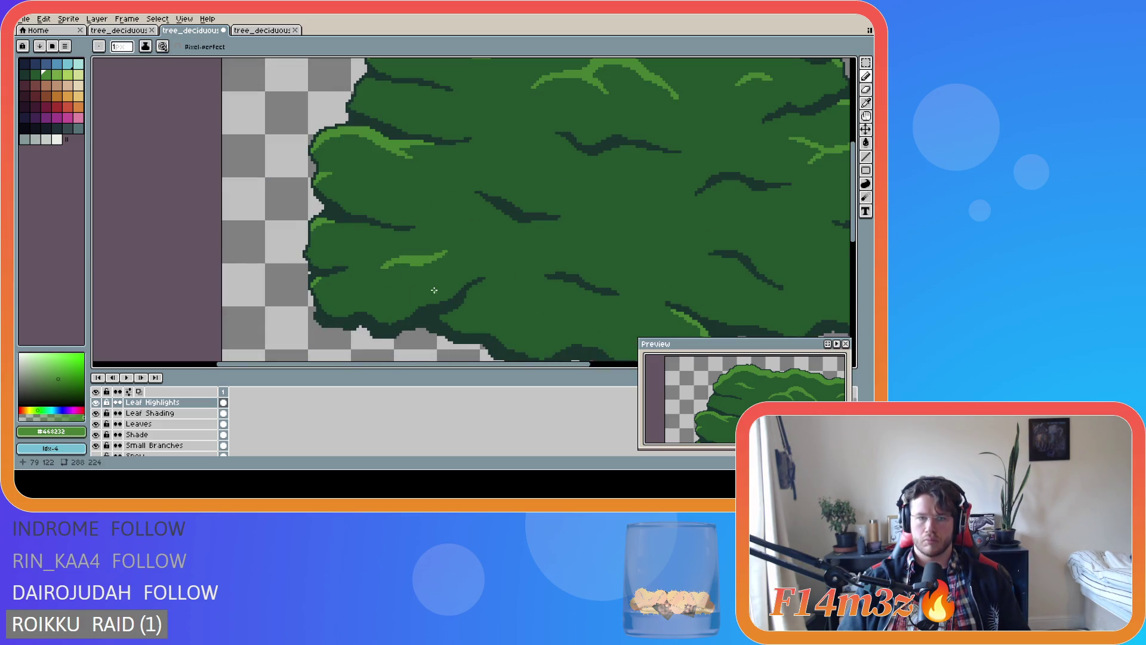
scroll(442, 290, "down", 3)
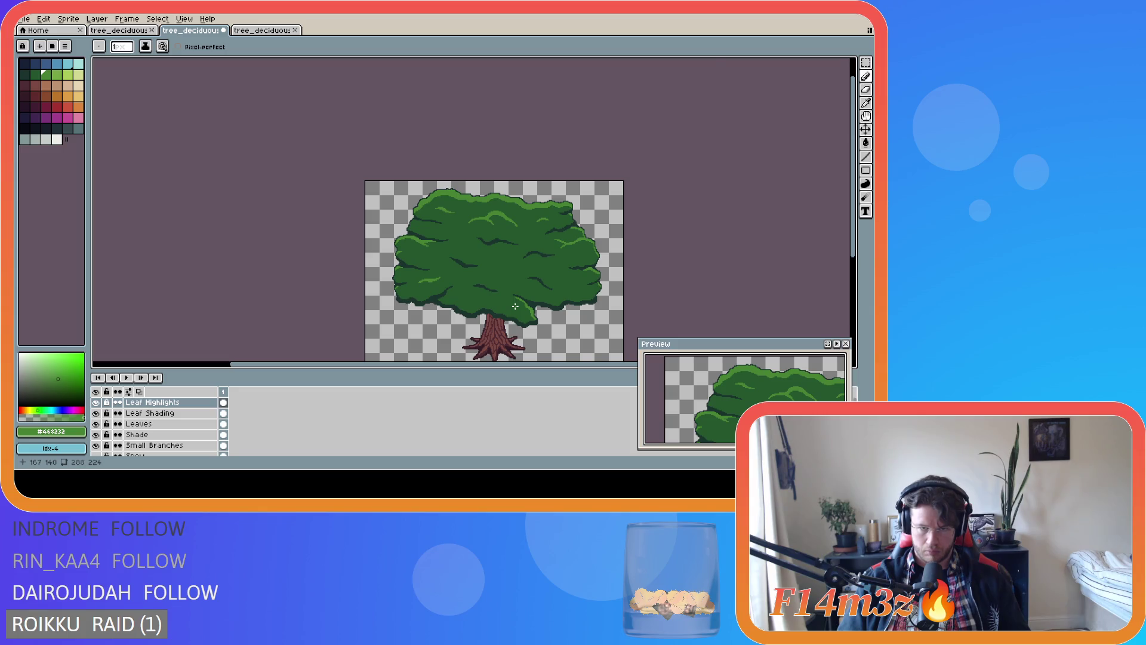
scroll(515, 306, "up", 1)
key("ctrl+s")
scroll(543, 298, "down", 2)
scroll(573, 295, "up", 1)
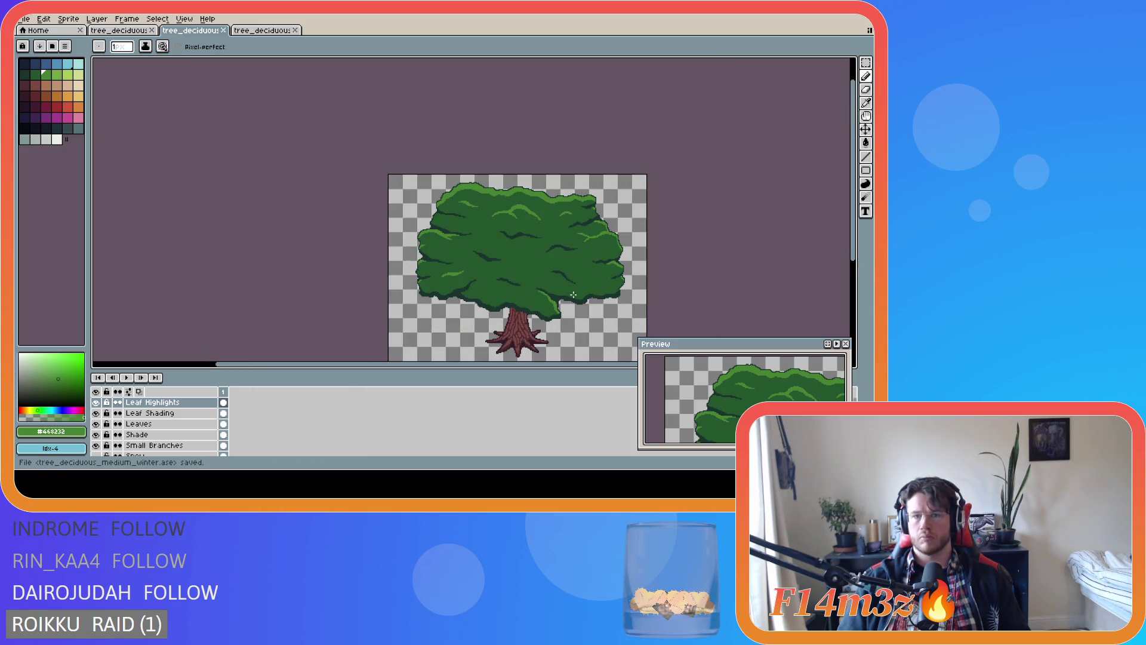
Draw a light-green highlight stroke across the canopy, undo part of it, and save
scroll(565, 282, "up", 1)
mouse_move(470, 240)
left_mouse_down()
mouse_move(523, 241)
mouse_move(481, 237)
mouse_move(504, 238)
left_mouse_up()
key("ctrl+z")
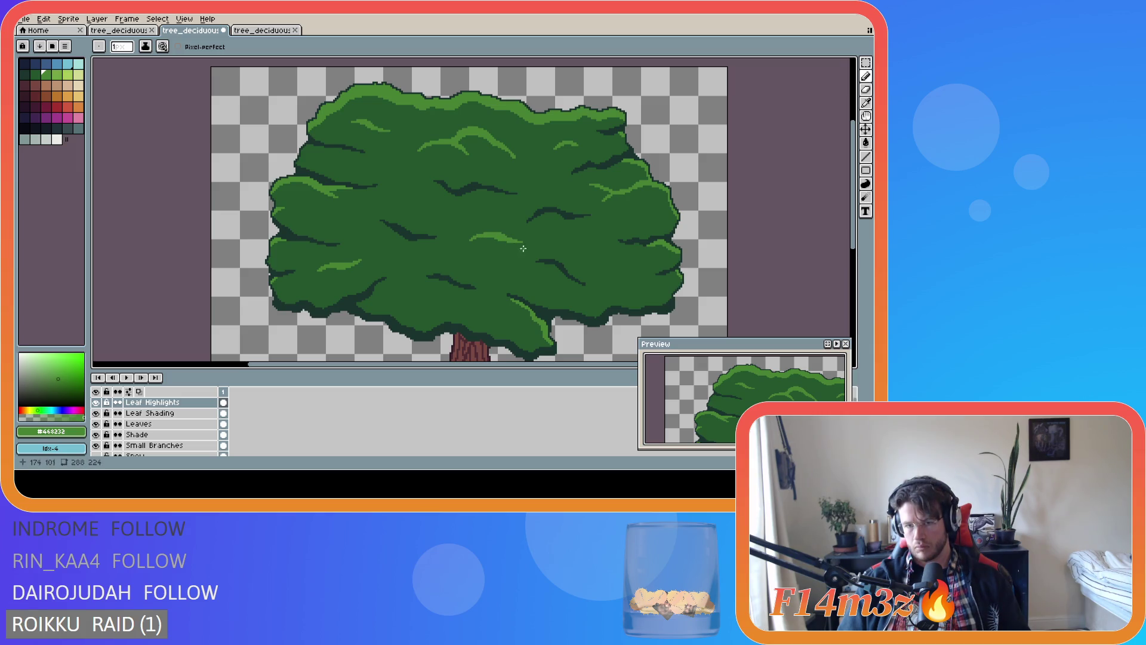
scroll(510, 239, "up", 2)
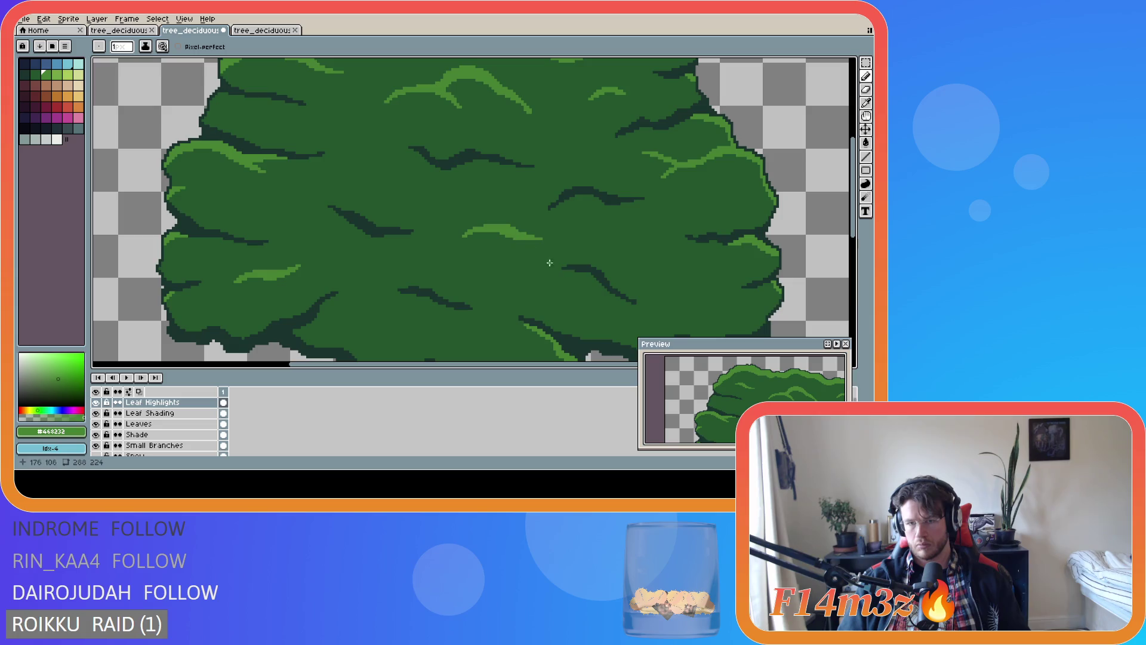
scroll(515, 238, "down", 2)
scroll(581, 293, "up", 1)
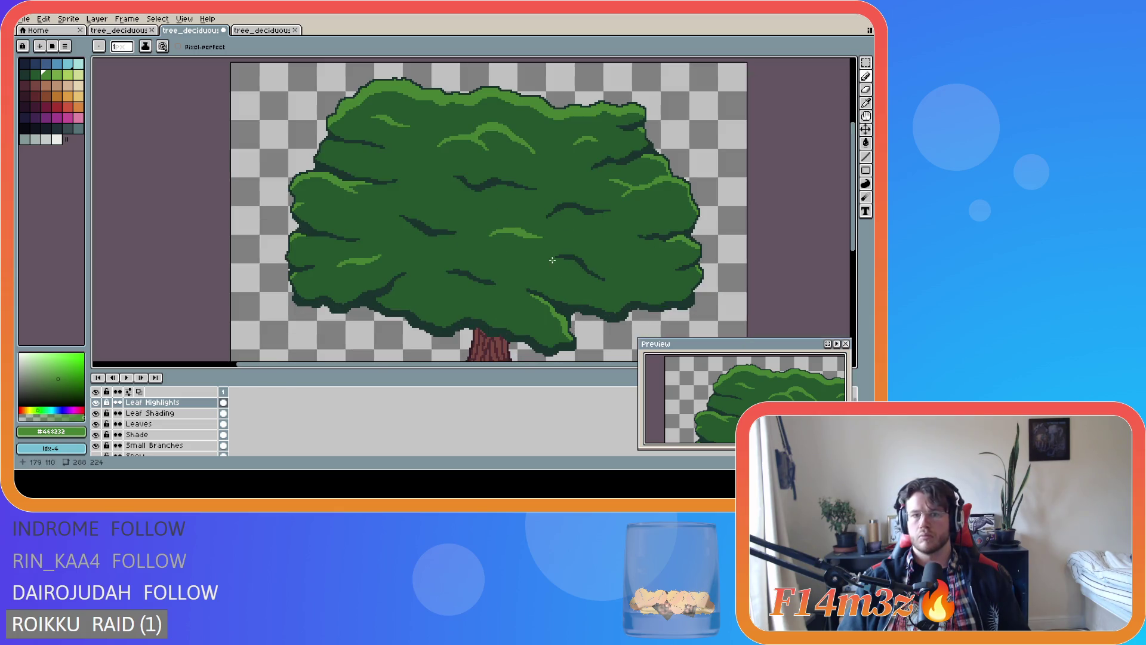
key("ctrl+s")
Redraw a small highlight arc near the canopy centre, extending its left end down-left
left_click_drag(489, 232, 534, 241)
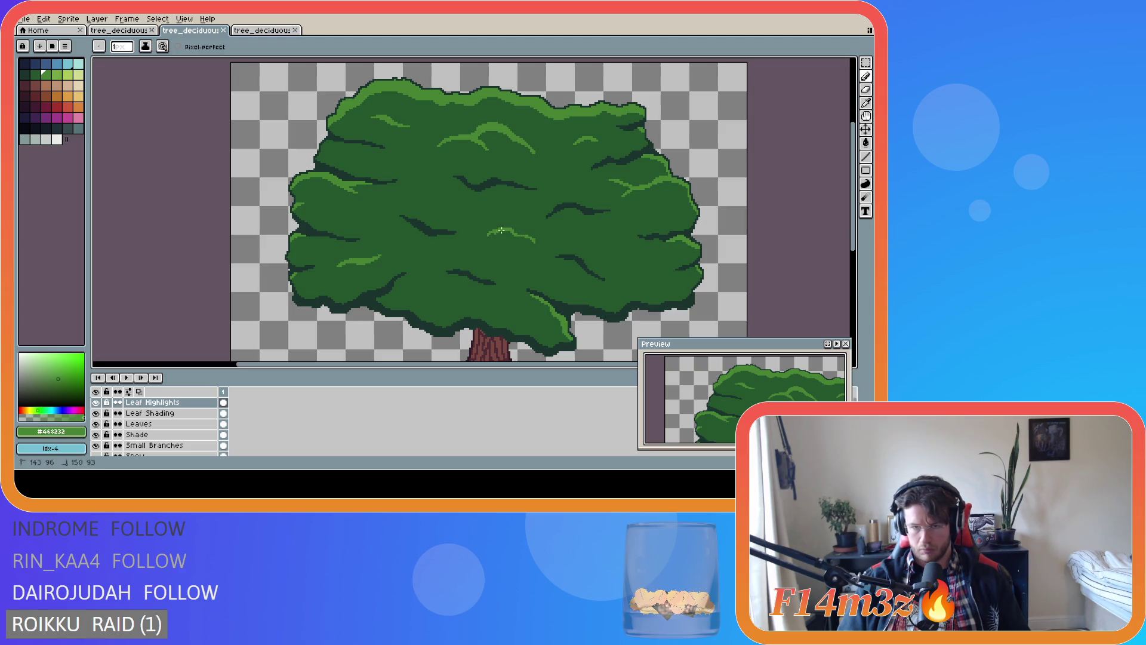
mouse_move(519, 238)
left_mouse_down()
mouse_move(532, 241)
mouse_move(489, 235)
left_mouse_up()
key("ctrl+z")
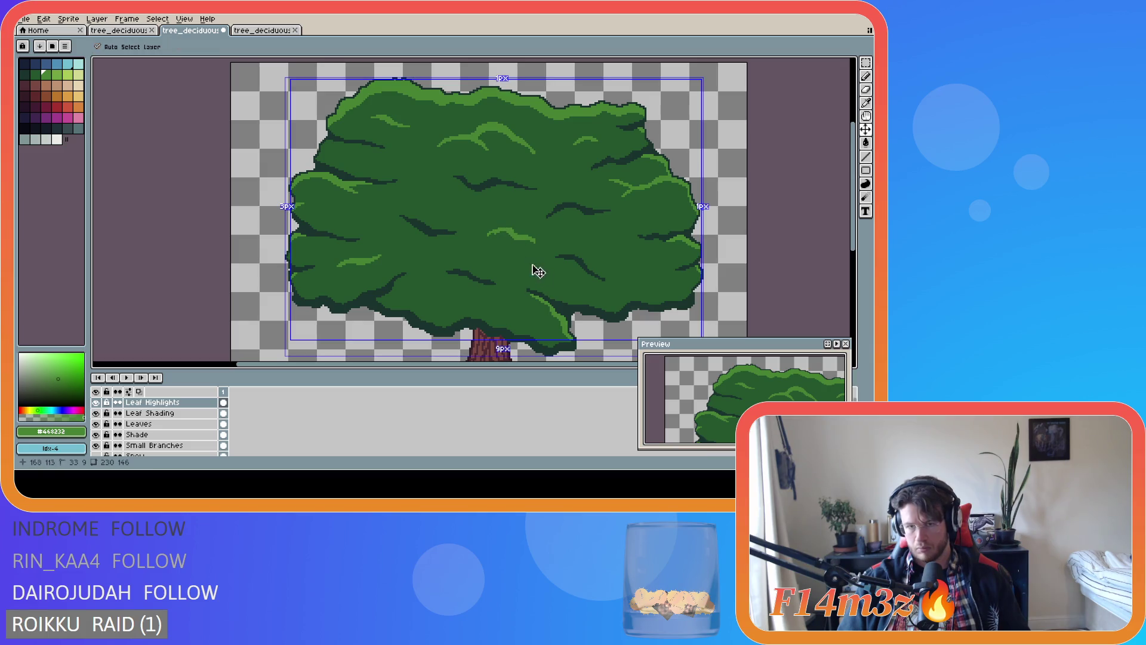
left_click_drag(490, 233, 534, 244)
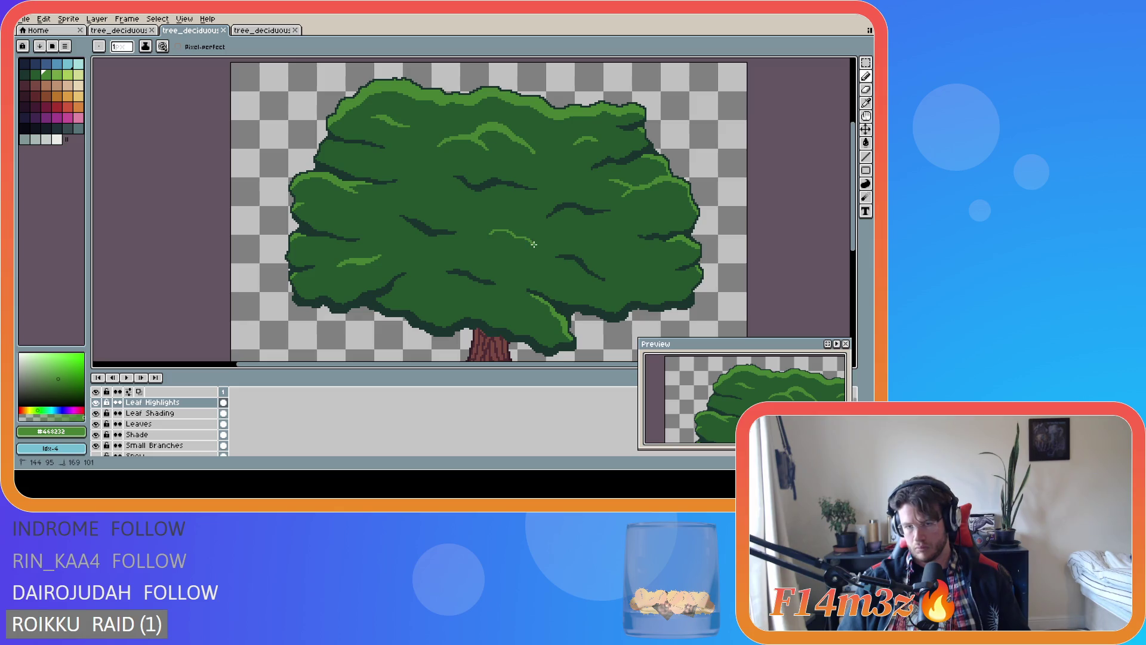
left_click(485, 238)
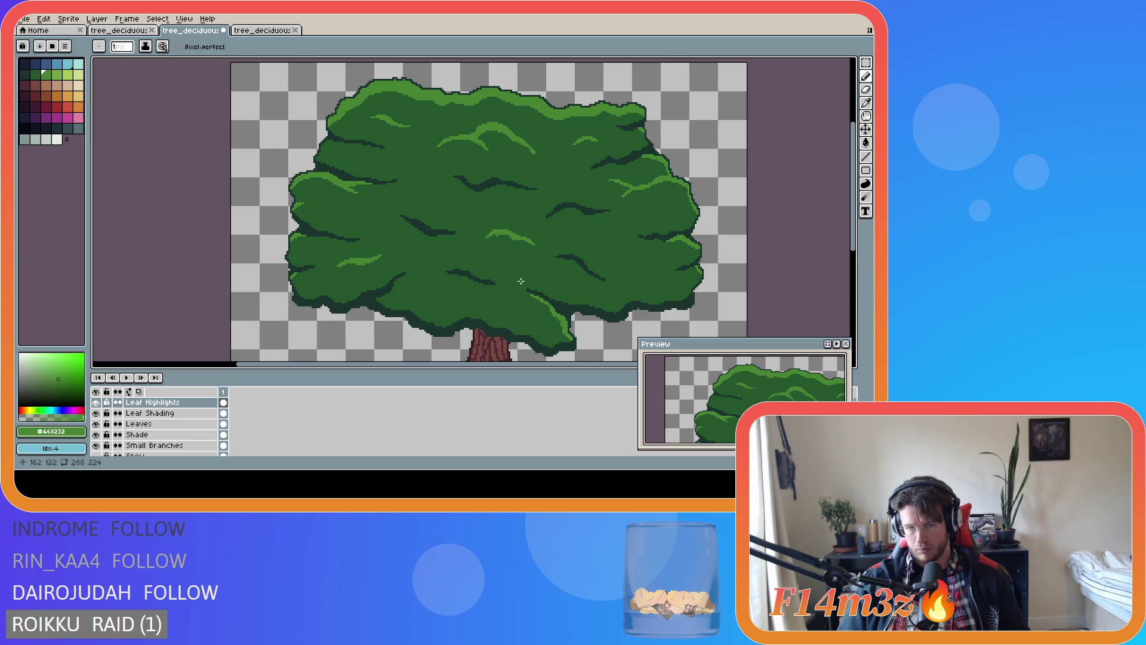
Save the sprite with the new centre highlight
scroll(499, 235, "up", 1)
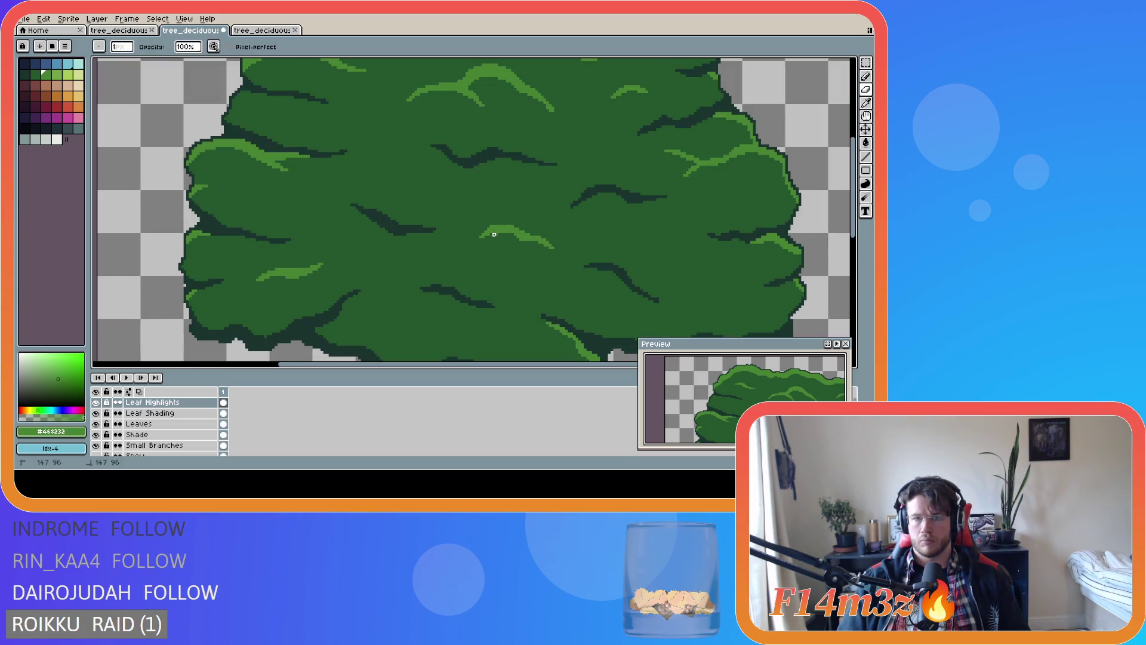
scroll(492, 246, "down", 3)
scroll(513, 262, "up", 3)
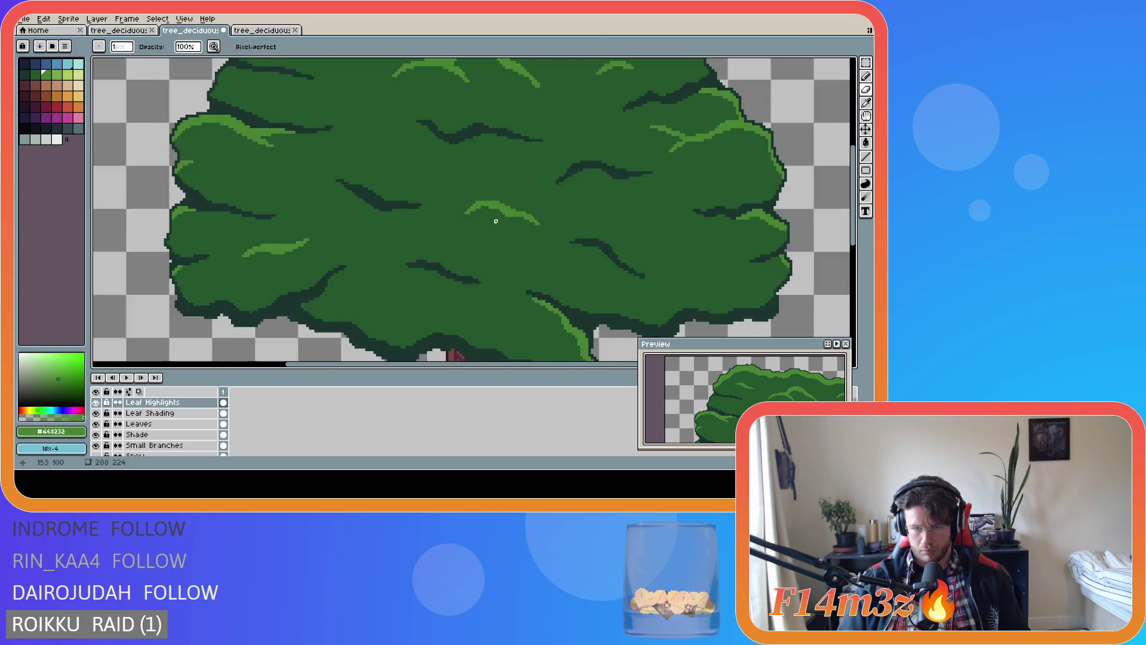
scroll(489, 212, "up", 1)
scroll(528, 271, "down", 2)
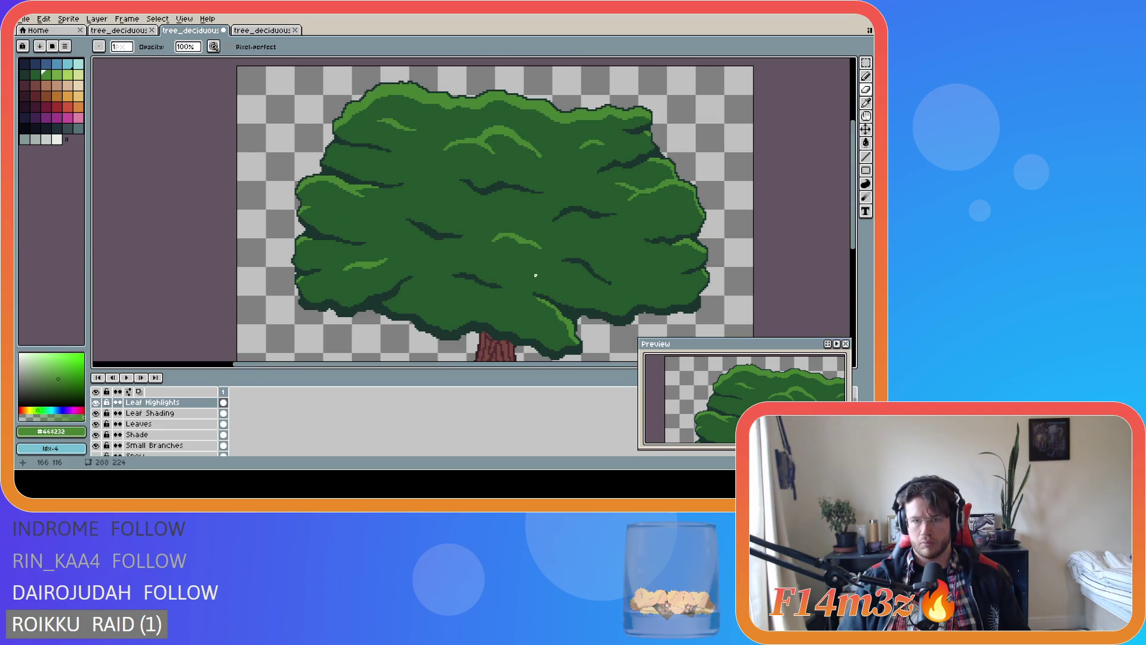
scroll(511, 255, "up", 1)
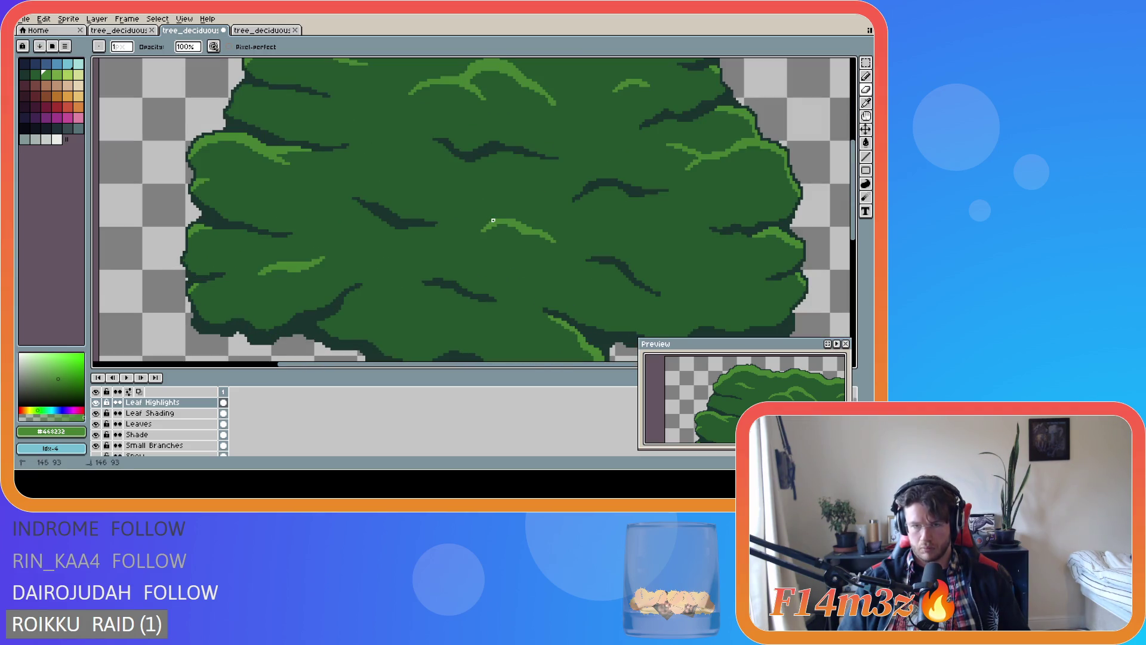
scroll(568, 282, "down", 1)
key("ctrl+s")
scroll(573, 281, "down", 1)
scroll(549, 263, "up", 1)
scroll(531, 244, "up", 1)
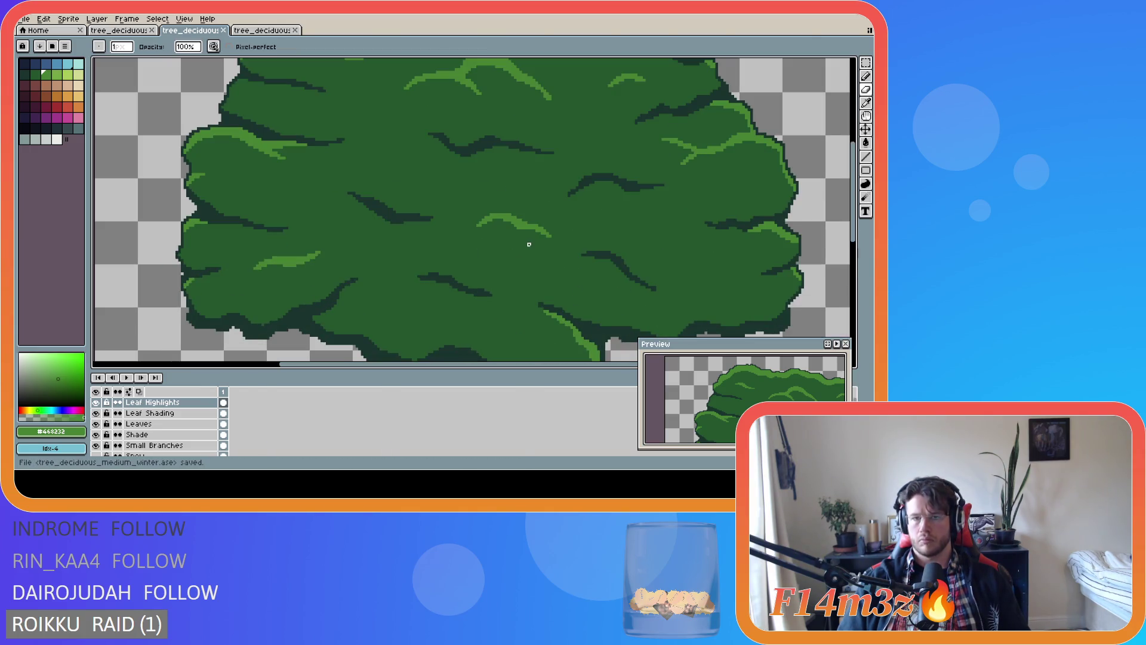
scroll(525, 257, "down", 2)
scroll(537, 282, "up", 2)
scroll(541, 285, "down", 2)
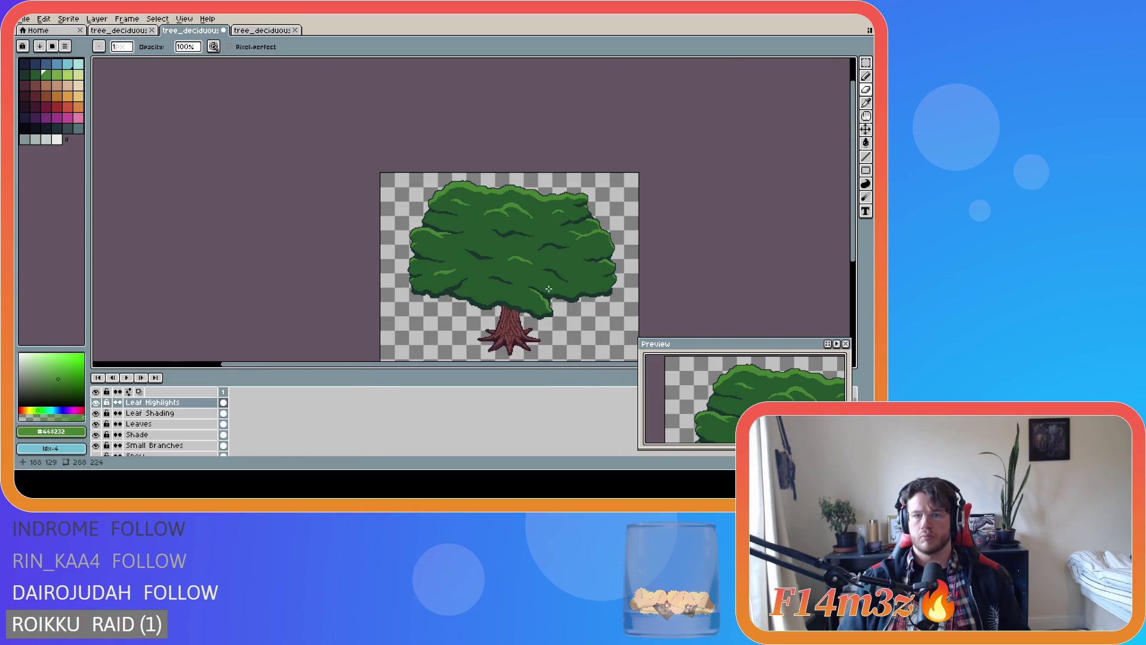
scroll(548, 291, "up", 2)
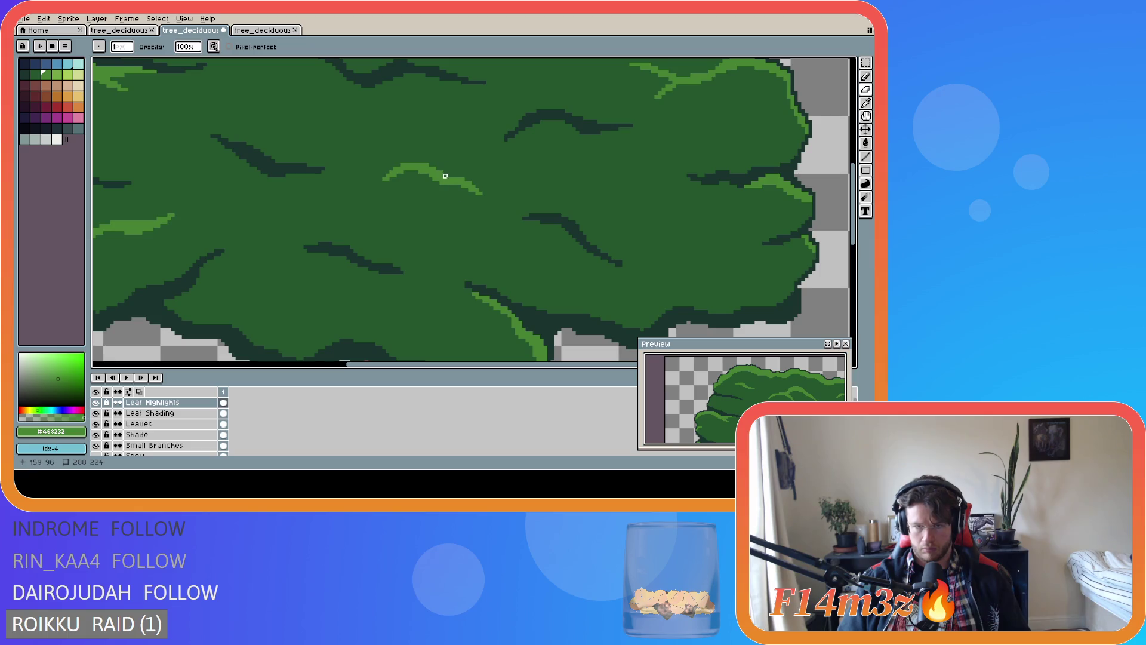
scroll(556, 205, "down", 3)
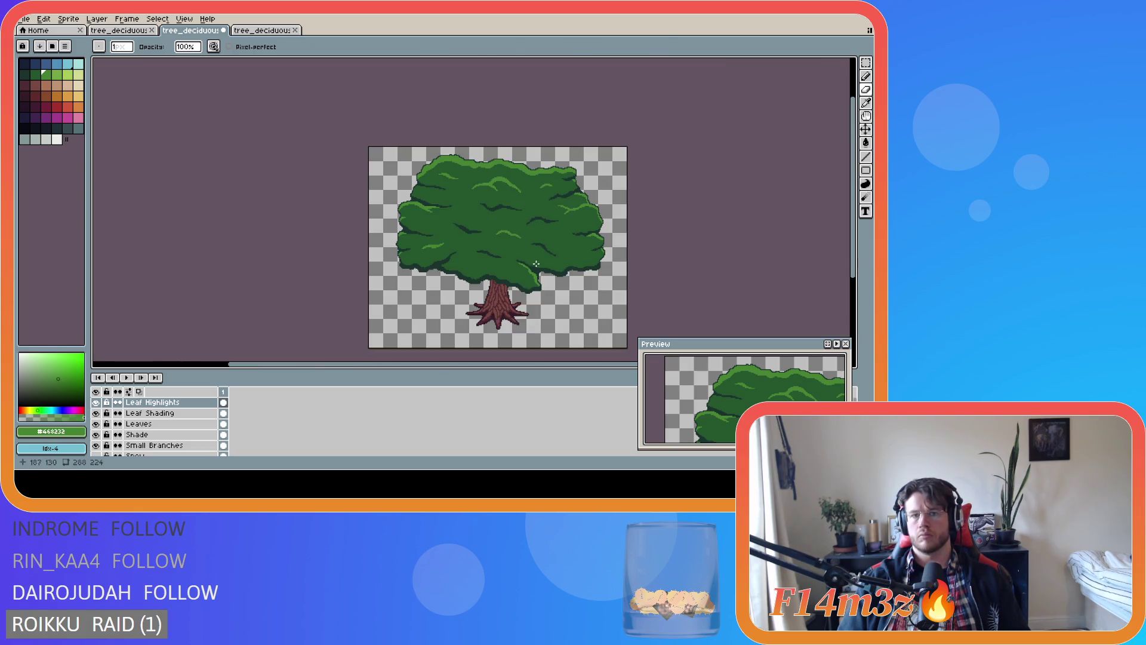
scroll(508, 251, "up", 3)
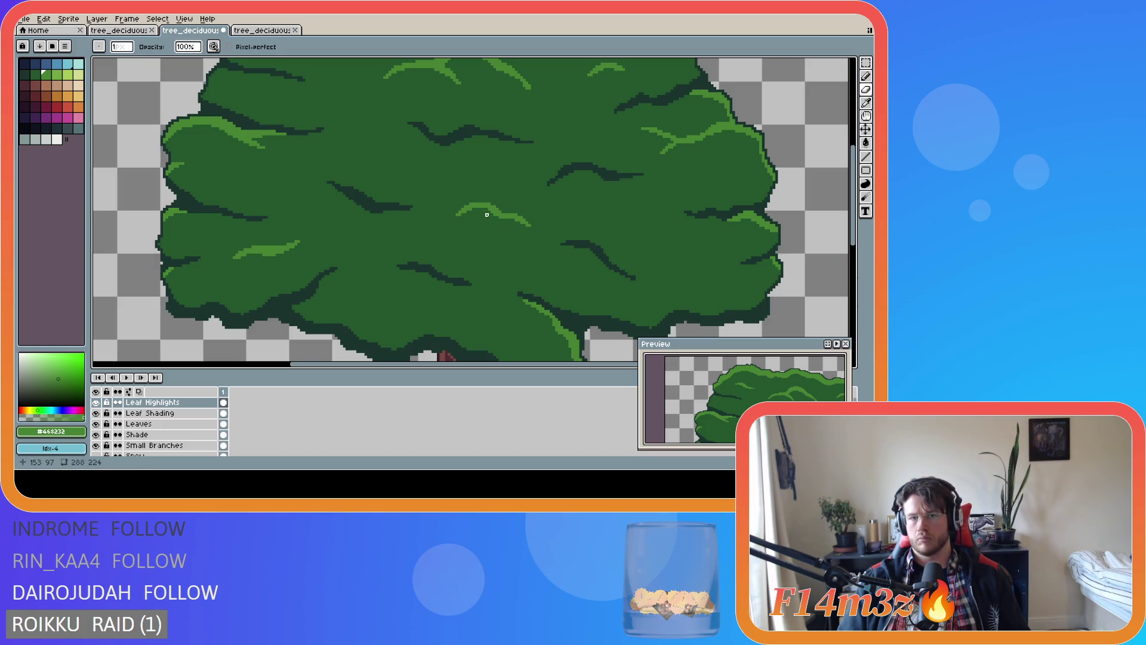
left_click(490, 214)
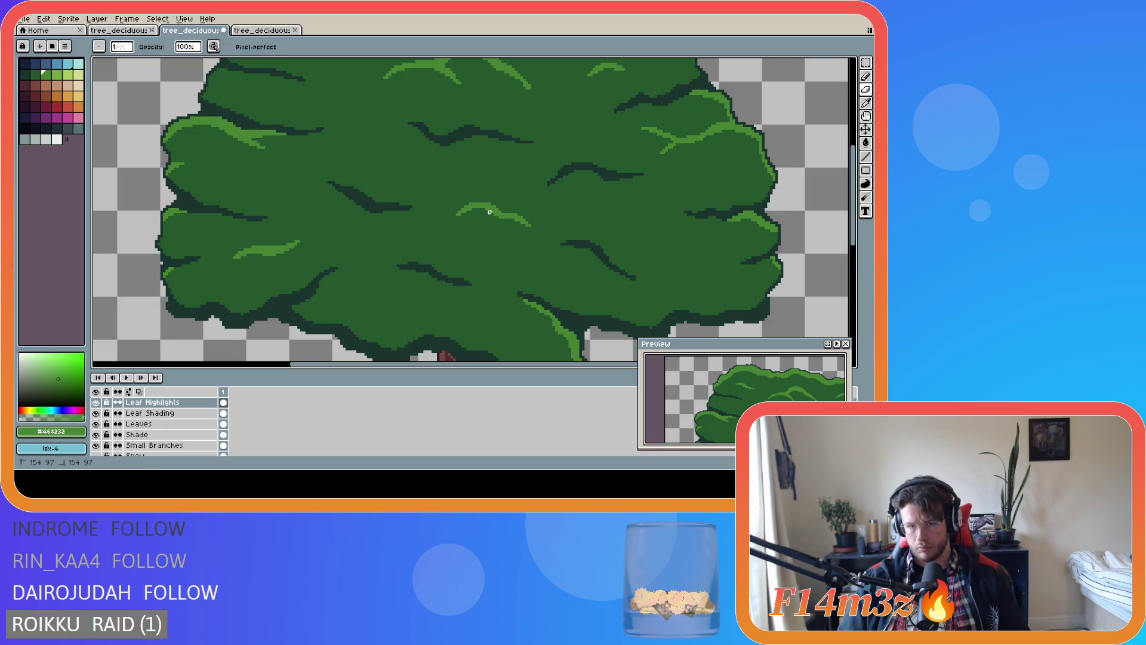
scroll(468, 258, "down", 3)
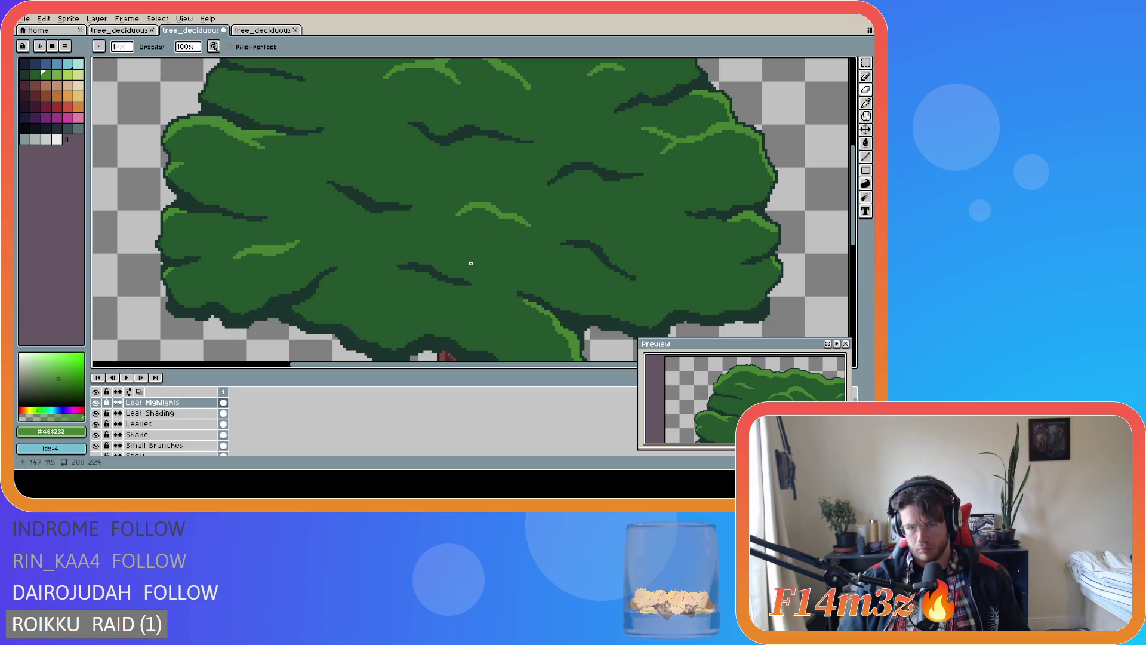
scroll(505, 275, "up", 4)
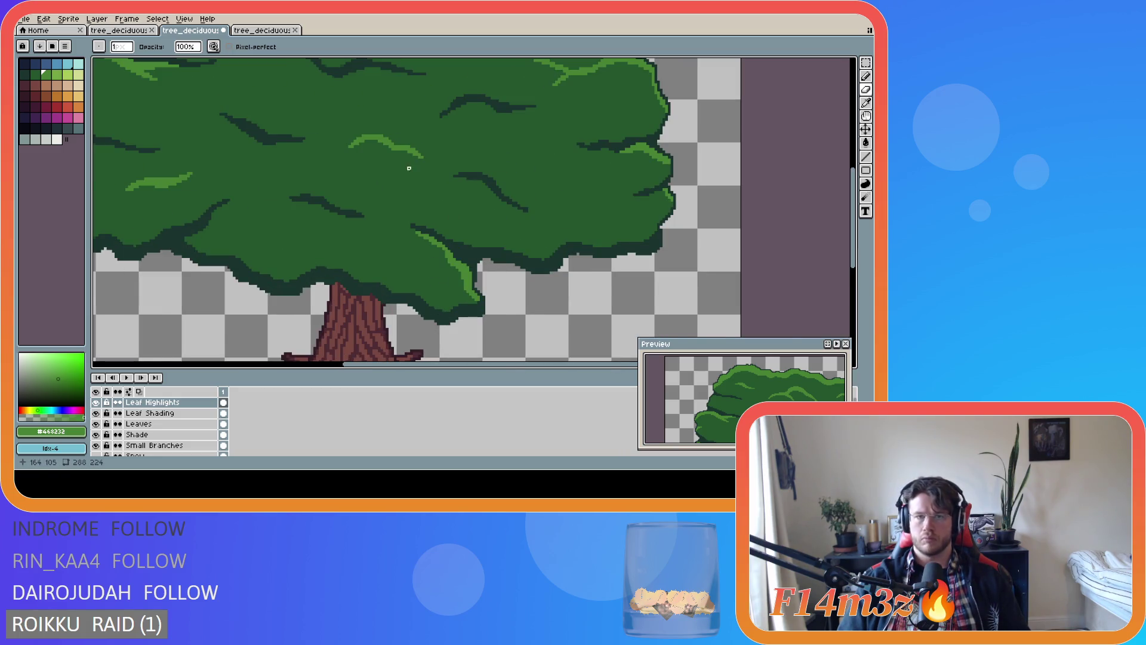
scroll(400, 157, "up", 1)
scroll(440, 231, "down", 4)
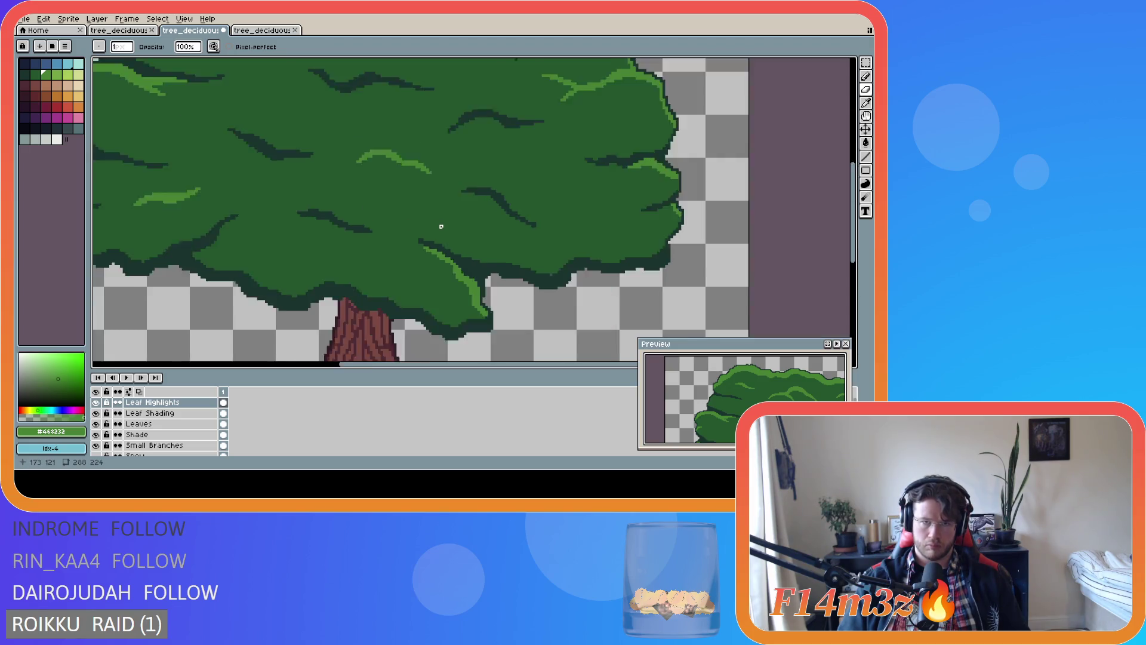
key("ctrl+s")
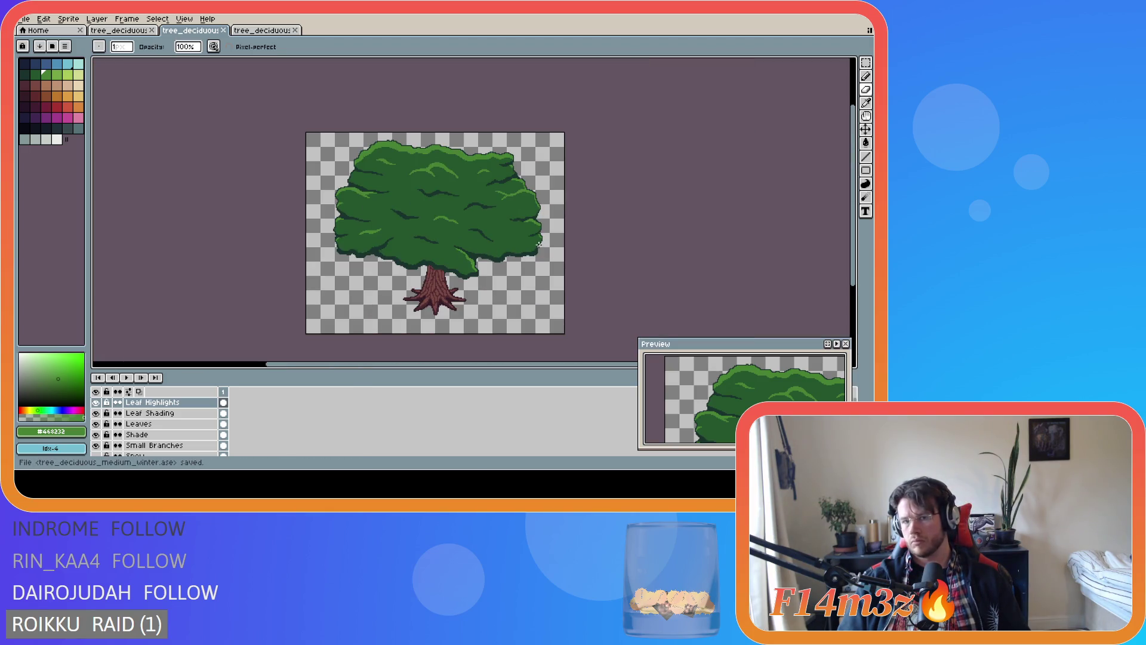
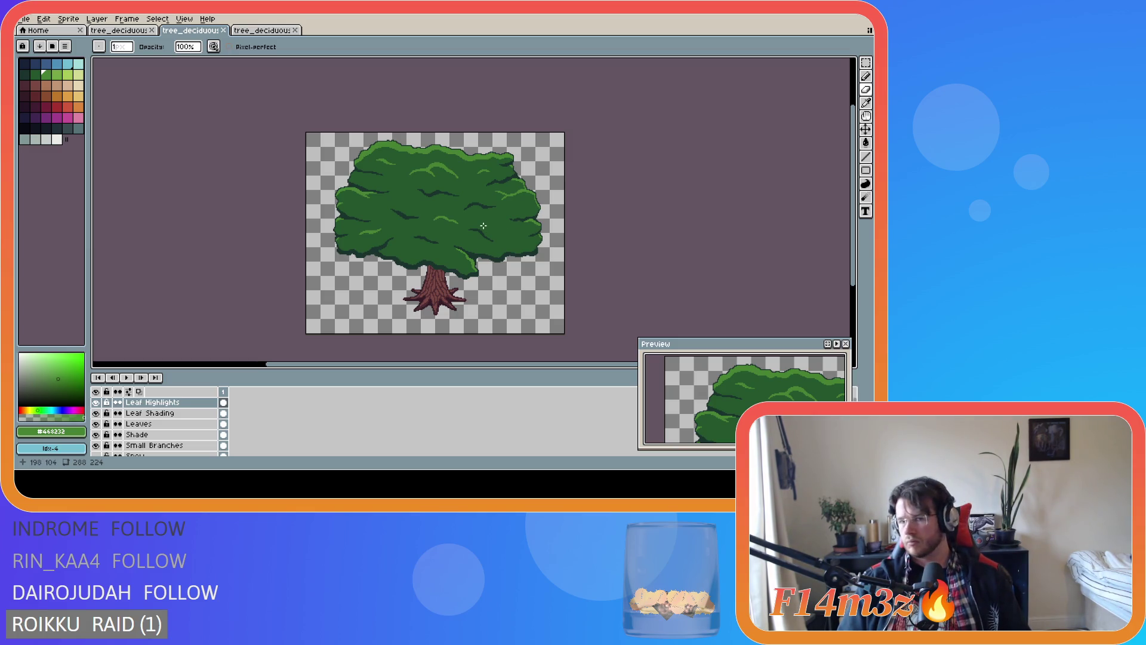
Touch up a highlight pixel on the tree's leaves
scroll(439, 229, "up", 4)
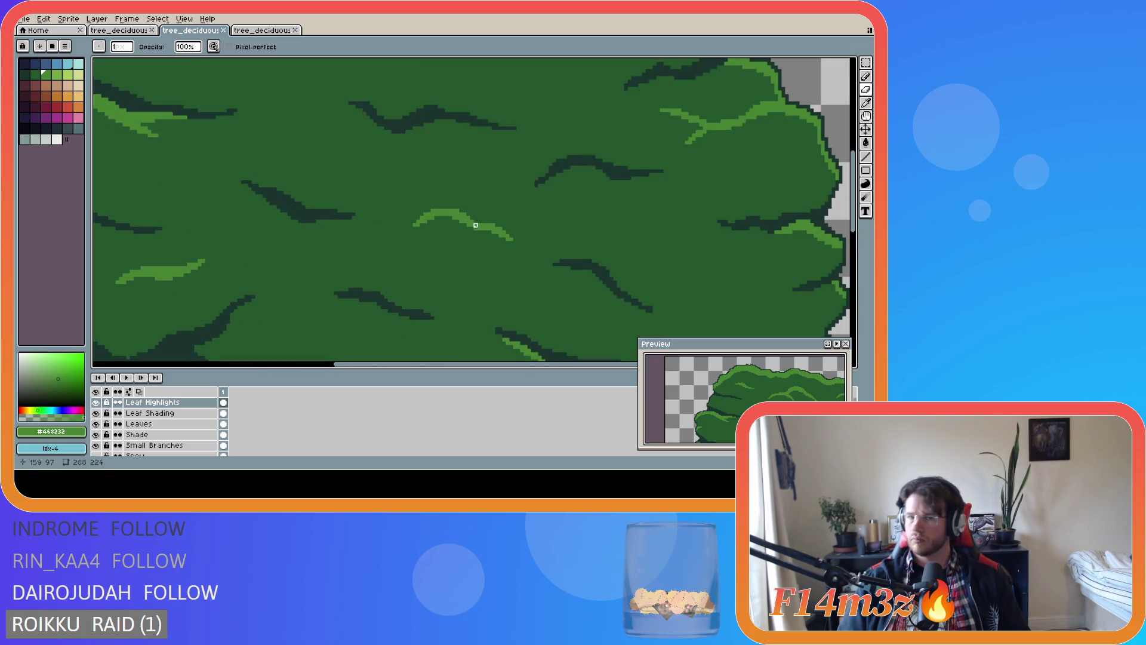
key("e")
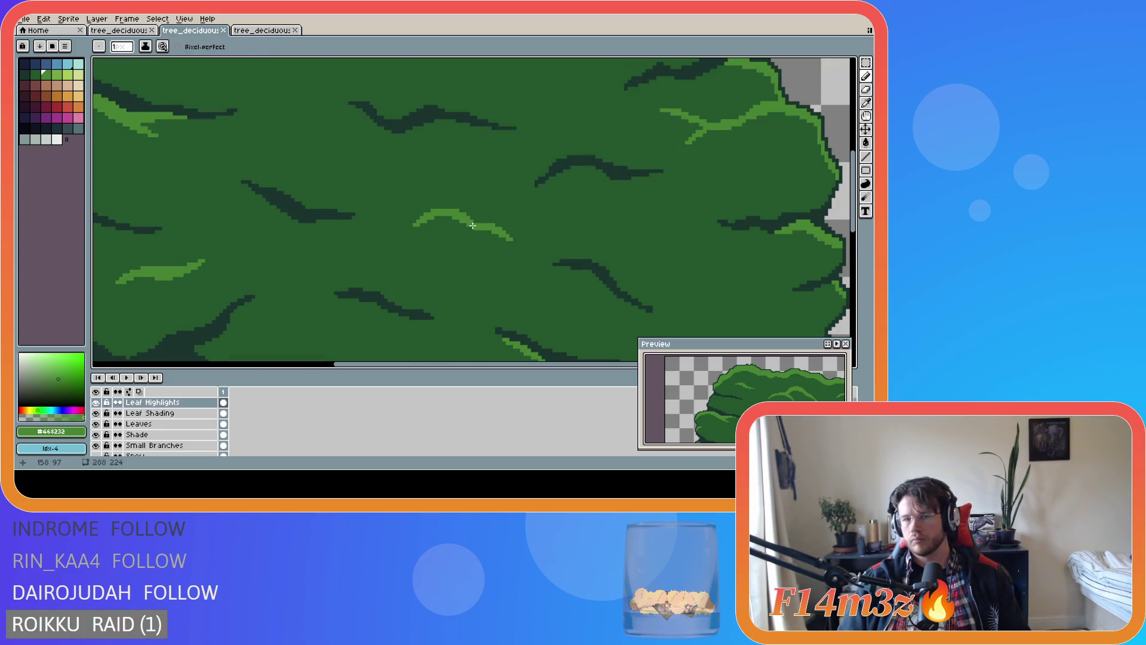
left_click(472, 224)
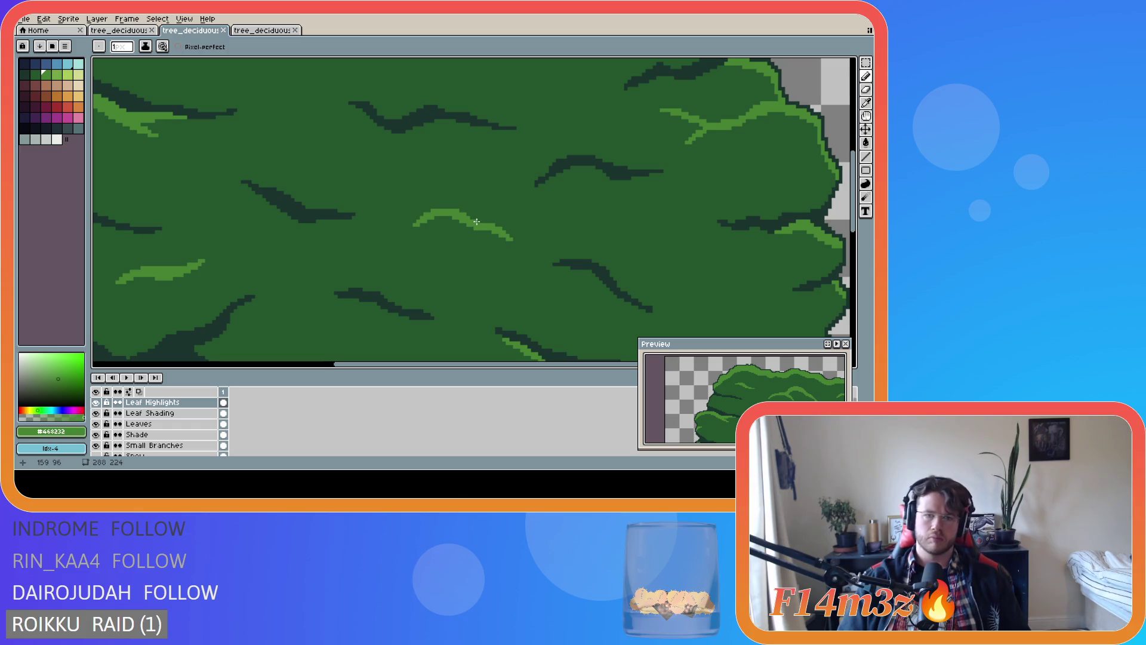
scroll(591, 250, "down", 2)
scroll(591, 250, "down", 3)
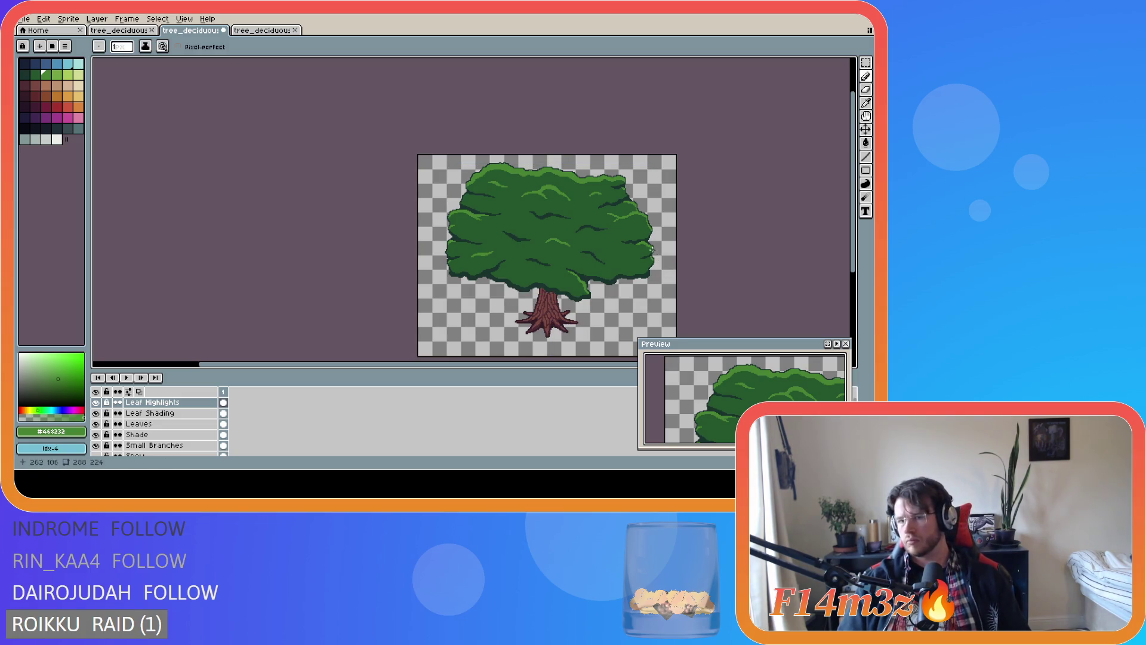
Save the sprite as tree_deciduous_medium_winter.ase
key("ctrl+s")
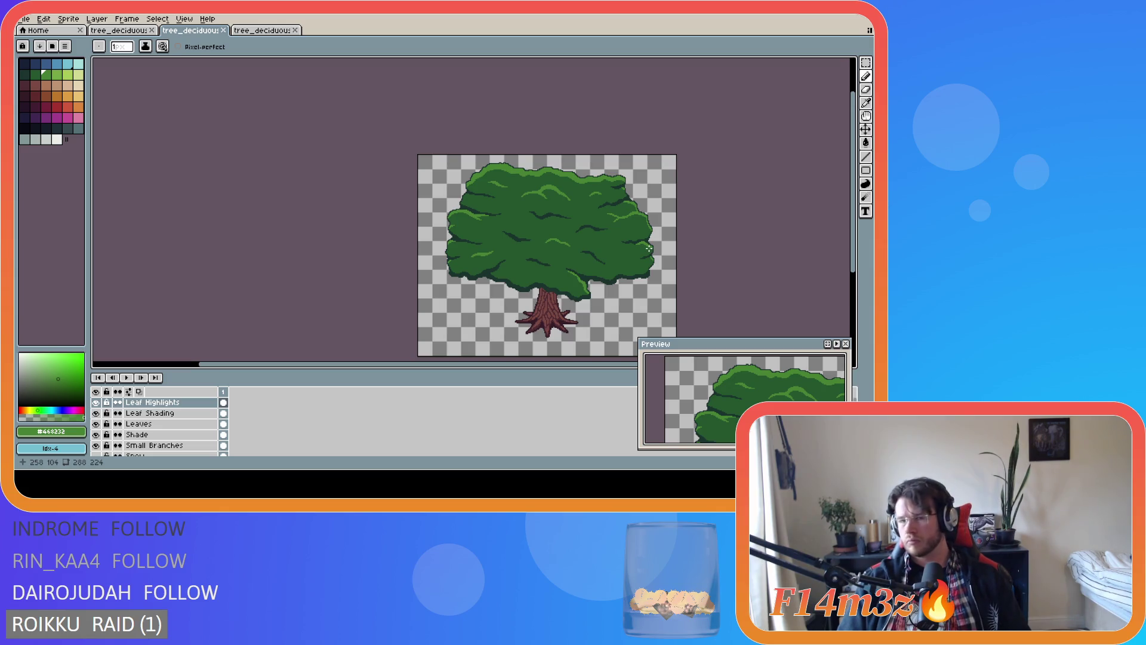
scroll(545, 248, "up", 3)
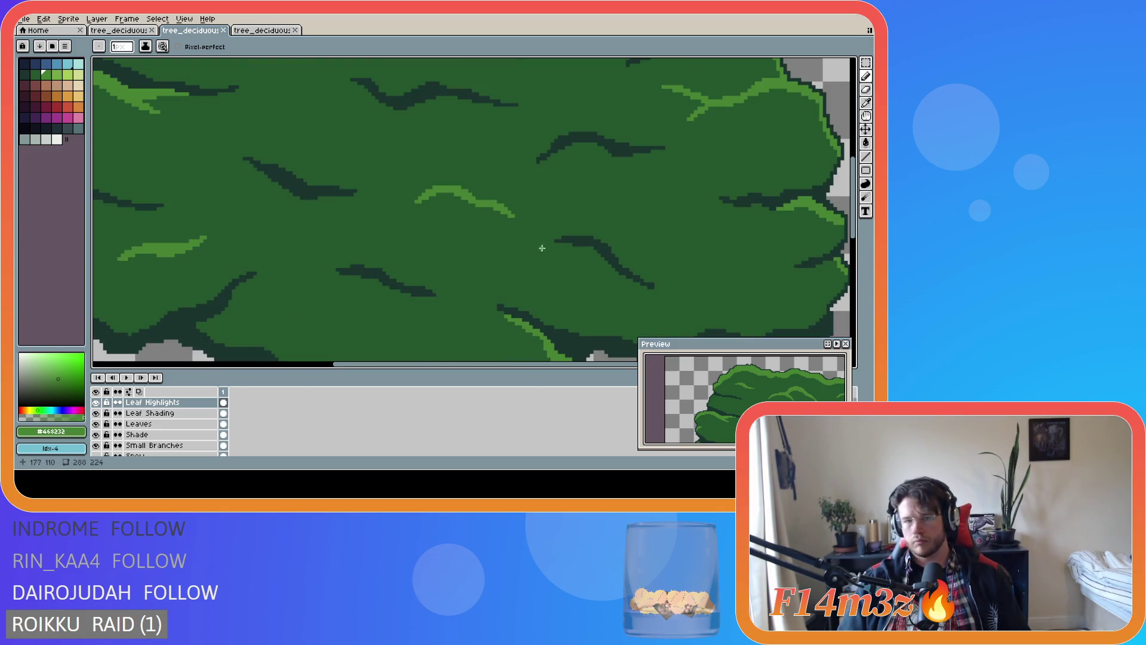
scroll(517, 228, "down", 1)
scroll(517, 228, "down", 3)
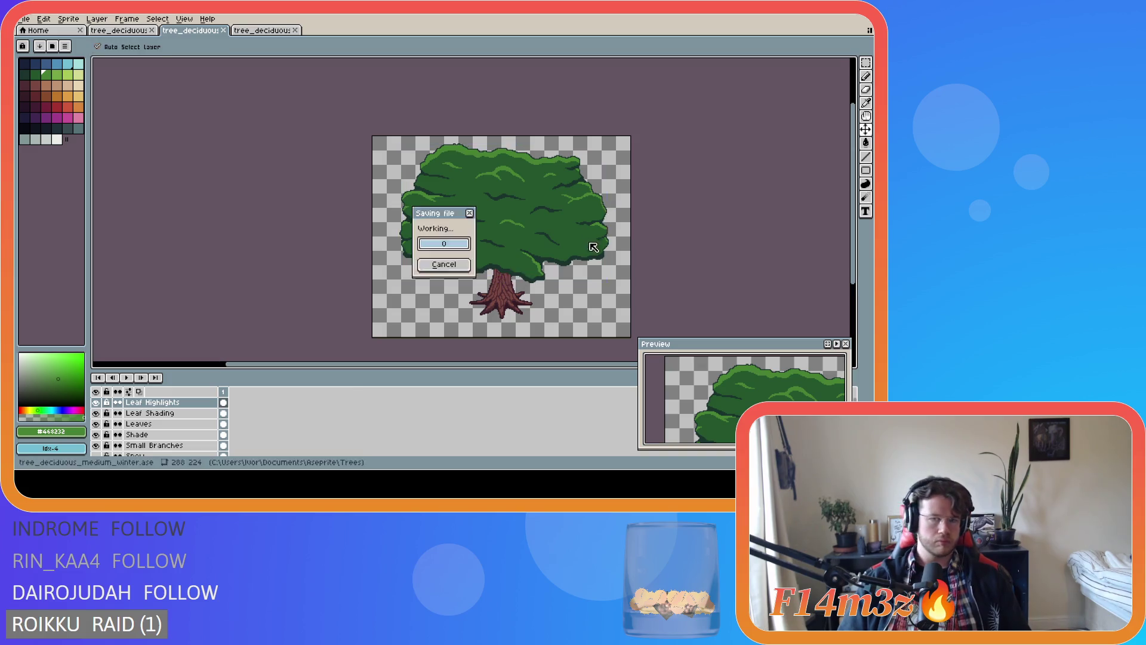
Hide and re-show the Leaves layer to check what lies beneath it
left_click_drag(524, 365, 575, 366)
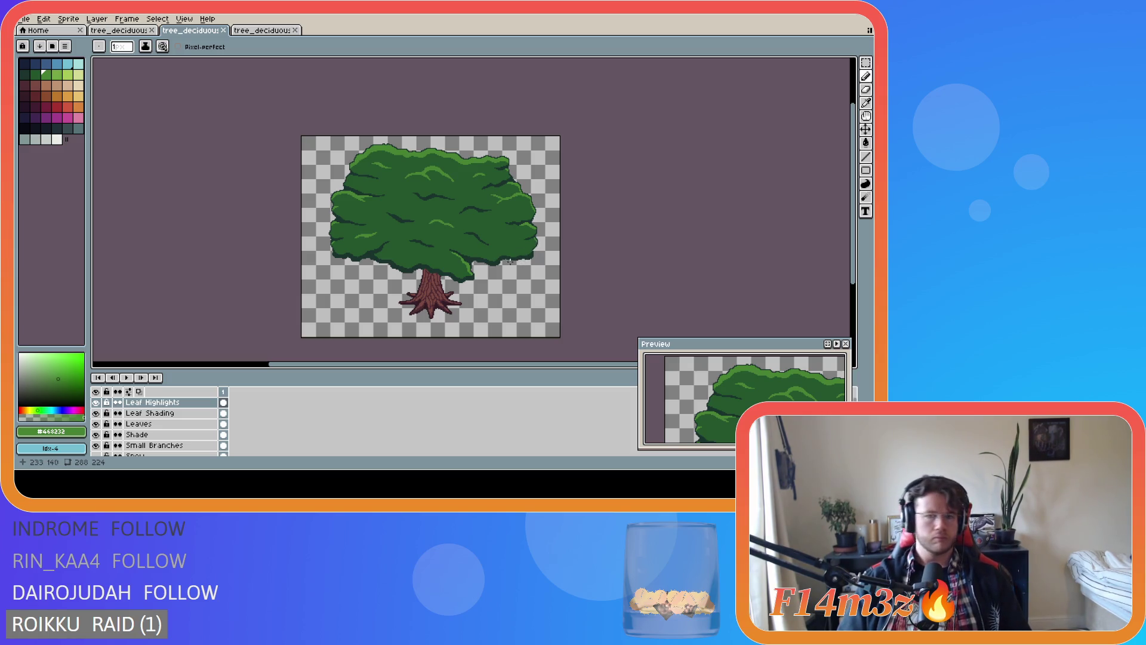
left_click(98, 428)
left_click(98, 427)
Paint a light-green highlight stroke across the right side of the leaves
scroll(503, 243, "up", 3)
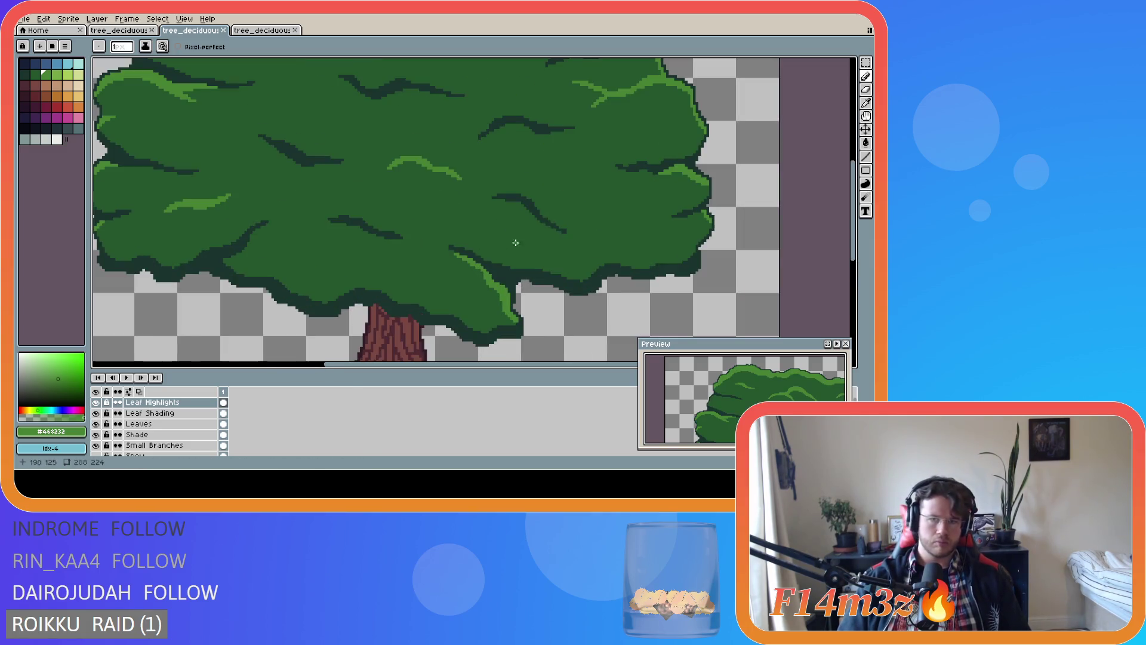
left_click(588, 203)
mouse_move(588, 202)
left_mouse_down()
mouse_move(650, 221)
mouse_move(596, 203)
mouse_move(646, 219)
mouse_move(627, 206)
mouse_move(637, 217)
left_mouse_up()
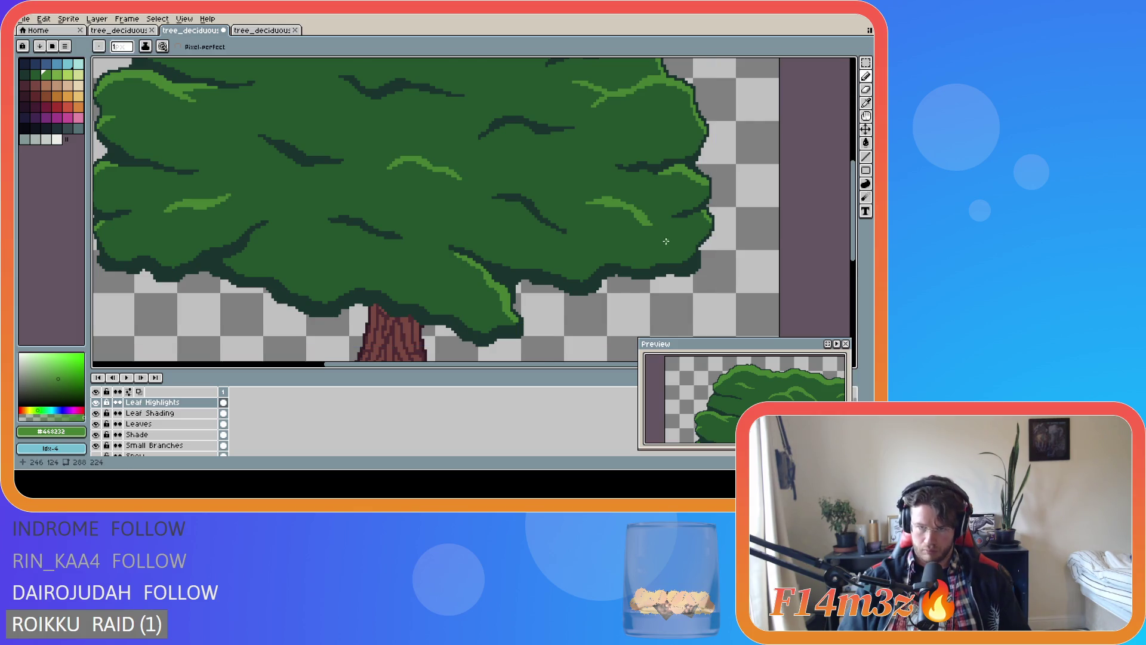
scroll(667, 242, "down", 3)
scroll(646, 229, "up", 4)
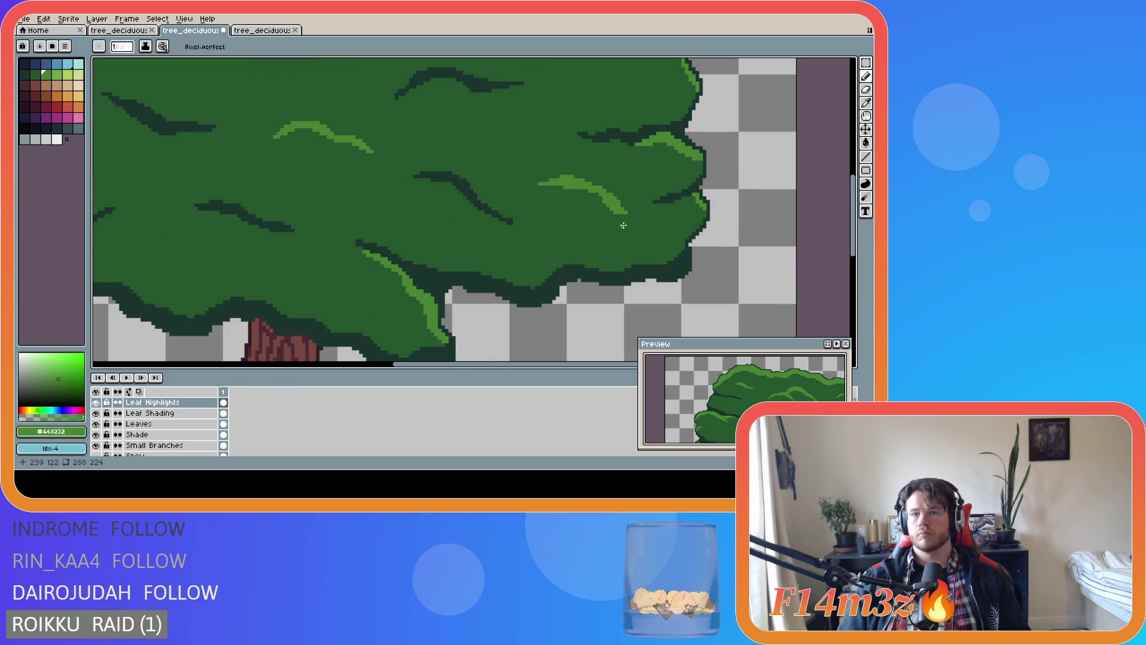
scroll(623, 220, "down", 3)
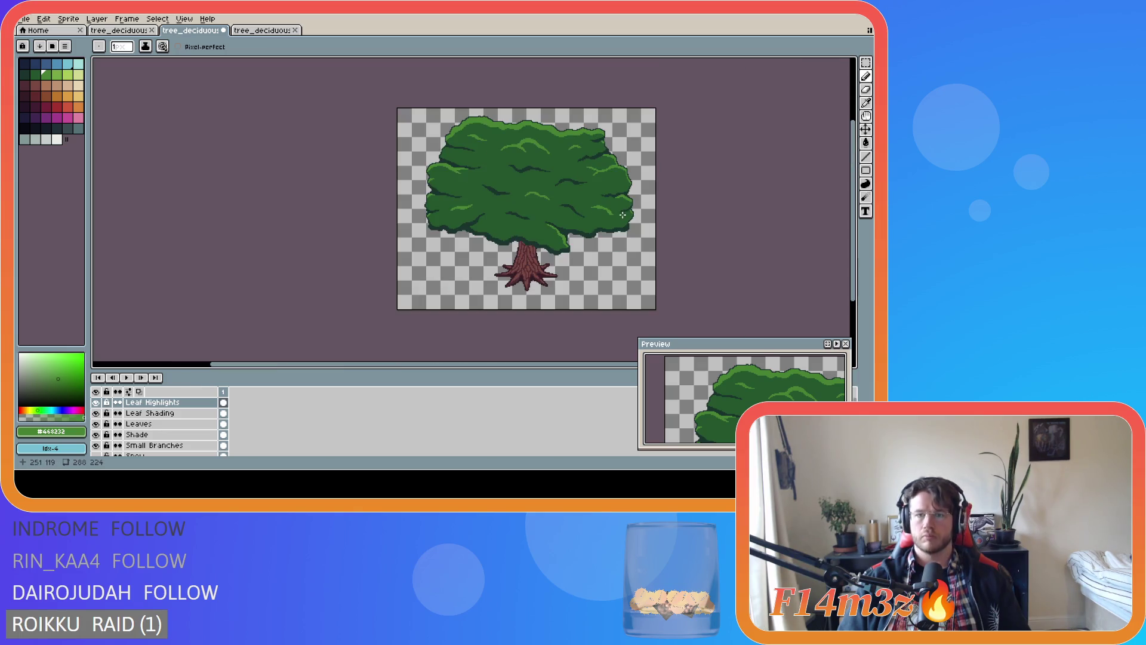
scroll(635, 231, "up", 3)
scroll(593, 205, "down", 3)
scroll(591, 203, "up", 3)
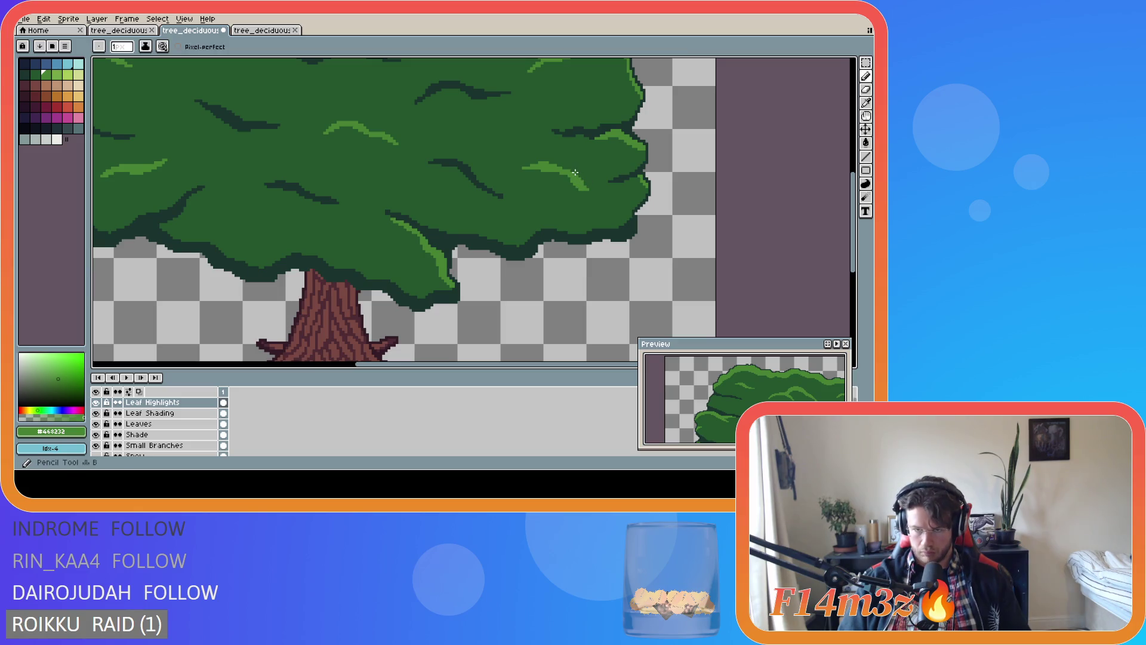
Save the tree sprite with the new highlight
key("shift")
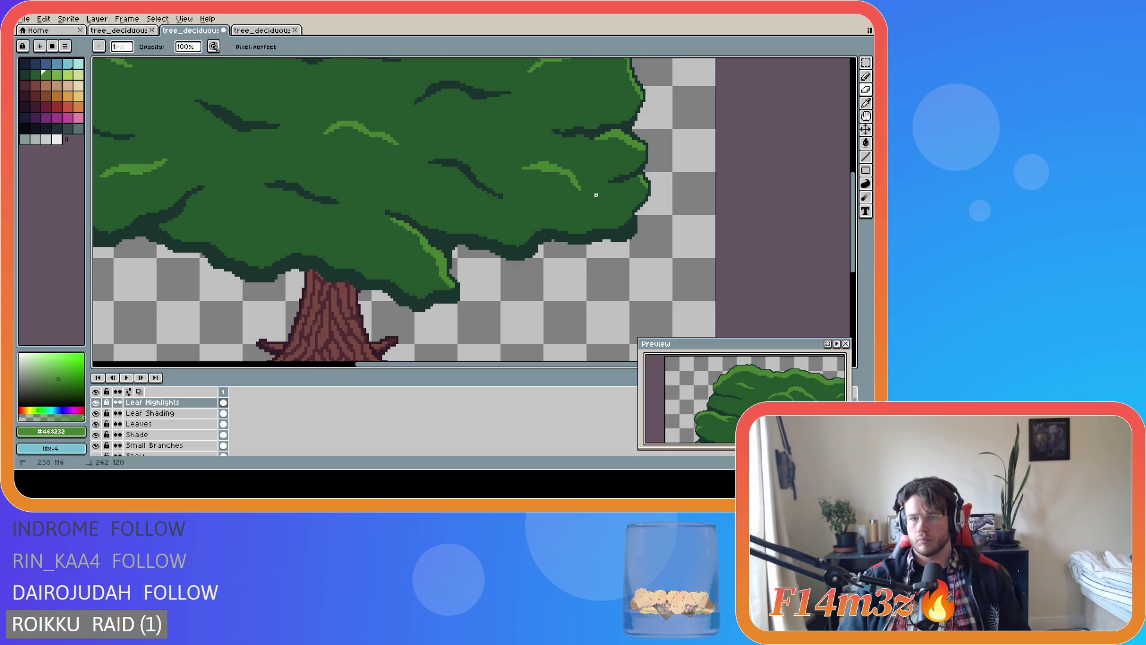
scroll(596, 195, "down", 3)
scroll(626, 240, "up", 3)
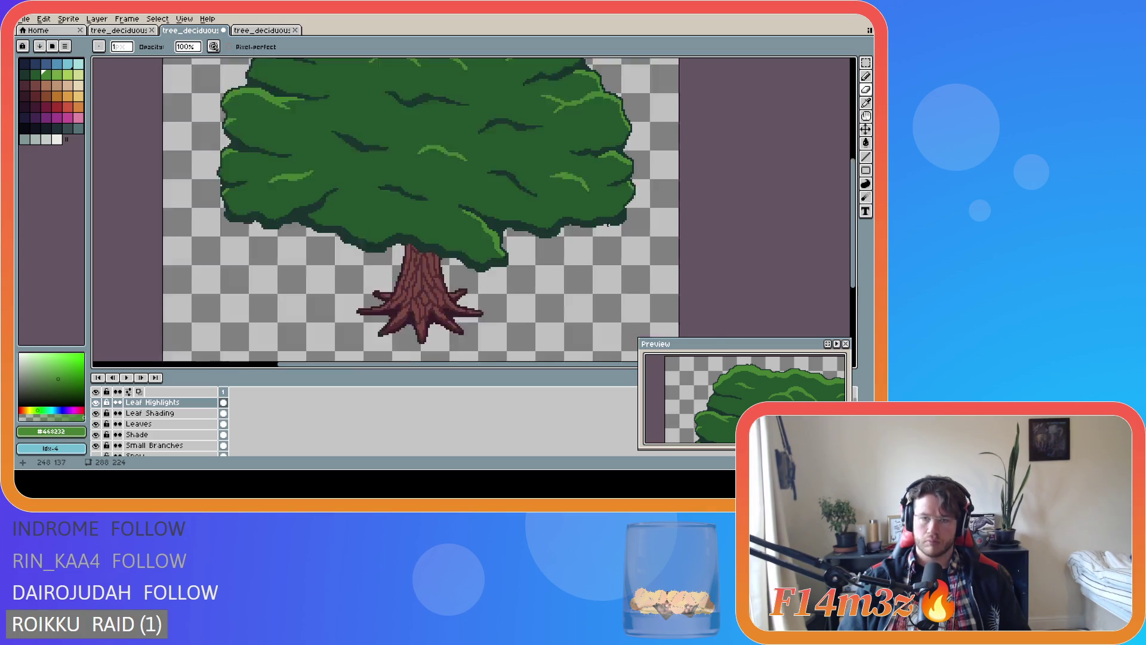
scroll(587, 204, "down", 3)
key("ctrl+s")
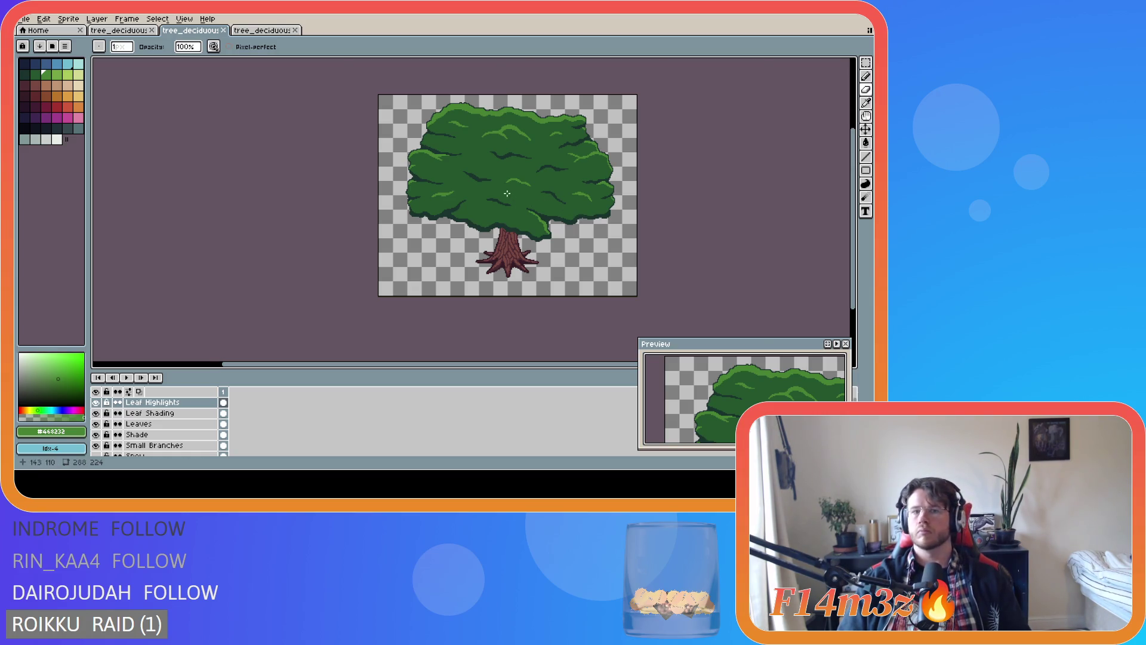
Place a highlight on the upper-left leaves of the canopy
scroll(507, 193, "up", 2)
scroll(358, 128, "up", 1)
scroll(343, 116, "down", 1)
scroll(362, 123, "up", 1)
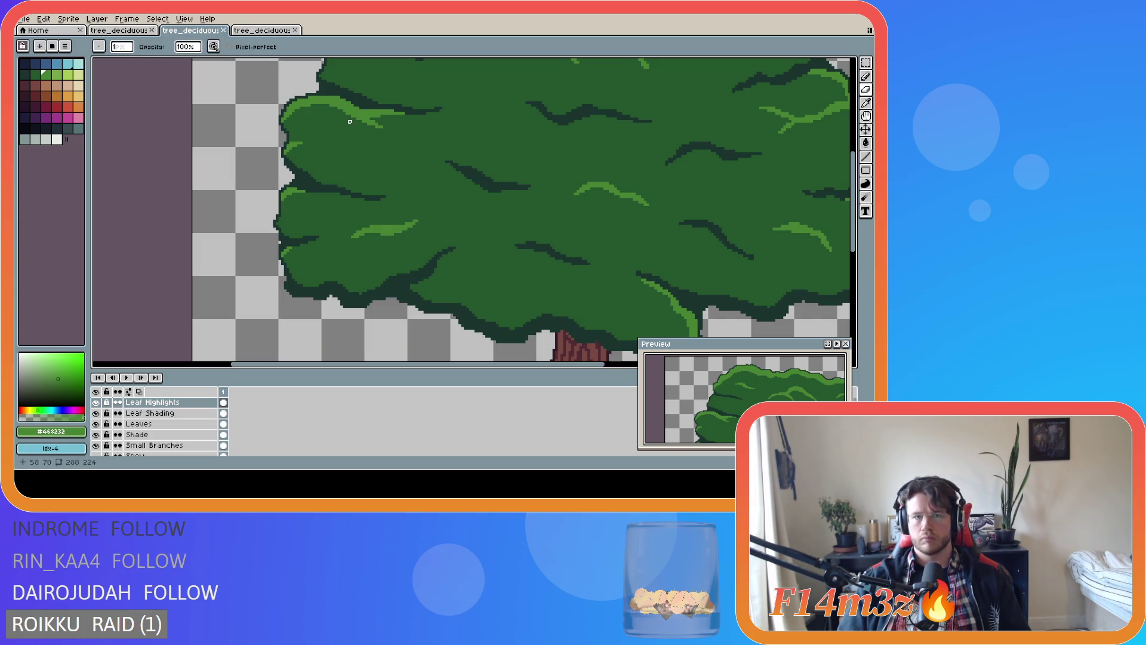
left_click(331, 124)
Try a highlight stroke on the upper-left leaves, then undo it
key("ctrl+z")
left_click(352, 121)
left_click(328, 108, "shift")
key("ctrl+z")
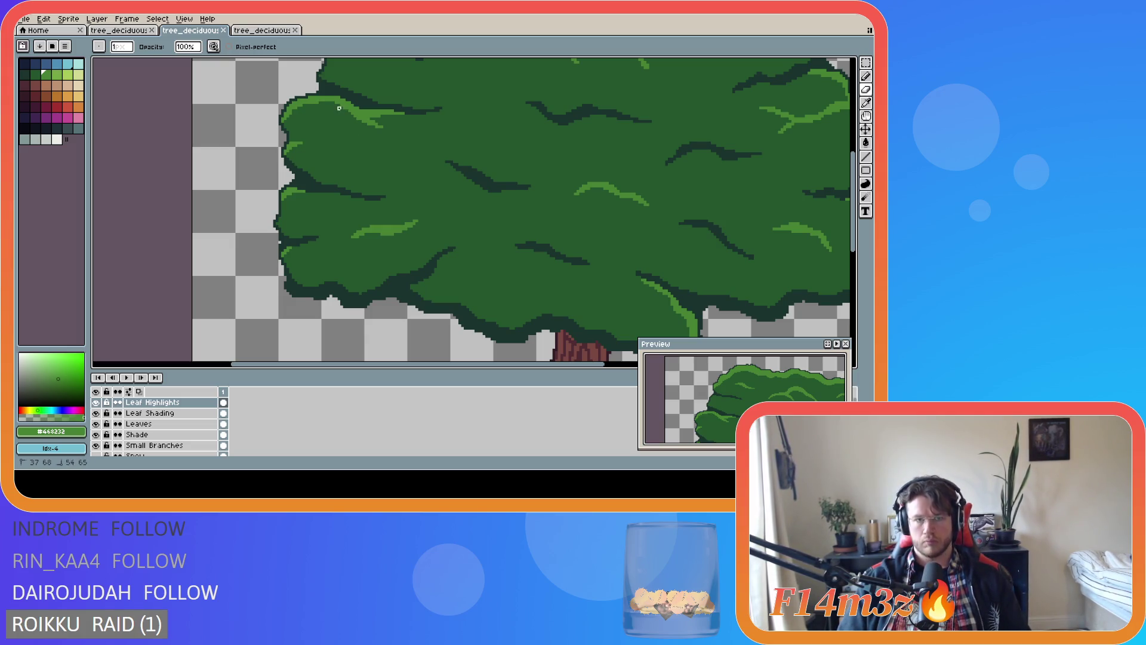
scroll(323, 143, "down", 4)
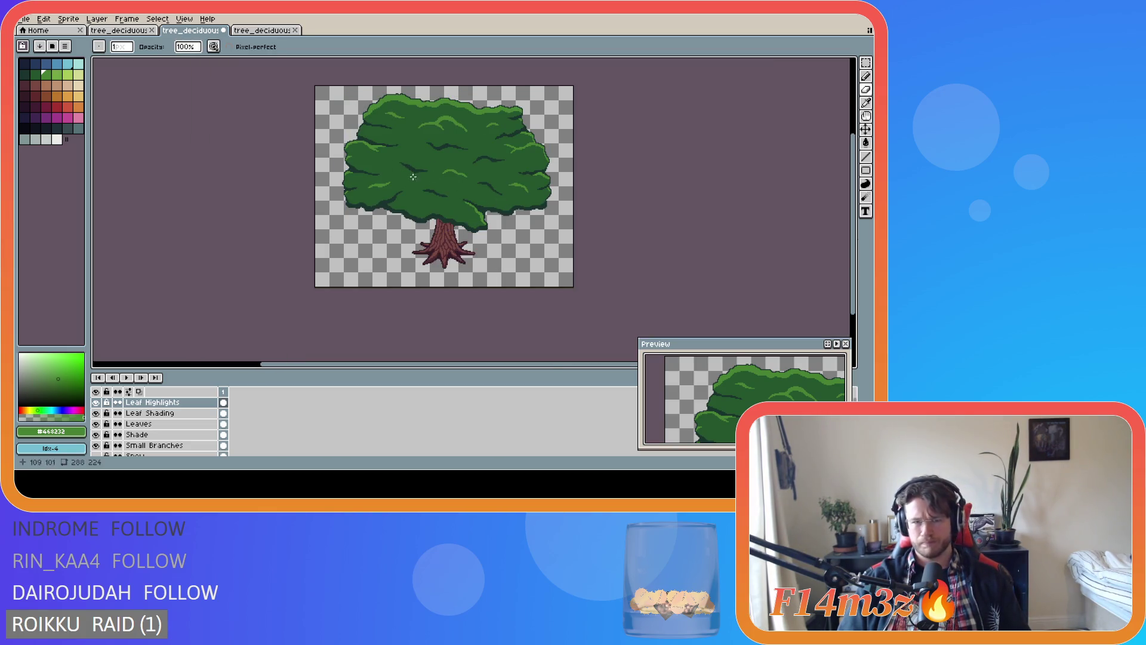
scroll(497, 185, "up", 4)
Save the tree sprite with its current canopy highlights
key("v")
key("b")
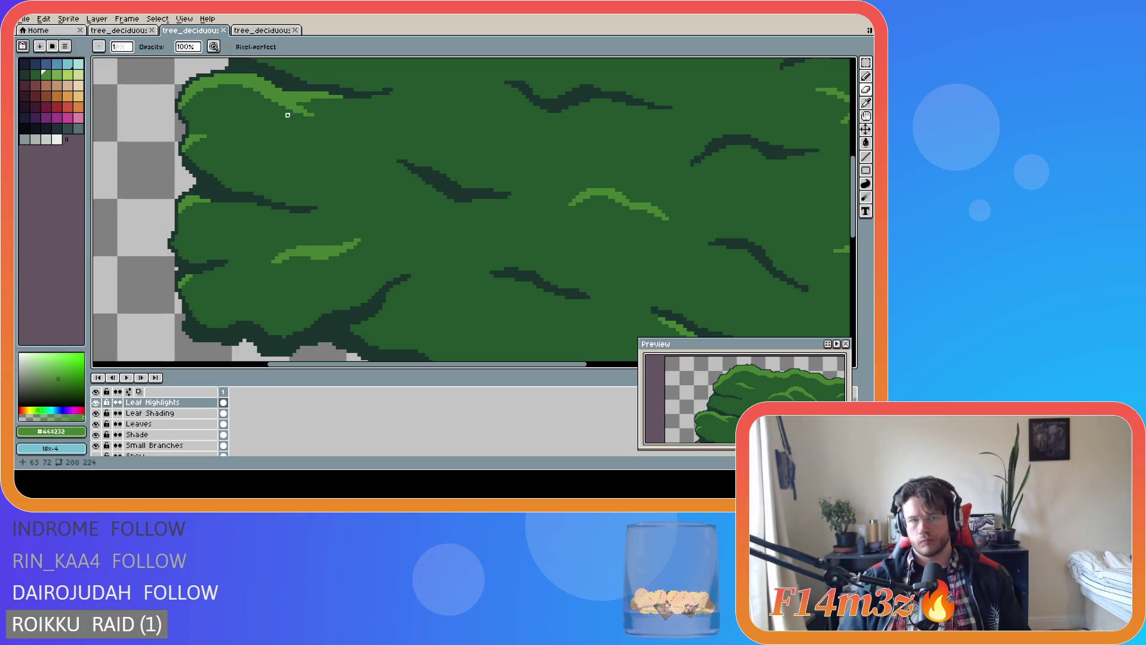
scroll(325, 158, "down", 4)
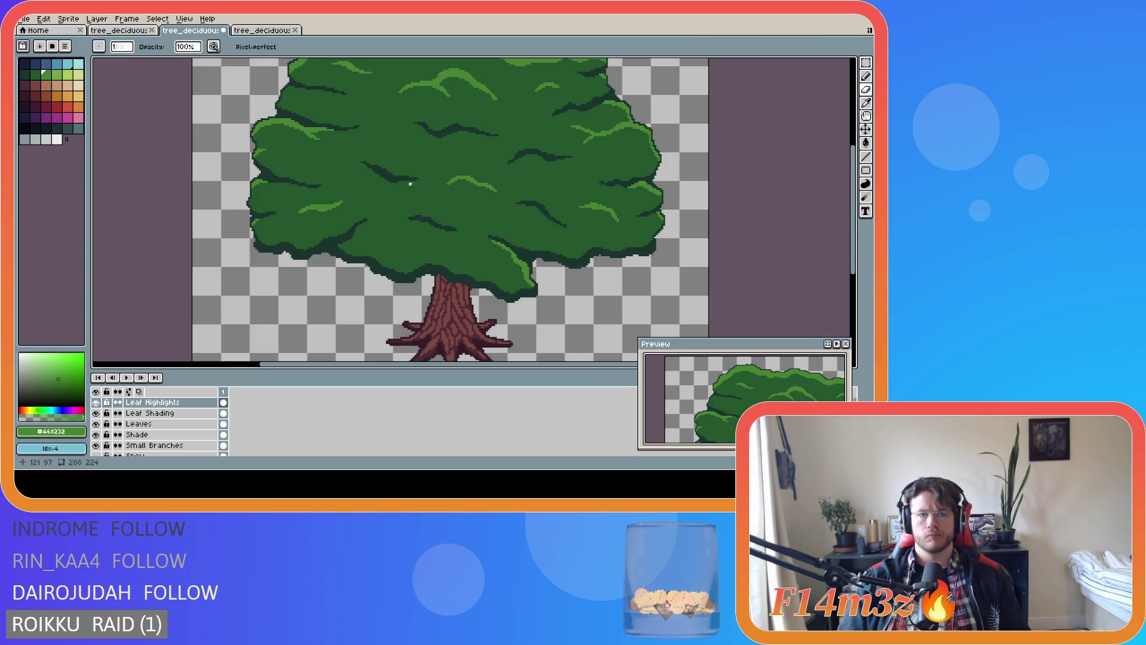
key("ctrl+s")
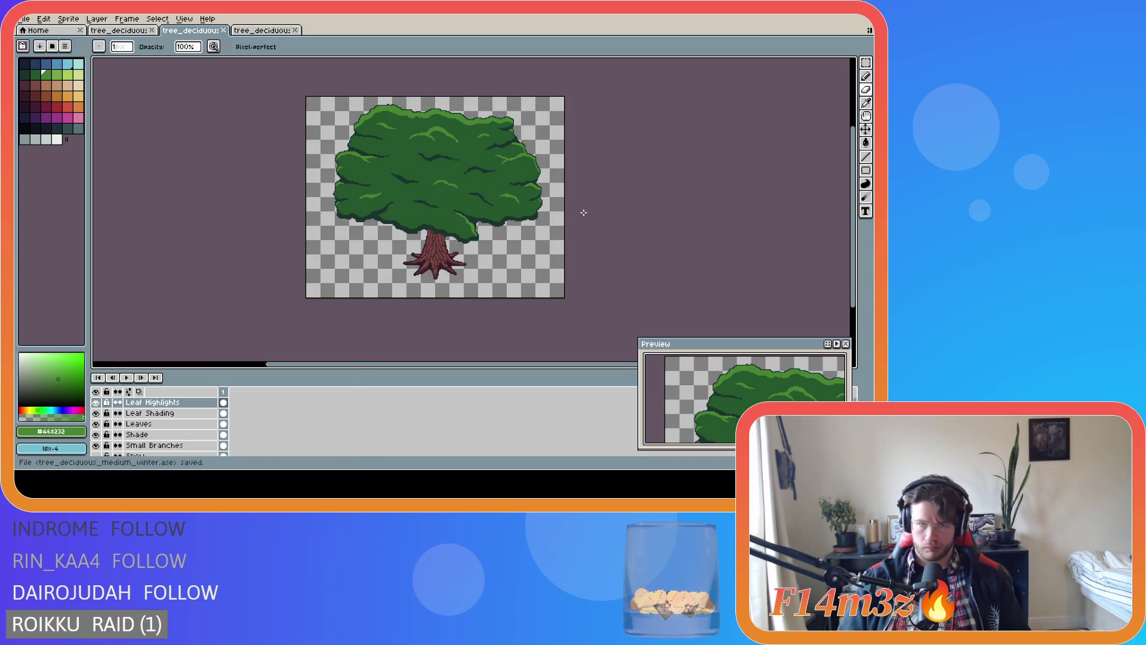
scroll(396, 173, "up", 4)
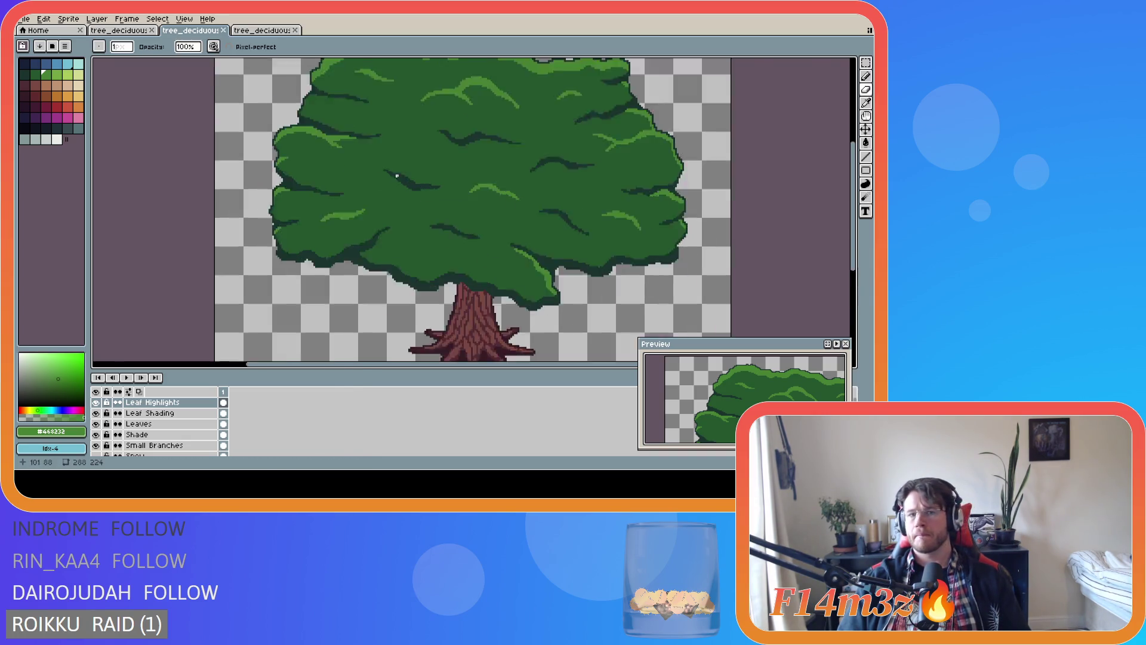
key("v")
key("b")
scroll(458, 186, "down", 4)
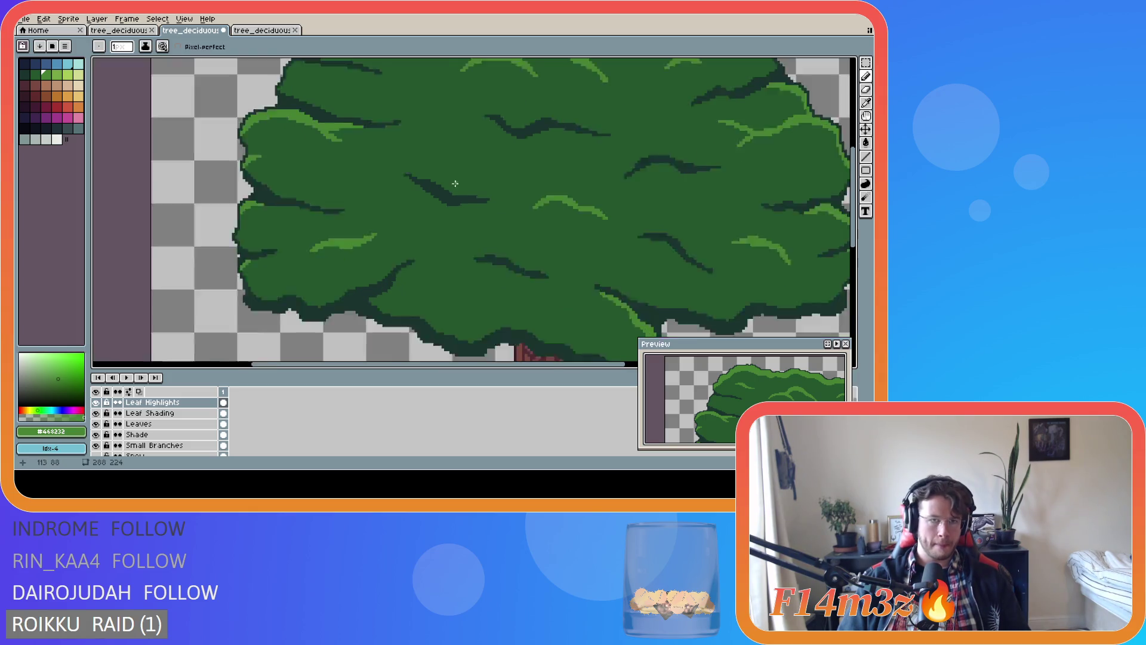
scroll(451, 187, "up", 4)
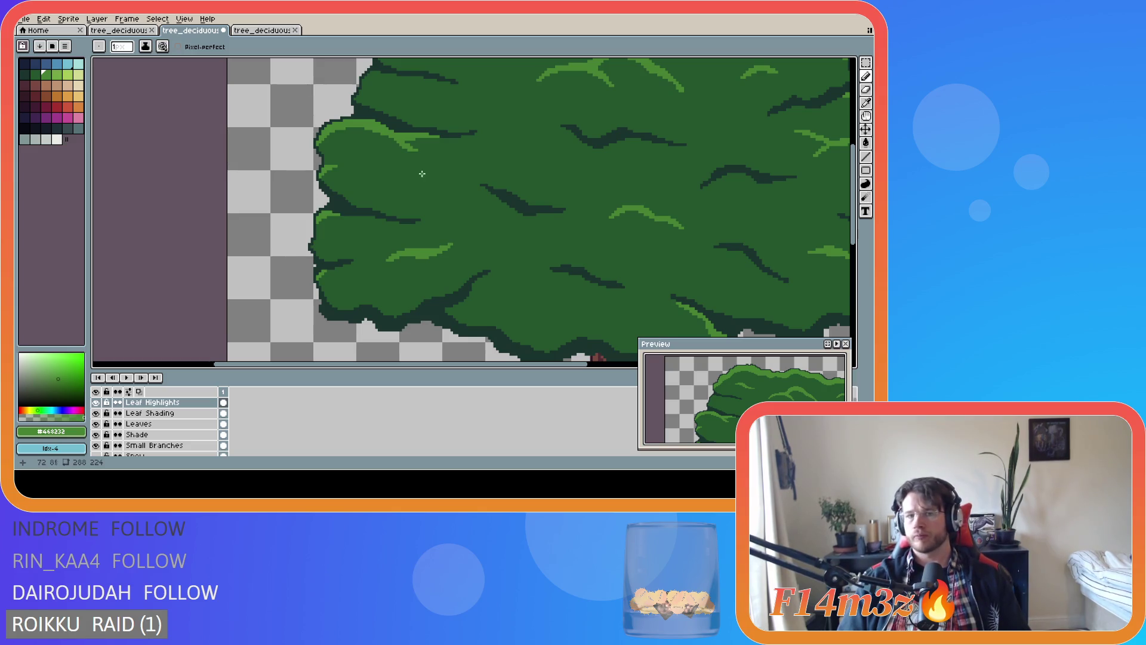
key("ctrl+s")
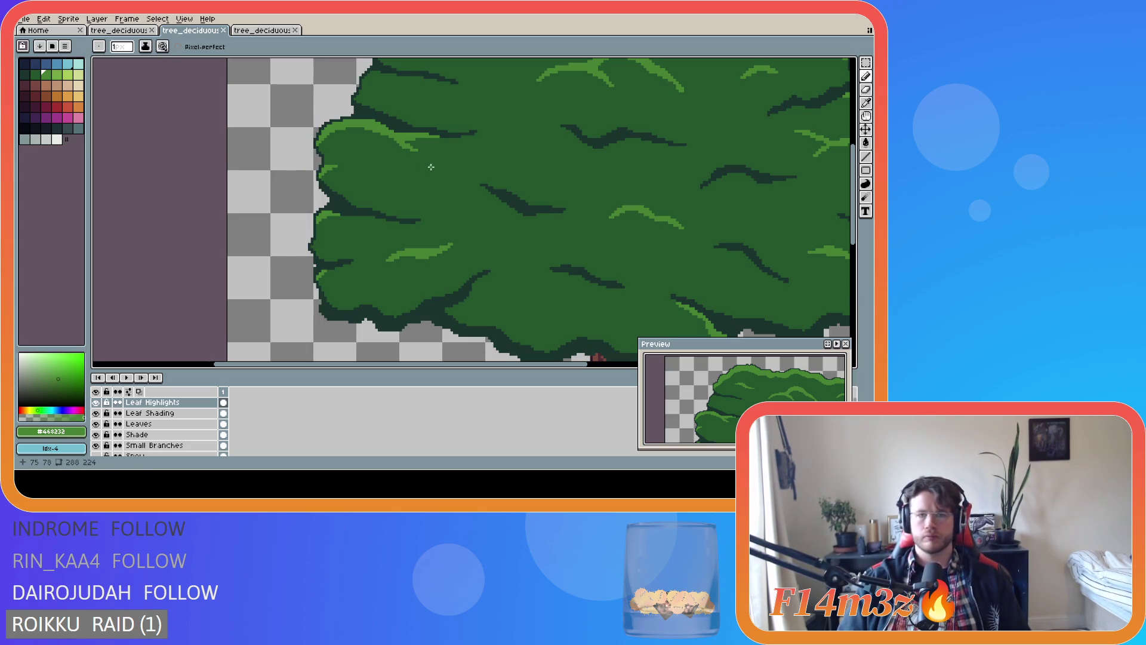
Paint a highlight on the upper-left leaves and save the tree file
key("e")
key("b")
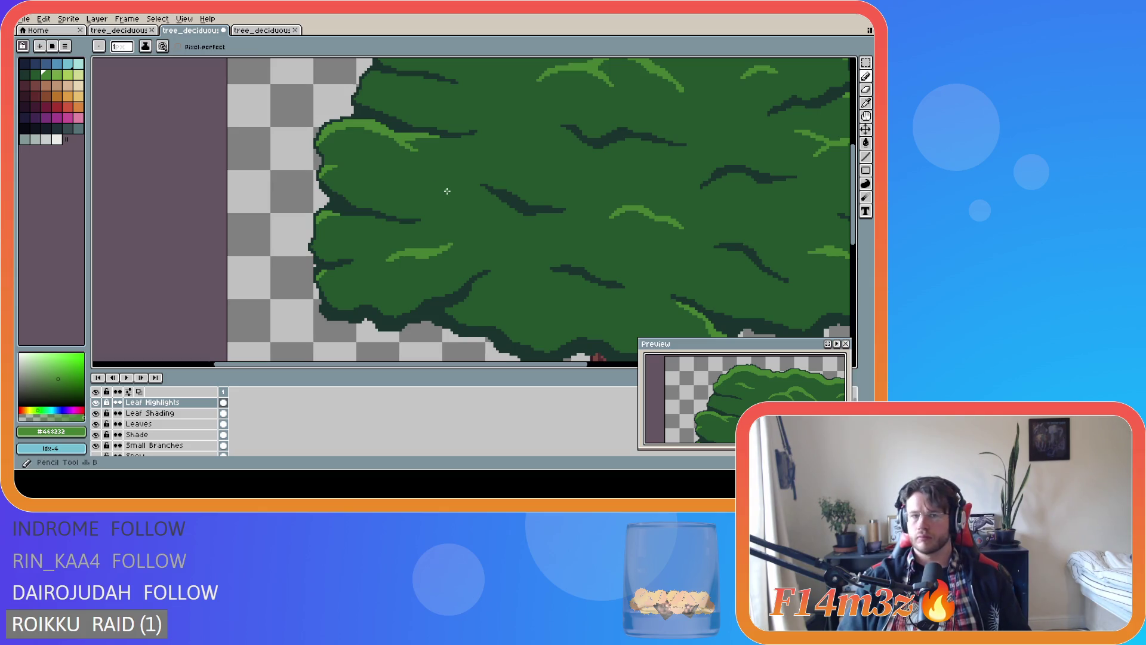
scroll(485, 191, "down", 3)
scroll(566, 193, "up", 3)
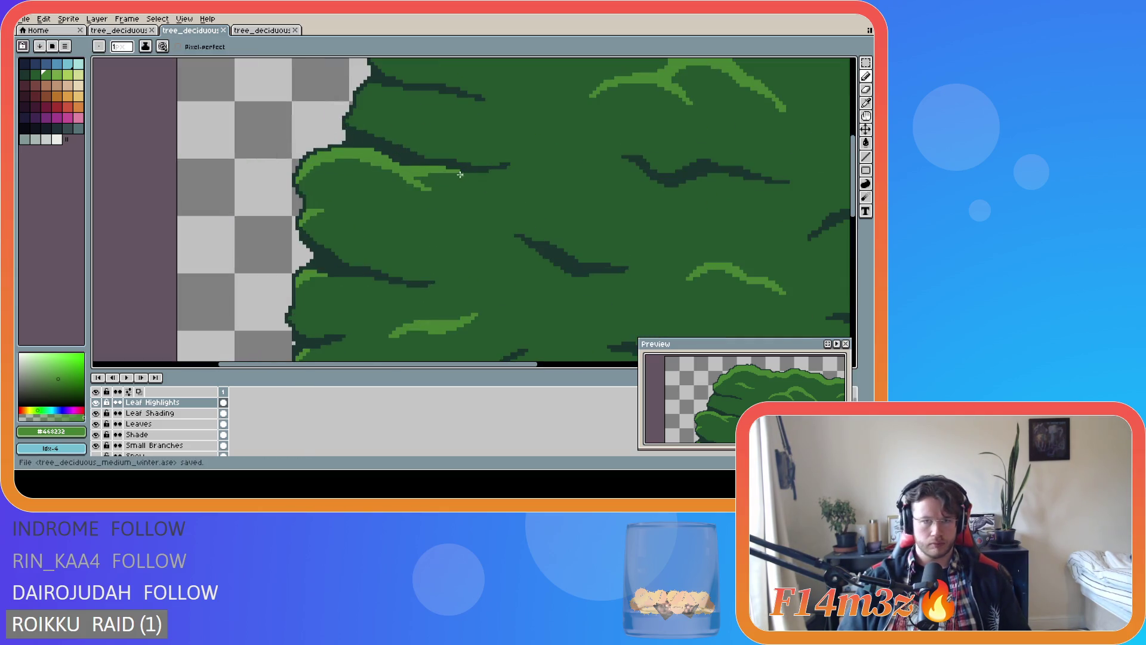
left_click(407, 185)
scroll(471, 217, "down", 3)
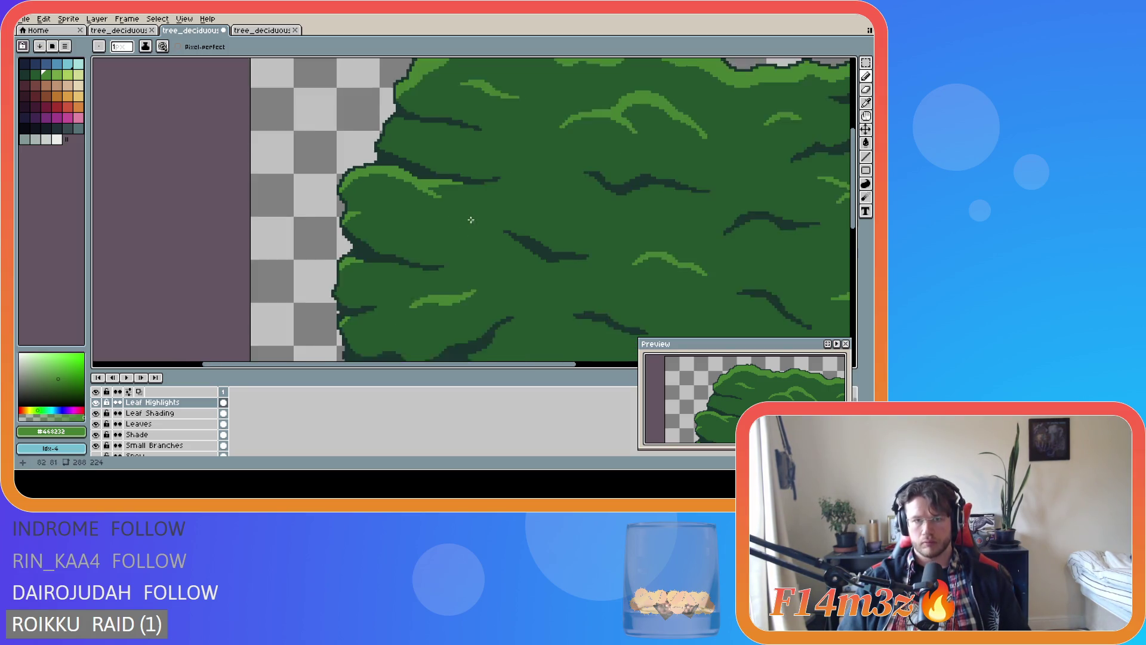
scroll(478, 215, "up", 3)
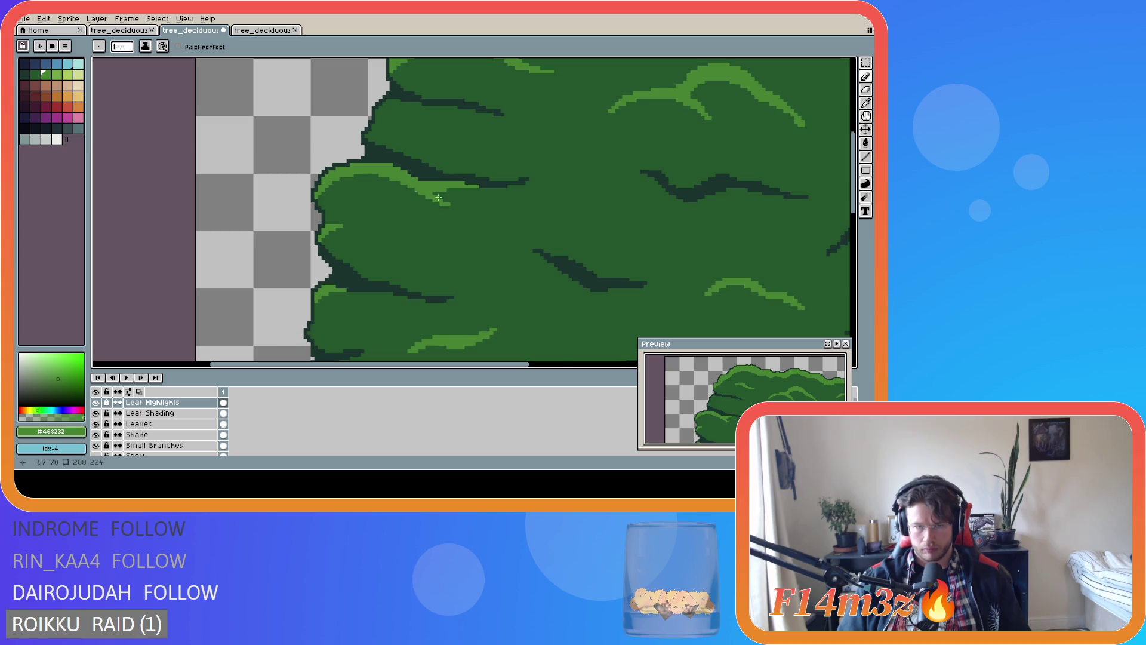
scroll(517, 225, "down", 3)
key("ctrl+s")
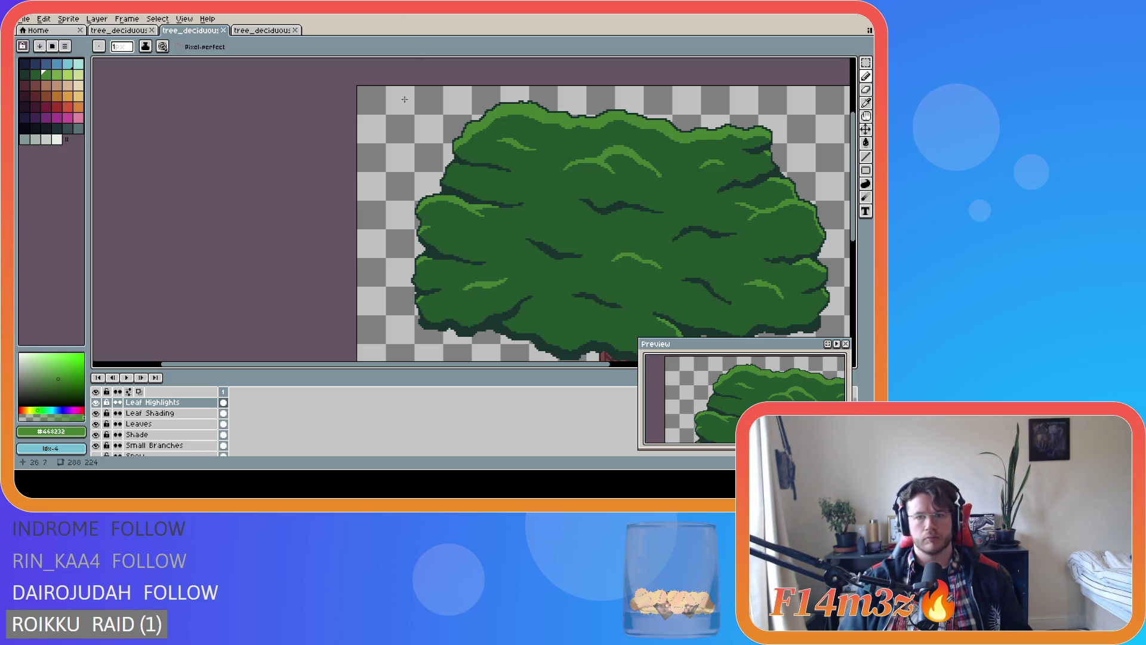
Widen and then narrow the palette swatch layout, and save the tree file
left_click_drag(494, 367, 580, 367)
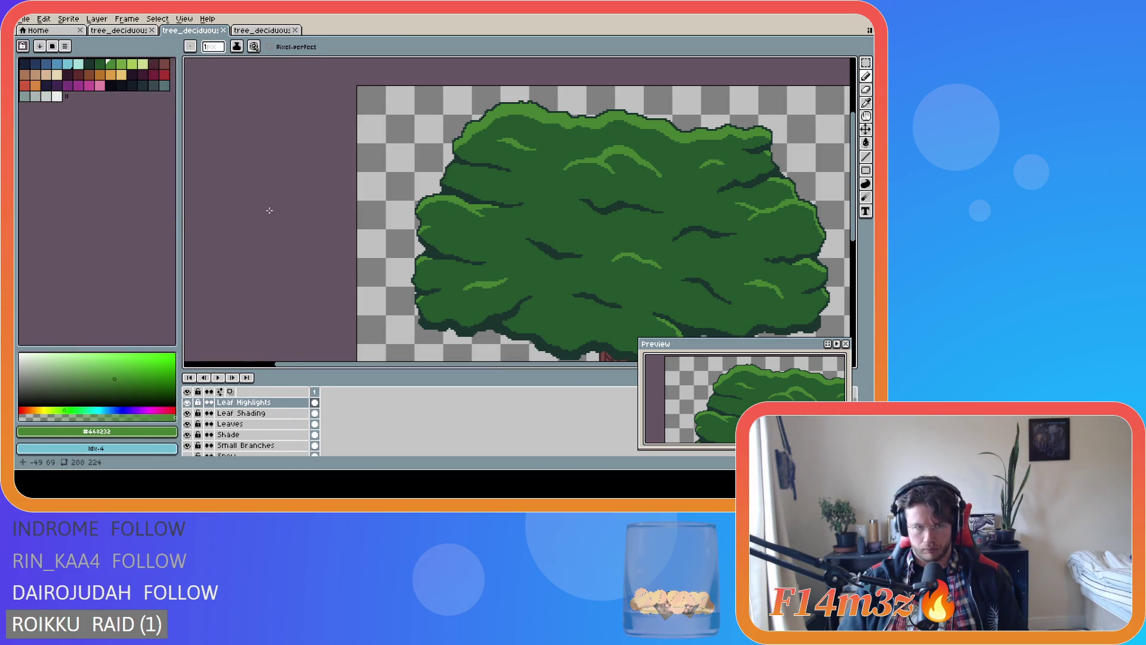
left_click_drag(180, 208, 90, 208)
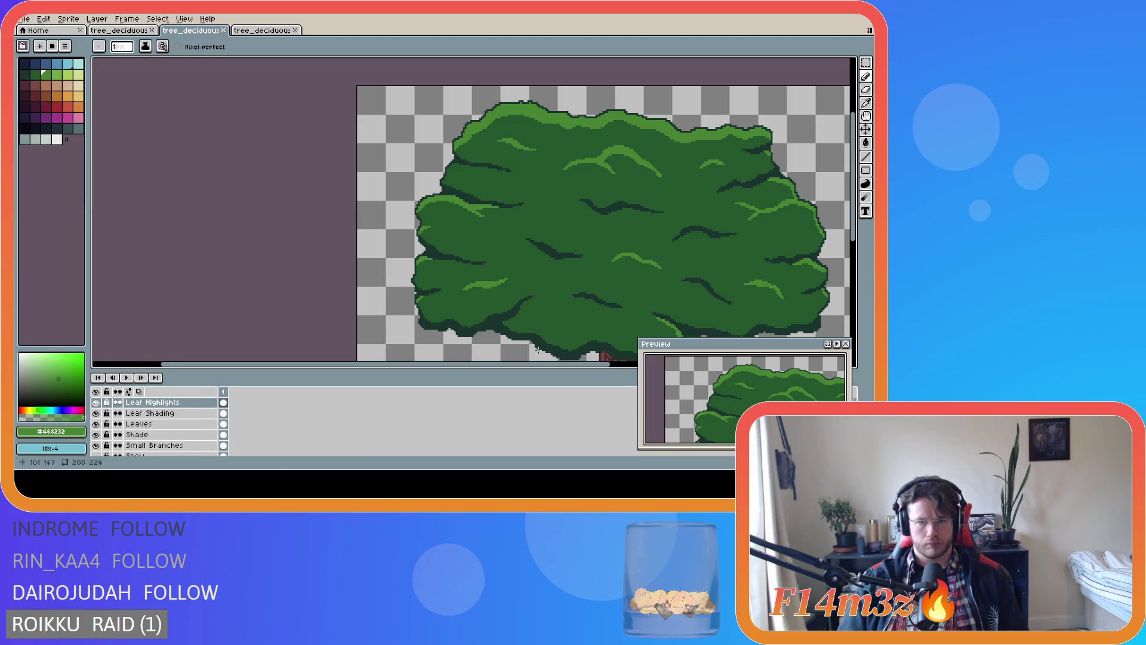
left_click_drag(530, 364, 654, 363)
left_click_drag(855, 186, 855, 199)
key("ctrl+s")
scroll(611, 205, "down", 1)
scroll(527, 113, "up", 3)
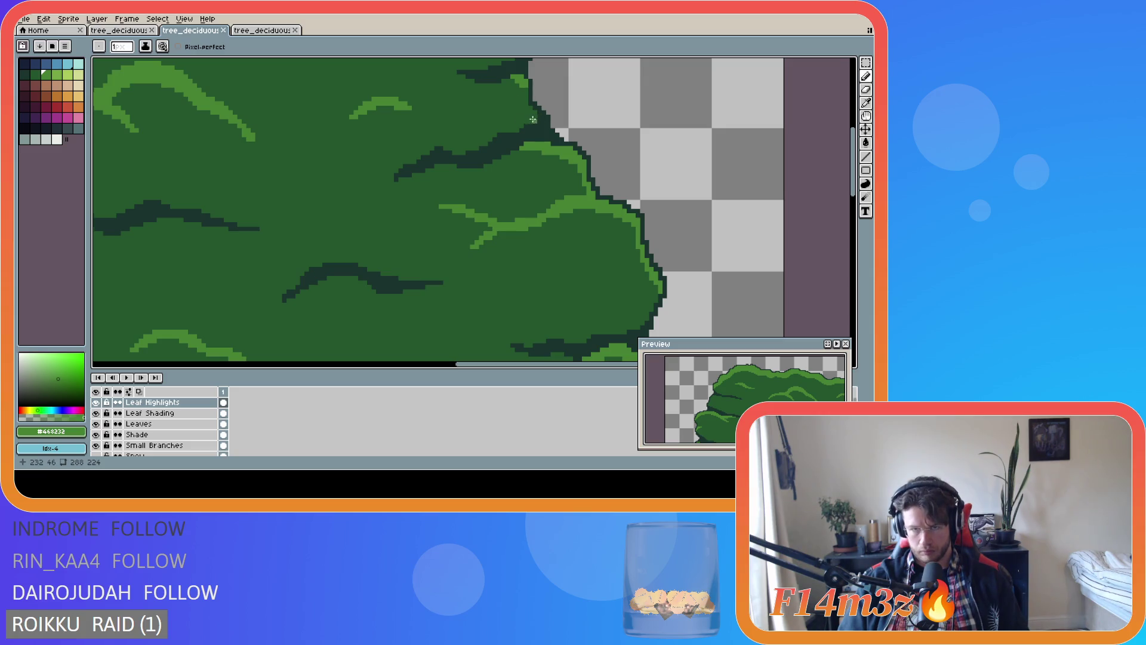
Add a pixel to the canopy's right edge and save
left_click(532, 111)
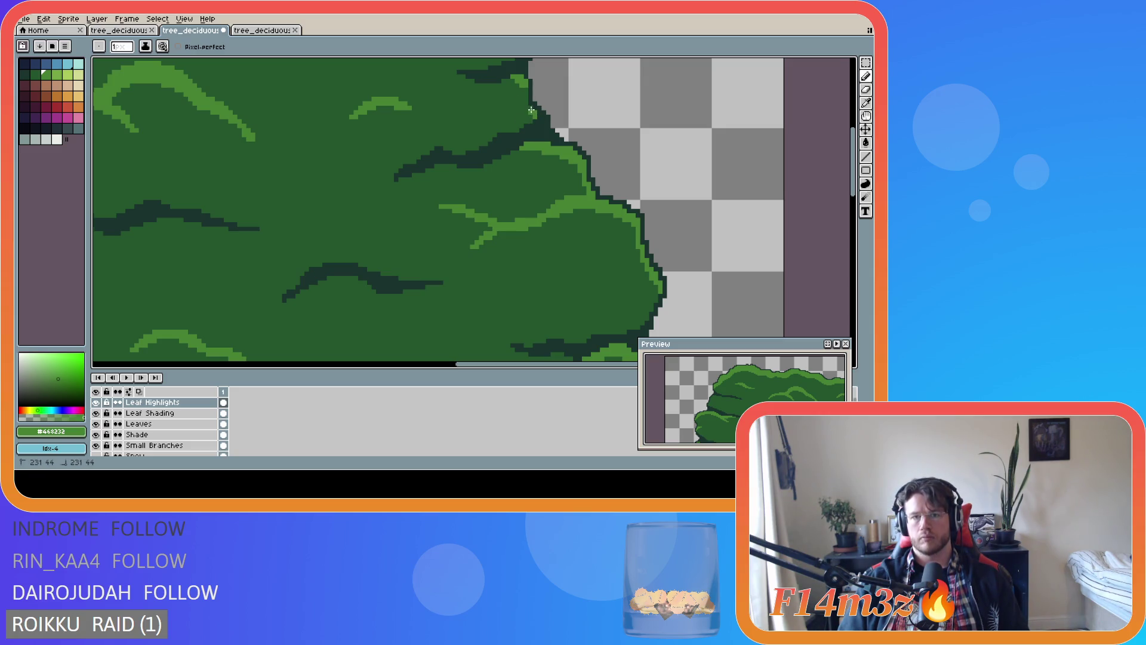
scroll(529, 108, "down", 3)
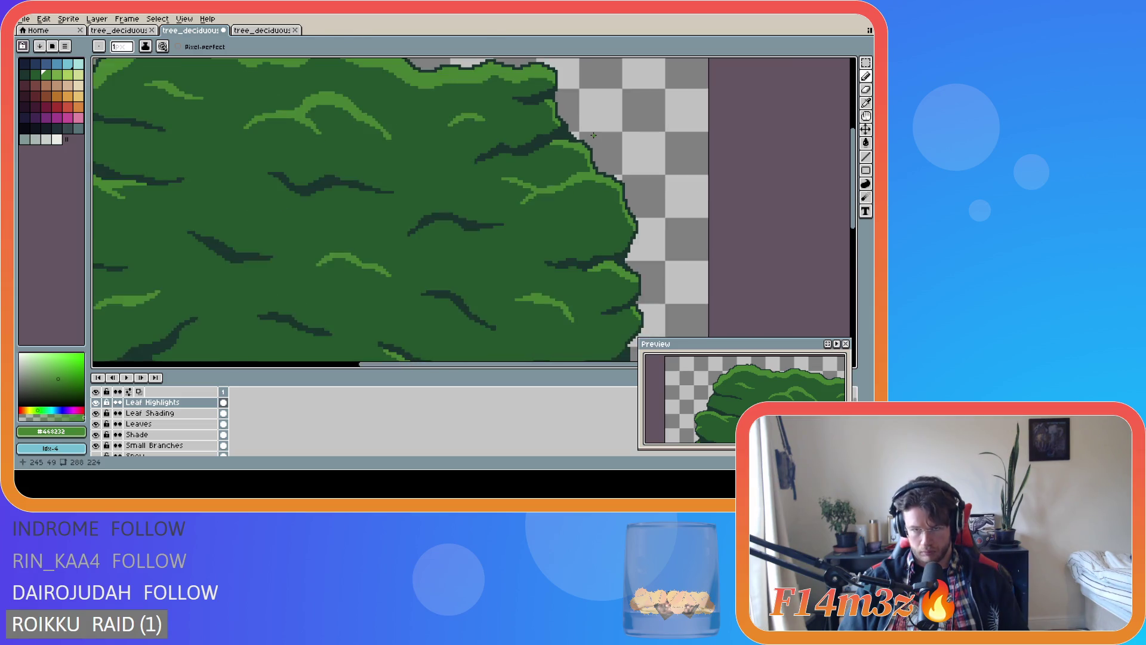
key("v")
key("b")
scroll(632, 178, "down", 2)
key("ctrl+s")
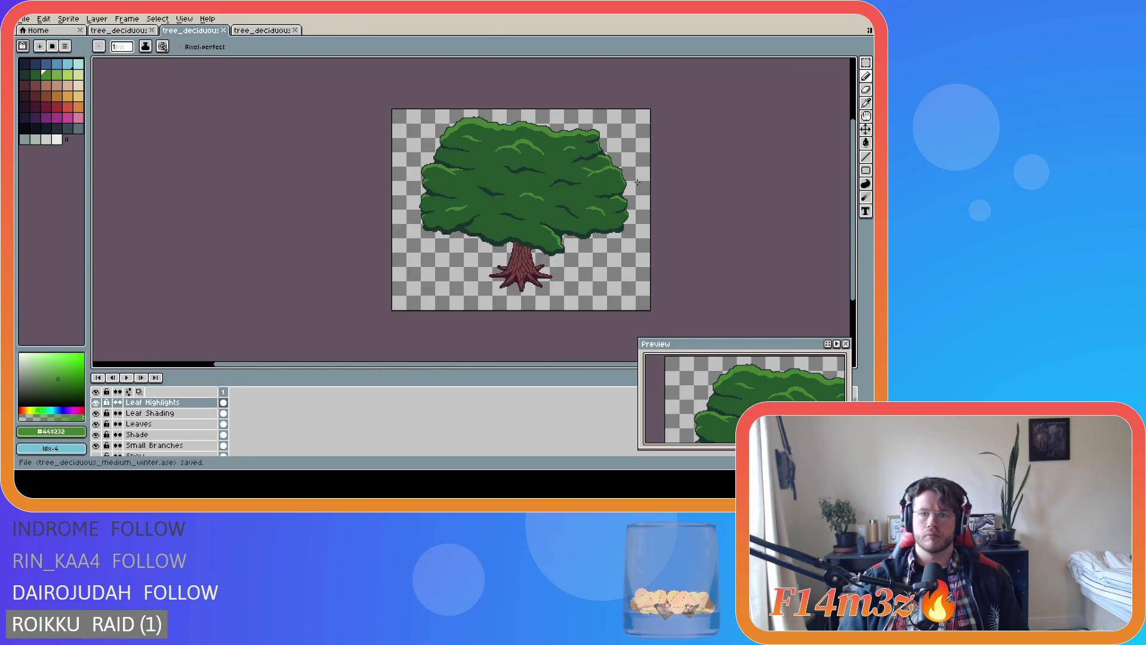
Erase a stray pixel on the canopy's left edge and save the file
scroll(636, 182, "up", 2)
scroll(629, 208, "up", 1)
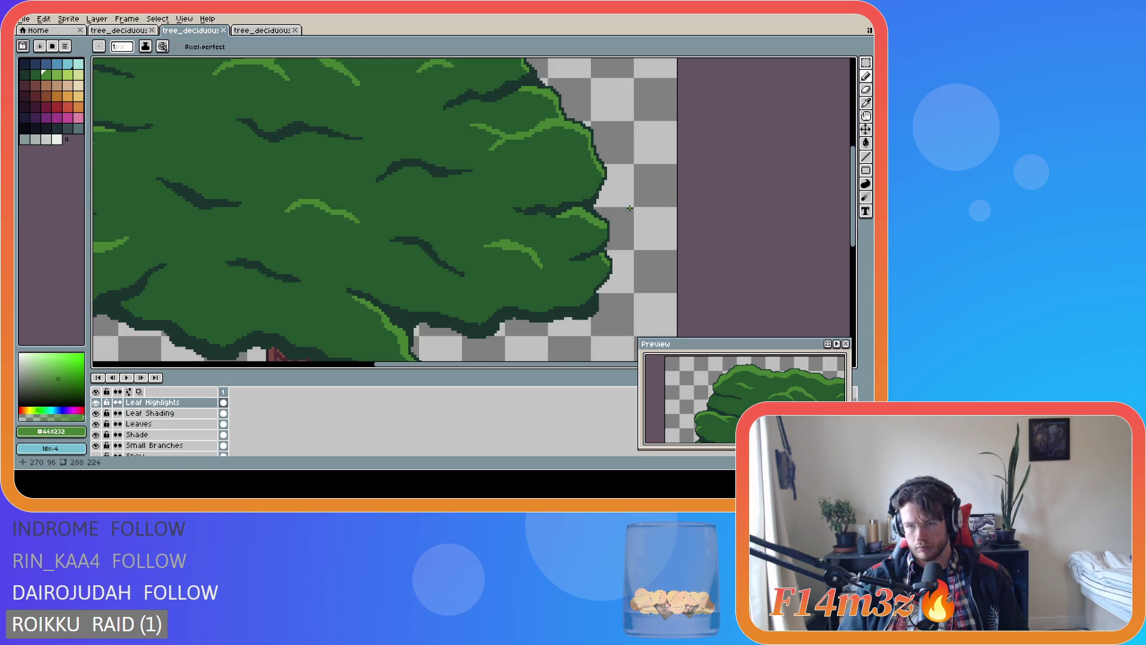
scroll(629, 208, "down", 2)
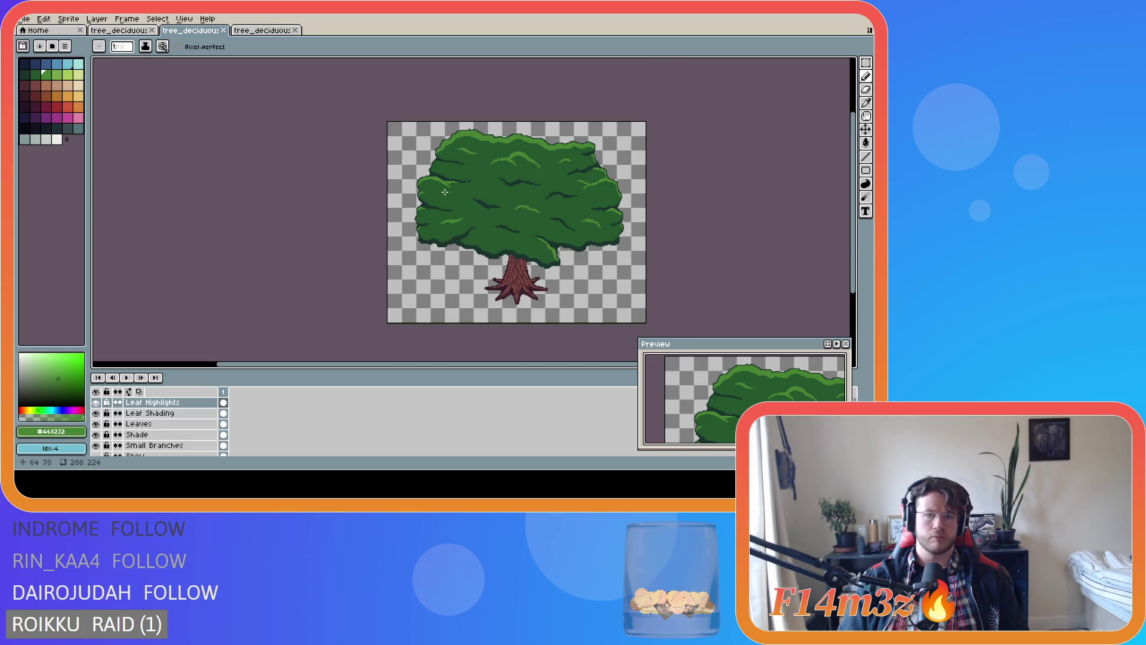
scroll(412, 239, "up", 3)
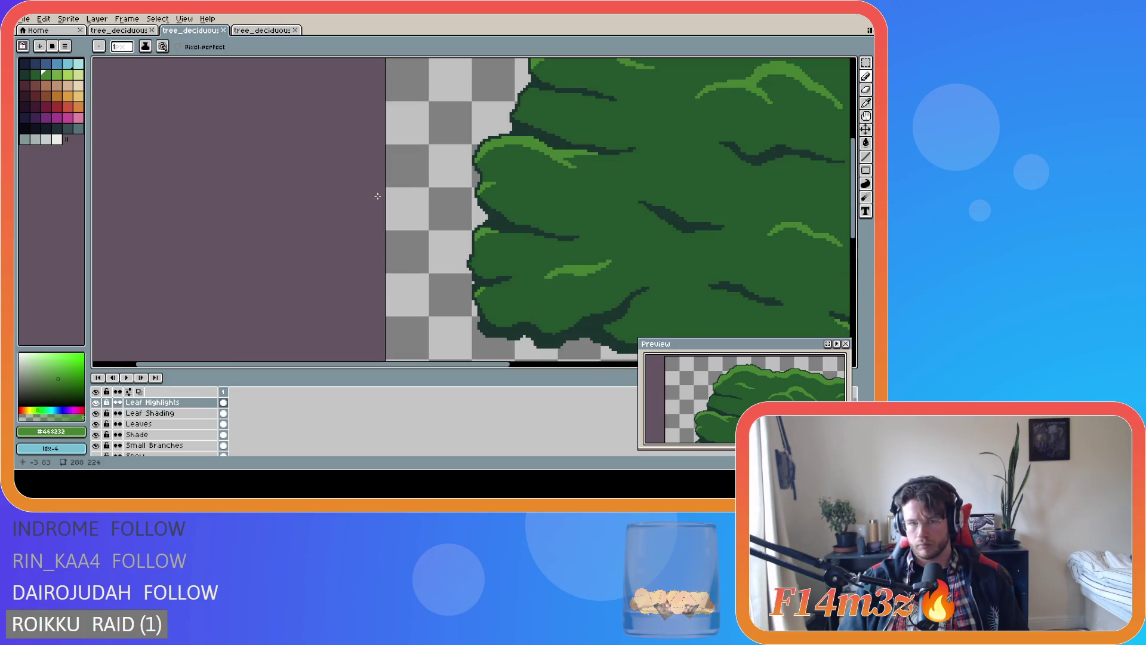
key("e")
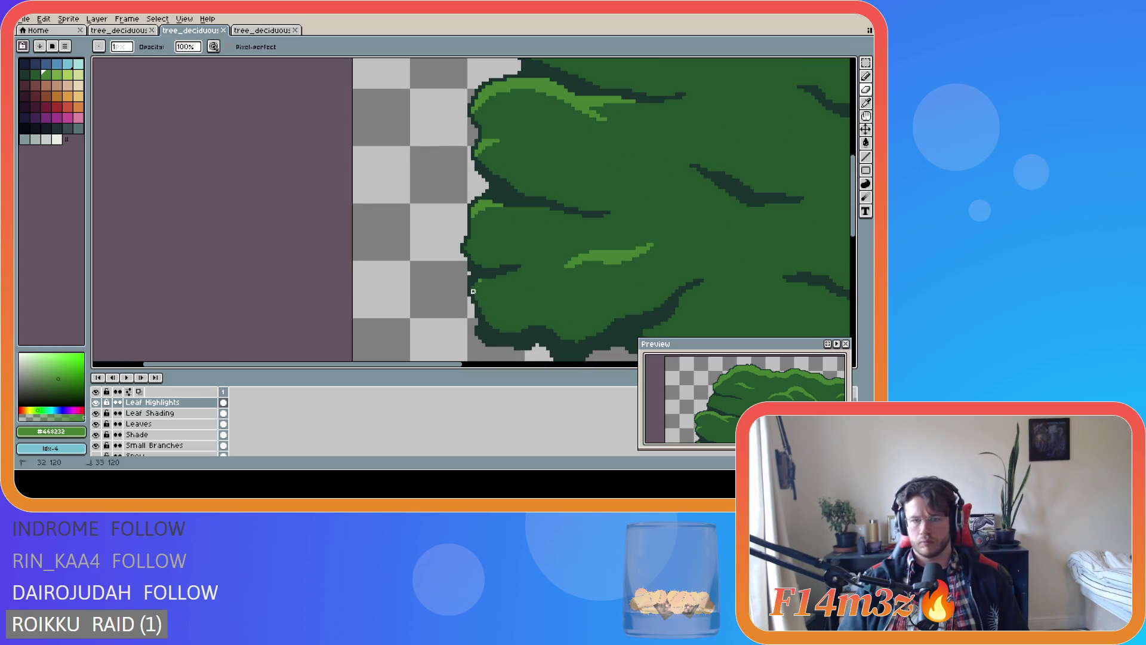
left_click(473, 288)
scroll(497, 315, "down", 3)
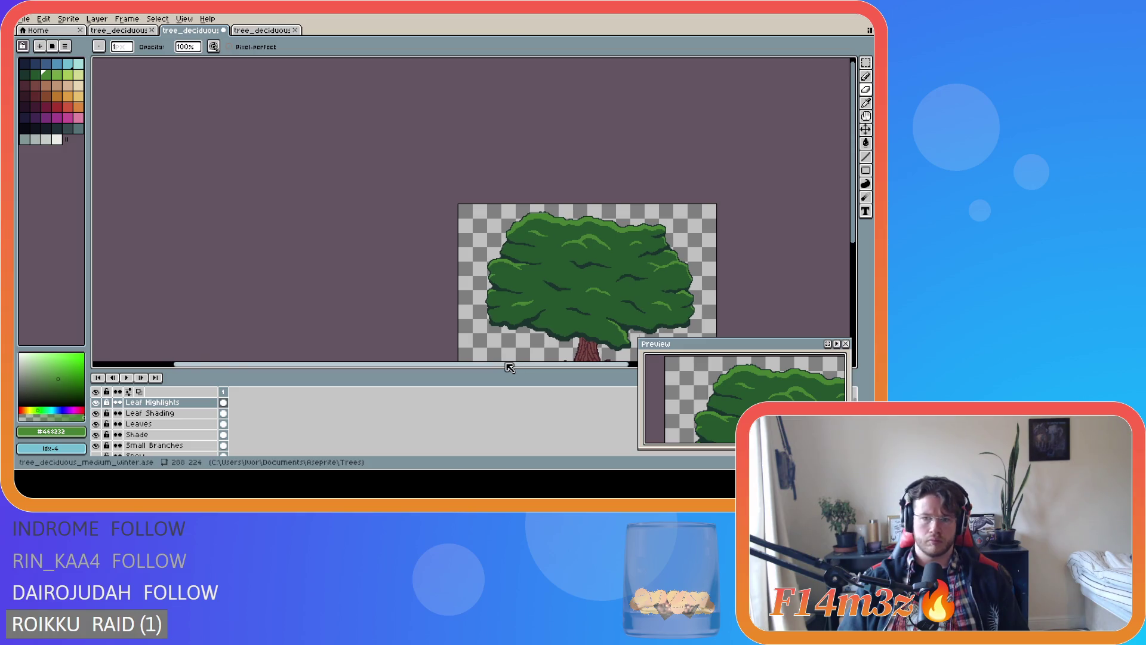
left_click_drag(510, 365, 597, 366)
scroll(470, 279, "up", 3)
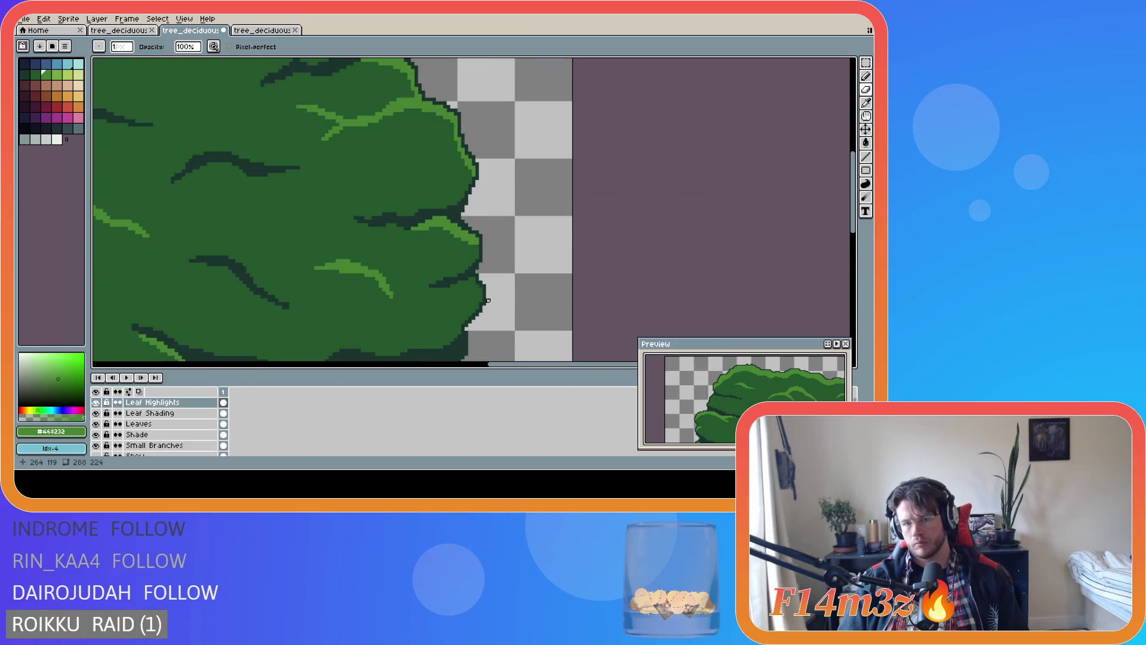
scroll(470, 279, "down", 4)
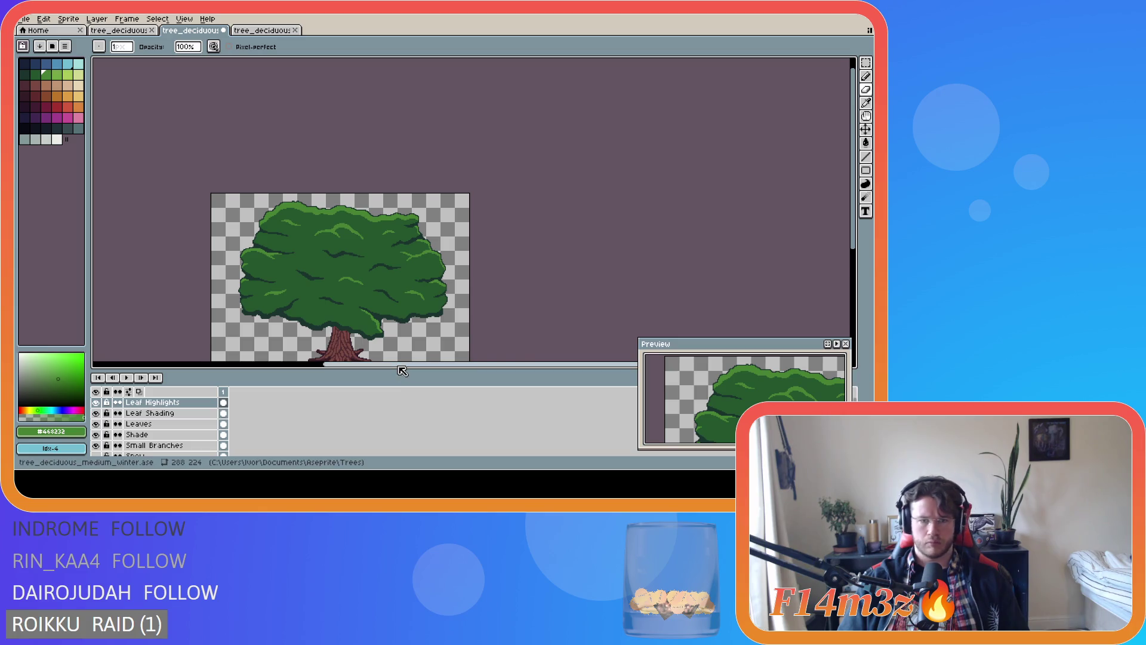
left_click_drag(403, 372, 370, 373)
key("ctrl+s")
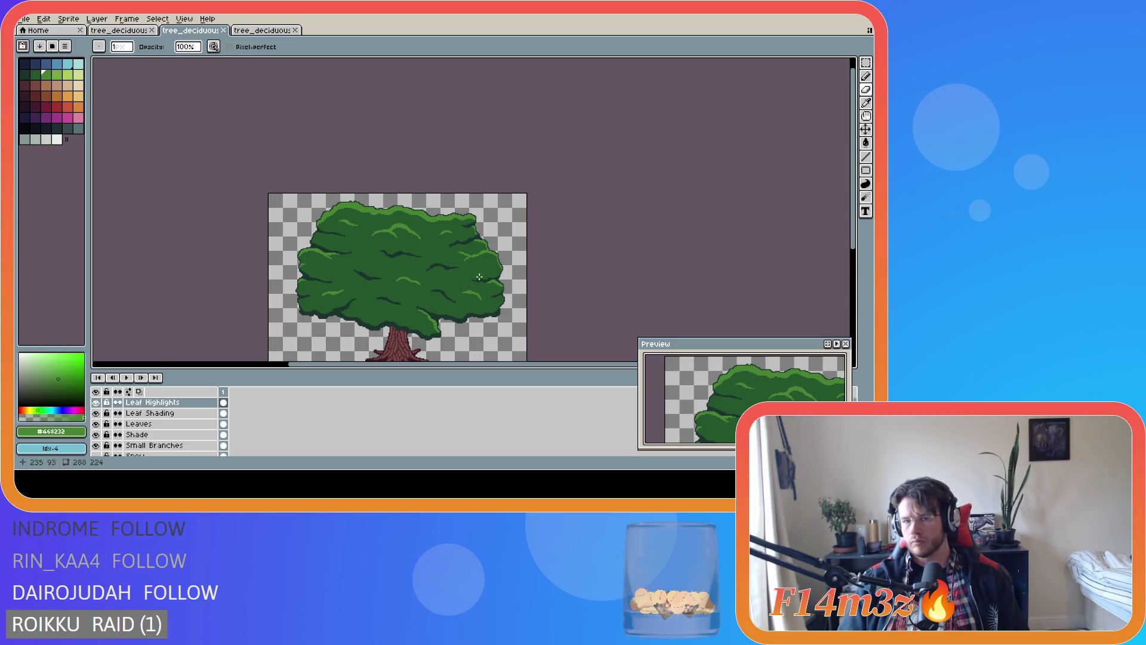
Drag the Eraser across the upper canopy and save the tree file
scroll(452, 266, "up", 3)
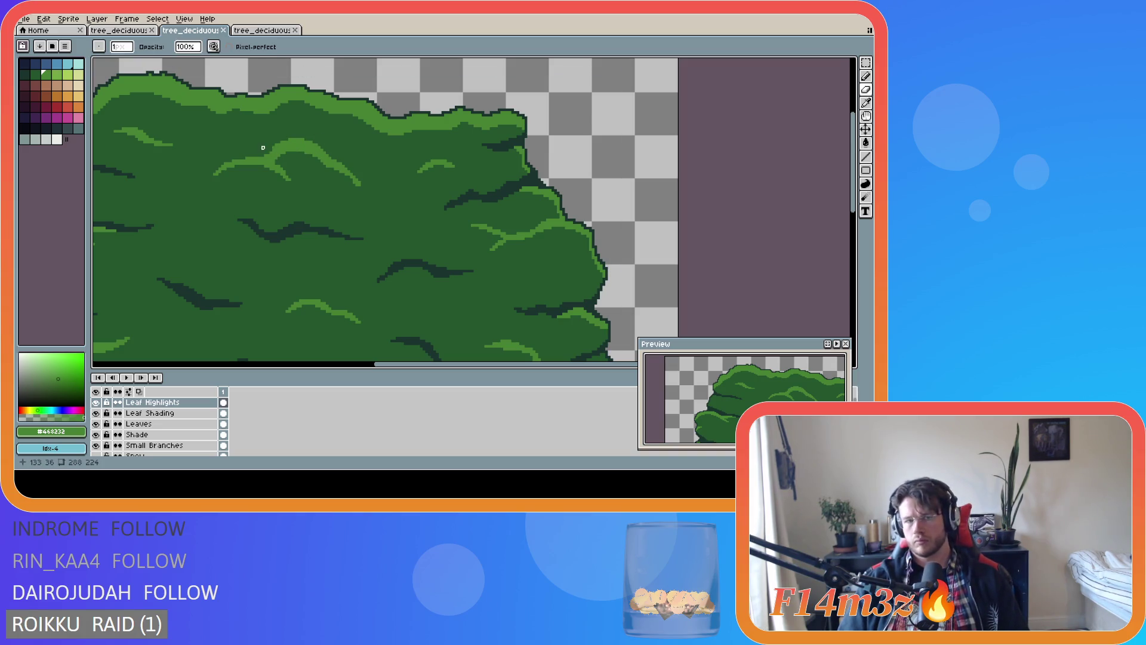
scroll(359, 149, "down", 3)
scroll(358, 141, "up", 3)
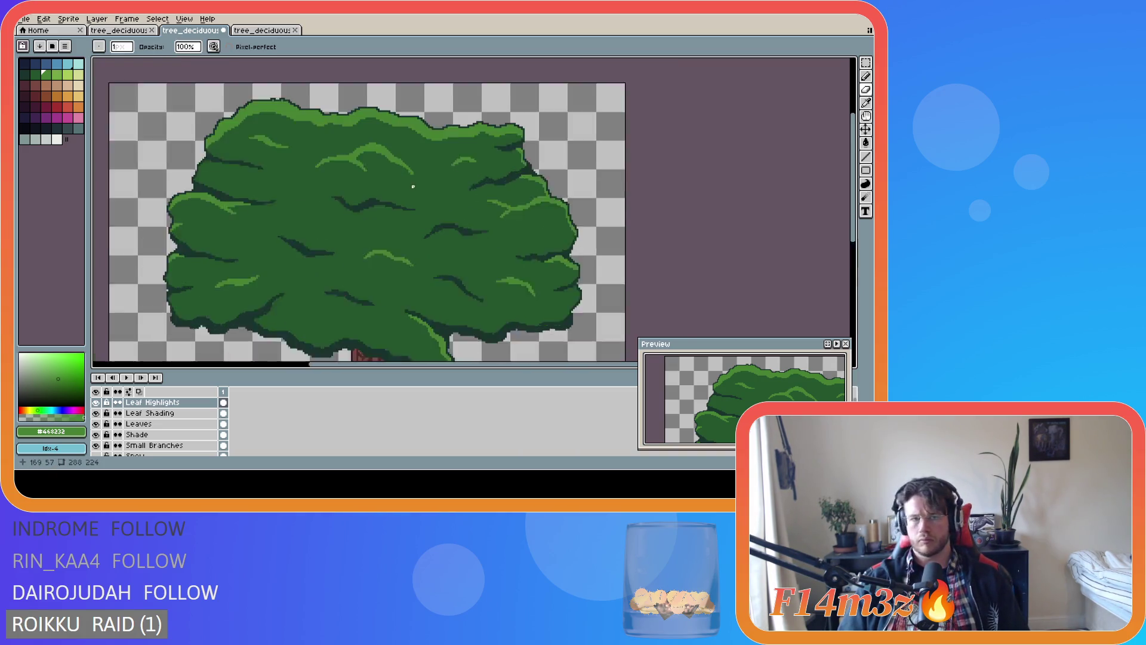
left_click_drag(359, 140, 383, 149)
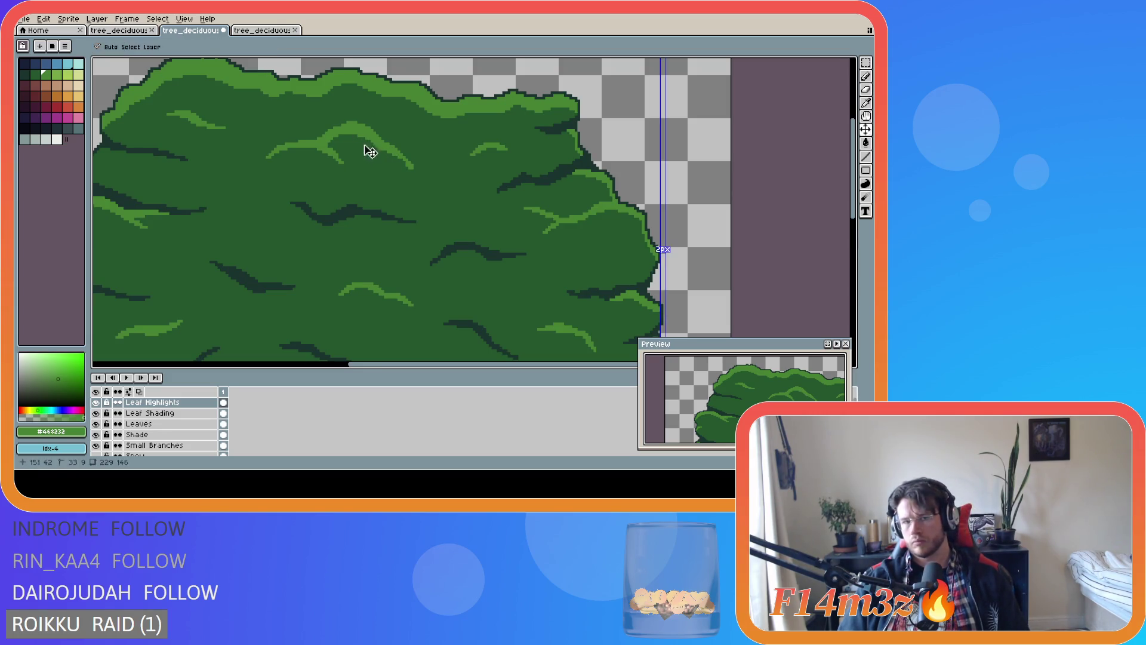
scroll(418, 220, "down", 1)
scroll(426, 222, "down", 1)
key("ctrl+s")
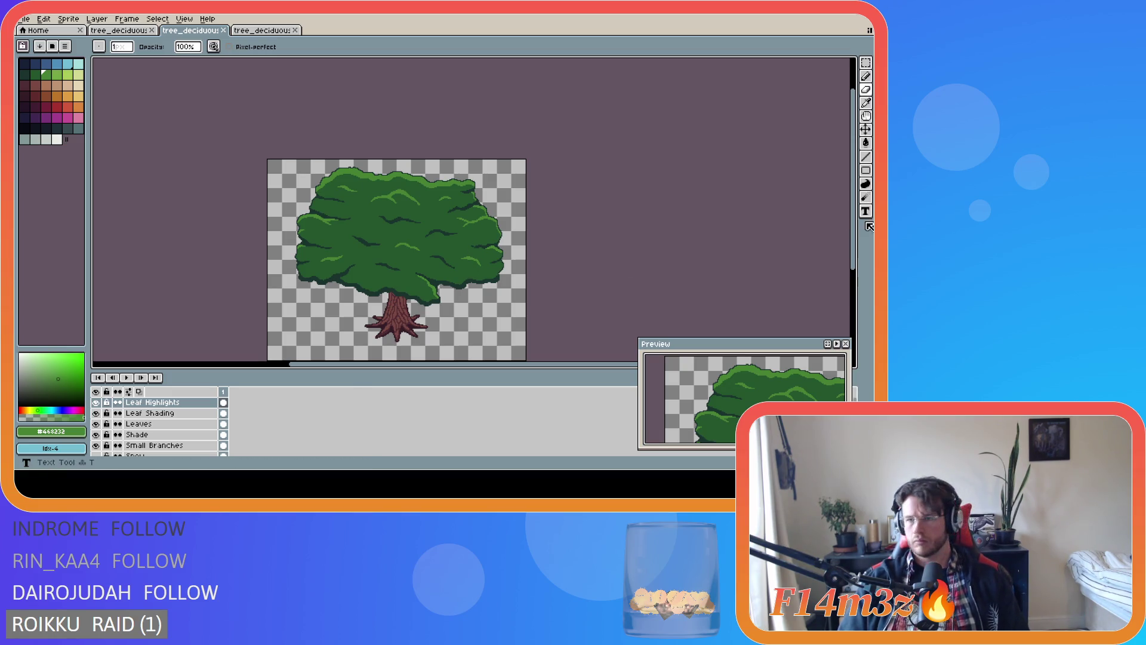
Place a pixel among the canopy highlights, then undo the misplaced pixel
left_click_drag(853, 234, 860, 247)
scroll(501, 233, "up", 2)
key("b")
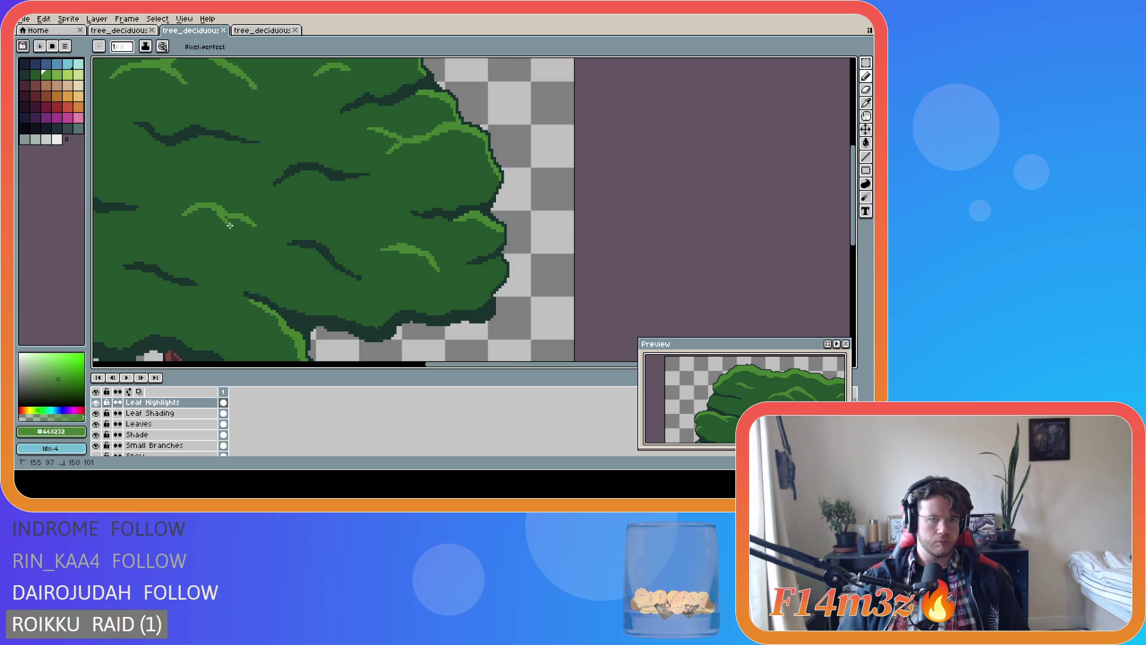
left_click(228, 218)
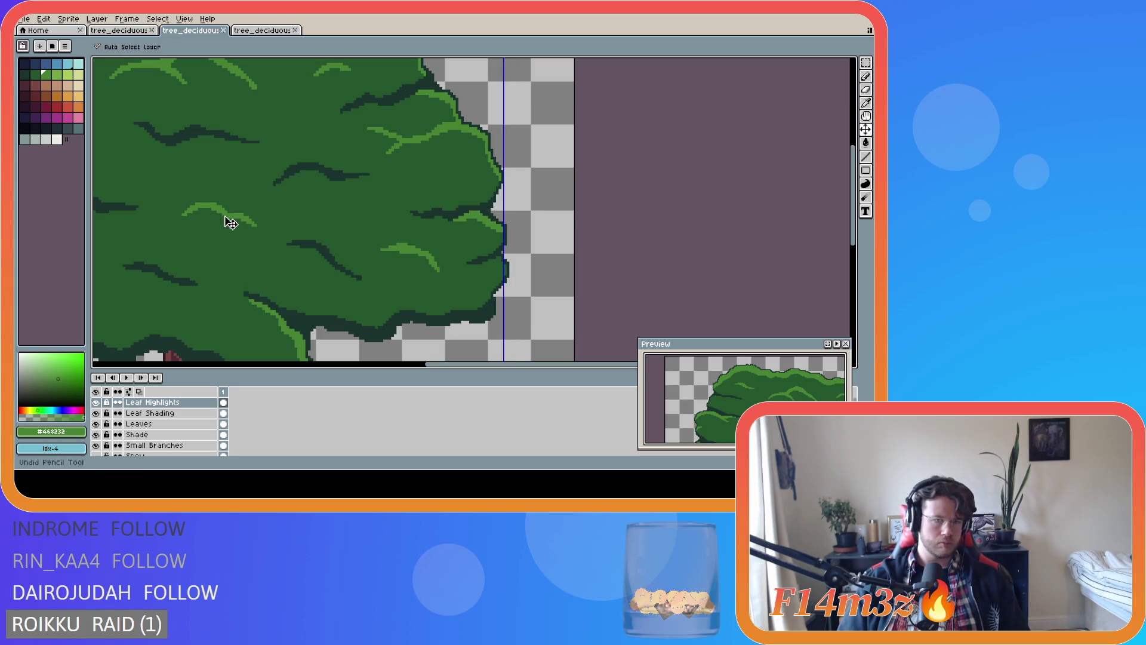
key("ctrl+z")
Save the tree file, then redo to restore the rectangular selection
scroll(358, 239, "down", 3)
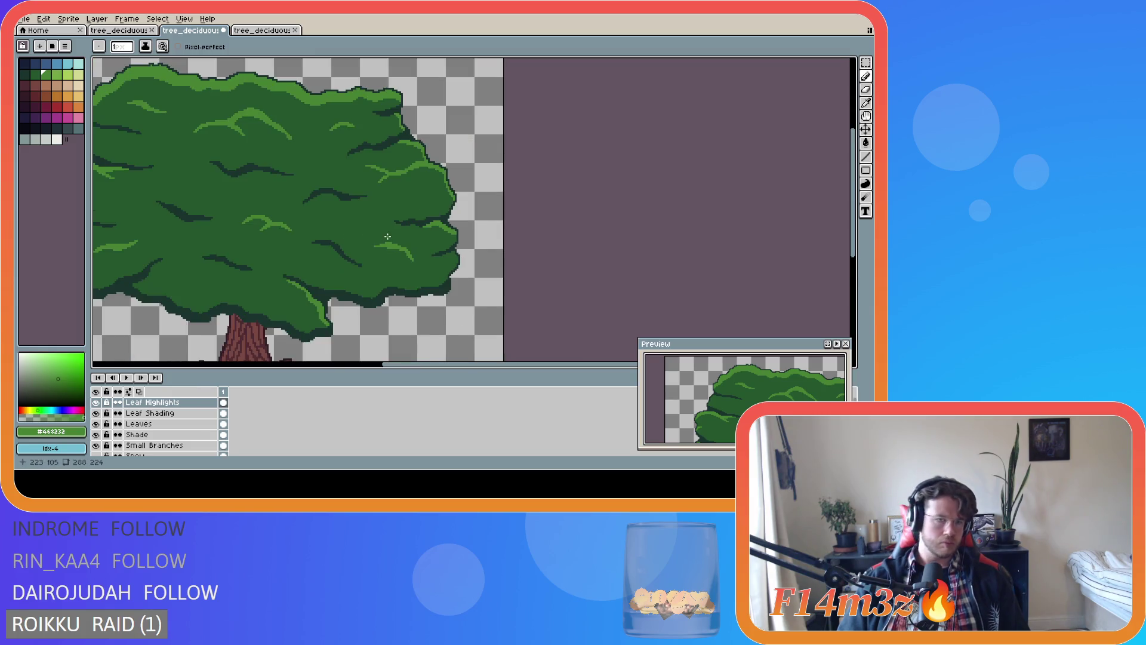
key("b")
key("ctrl+s")
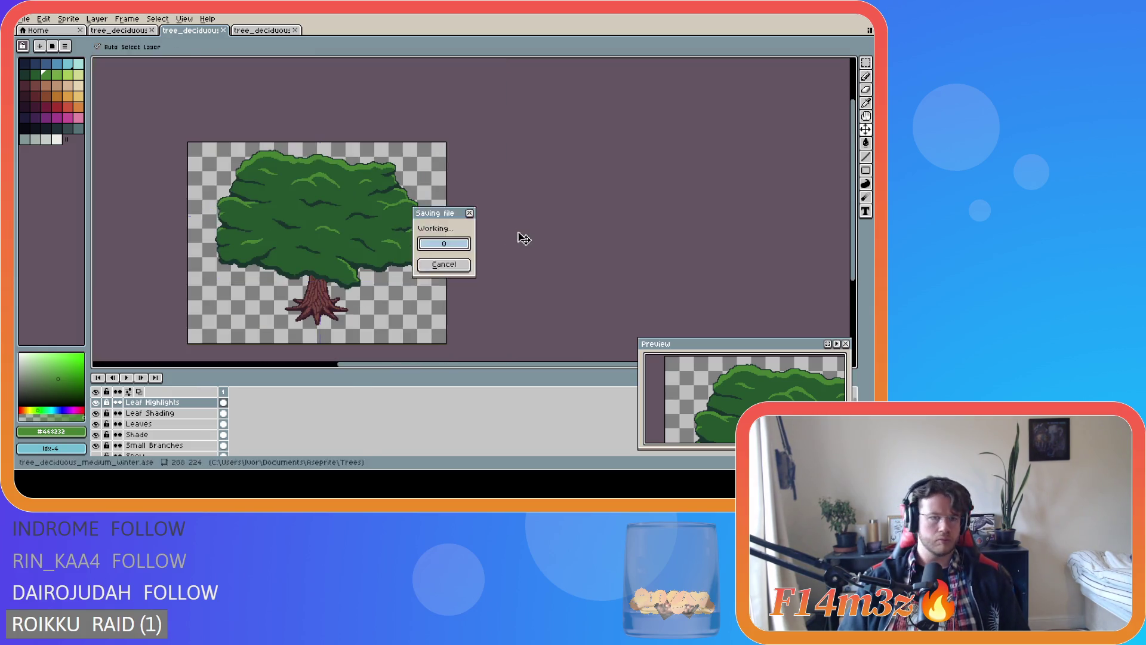
key("Return")
left_click_drag(520, 366, 468, 366)
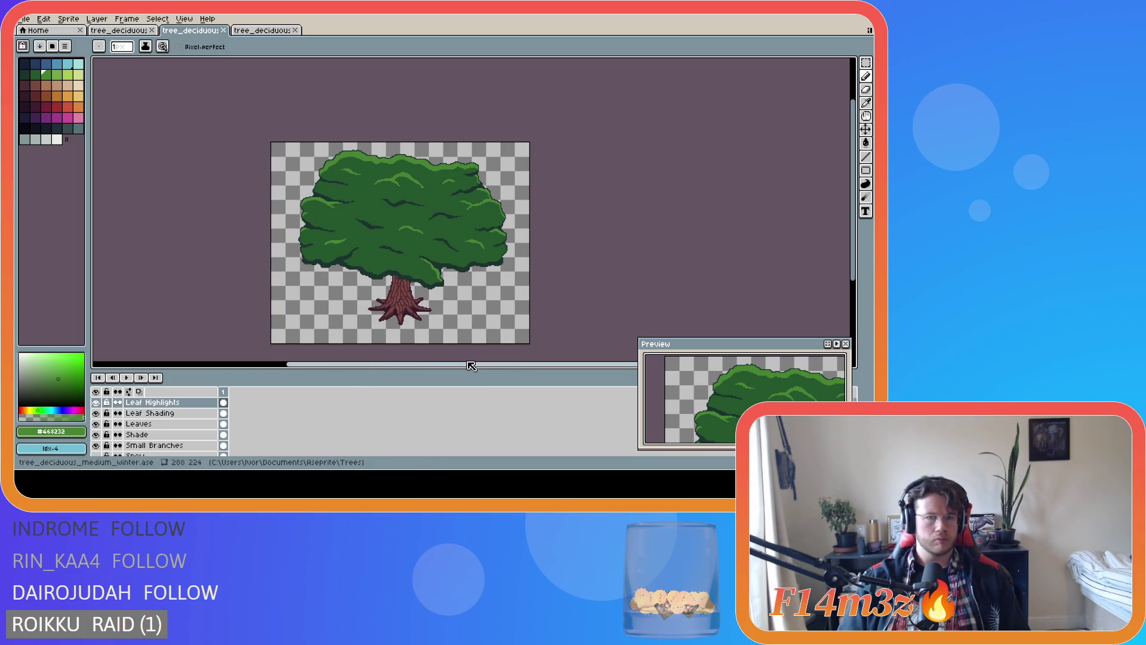
key("ctrl+y")
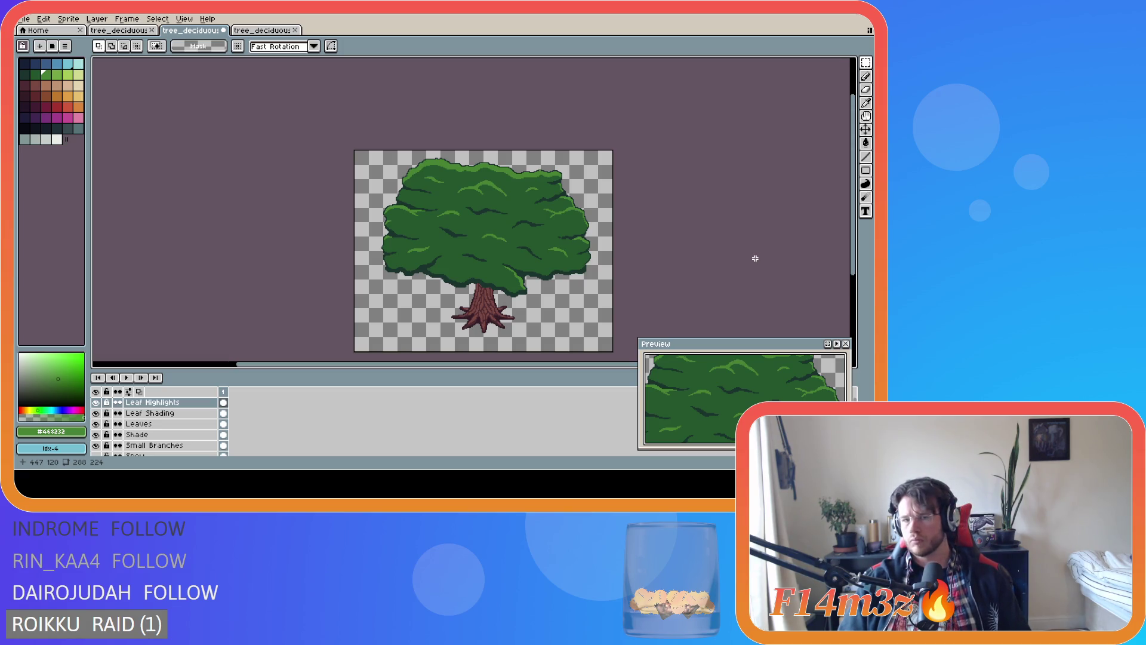
Save the tree sprite twice after reviewing the canopy with the Eraser selected
scroll(471, 225, "up", 5)
key("e")
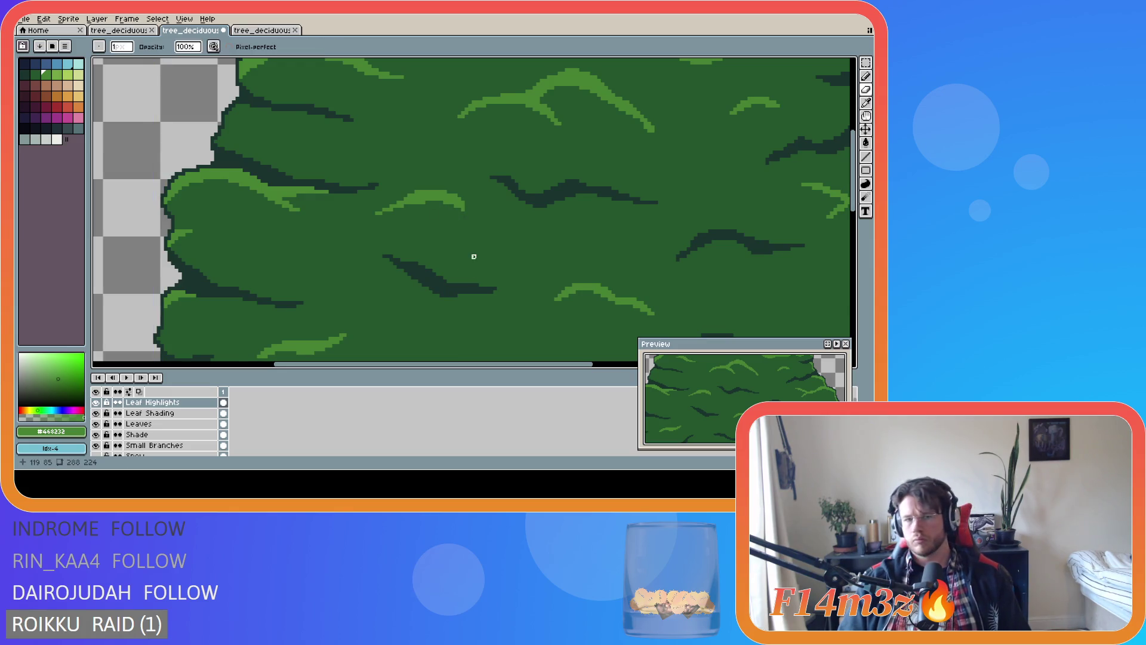
scroll(473, 258, "down", 3)
scroll(473, 258, "down", 2)
scroll(473, 258, "up", 2)
scroll(473, 257, "down", 2)
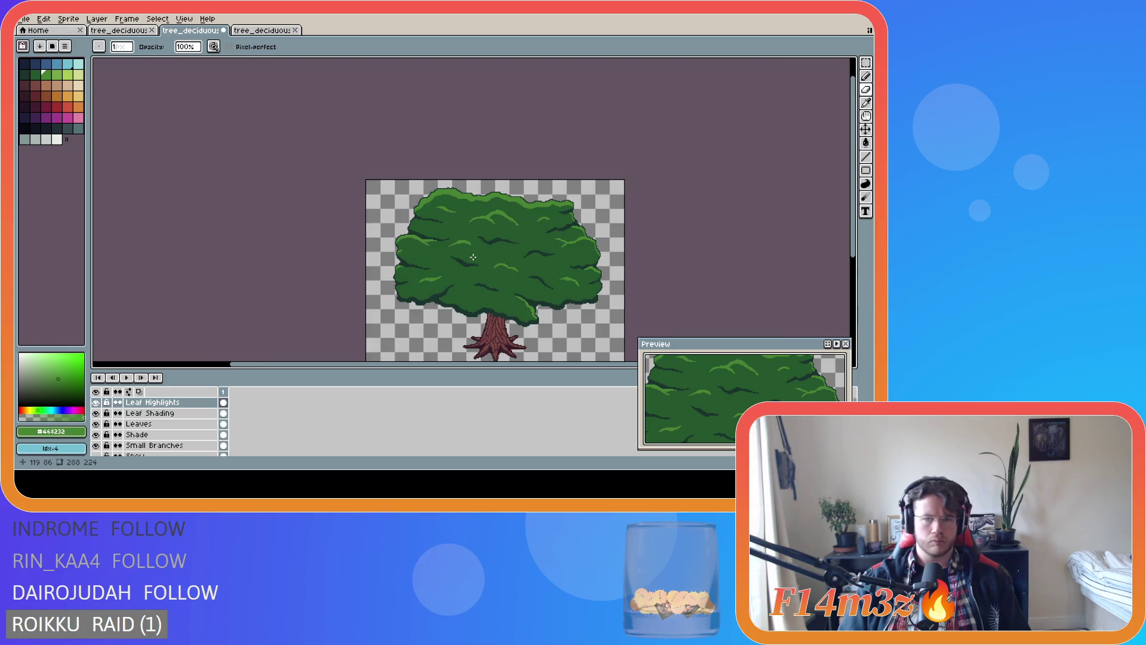
scroll(473, 257, "up", 2)
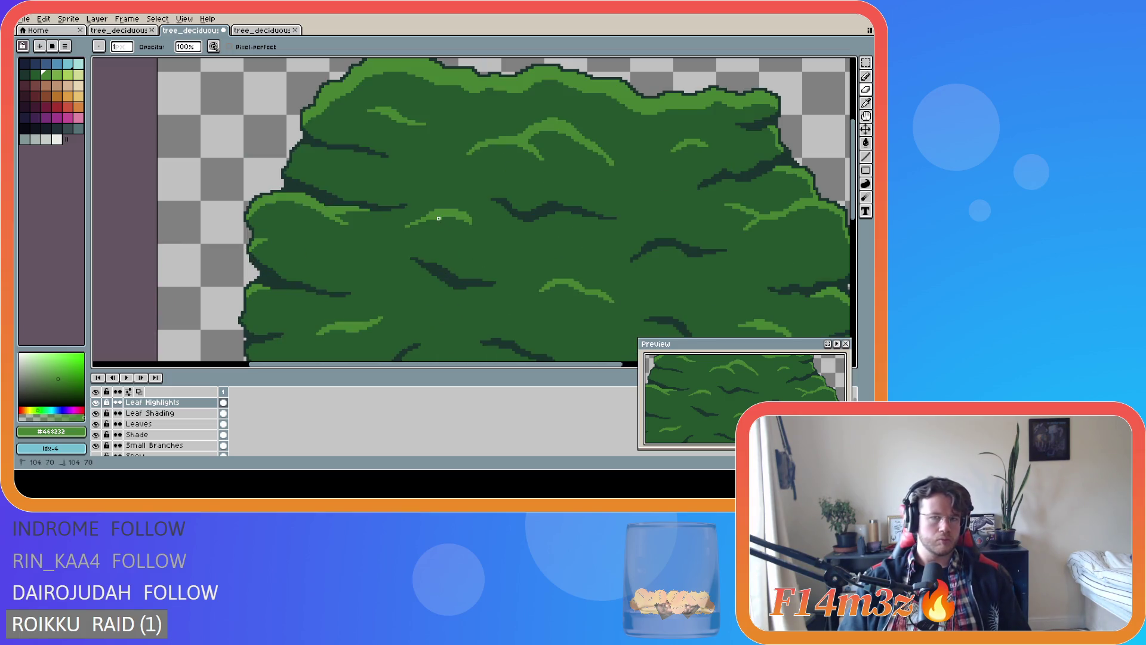
scroll(463, 247, "down", 3)
scroll(463, 246, "up", 4)
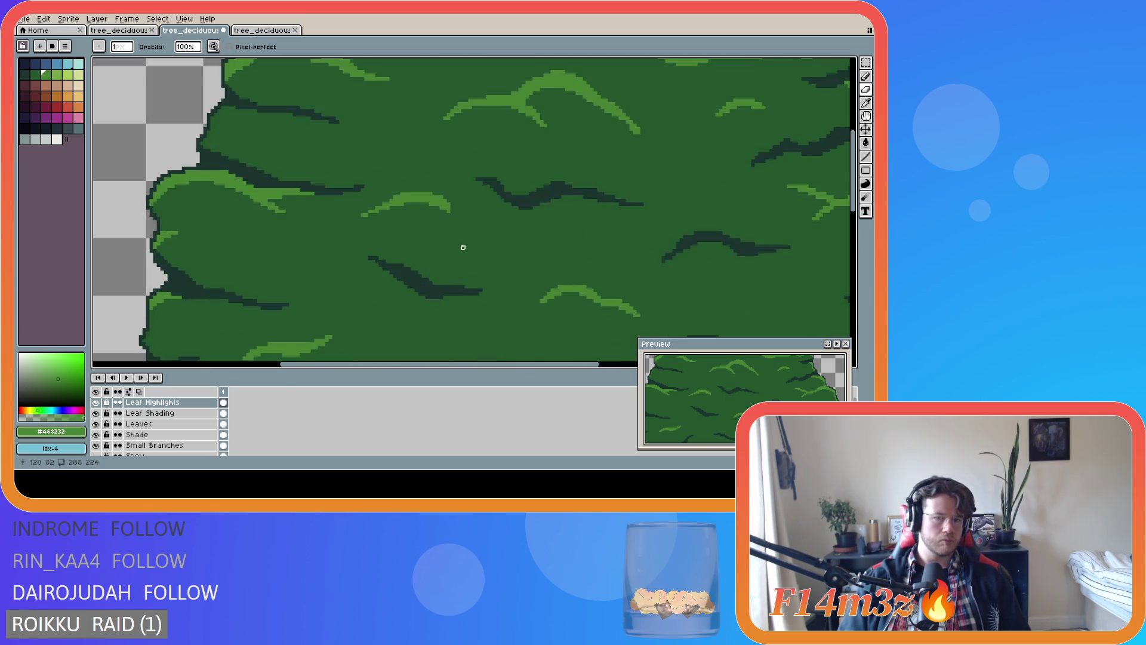
scroll(477, 262, "down", 3)
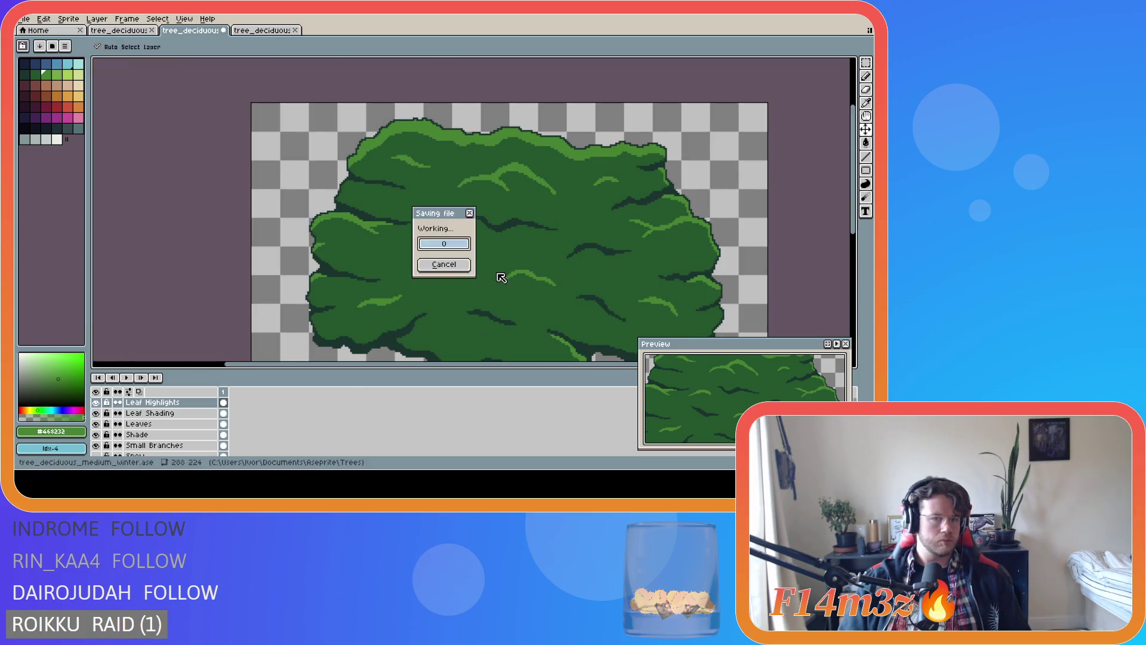
key("ctrl+s")
scroll(716, 280, "right", 3)
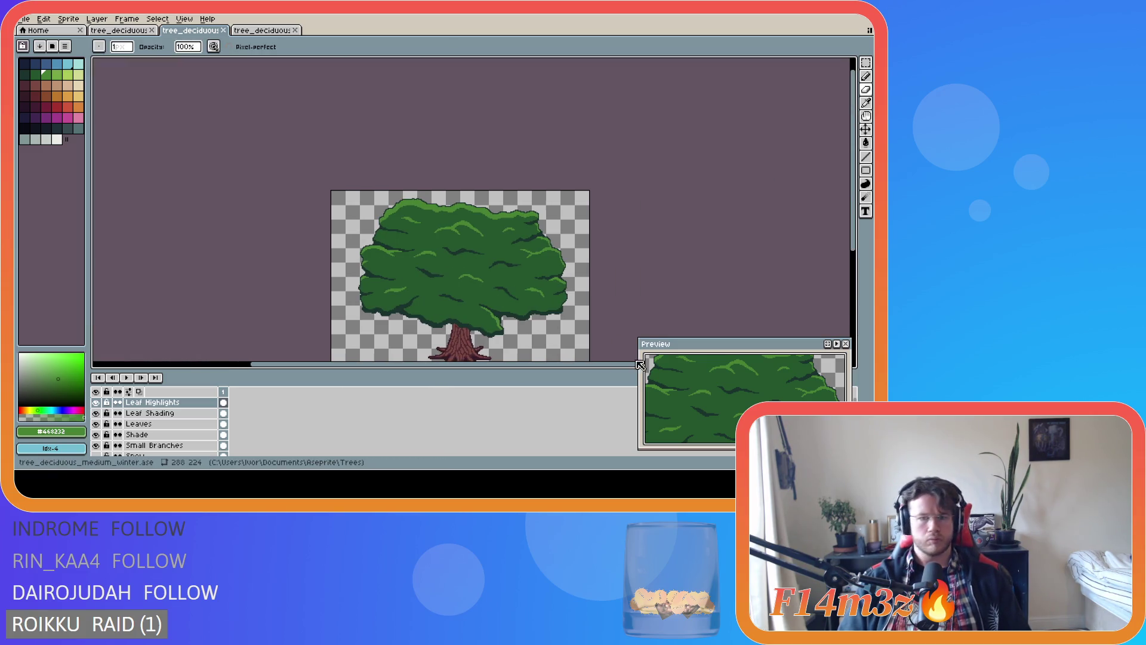
scroll(847, 231, "down", 3)
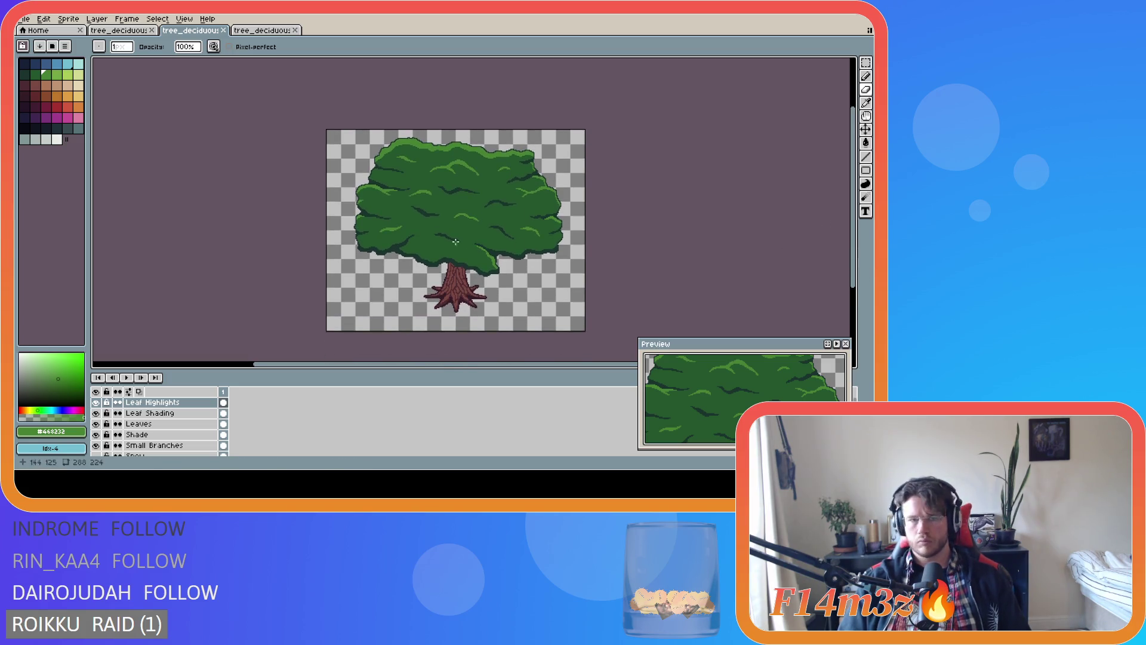
scroll(450, 239, "up", 2)
scroll(450, 239, "down", 2)
key("ctrl+s")
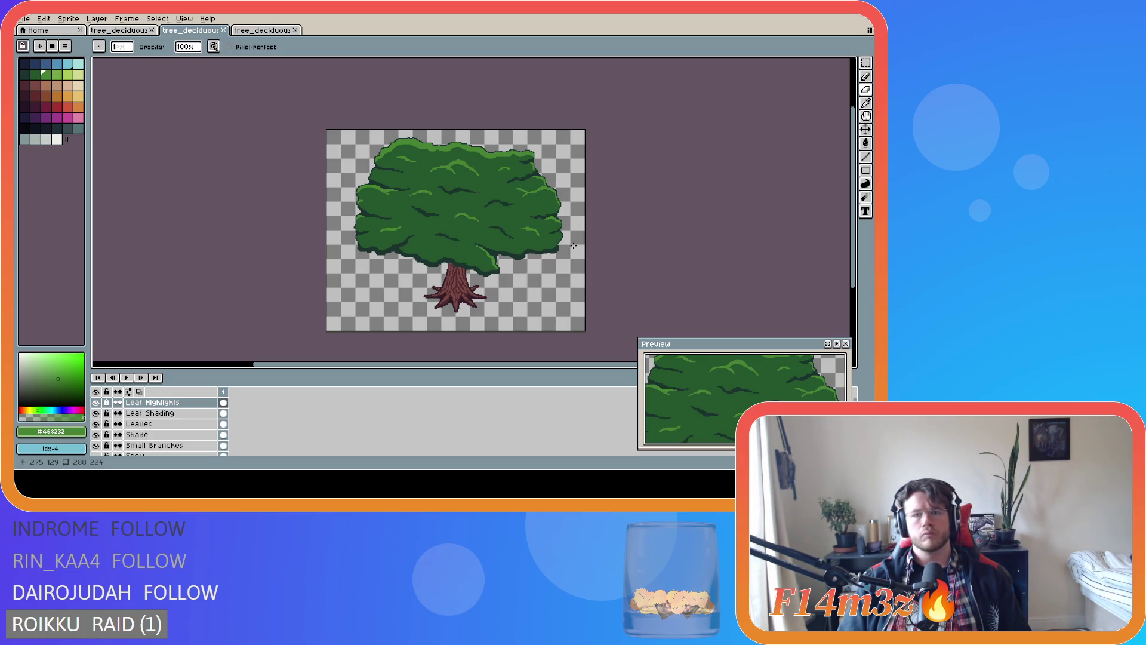
Paint a light-green highlight on the canopy's right side
scroll(556, 242, "up", 3)
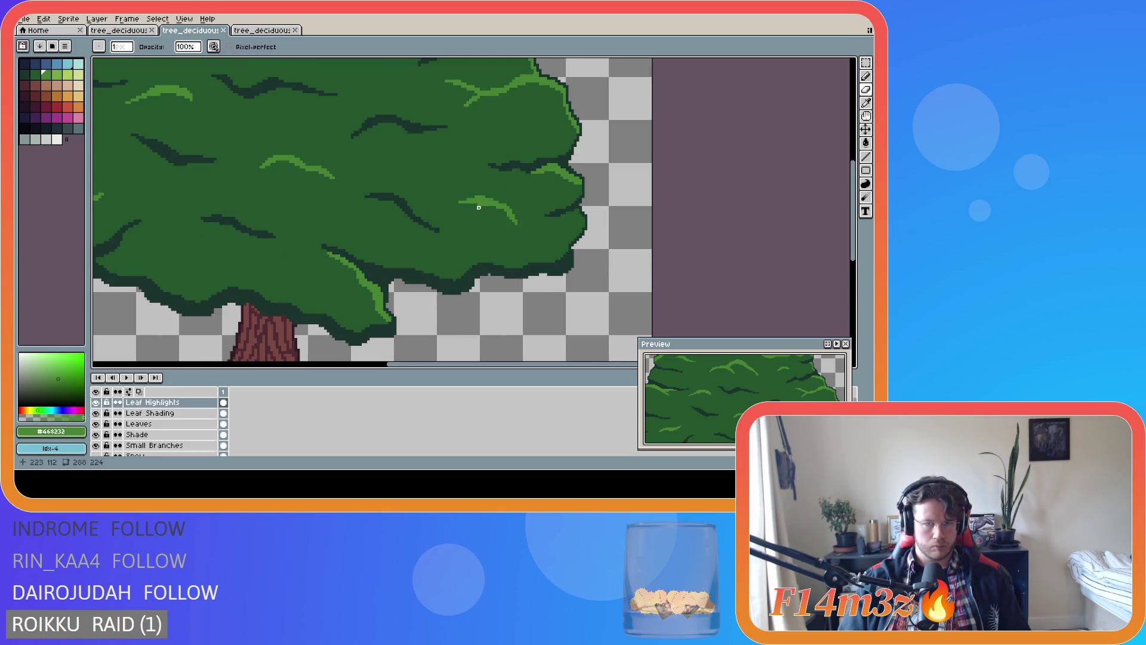
left_click_drag(484, 205, 486, 206)
scroll(502, 232, "down", 3)
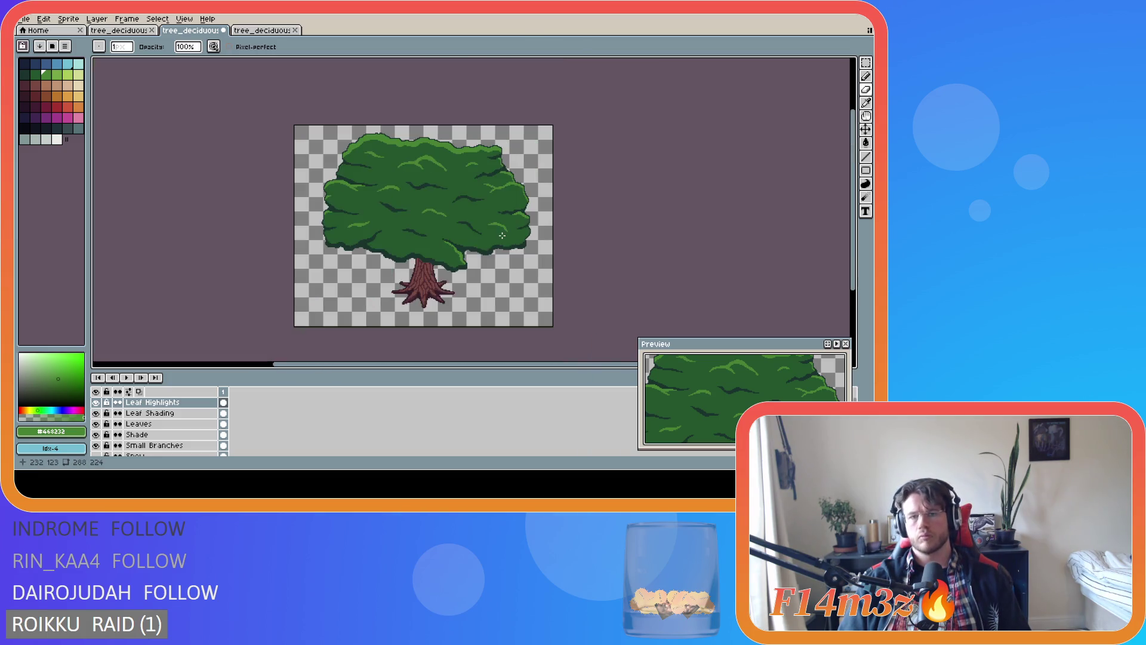
scroll(468, 258, "up", 2)
scroll(468, 257, "down", 2)
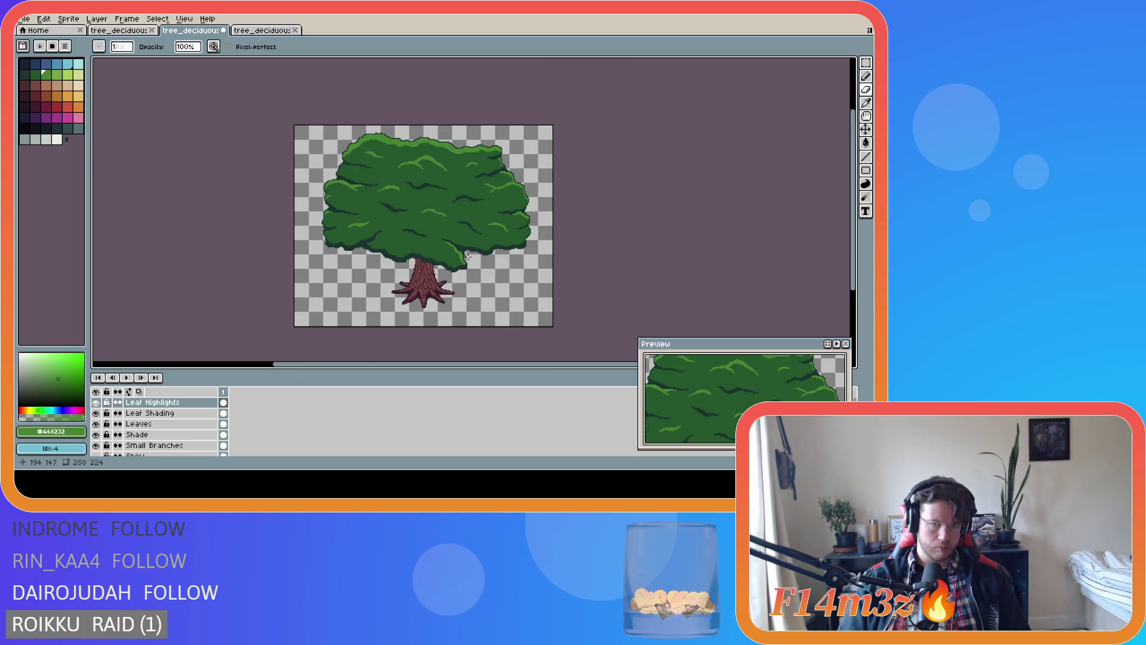
scroll(469, 250, "up", 2)
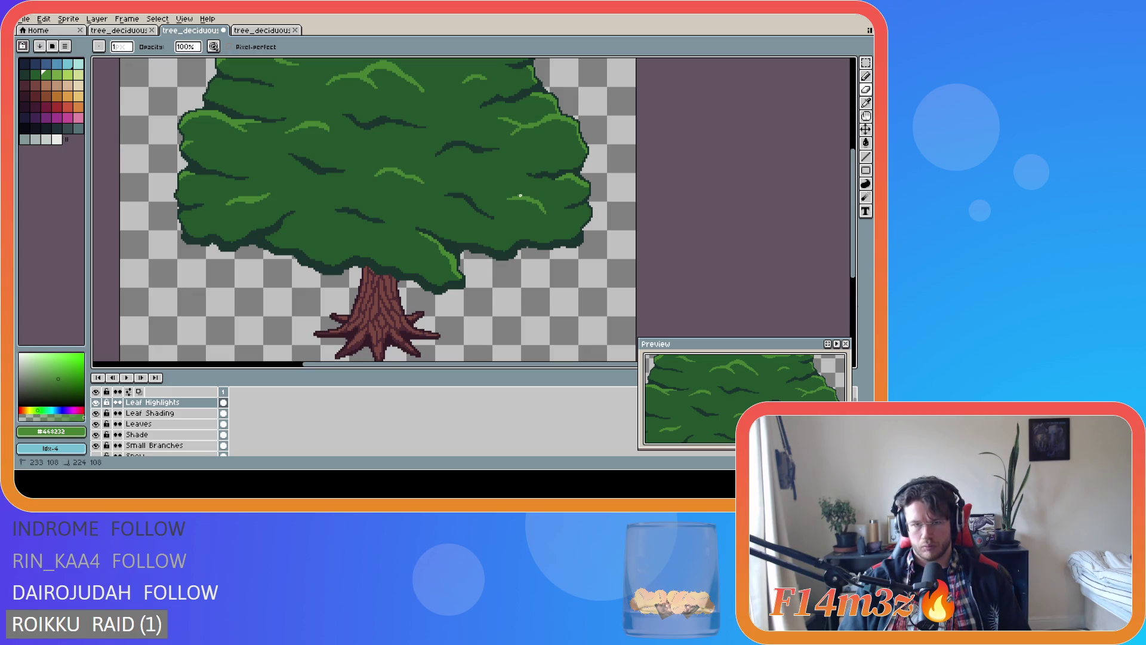
scroll(460, 243, "down", 2)
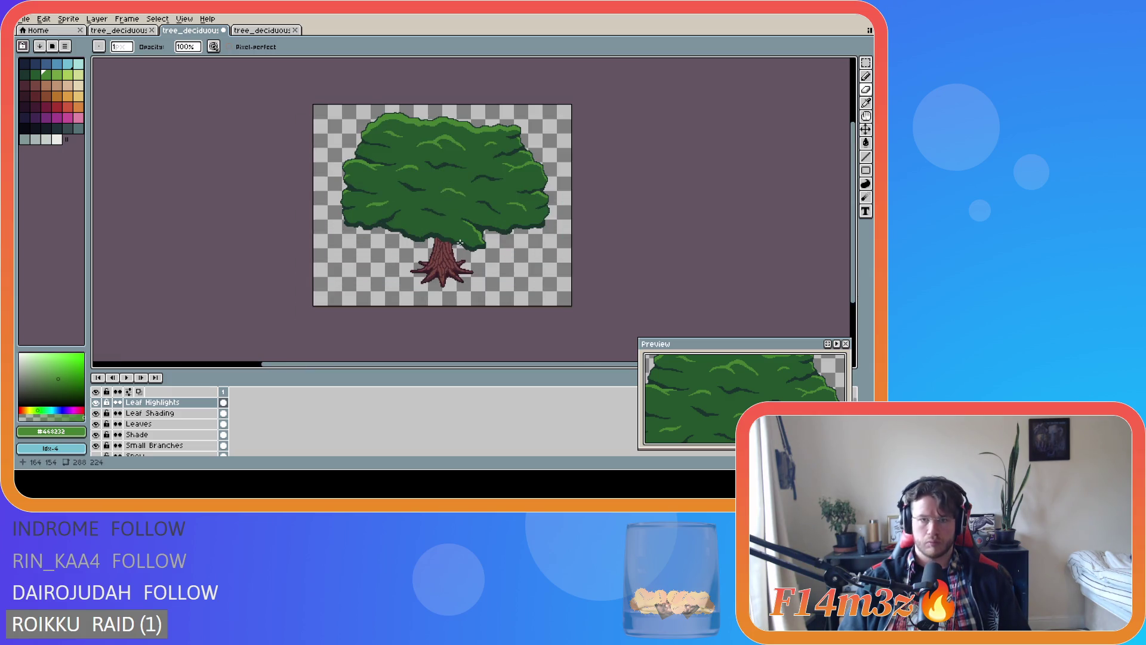
Nudge the Leaf Highlights layer slightly to the right and save the tree sprite
key("ctrl+s")
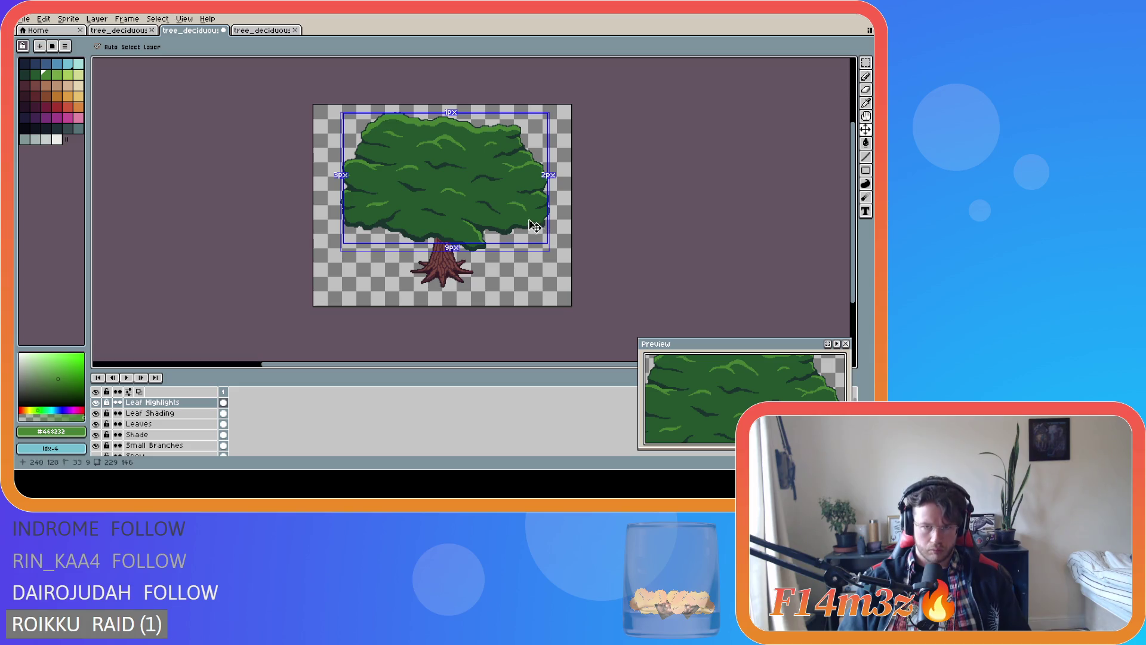
scroll(523, 215, "up", 2)
left_click_drag(497, 190, 508, 191)
scroll(516, 208, "down", 2)
key("ctrl+s")
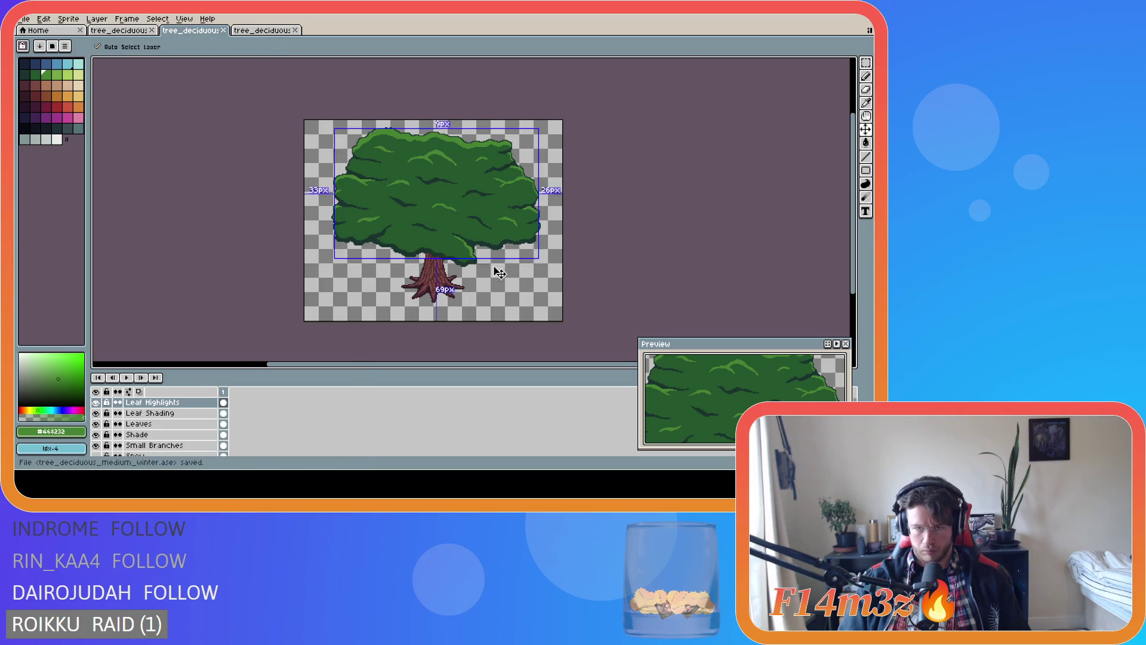
scroll(500, 224, "up", 2)
scroll(479, 247, "down", 2)
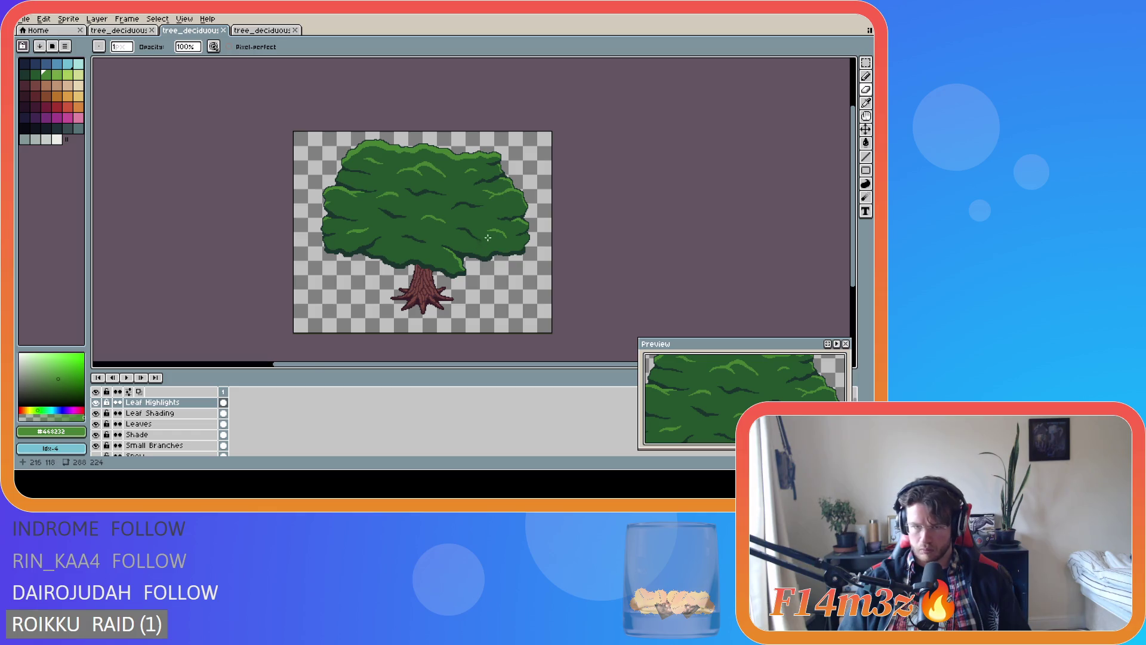
scroll(487, 238, "up", 2)
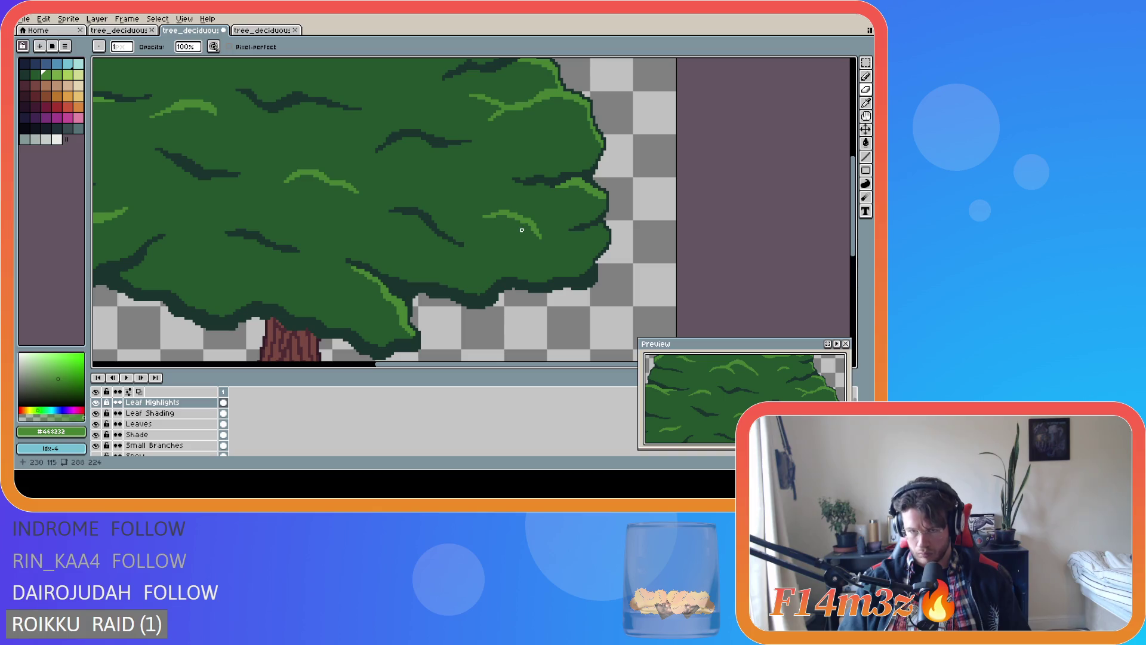
scroll(520, 256, "down", 2)
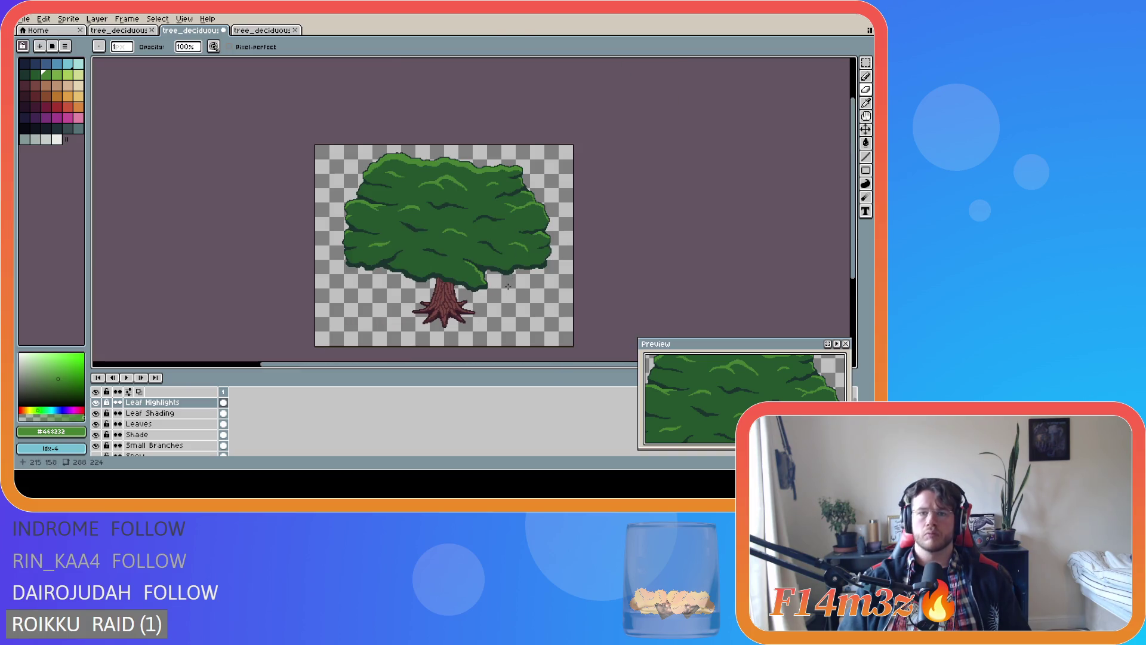
key("ctrl+s")
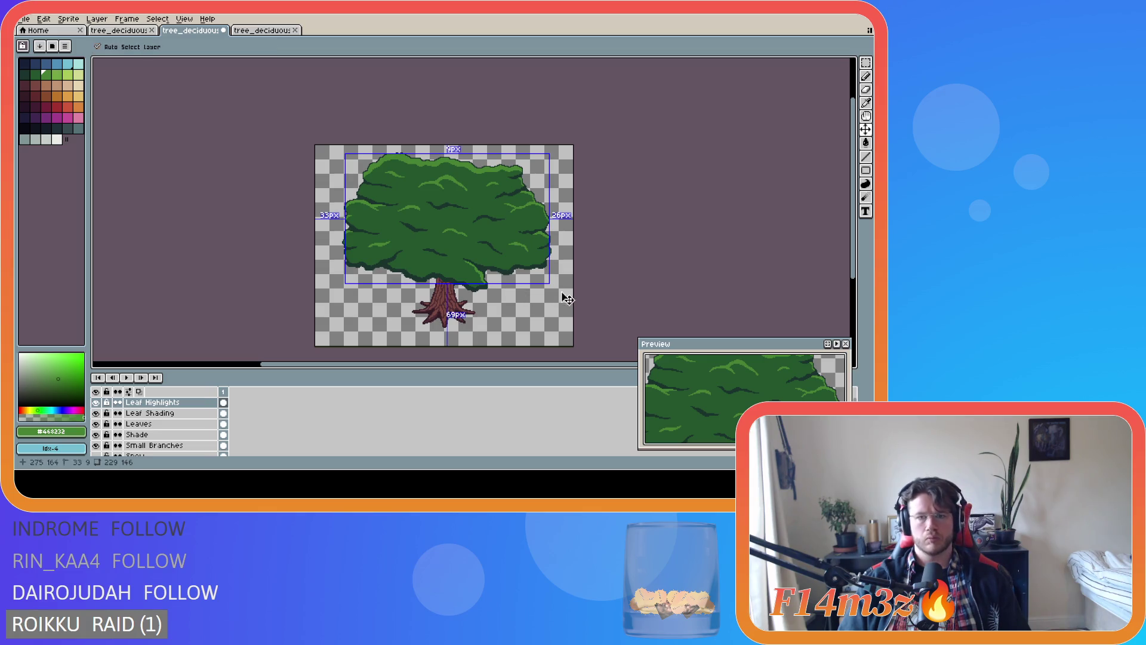
key("ctrl+s")
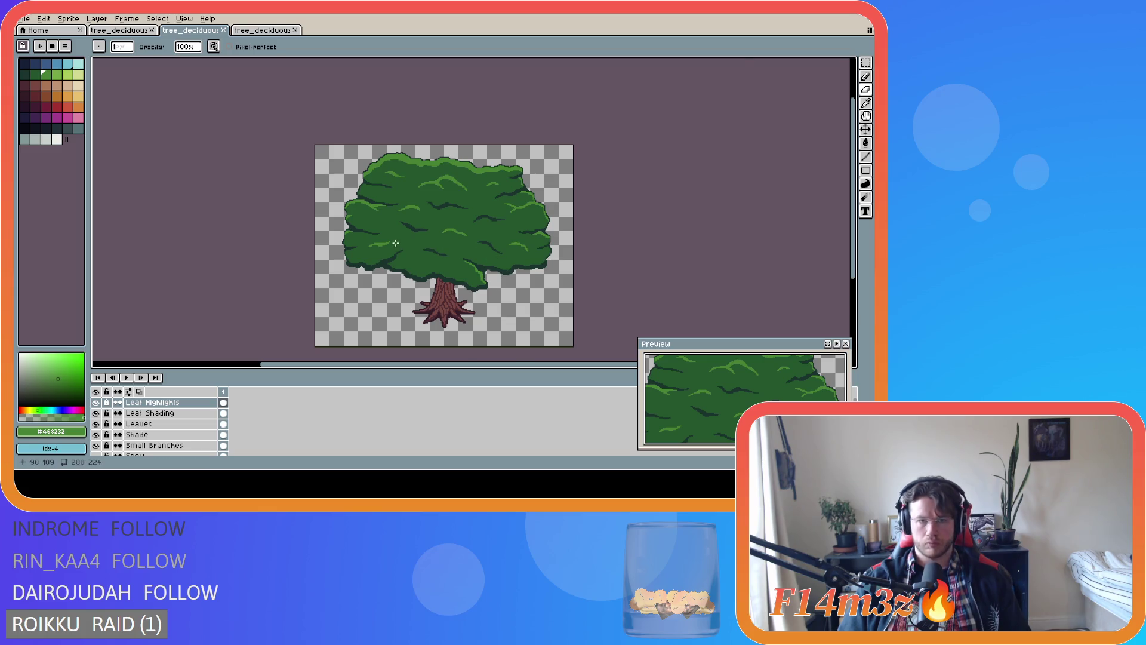
Draw light-green highlight strokes near the canopy's left edge and along its right edge
scroll(395, 243, "up", 3)
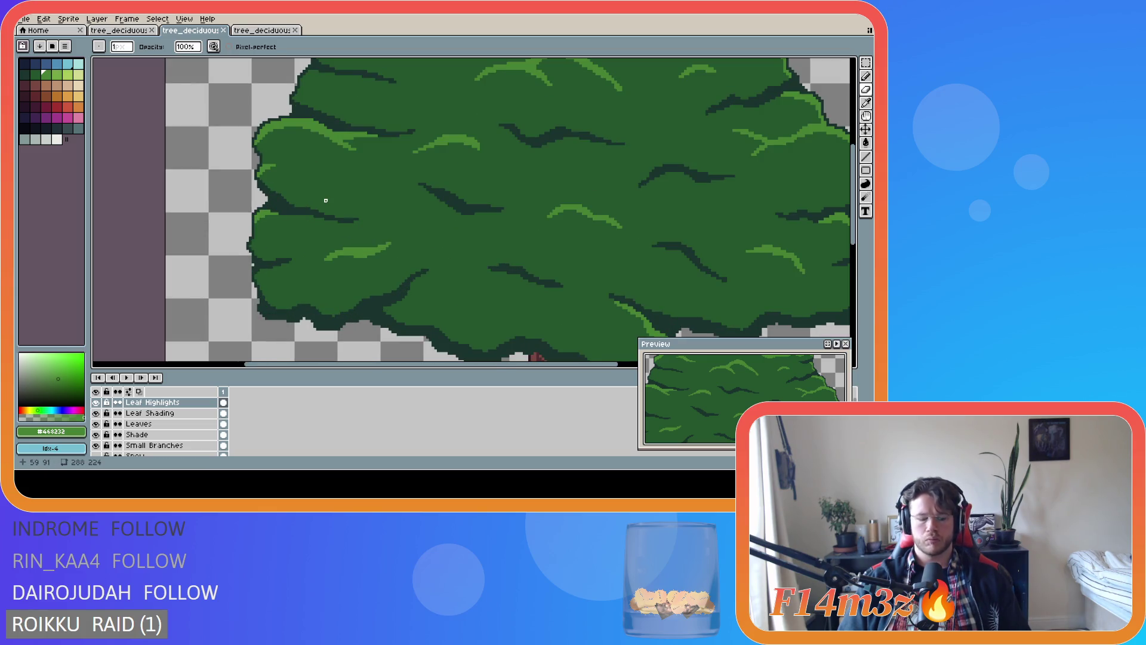
key("e")
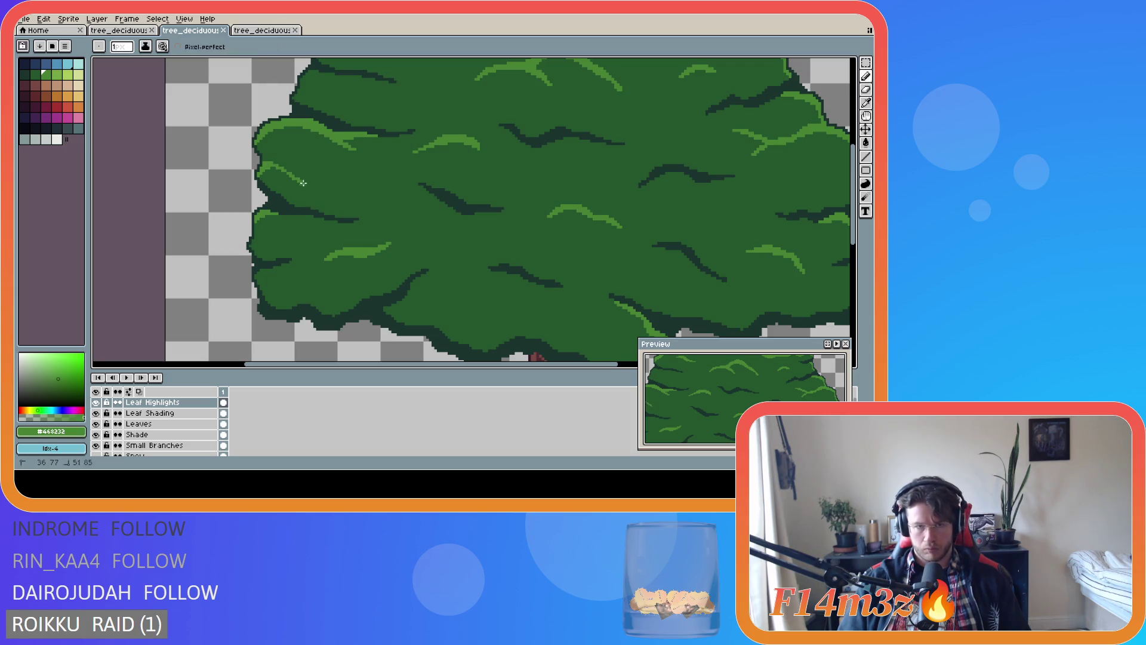
left_click_drag(264, 162, 298, 170)
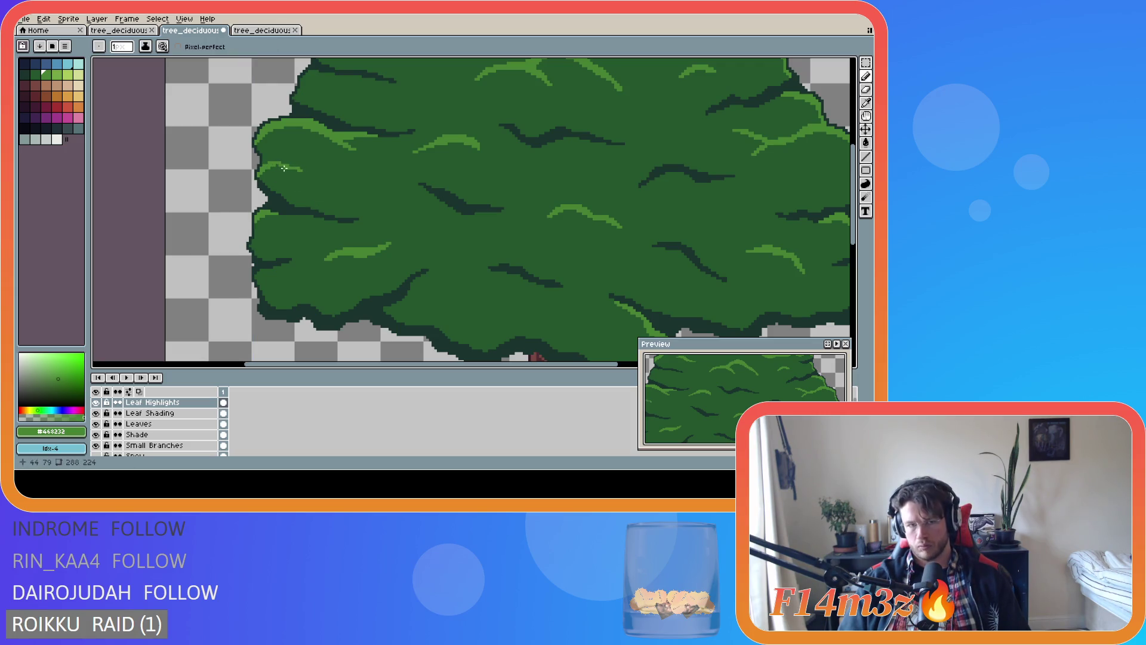
scroll(398, 224, "down", 3)
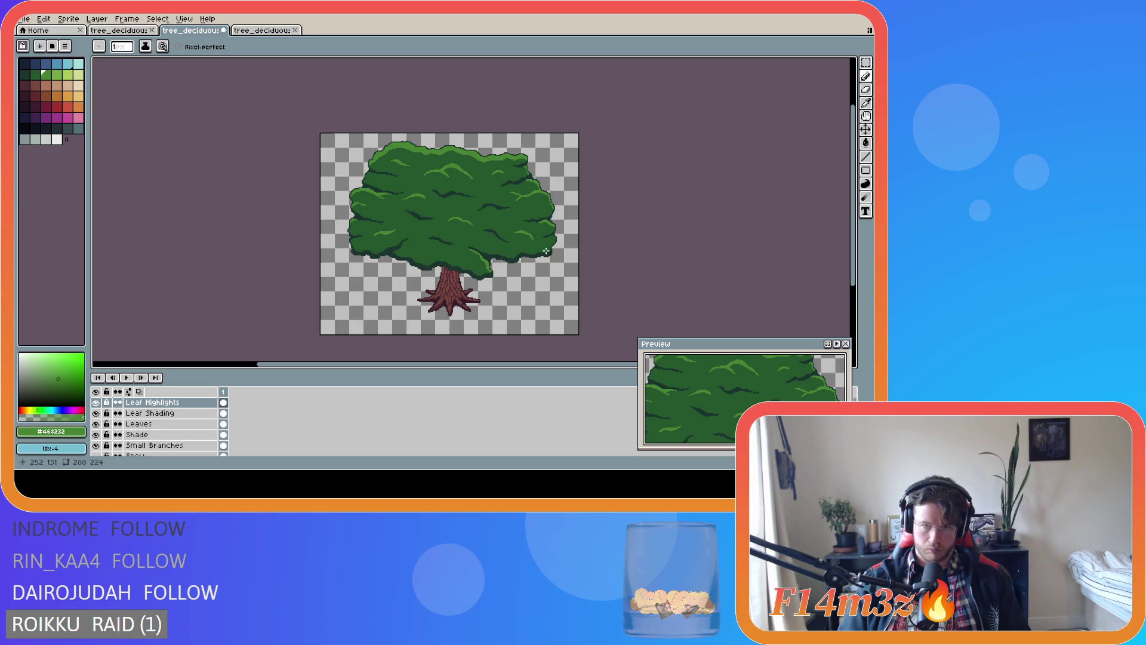
scroll(547, 251, "up", 2)
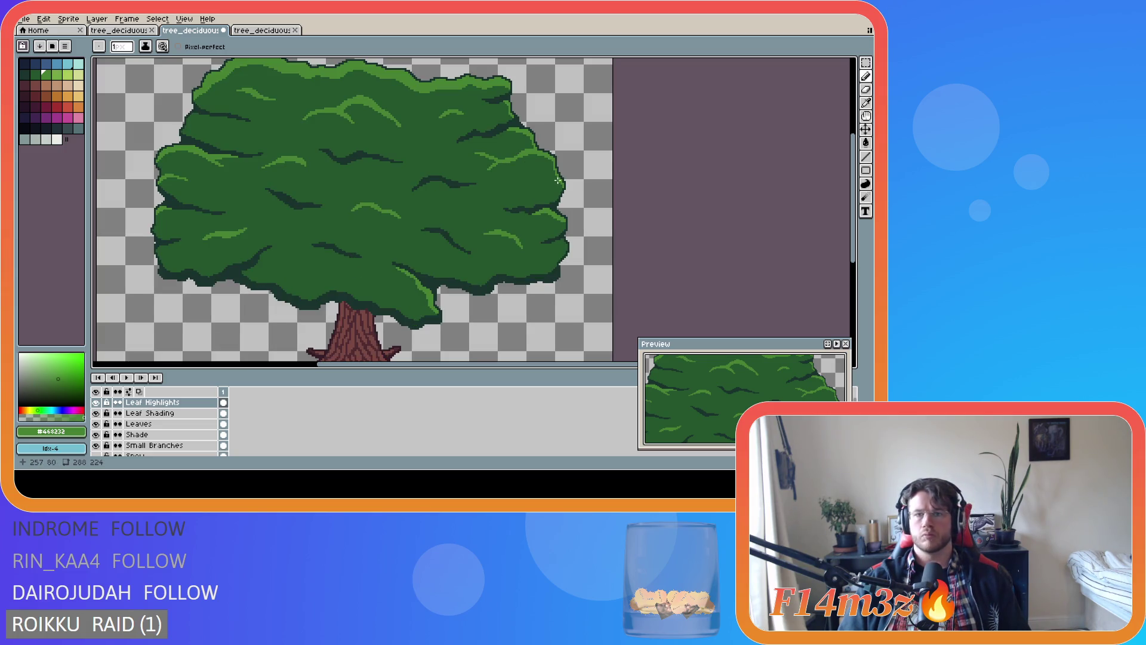
mouse_move(557, 175)
left_mouse_down()
mouse_move(528, 173)
mouse_move(557, 169)
left_mouse_up()
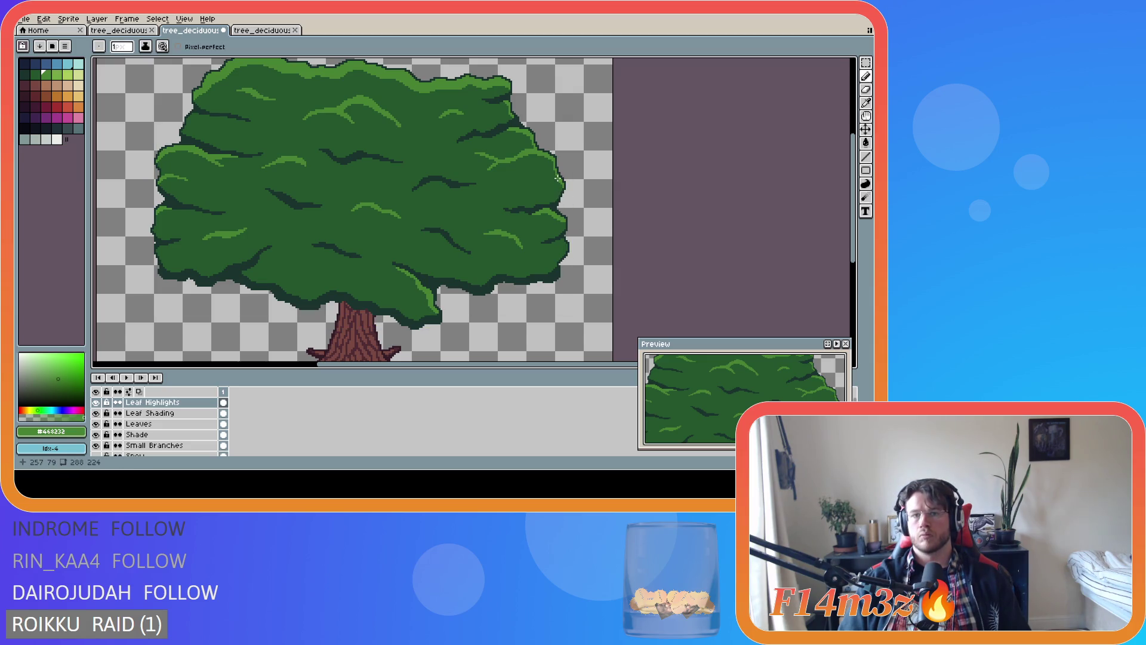
scroll(558, 176, "up", 2)
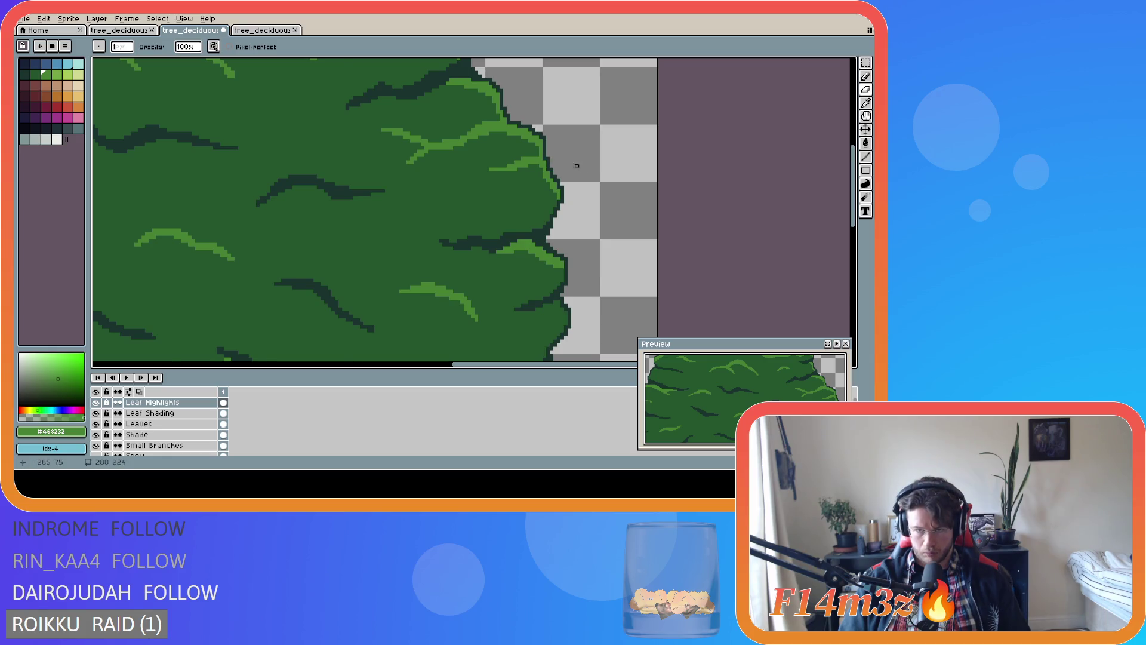
scroll(569, 158, "down", 2)
scroll(582, 204, "down", 2)
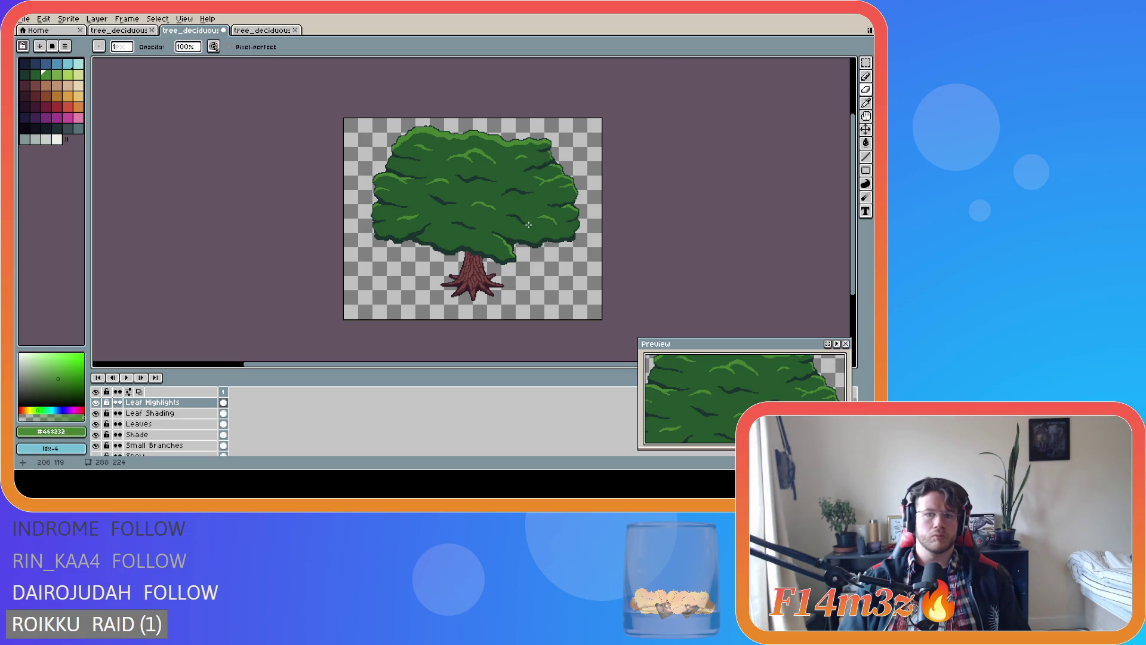
scroll(567, 192, "up", 3)
scroll(564, 195, "down", 3)
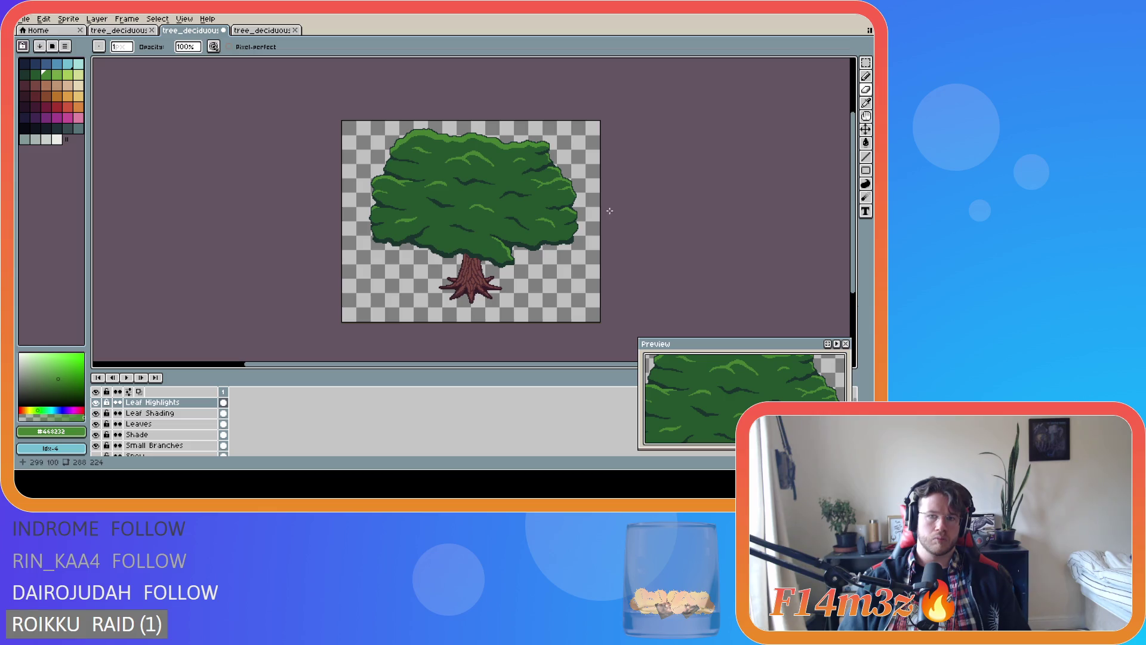
Select the Pencil and save the tree sprite twice
scroll(575, 214, "up", 2)
scroll(570, 203, "up", 1)
scroll(568, 152, "up", 1)
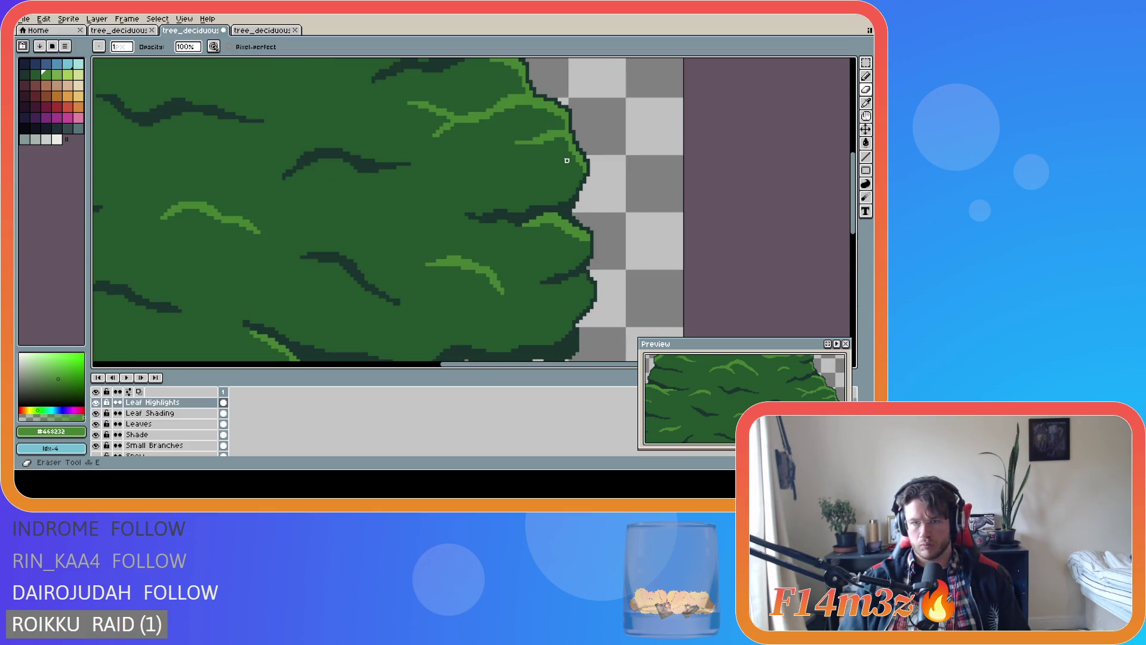
key("b")
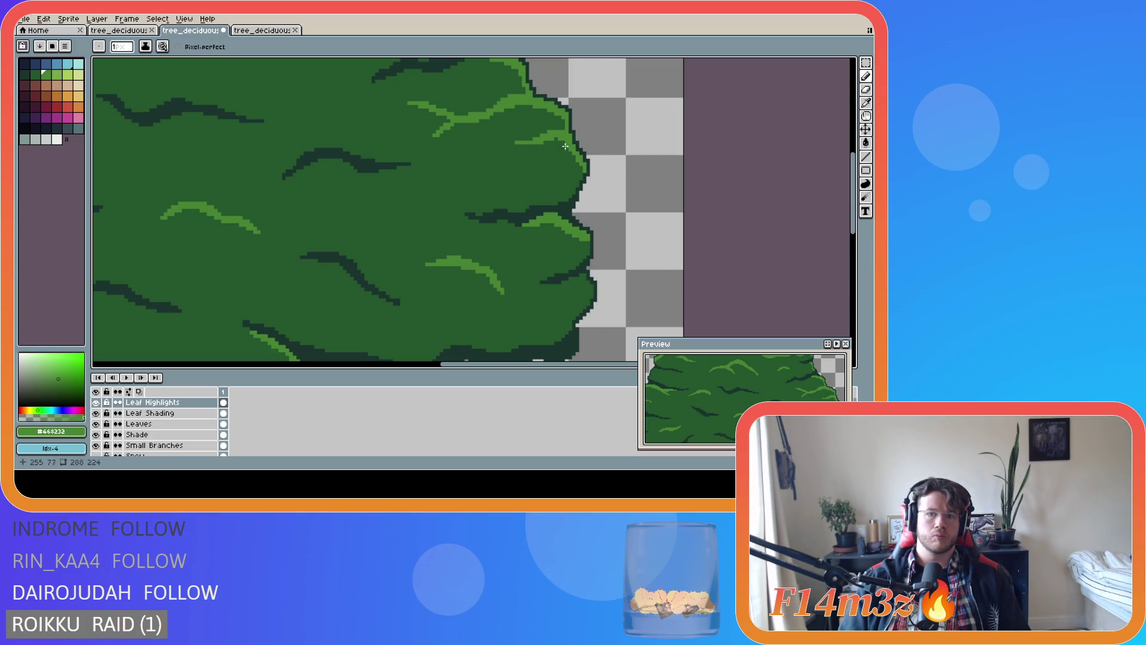
scroll(600, 195, "down", 2)
scroll(600, 195, "down", 2)
key("ctrl+s")
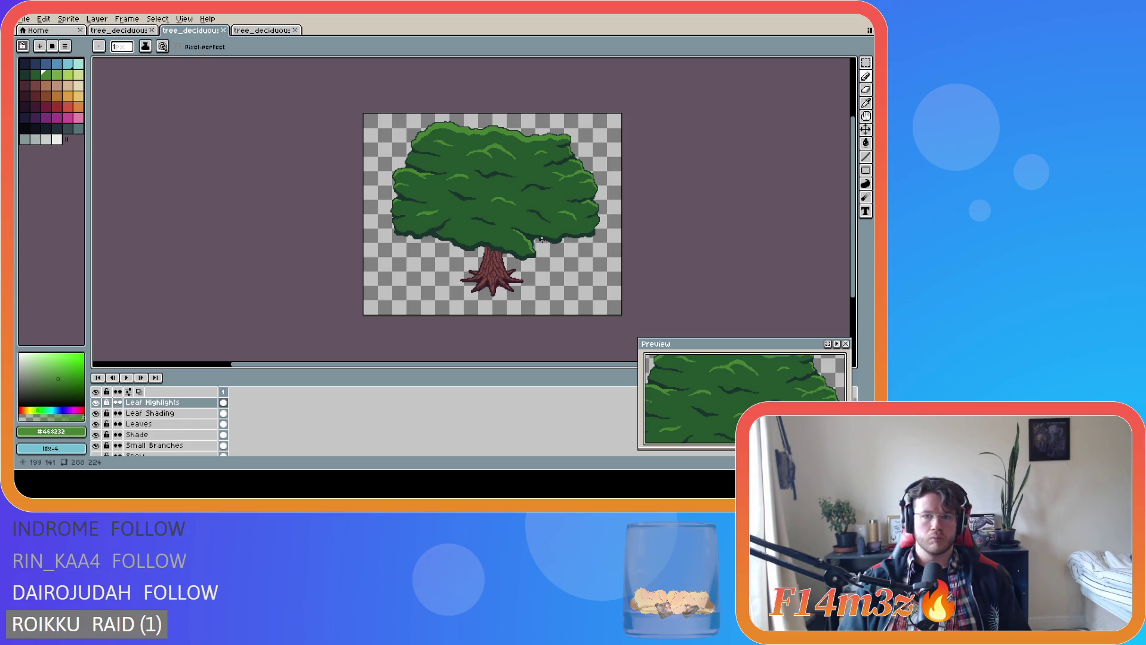
key("ctrl+s")
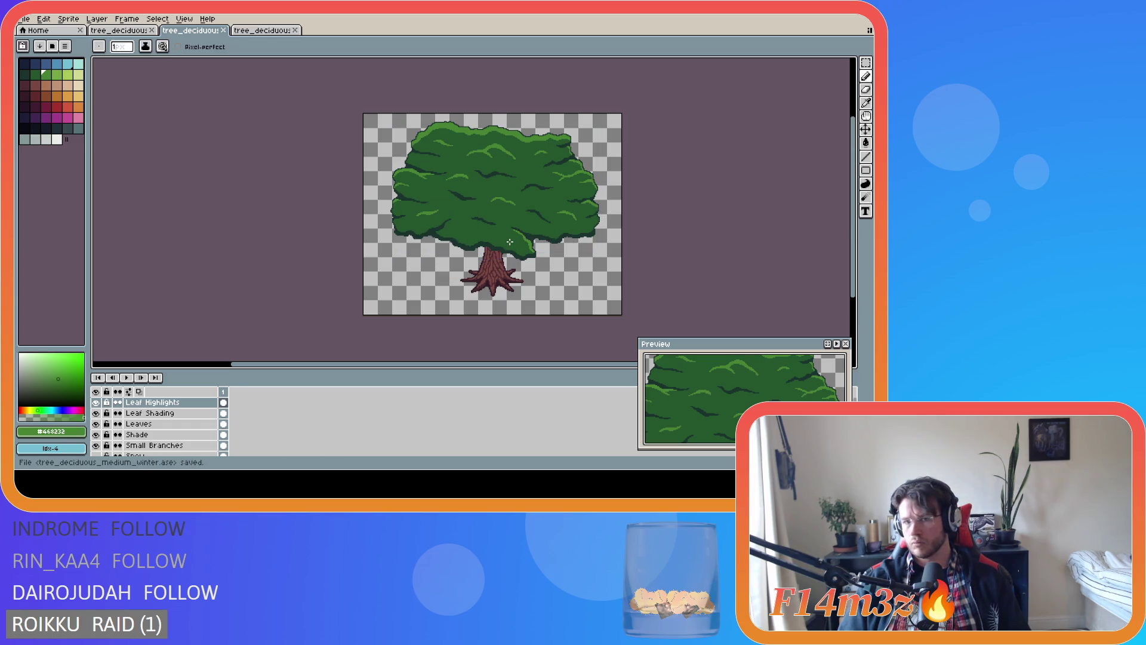
Switch between the Eraser and Move tools and save the sprite again
key("e")
scroll(568, 129, "up", 3)
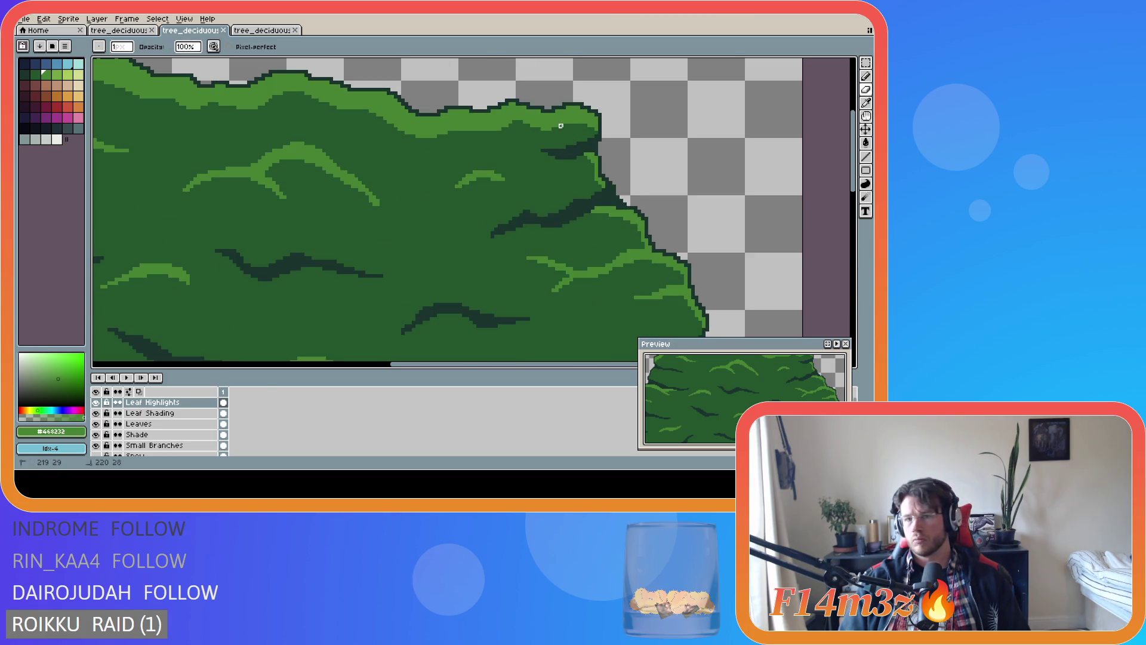
key("v")
key("e")
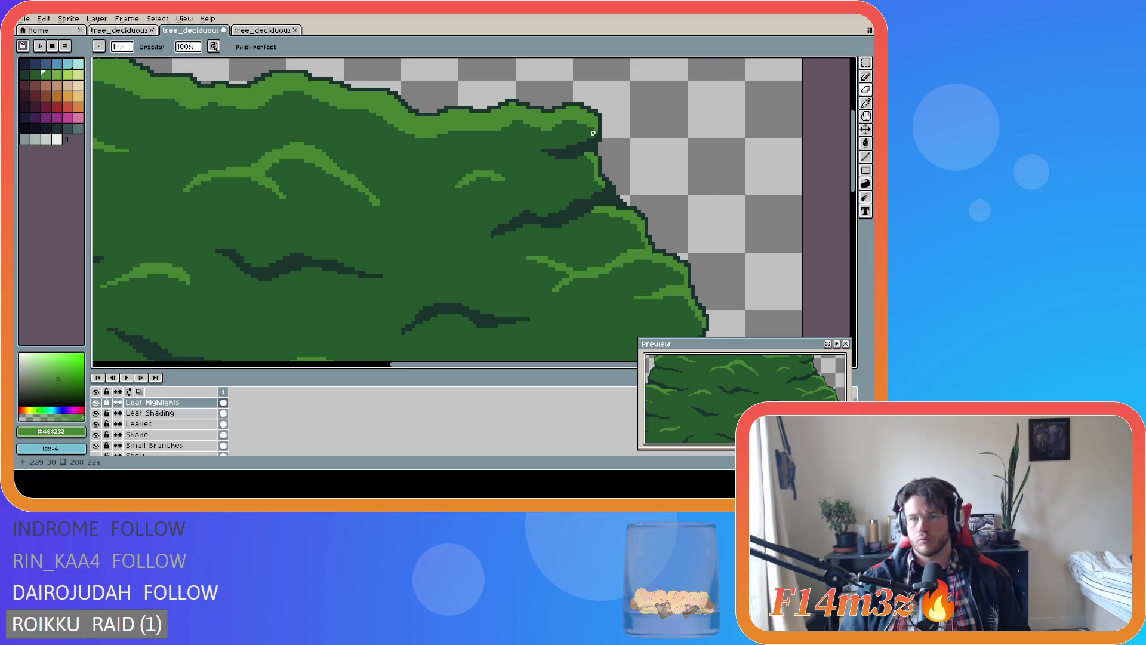
scroll(543, 154, "down", 1)
scroll(543, 154, "down", 3)
key("ctrl+s")
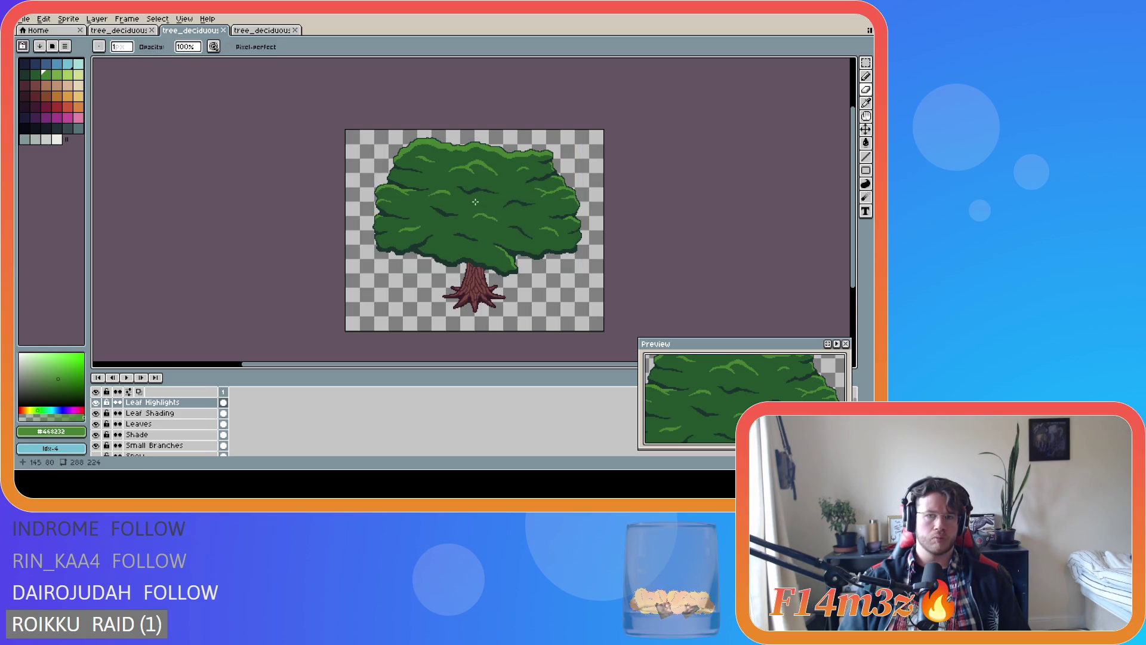
Touch up a single pixel on the canopy's left edge with the Pencil
scroll(409, 186, "up", 5)
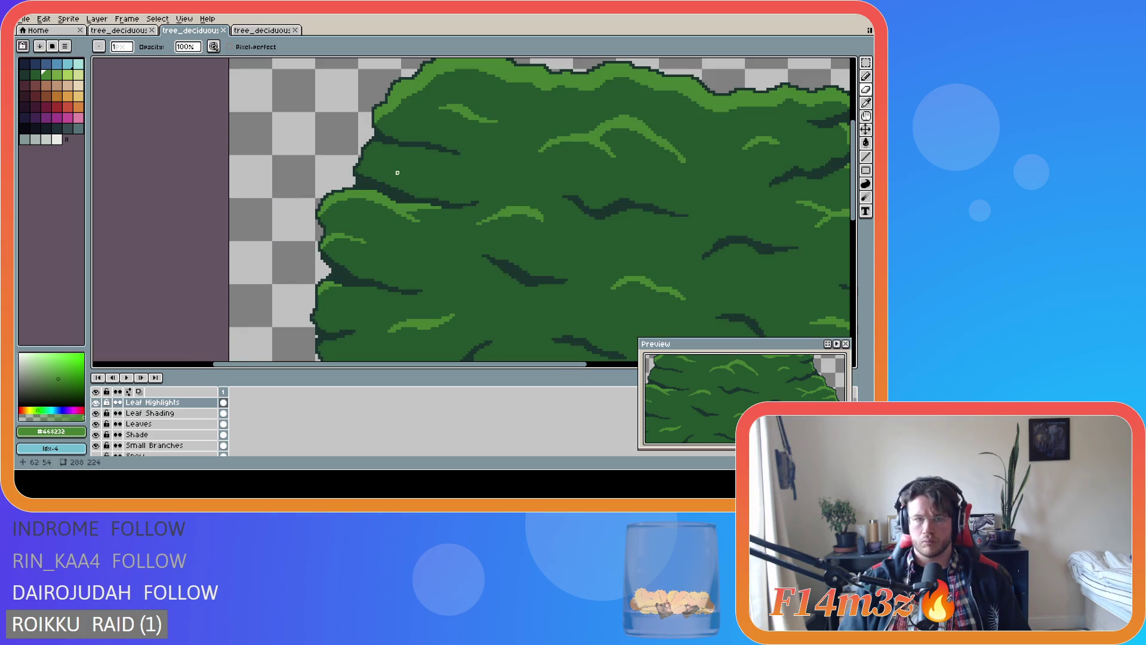
key("v")
key("b")
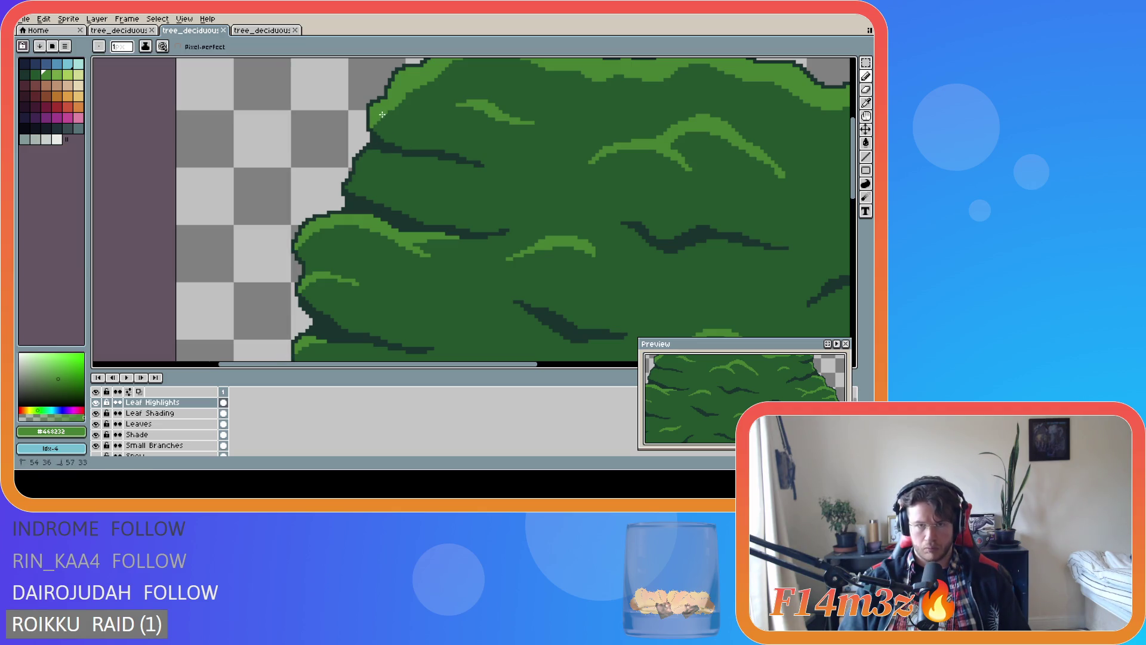
left_click(371, 126)
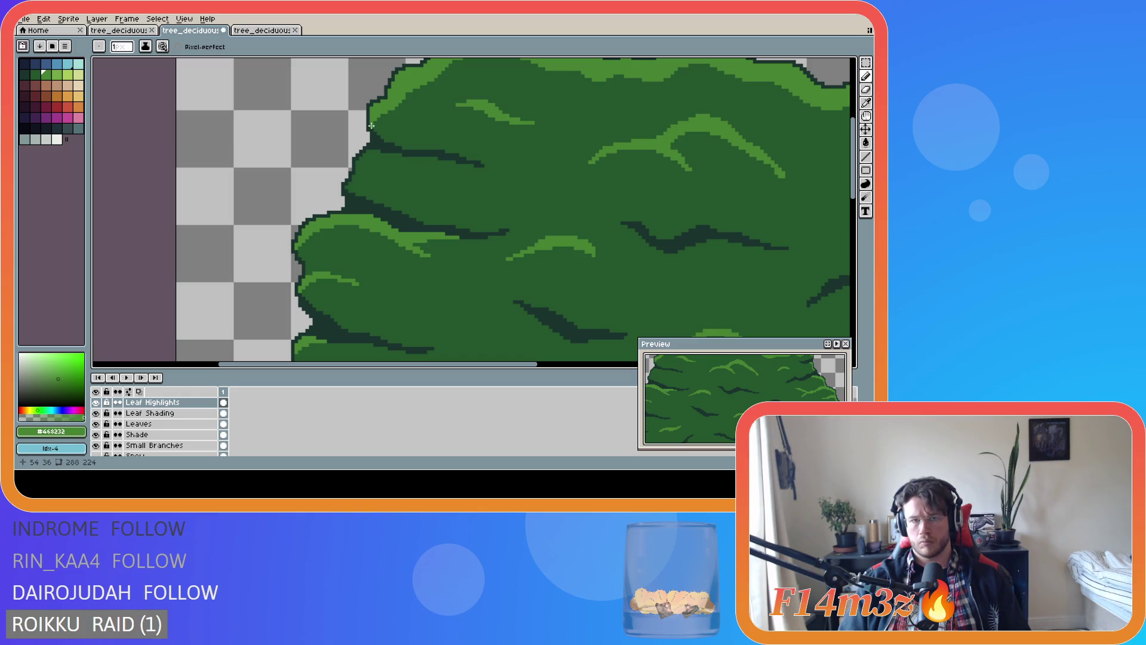
scroll(410, 144, "down", 5)
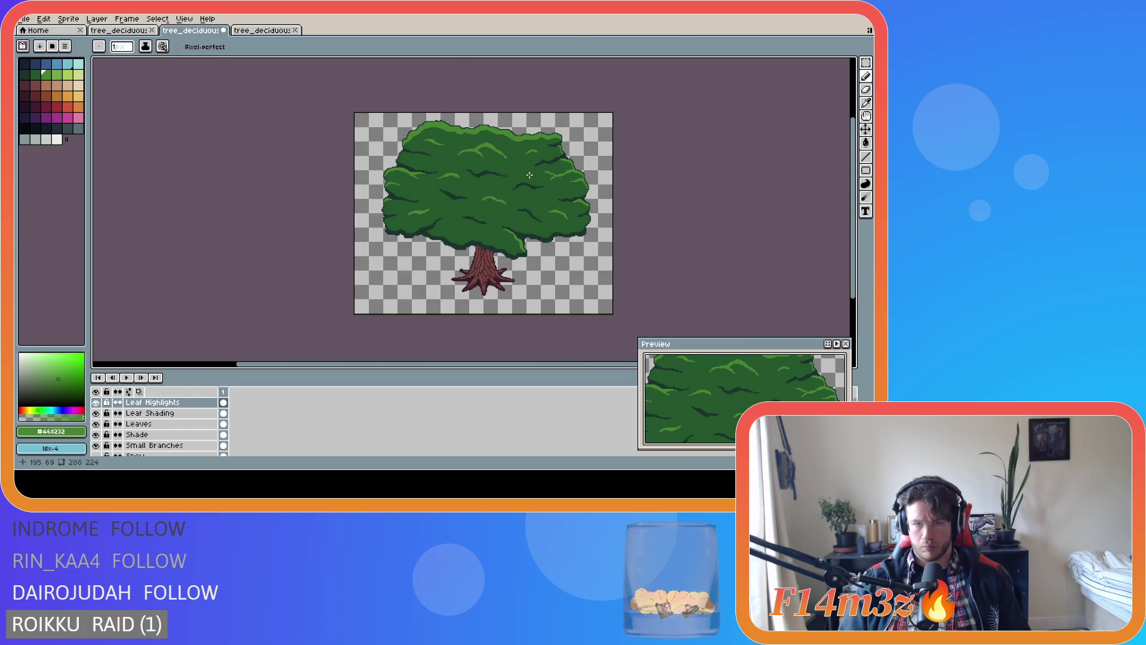
scroll(529, 175, "up", 4)
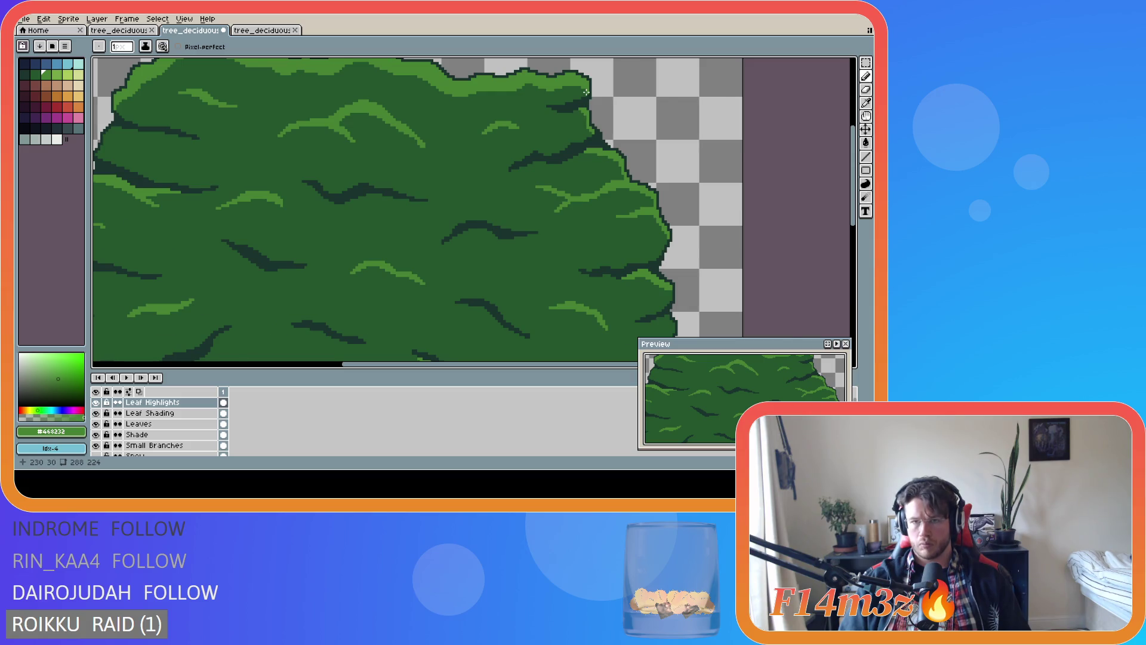
scroll(585, 92, "up", 2)
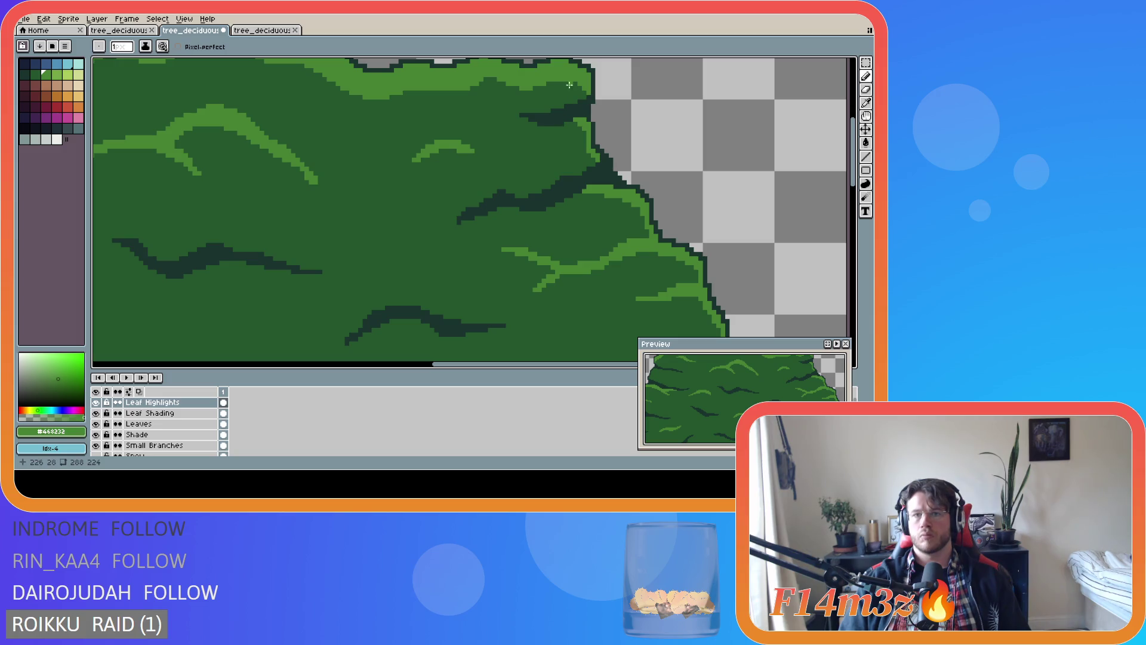
Pan the canvas with the scrollbars to bring the canopy's upper-right edge into view
key("v")
key("b")
scroll(582, 168, "down", 5)
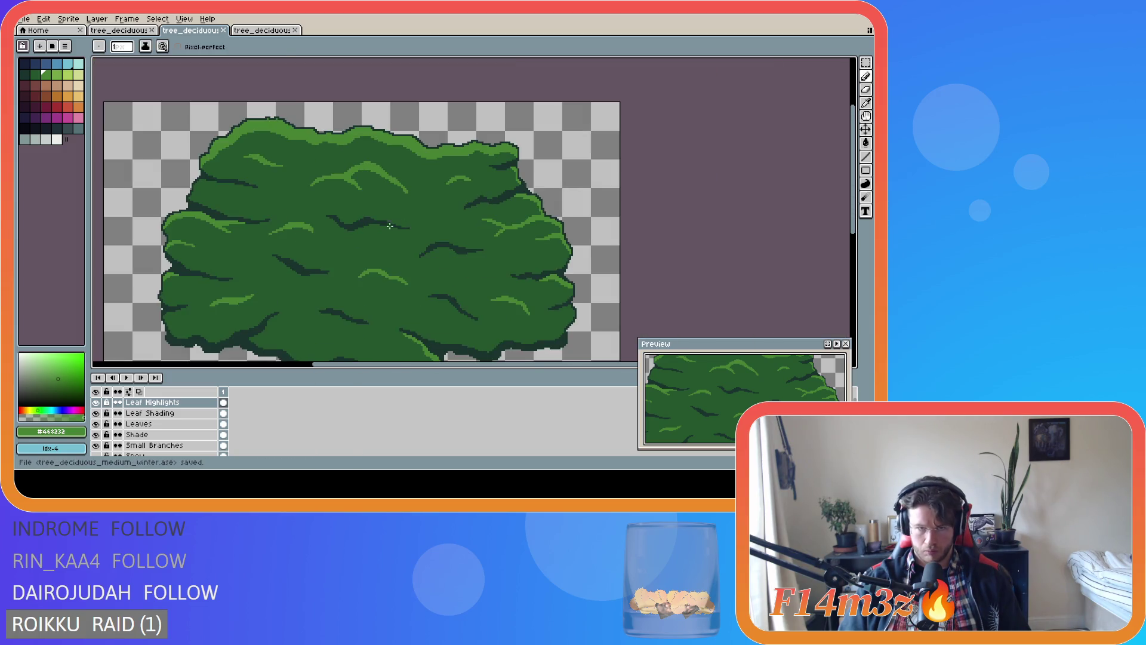
left_click_drag(356, 367, 327, 367)
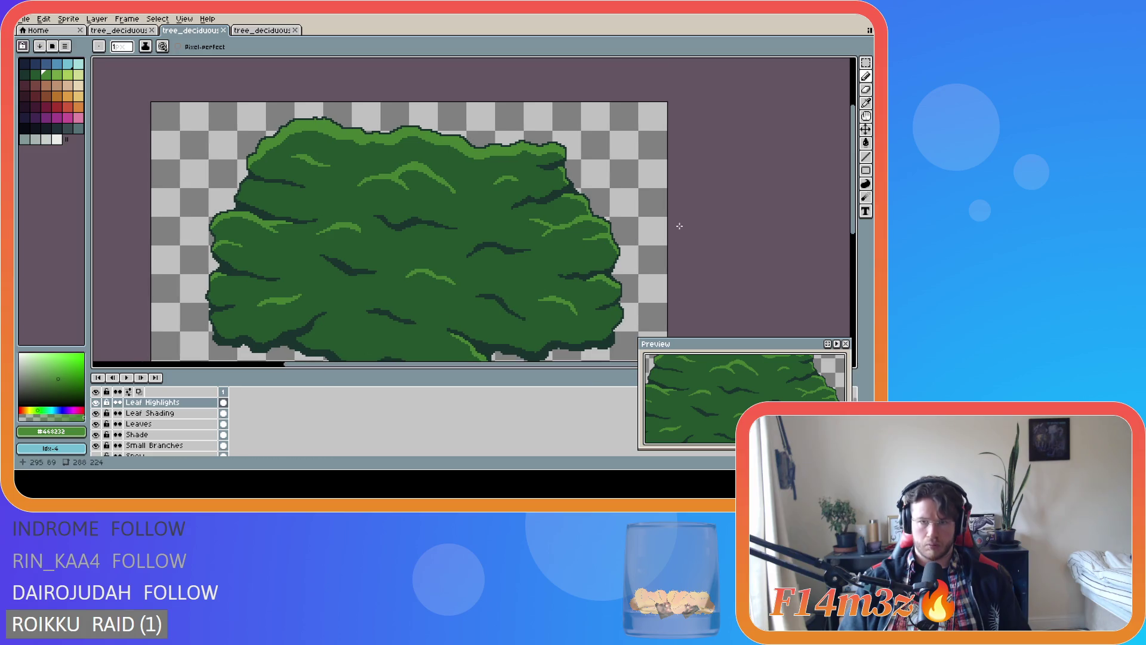
left_click_drag(854, 204, 855, 222)
scroll(472, 234, "down", 2)
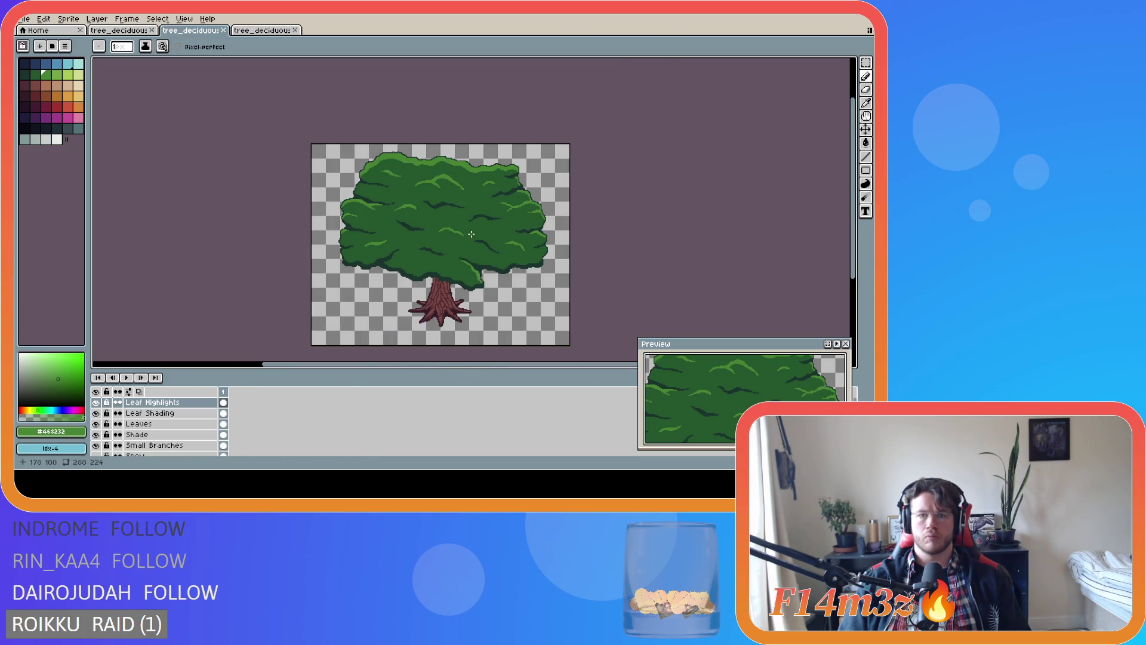
scroll(507, 175, "up", 4)
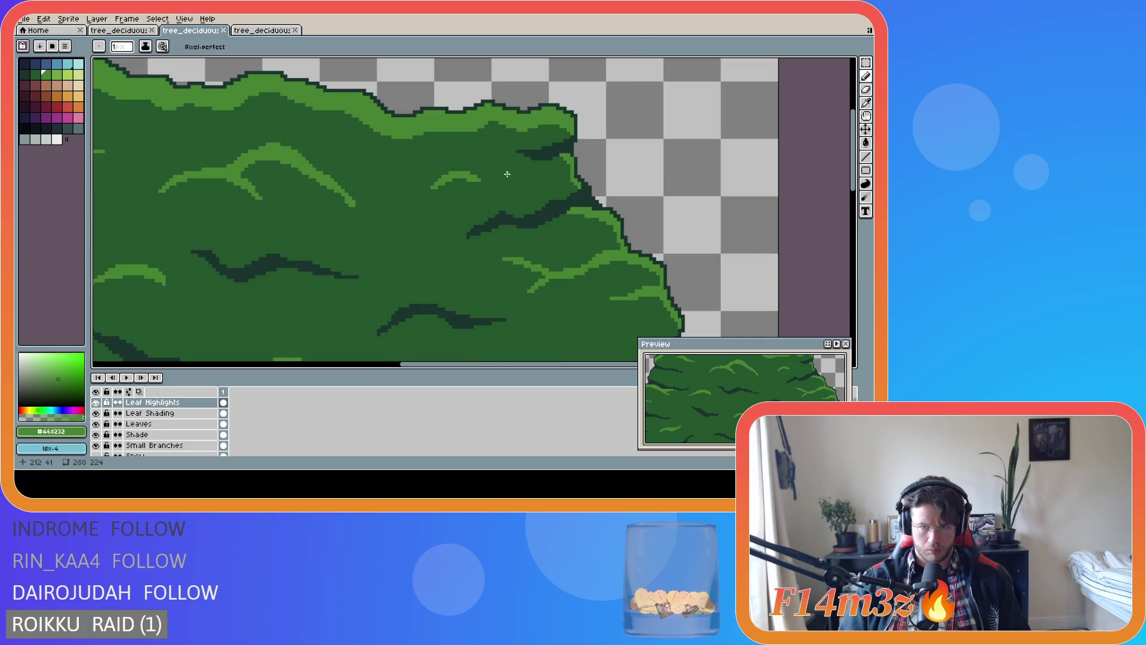
Paint dark pixels along the canopy's upper-right edge and save the sprite
key("b")
left_click_drag(543, 124, 561, 124)
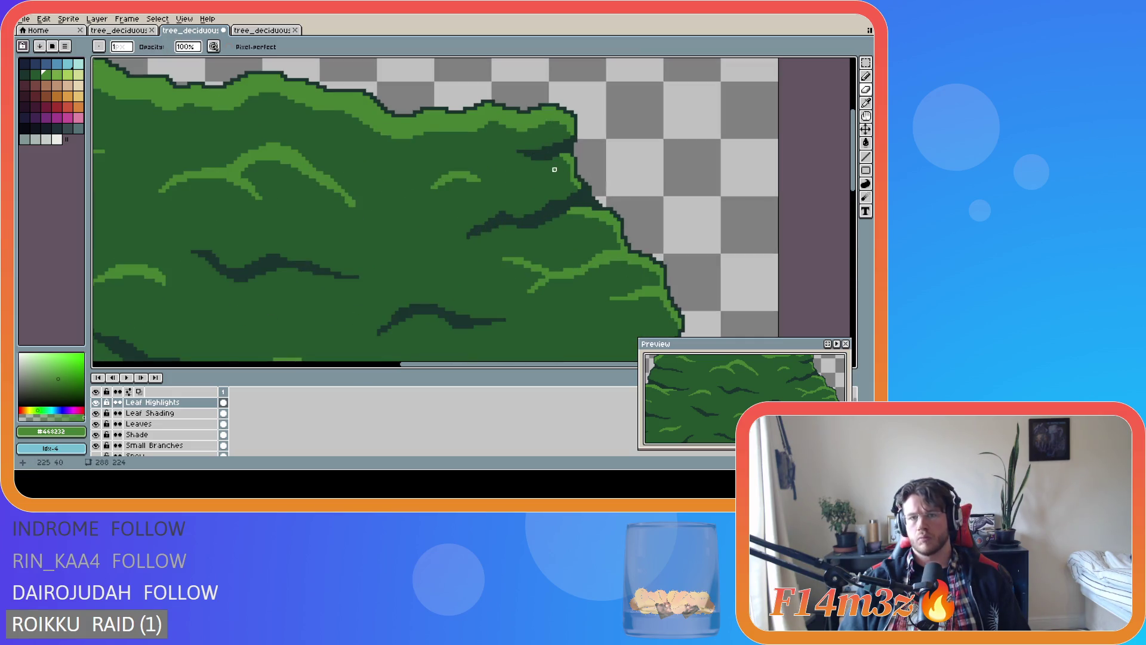
key("e")
key("ctrl+s")
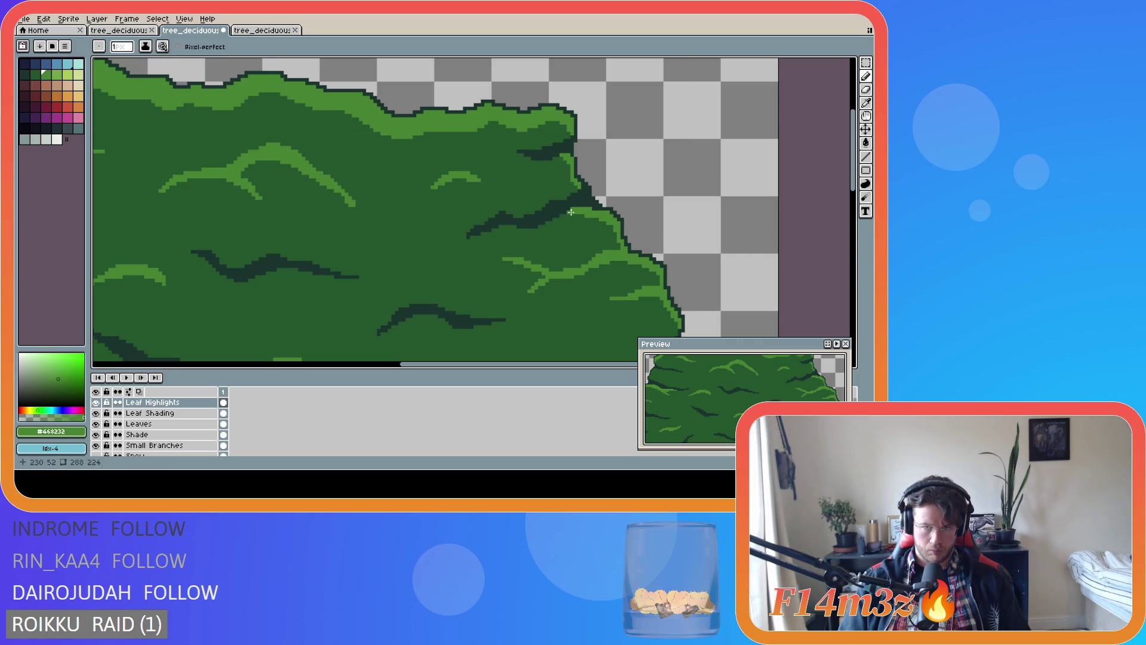
scroll(460, 269, "down", 2)
scroll(418, 285, "down", 2)
scroll(448, 268, "up", 2)
key("v")
scroll(434, 279, "down", 2)
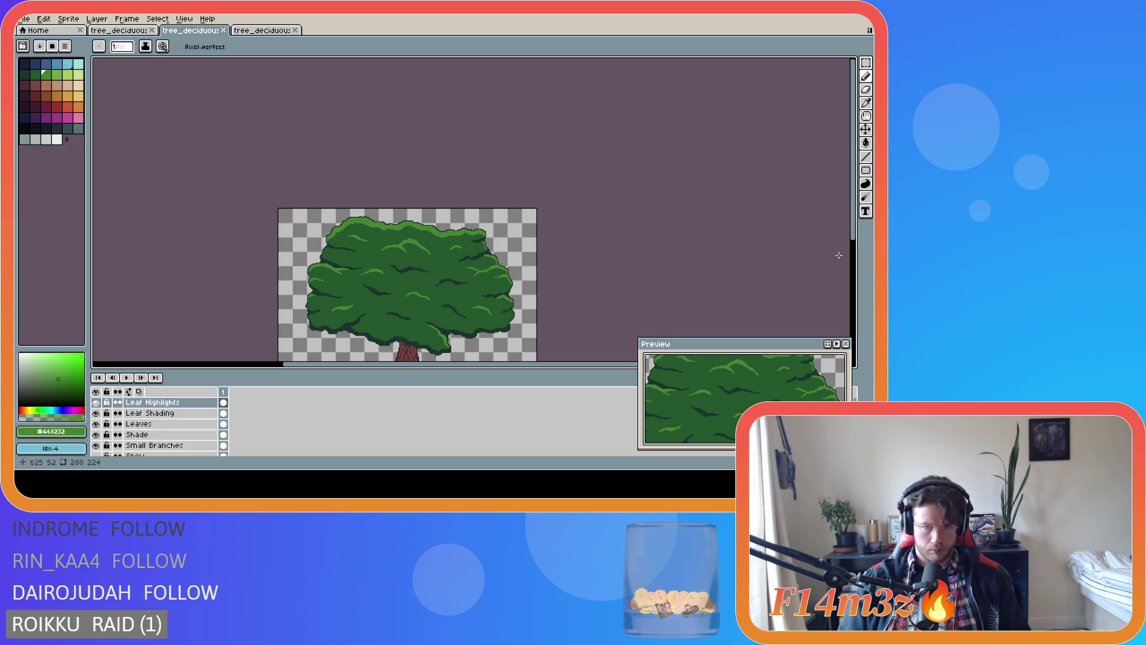
Pan and zoom in on the canopy, then save the tree sprite
left_click_drag(854, 253, 855, 259)
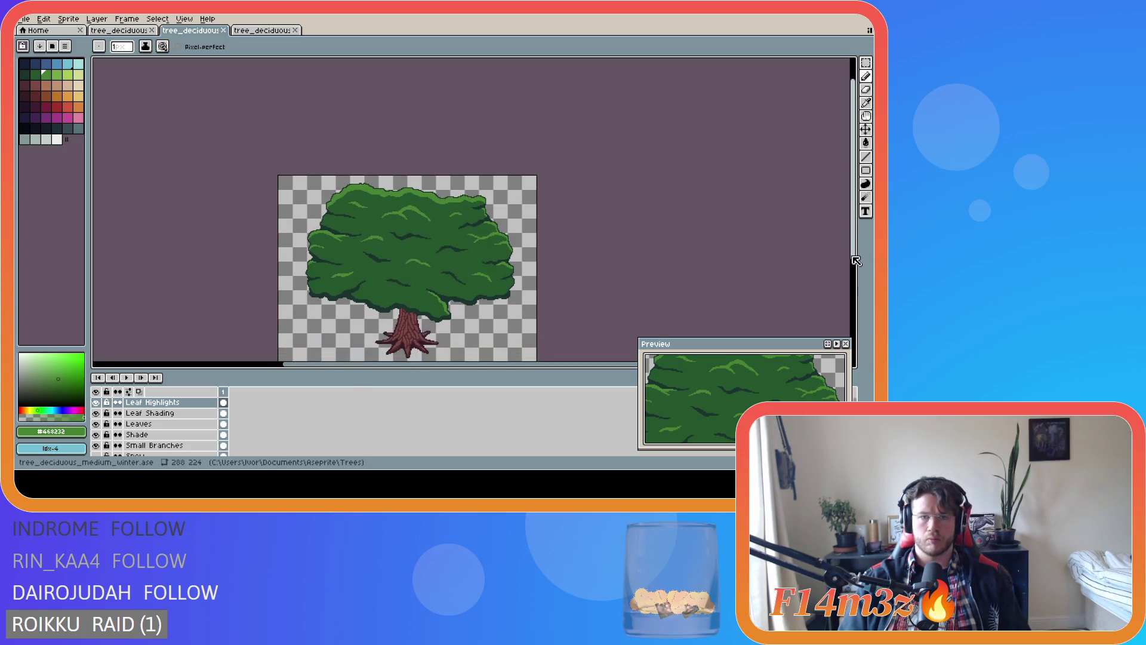
scroll(534, 226, "up", 4)
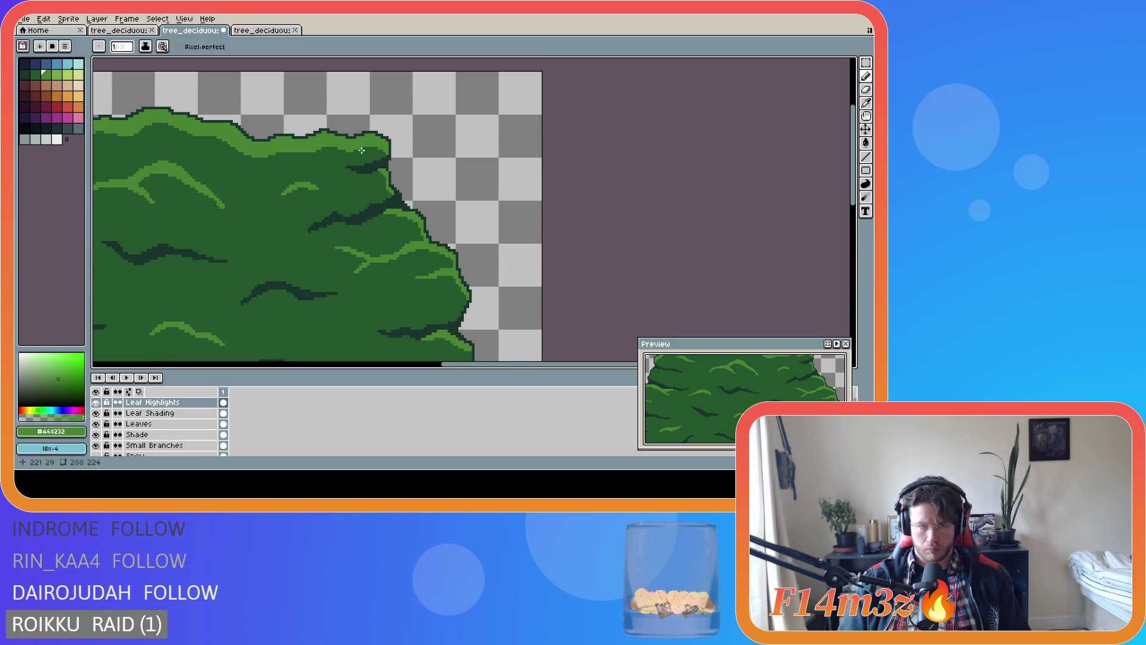
scroll(386, 205, "down", 4)
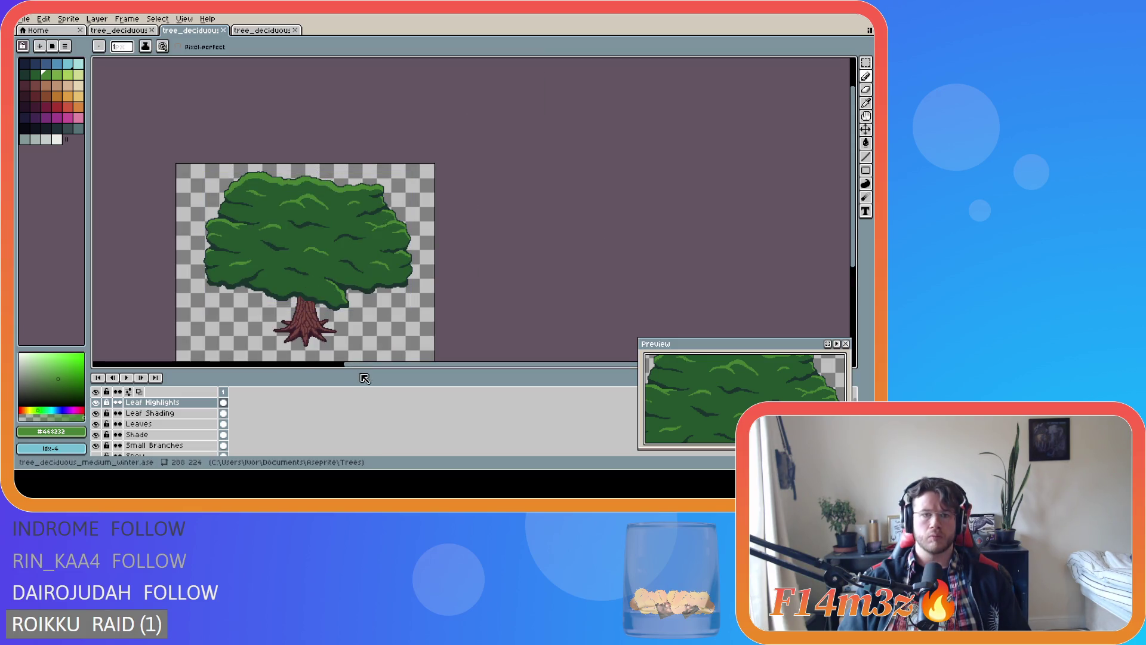
left_click_drag(356, 371, 324, 371)
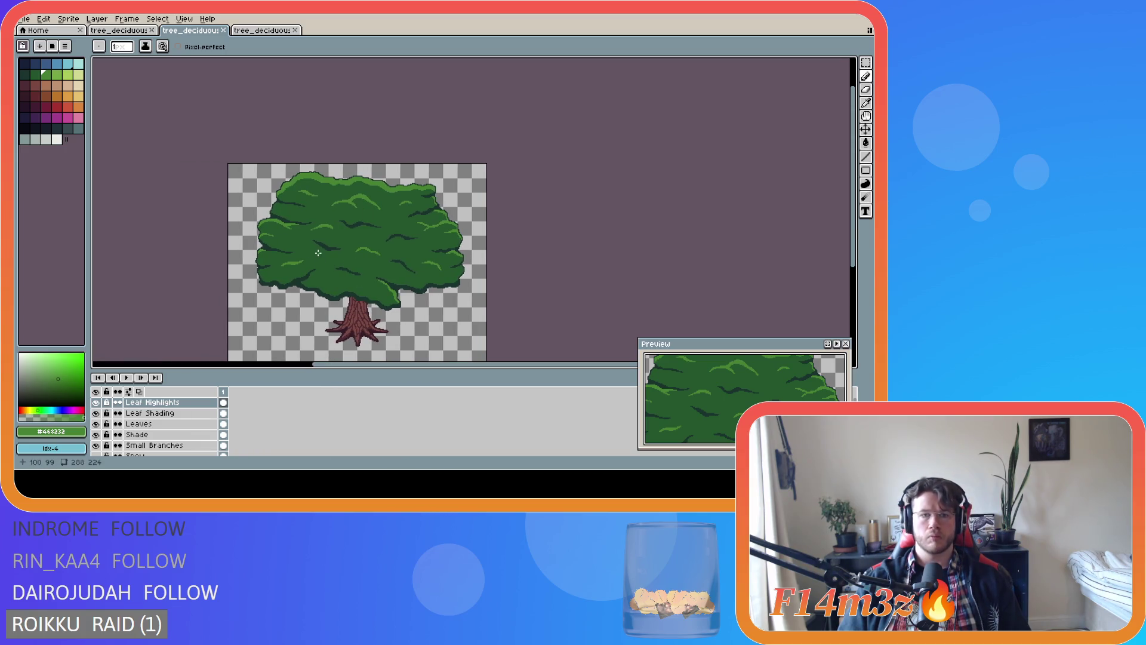
scroll(334, 208, "up", 4)
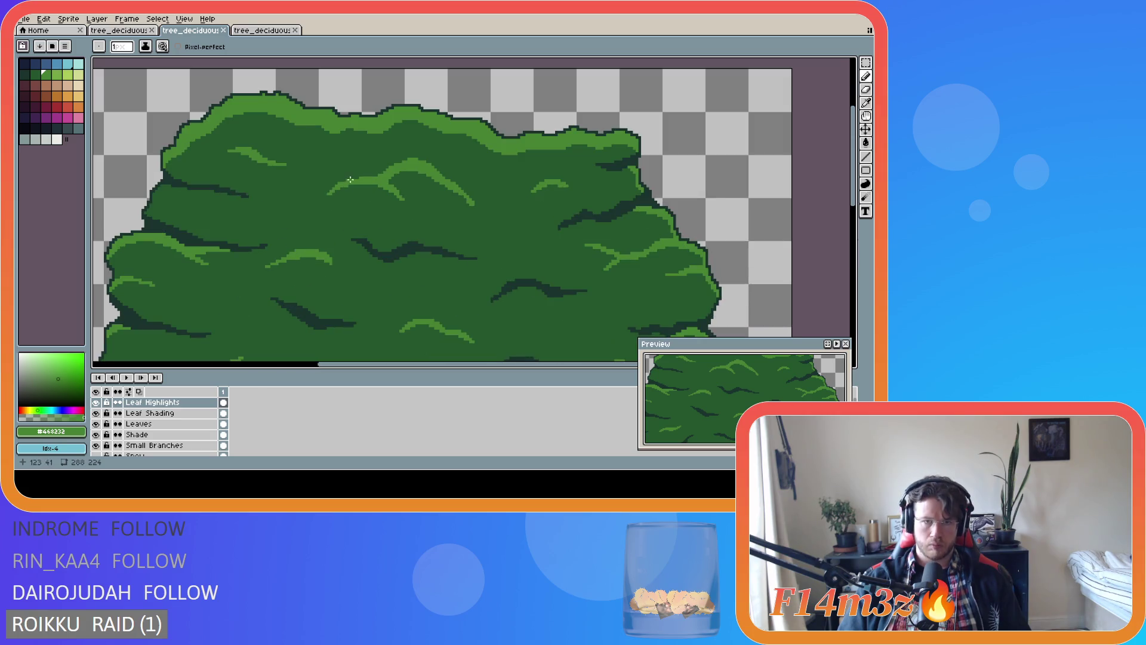
scroll(371, 152, "up", 1)
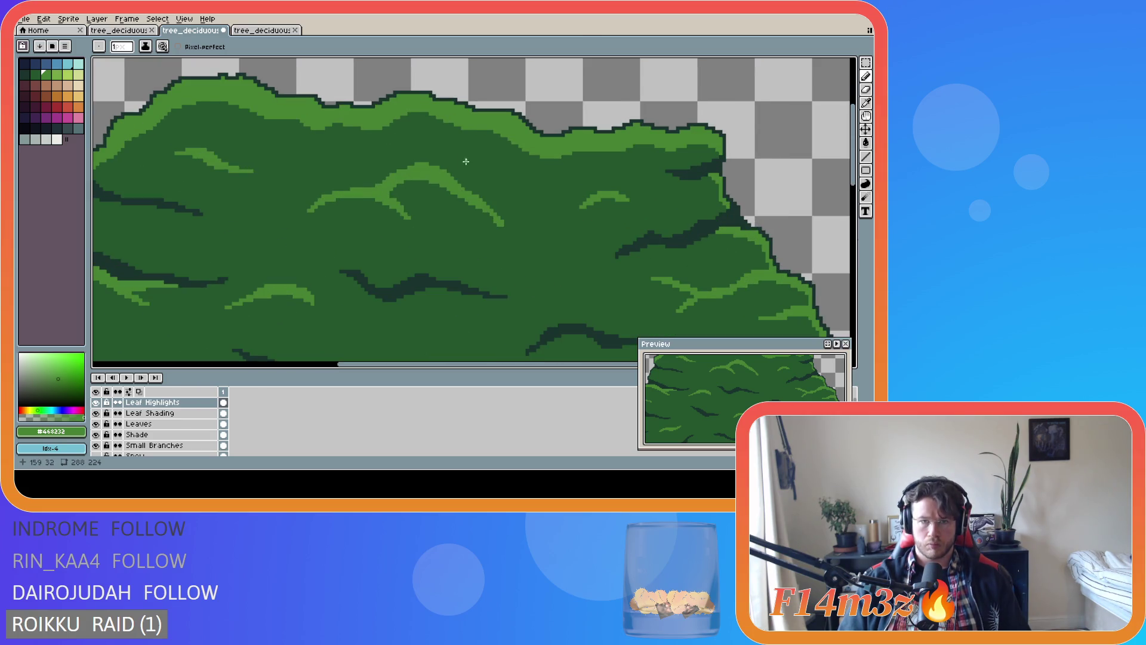
key("ctrl+s")
Zoom in and out repeatedly to inspect the canopy's shading and highlights
scroll(484, 192, "down", 1)
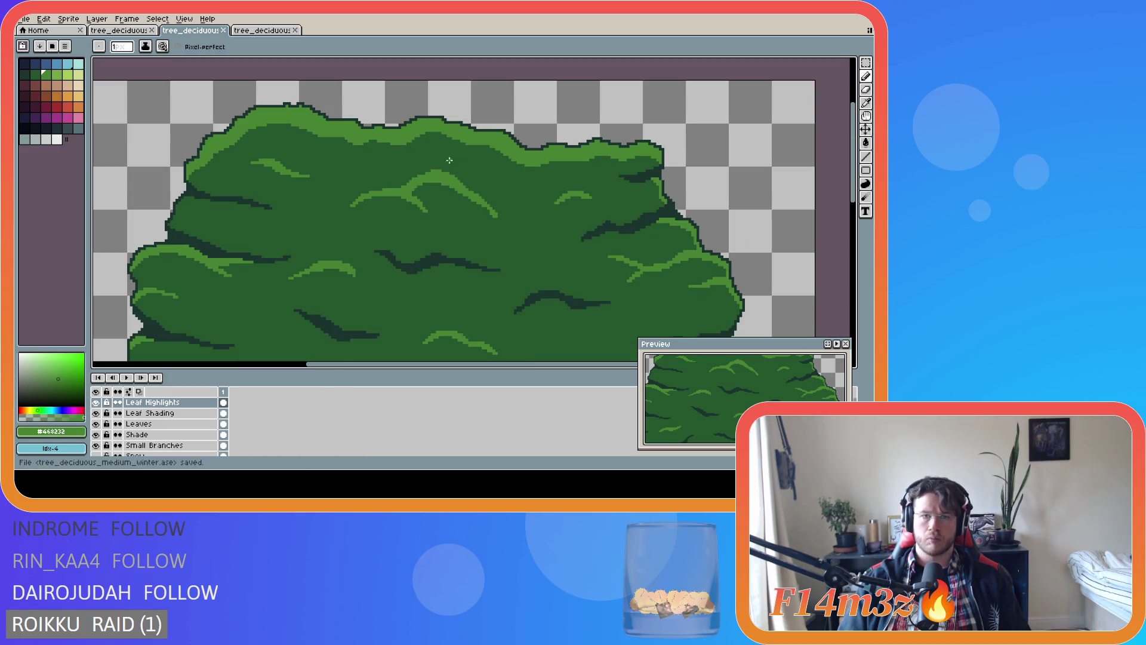
scroll(544, 210, "down", 1)
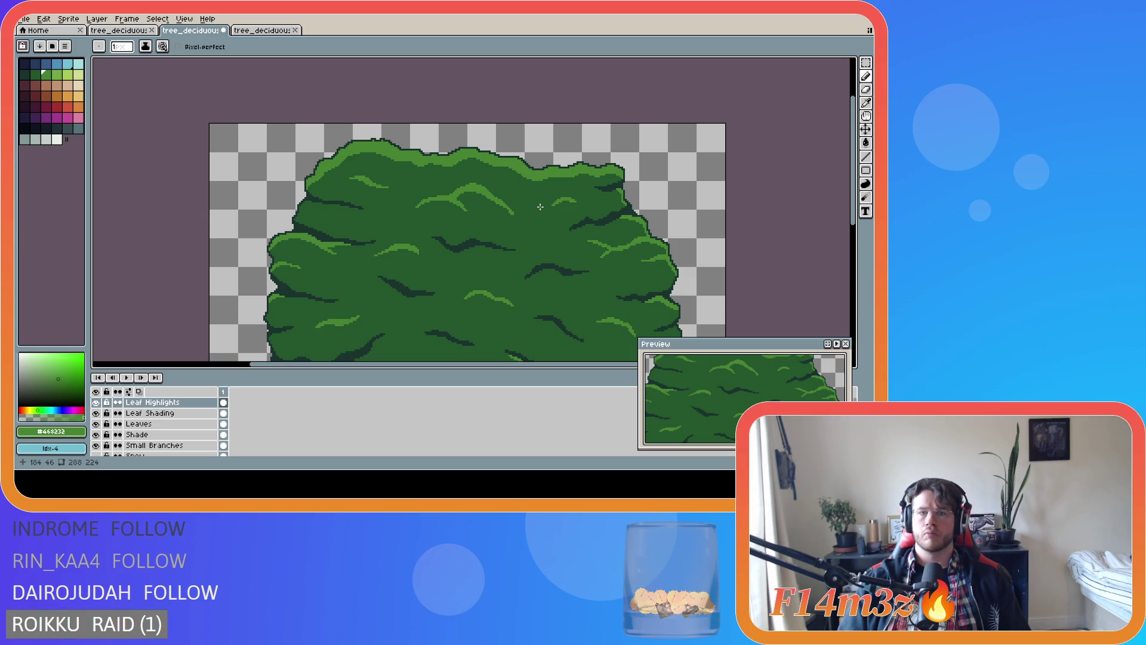
scroll(557, 218, "down", 2)
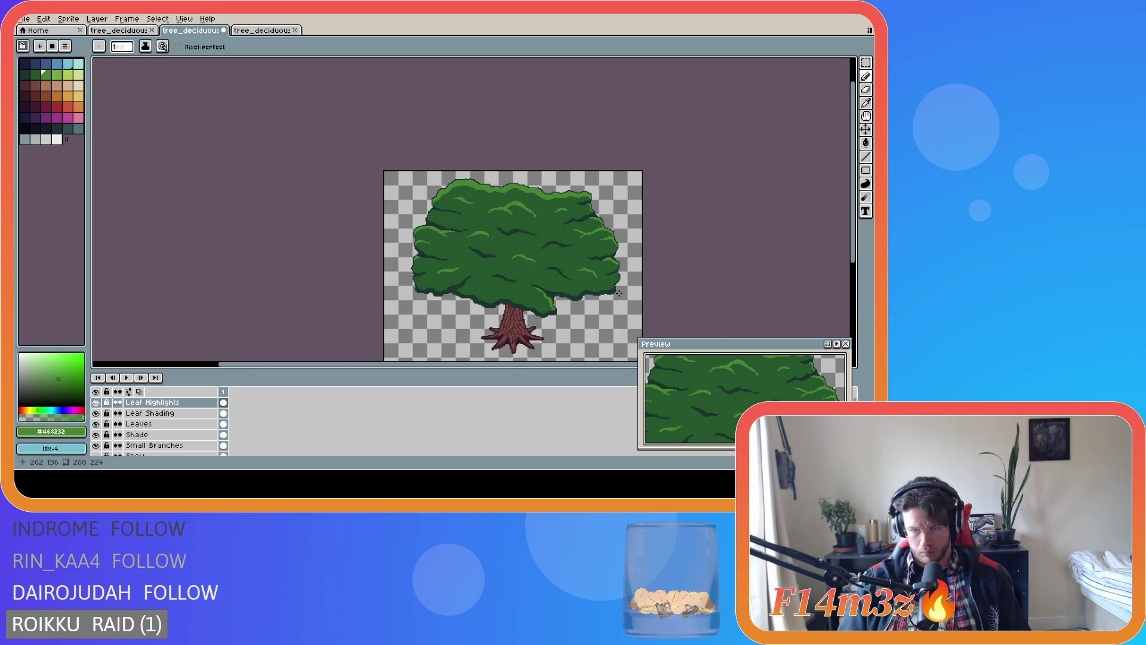
scroll(553, 227, "up", 2)
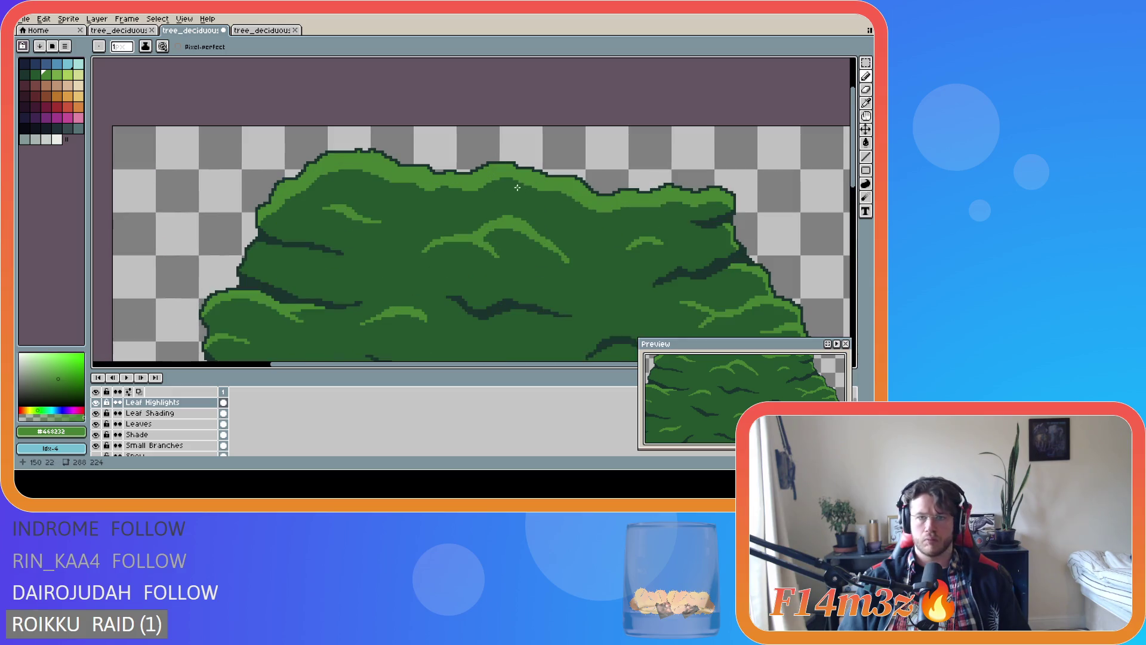
scroll(546, 245, "up", 1)
scroll(544, 249, "down", 1)
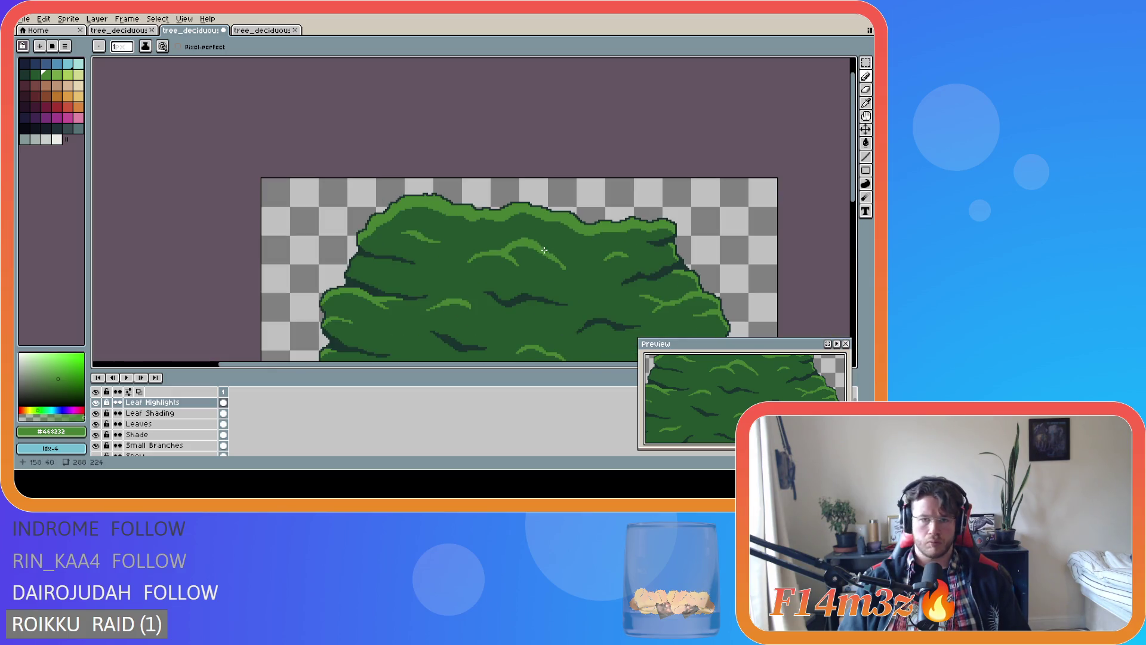
scroll(544, 250, "down", 1)
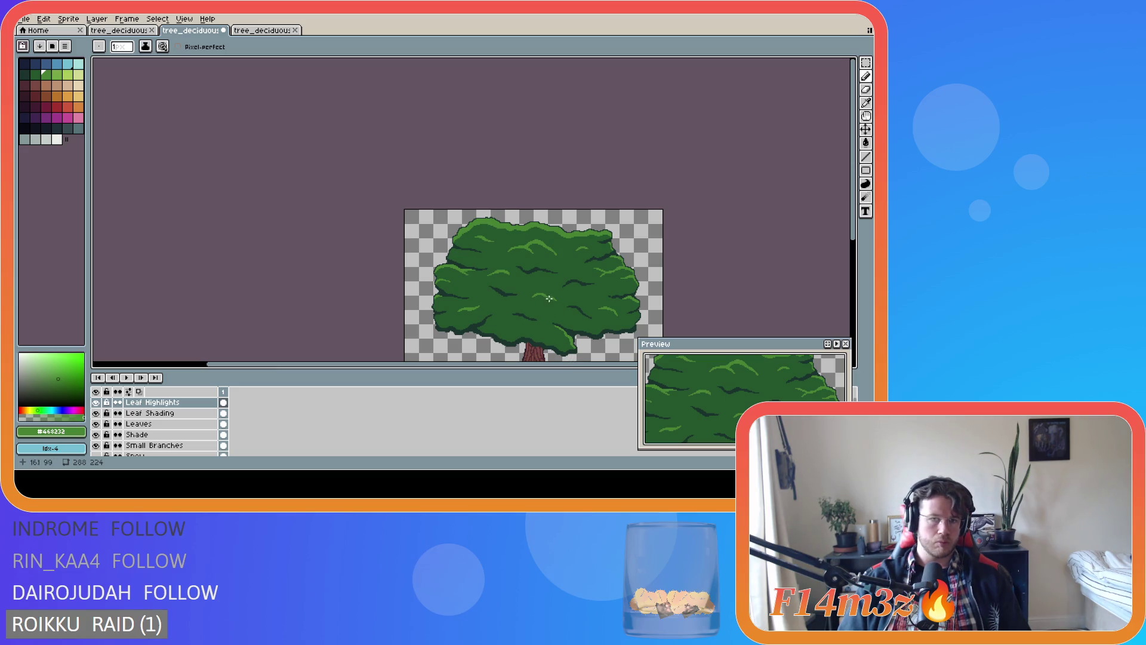
scroll(531, 247, "up", 2)
scroll(531, 246, "down", 3)
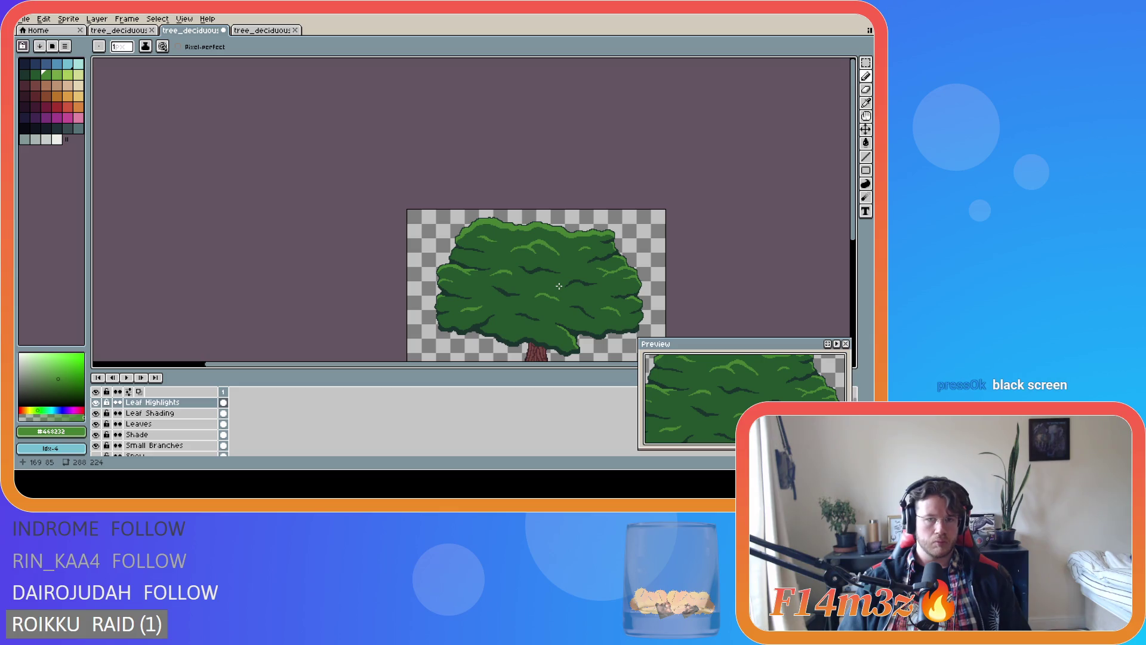
Save tree_deciduous_medium_winter.ase, pan the view over the whole tree, and save again
key("ctrl+s")
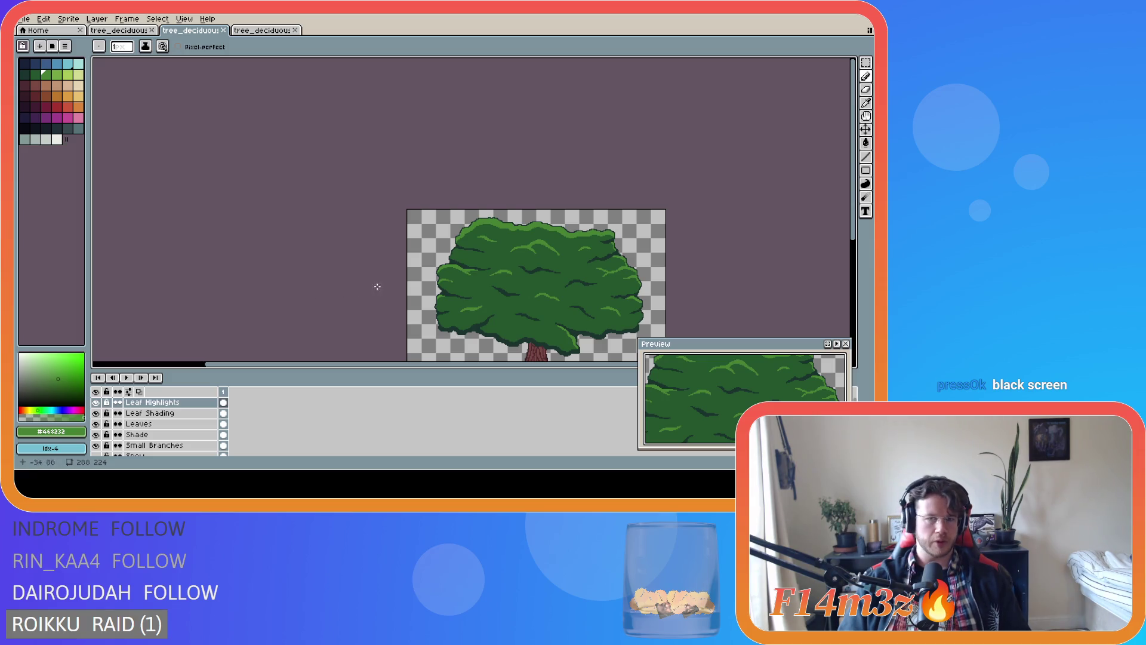
mouse_move(477, 364)
left_mouse_down()
mouse_move(555, 365)
mouse_move(570, 334)
left_mouse_up()
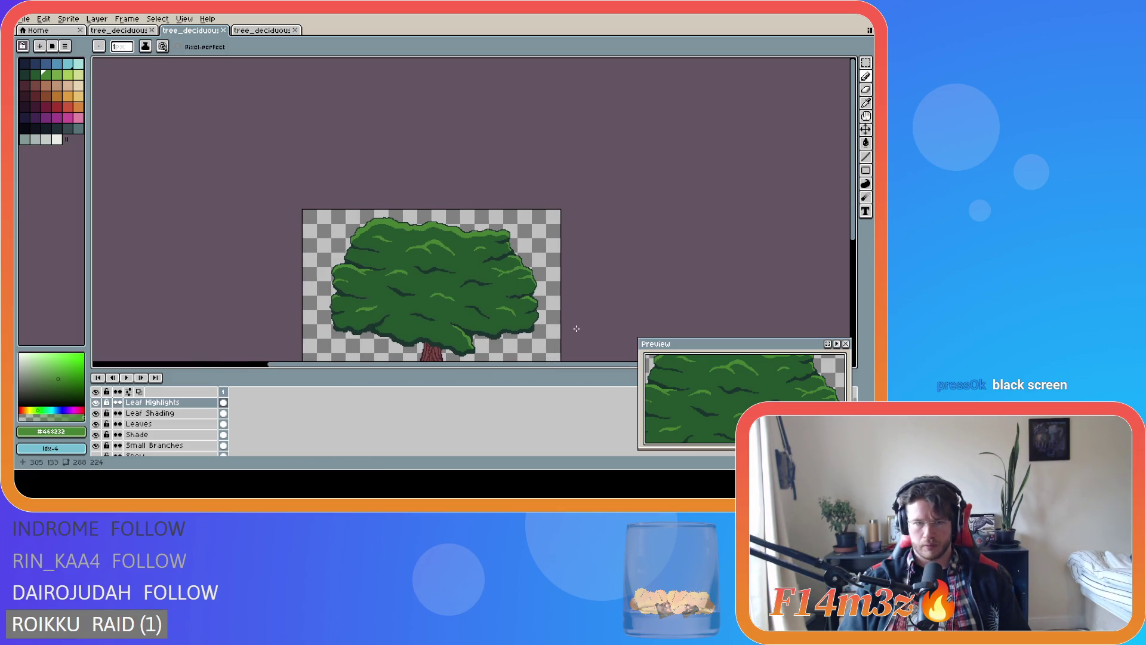
left_click_drag(859, 238, 860, 294)
key("ctrl+s")
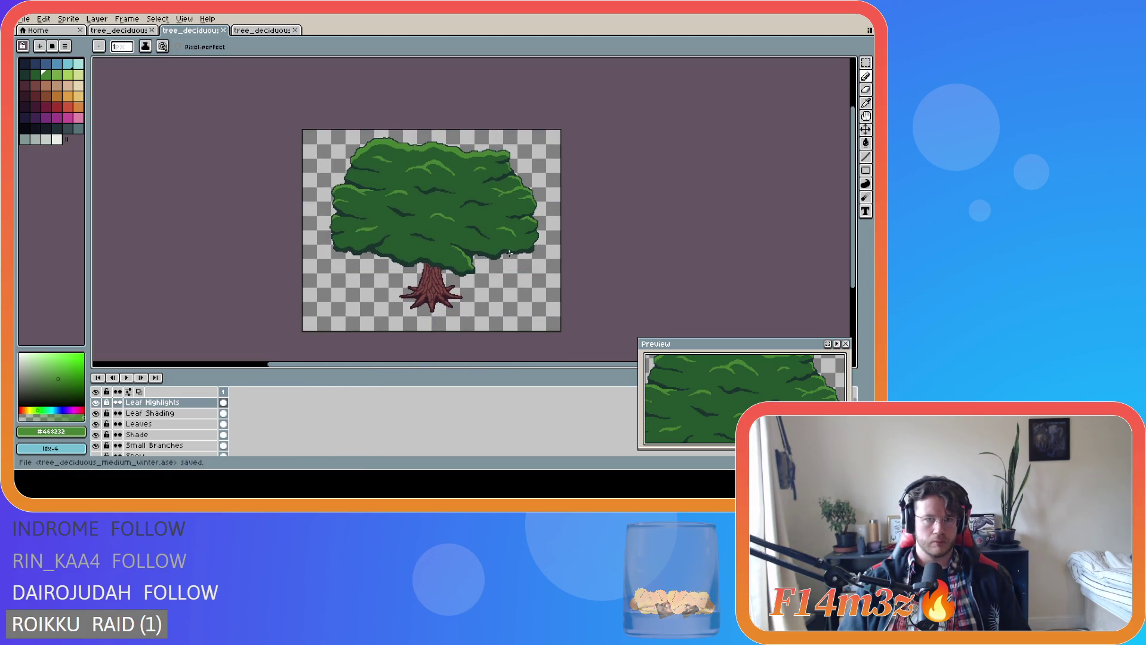
Place two pixels on the left-side leaf highlight, then undo the last eraser edit
scroll(364, 207, "up", 5)
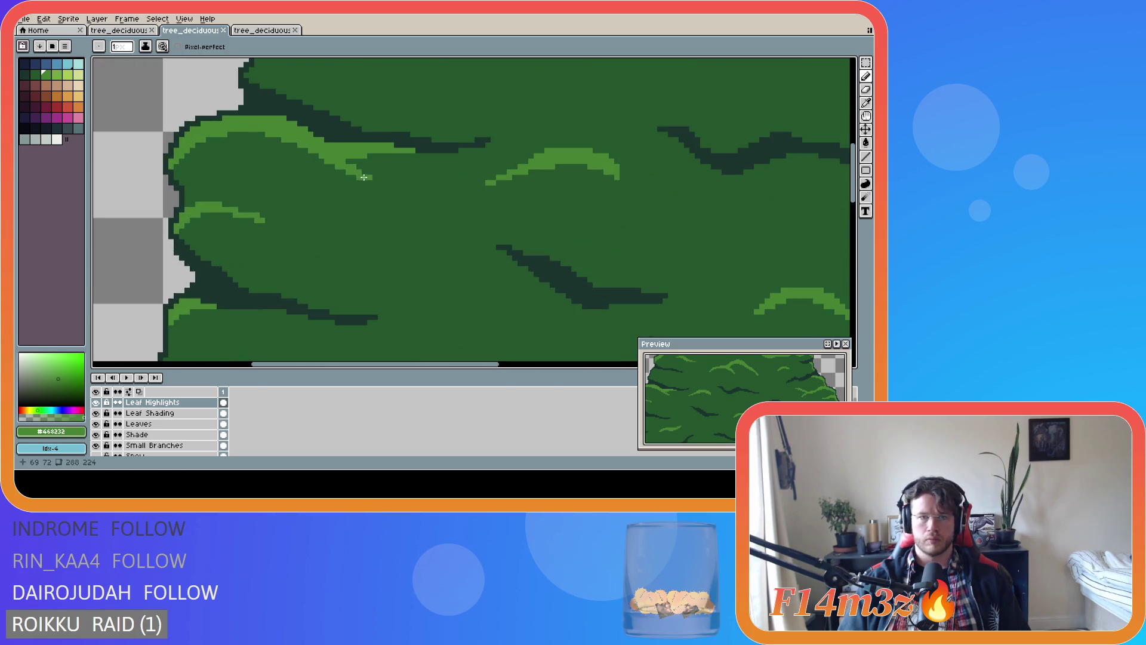
left_click(370, 150)
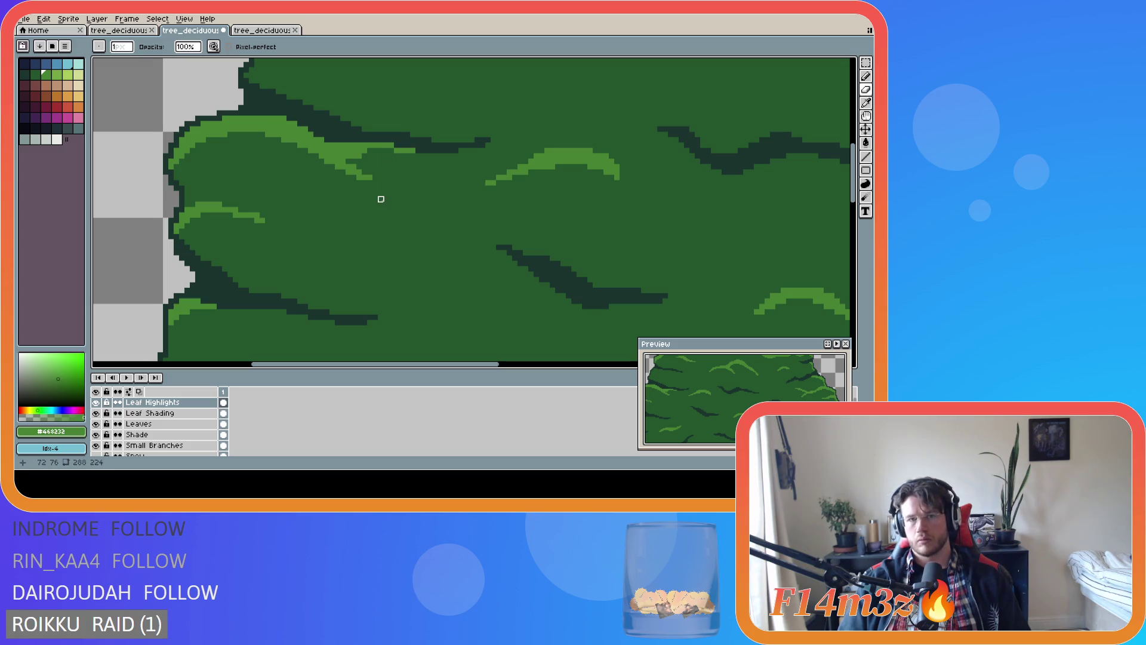
left_click(386, 151)
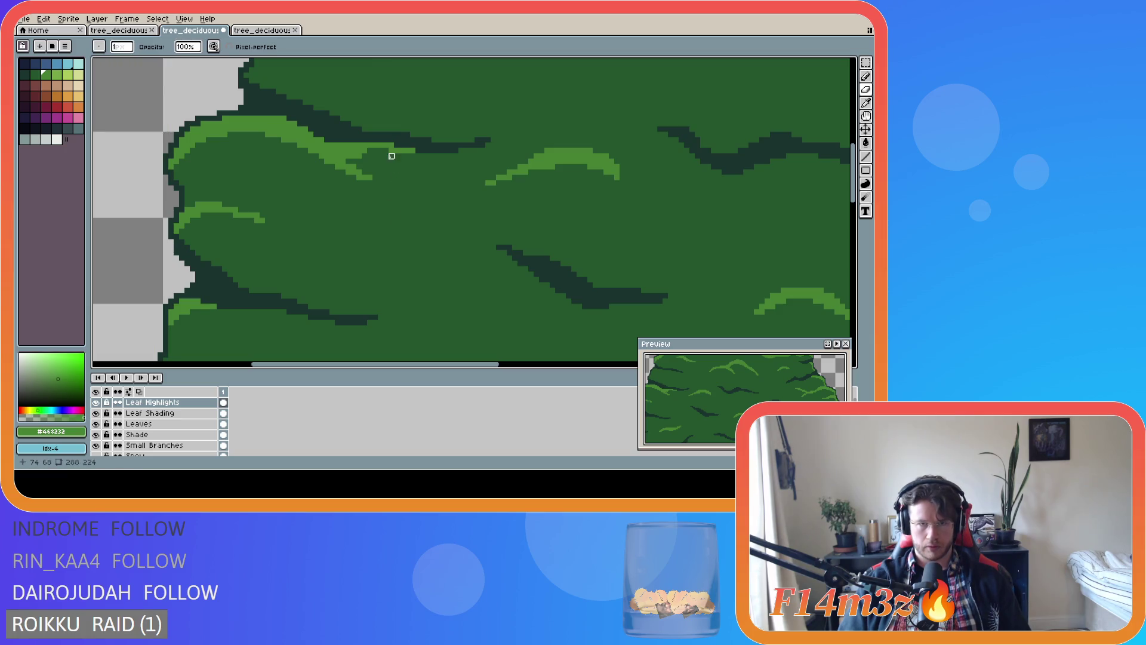
scroll(440, 211, "down", 1)
scroll(440, 210, "down", 2)
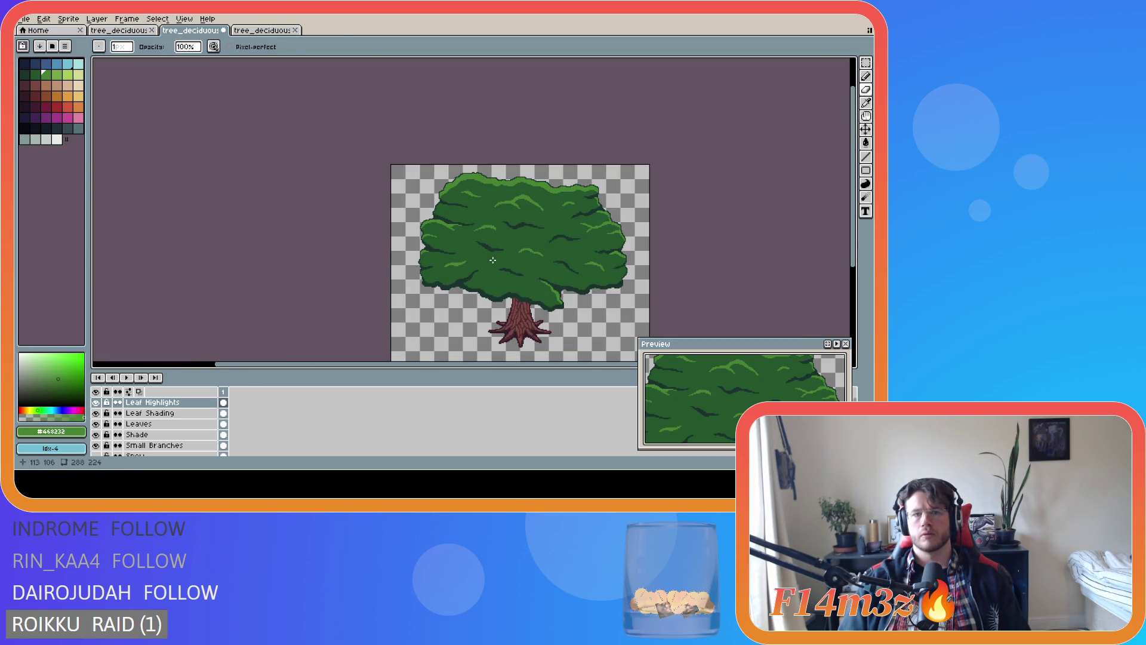
scroll(505, 264, "up", 3)
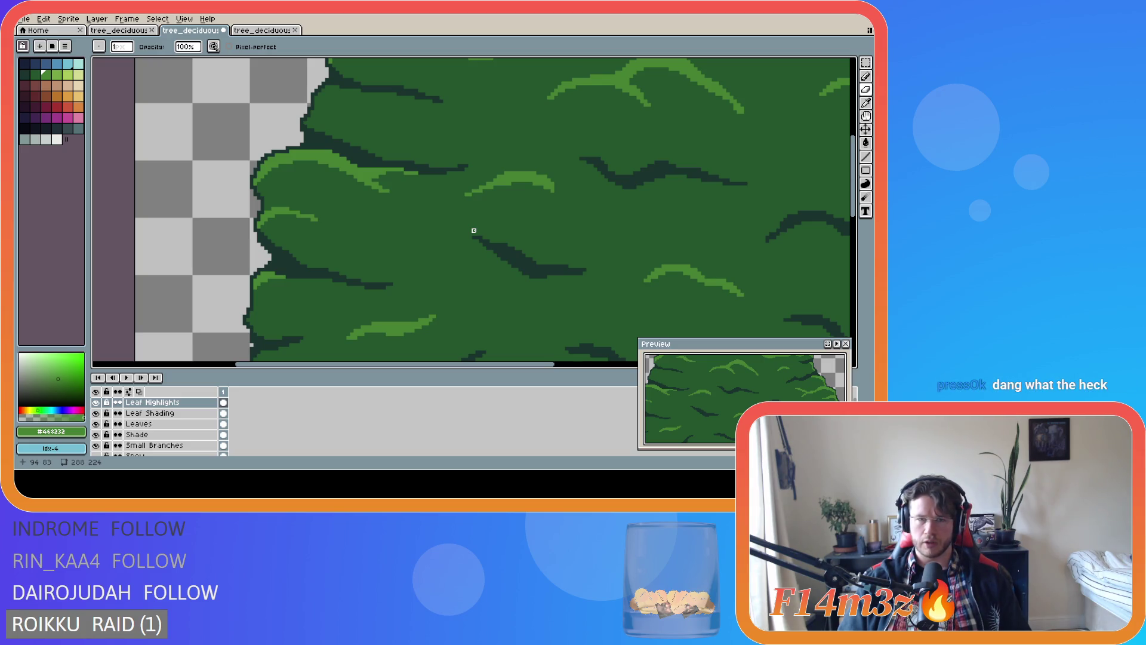
scroll(451, 234, "down", 4)
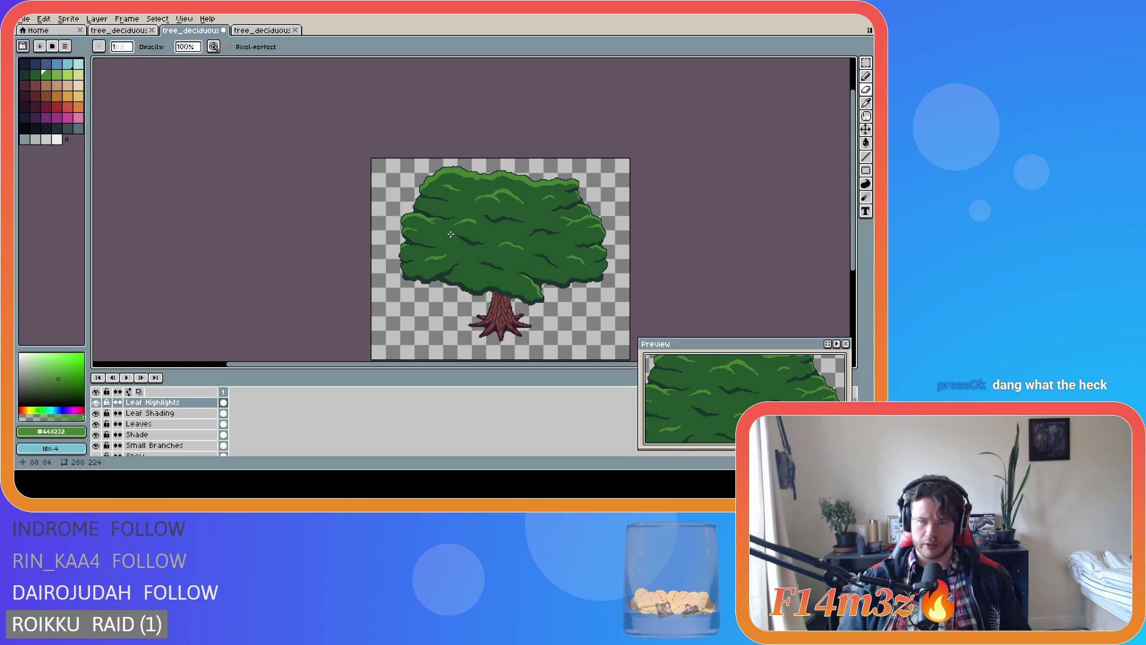
scroll(450, 234, "up", 4)
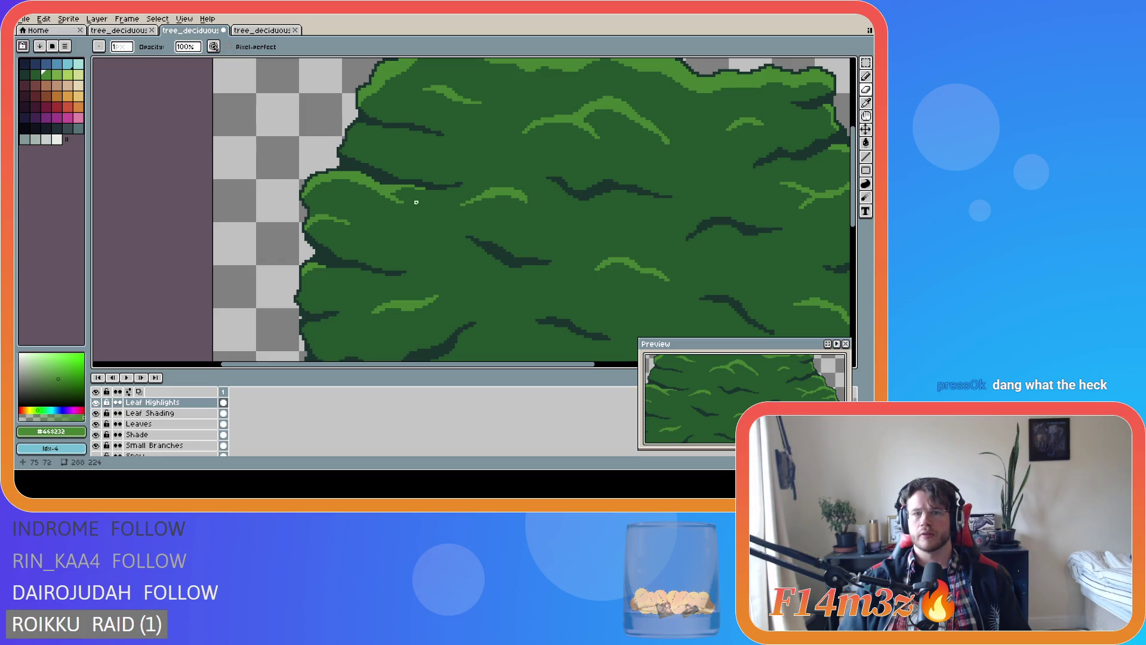
key("ctrl+z")
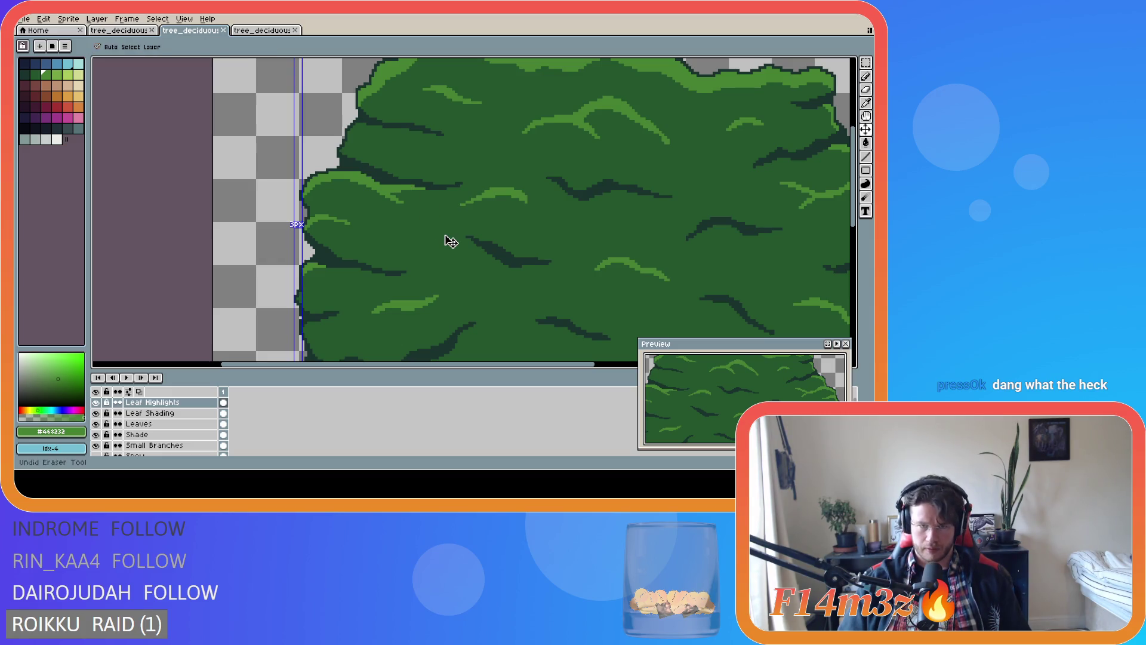
scroll(457, 239, "down", 4)
Draw a short highlight stroke on the leaves and save the tree file
key("ctrl+s")
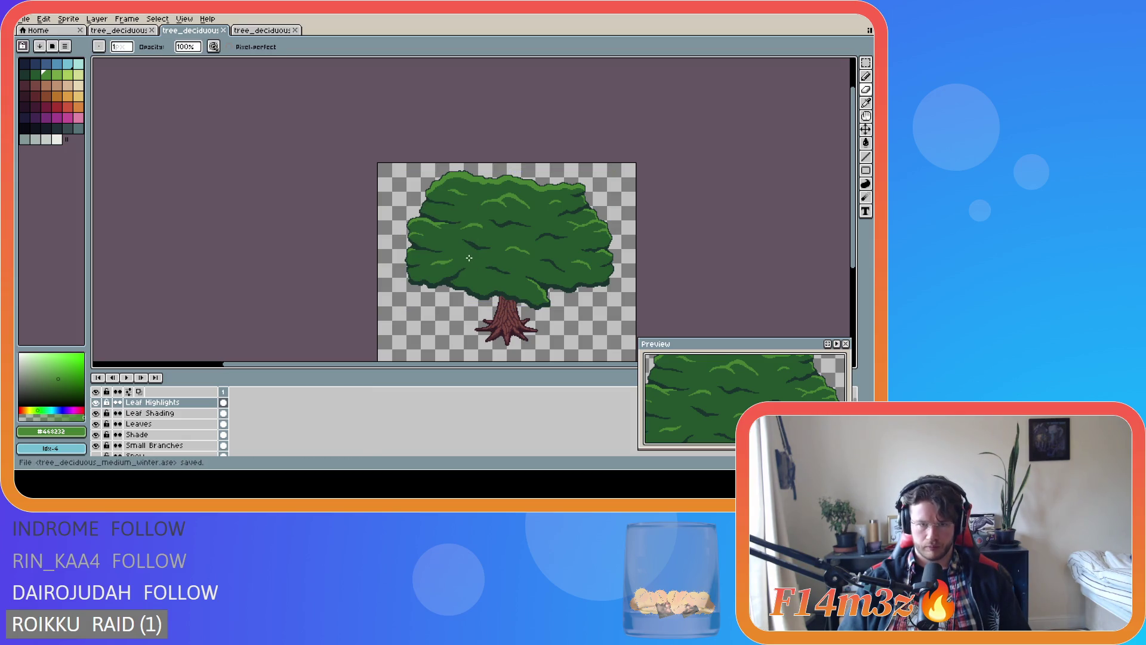
scroll(437, 256, "up", 2)
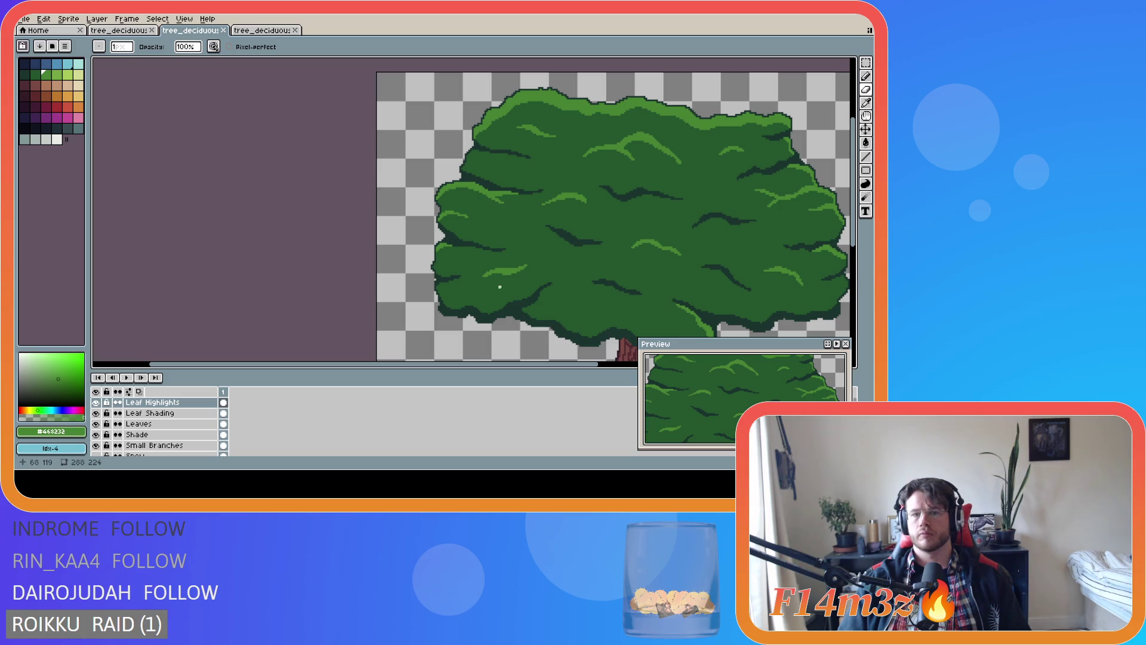
scroll(512, 296, "down", 2)
scroll(565, 307, "up", 2)
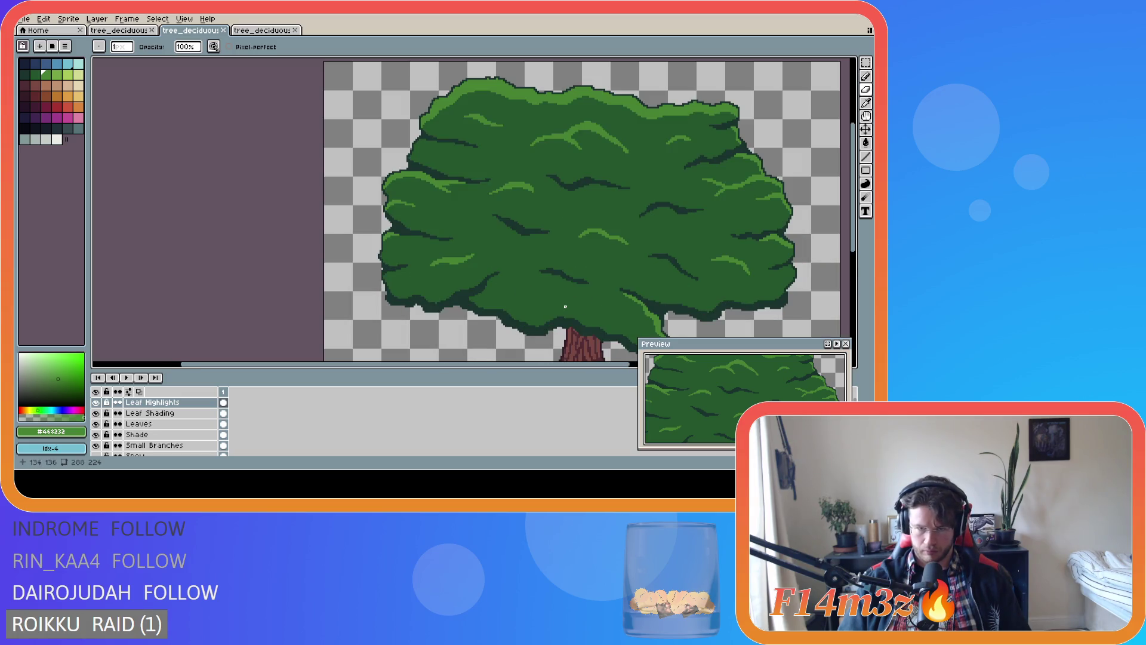
scroll(566, 306, "down", 2)
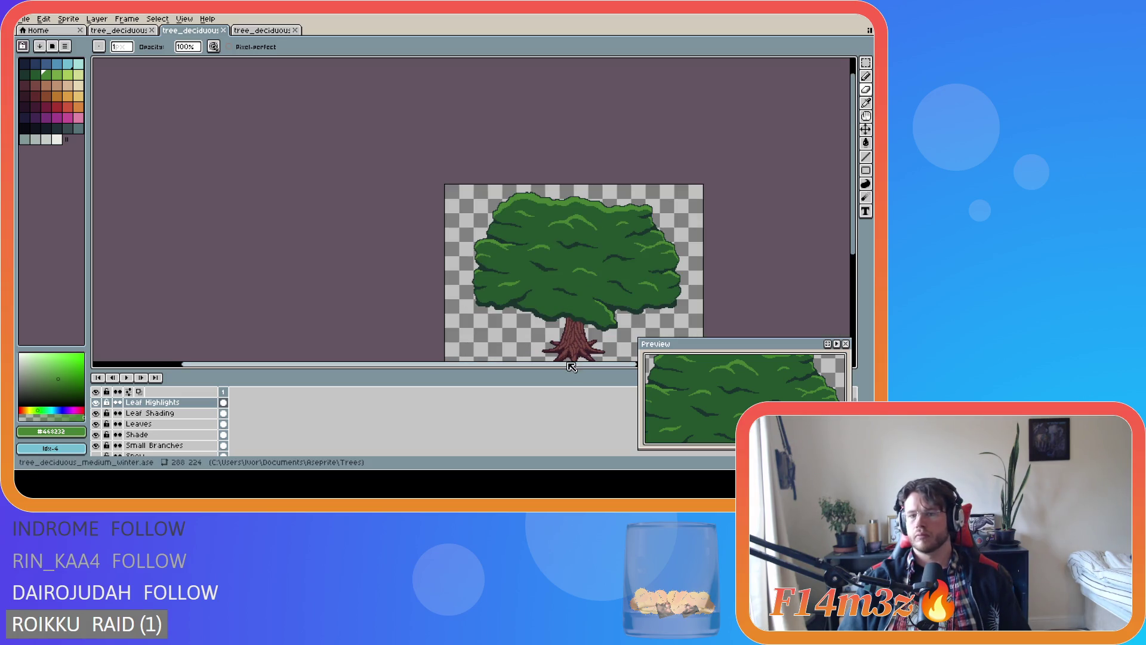
scroll(621, 375, "right", 2)
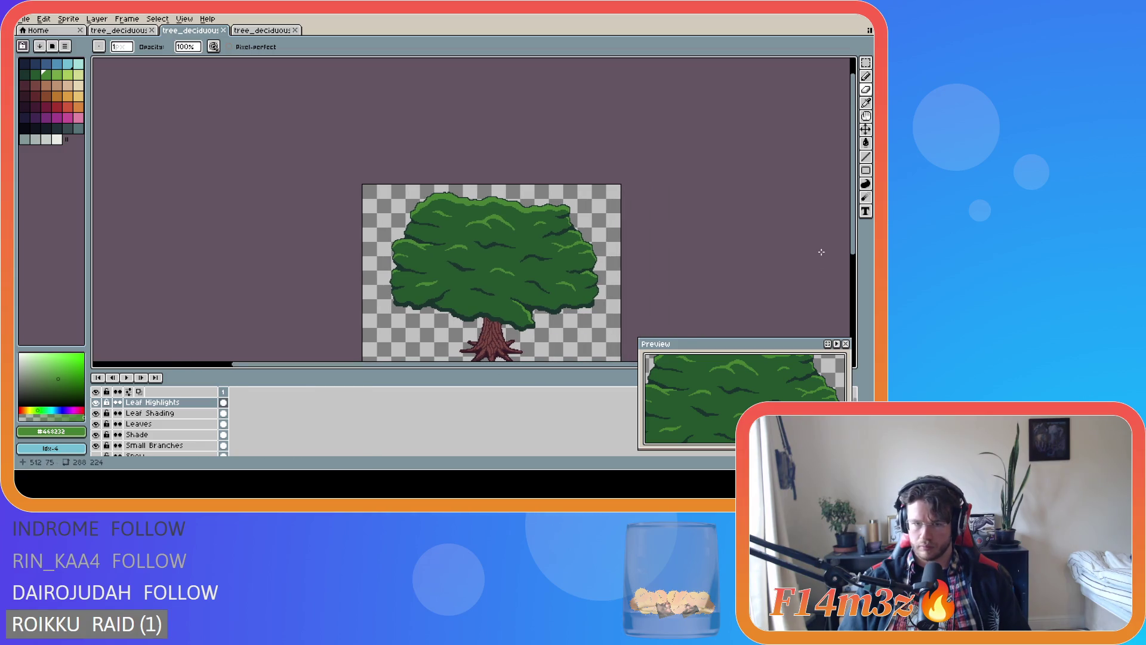
scroll(413, 261, "up", 5)
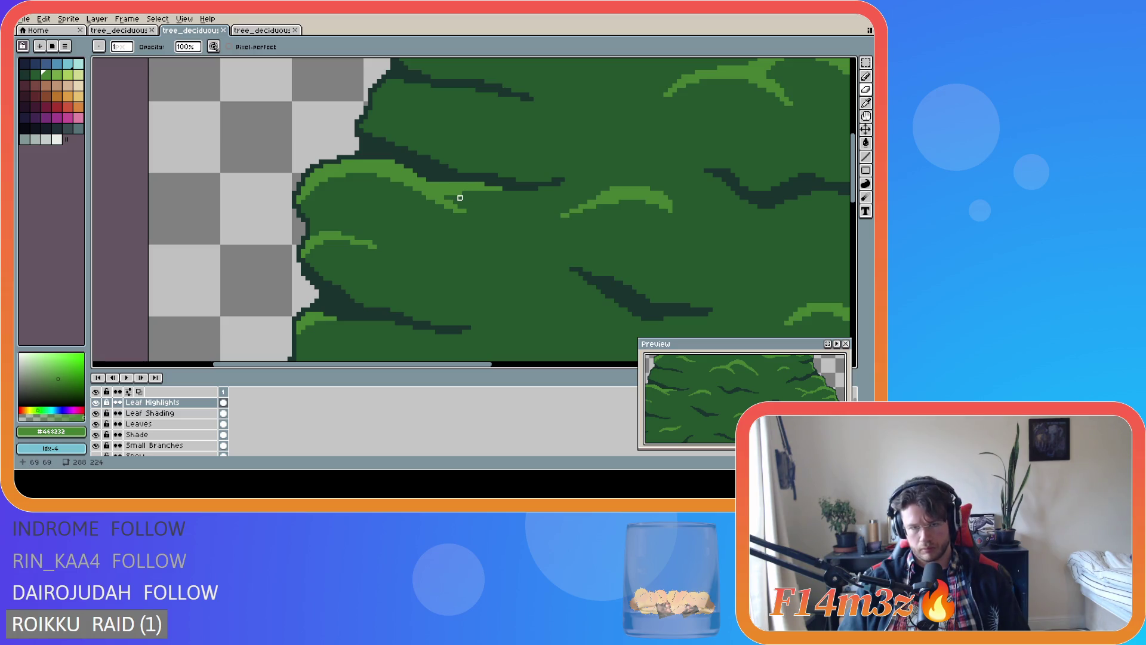
mouse_move(452, 191)
left_mouse_down()
mouse_move(478, 193)
mouse_move(454, 189)
mouse_move(468, 197)
left_mouse_up()
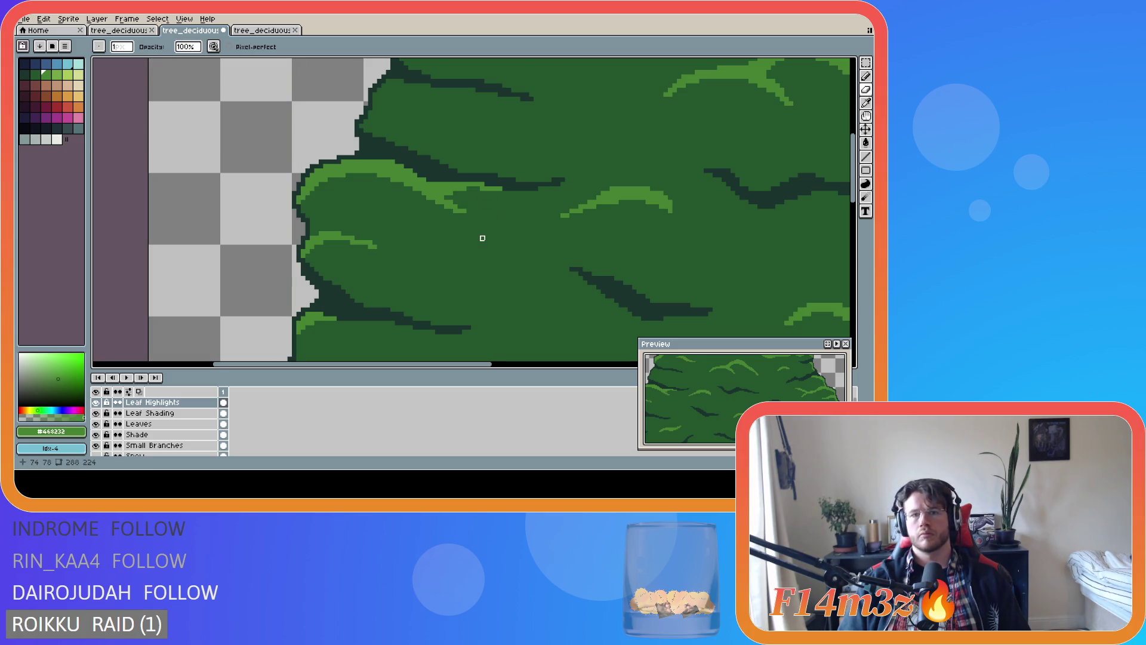
scroll(483, 238, "down", 5)
key("ctrl+s")
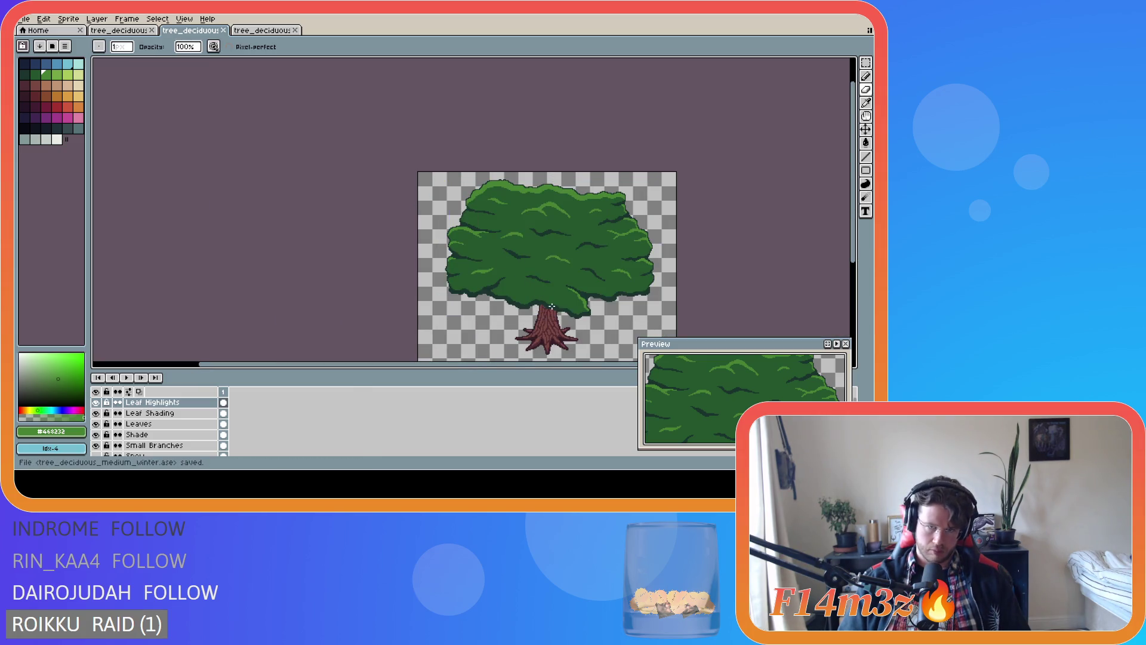
Touch up a patch of leaf pixels on the canopy and save
scroll(521, 283, "up", 3)
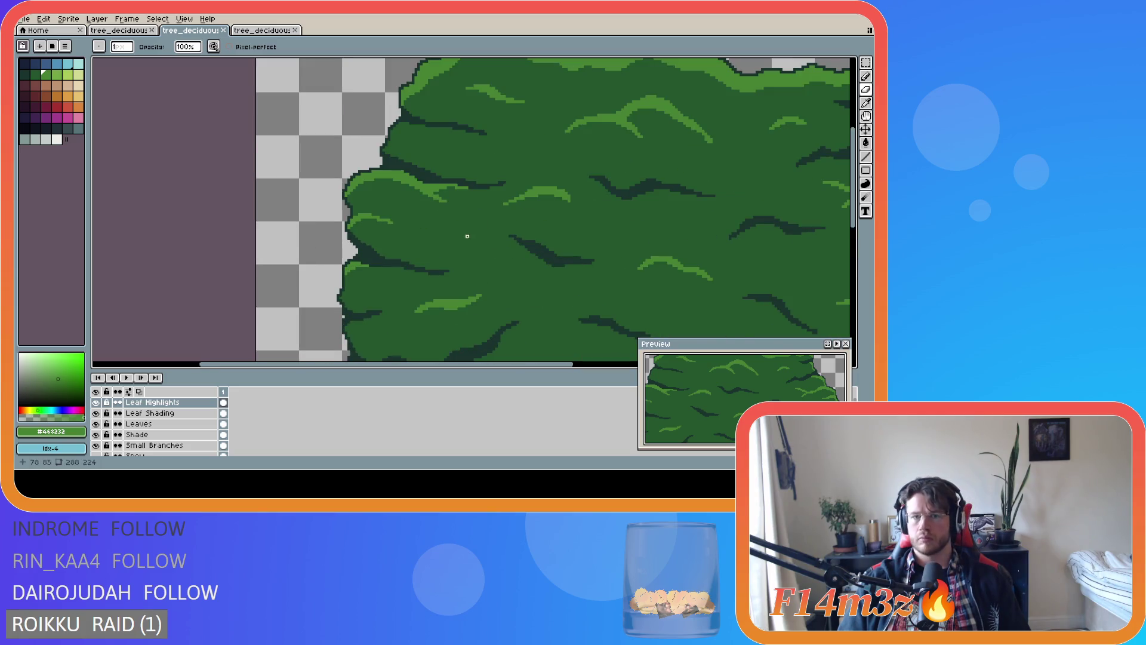
scroll(512, 287, "down", 3)
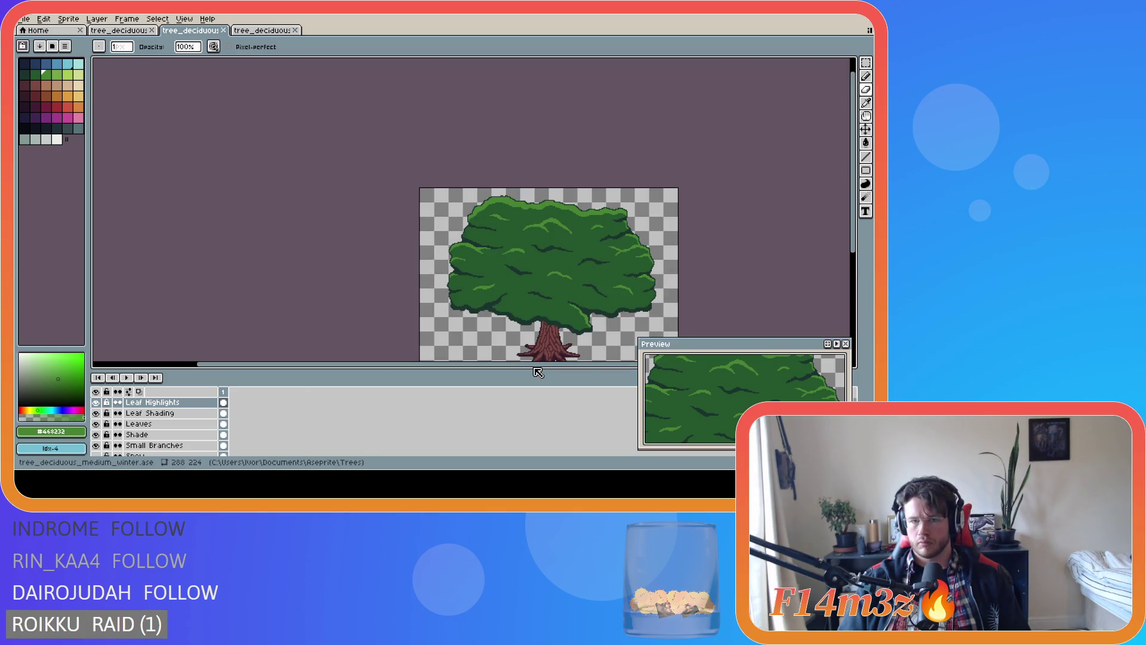
scroll(489, 206, "up", 4)
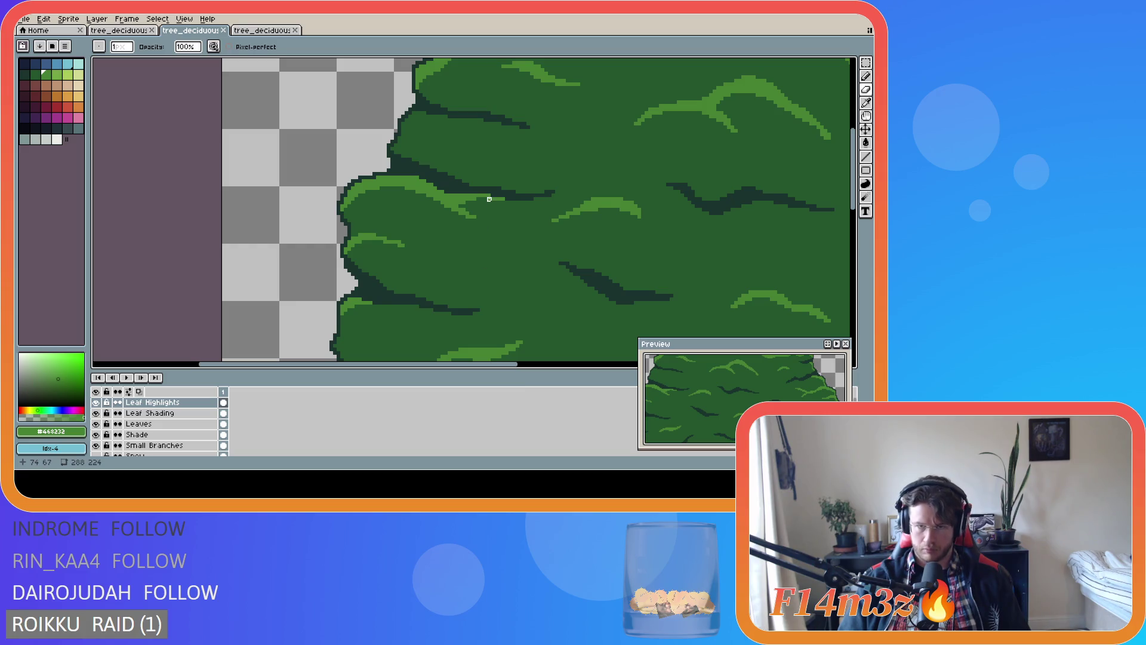
scroll(535, 245, "down", 4)
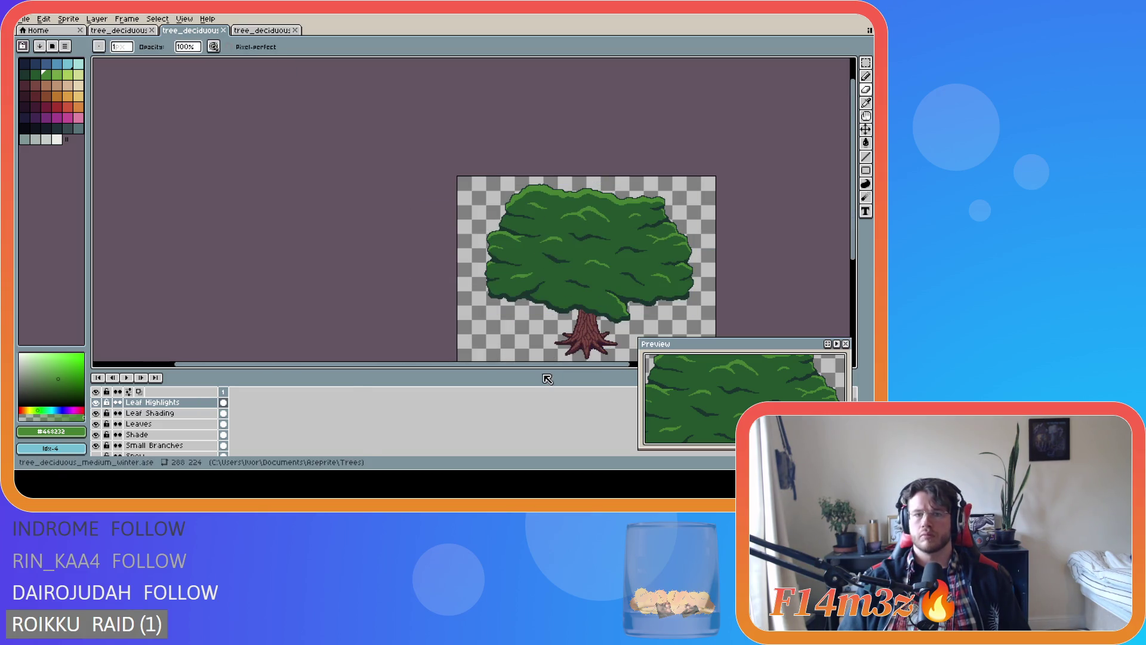
scroll(519, 234, "up", 4)
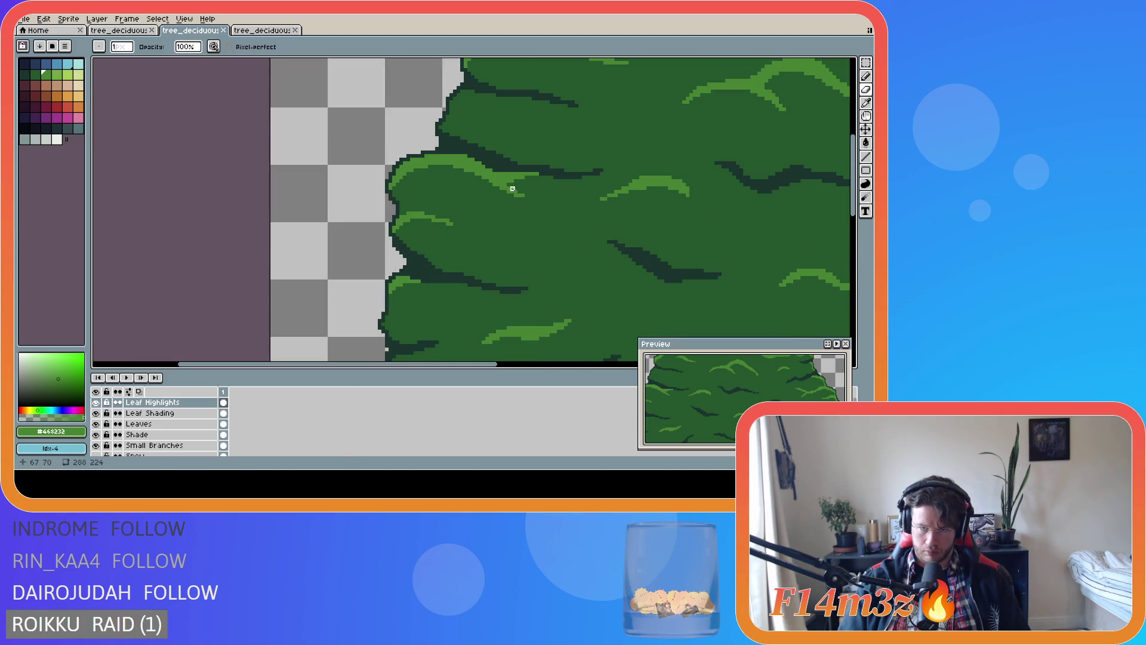
left_click(525, 179)
key("ctrl+s")
Pan the view with the scrollbars, save again, and dismiss a stray right-click menu
scroll(568, 310, "down", 3)
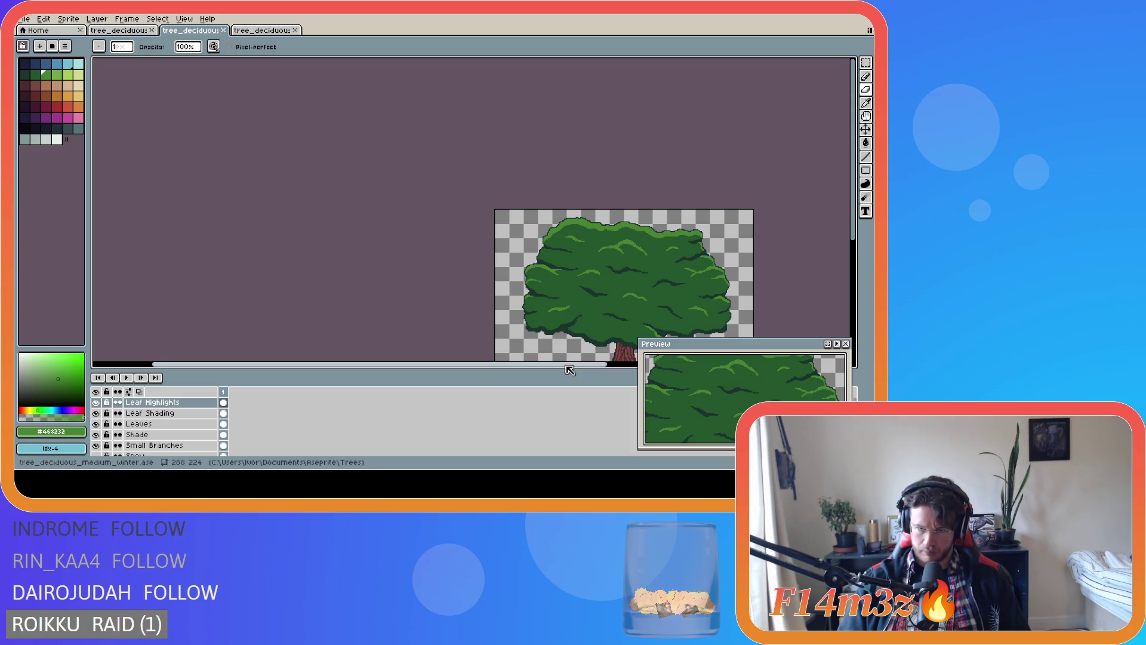
left_click_drag(382, 363, 459, 364)
left_click_drag(857, 219, 858, 267)
key("ctrl+s")
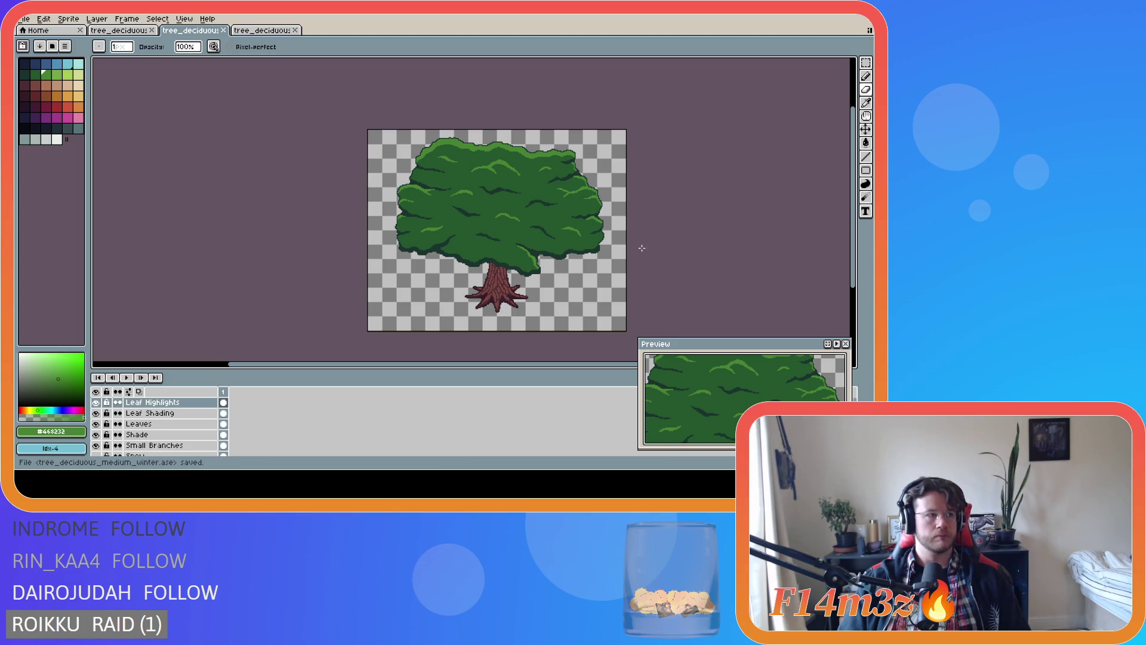
right_click(414, 207)
key("Escape")
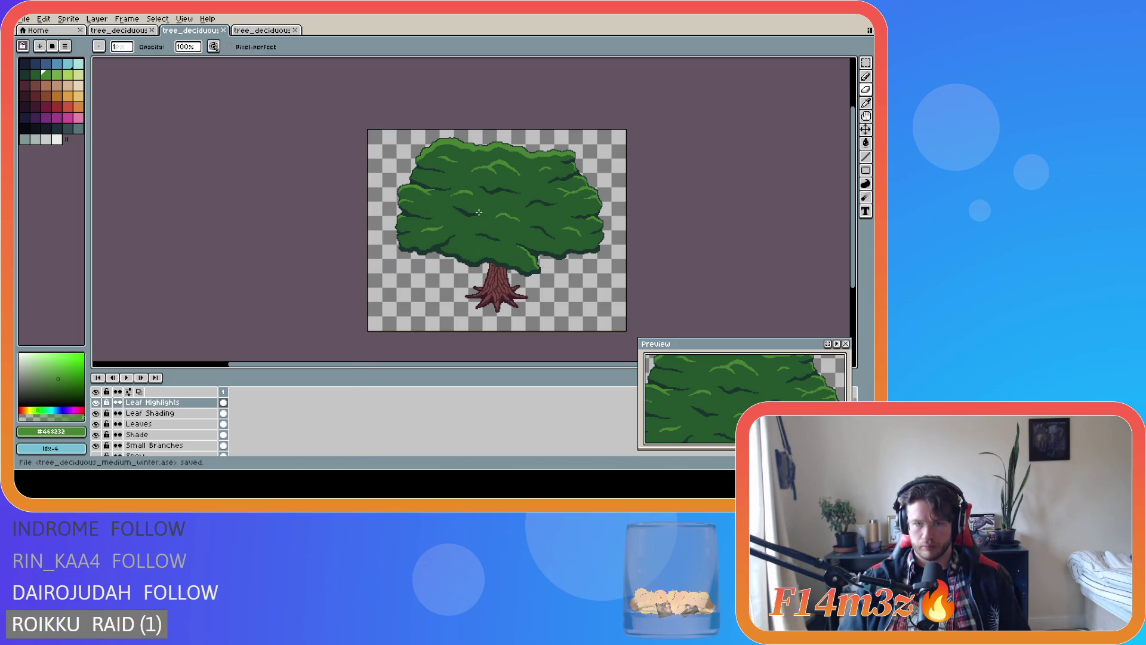
scroll(484, 213, "up", 2)
scroll(419, 212, "down", 1)
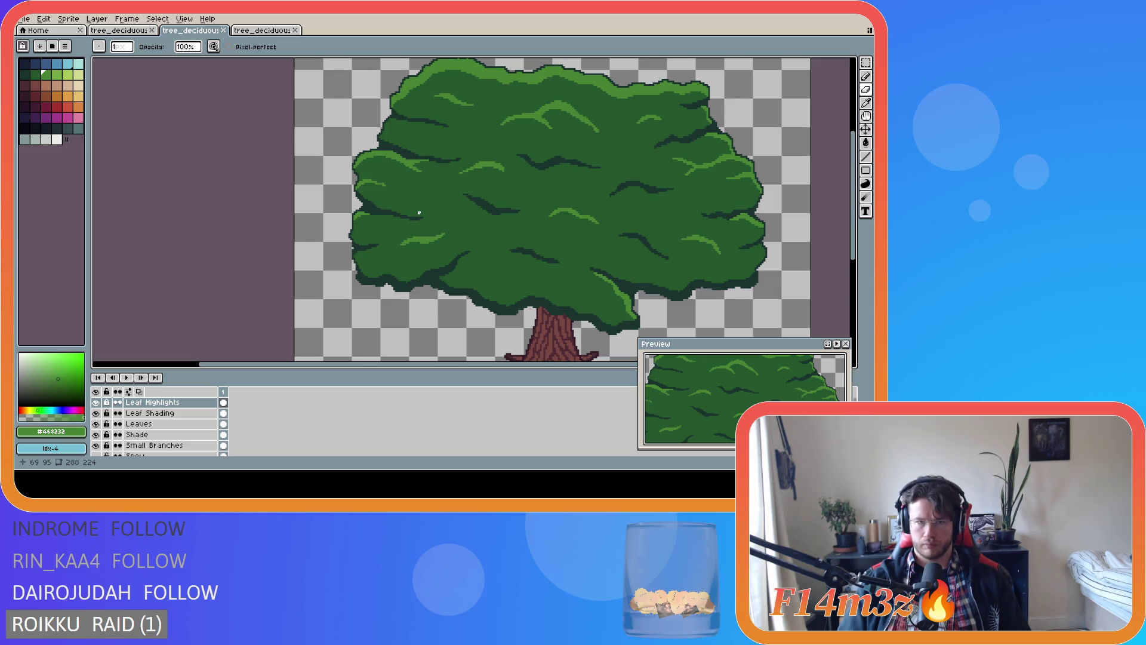
Extend the light-green leaf highlight to the right, save, then undo and redo the change
key("e")
scroll(367, 177, "up", 2)
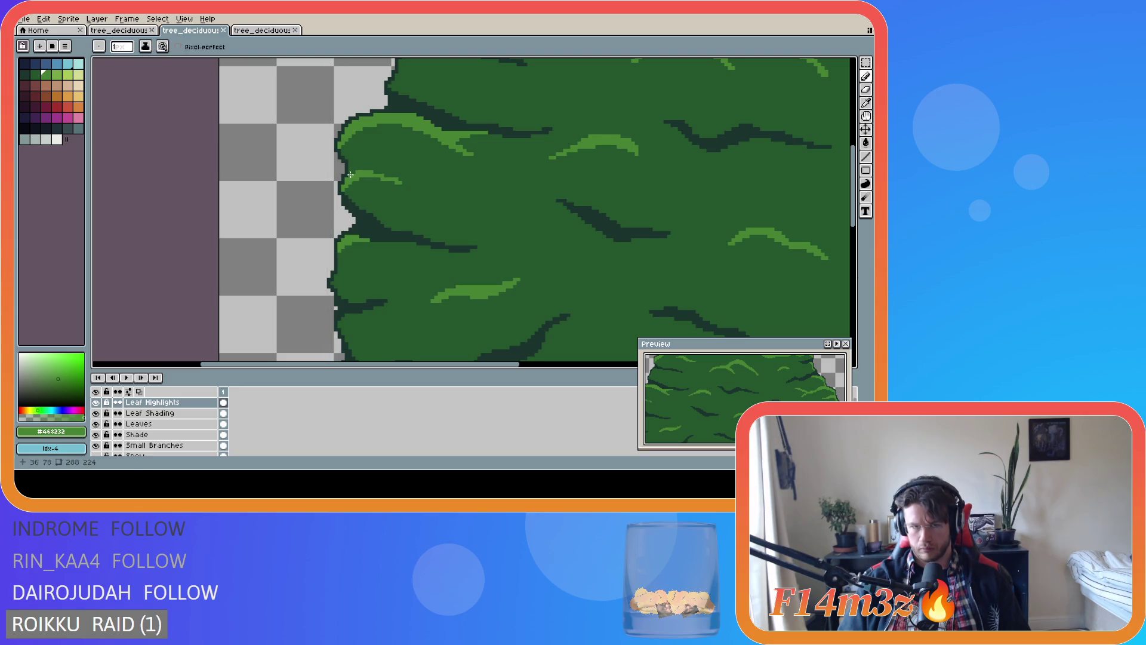
left_click_drag(394, 179, 411, 189)
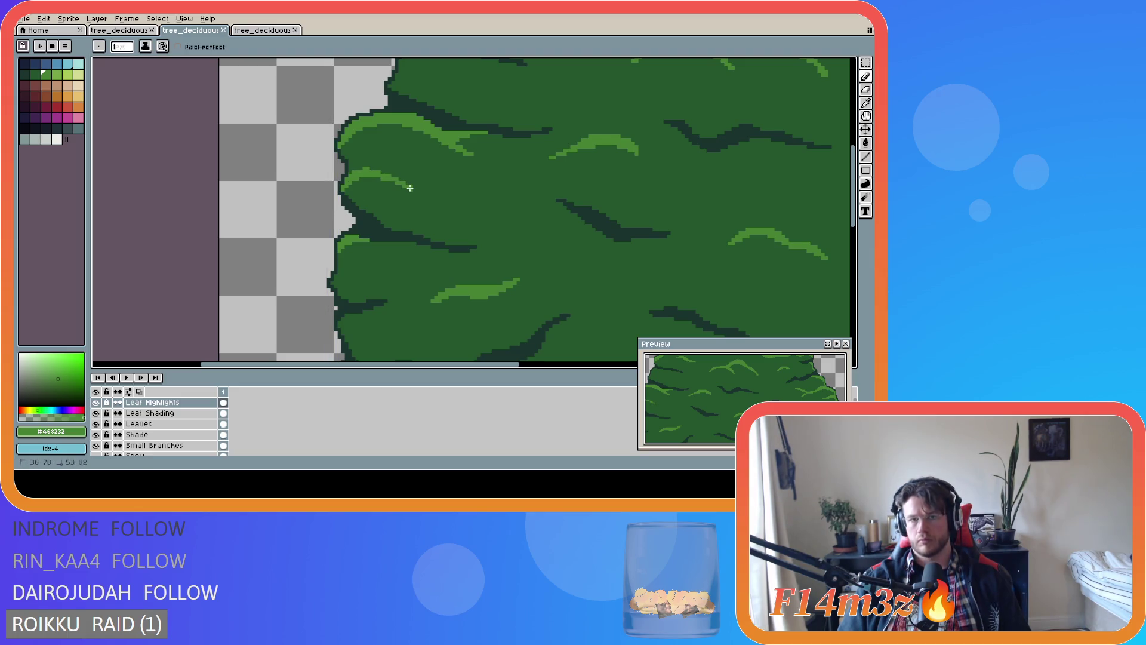
key("b")
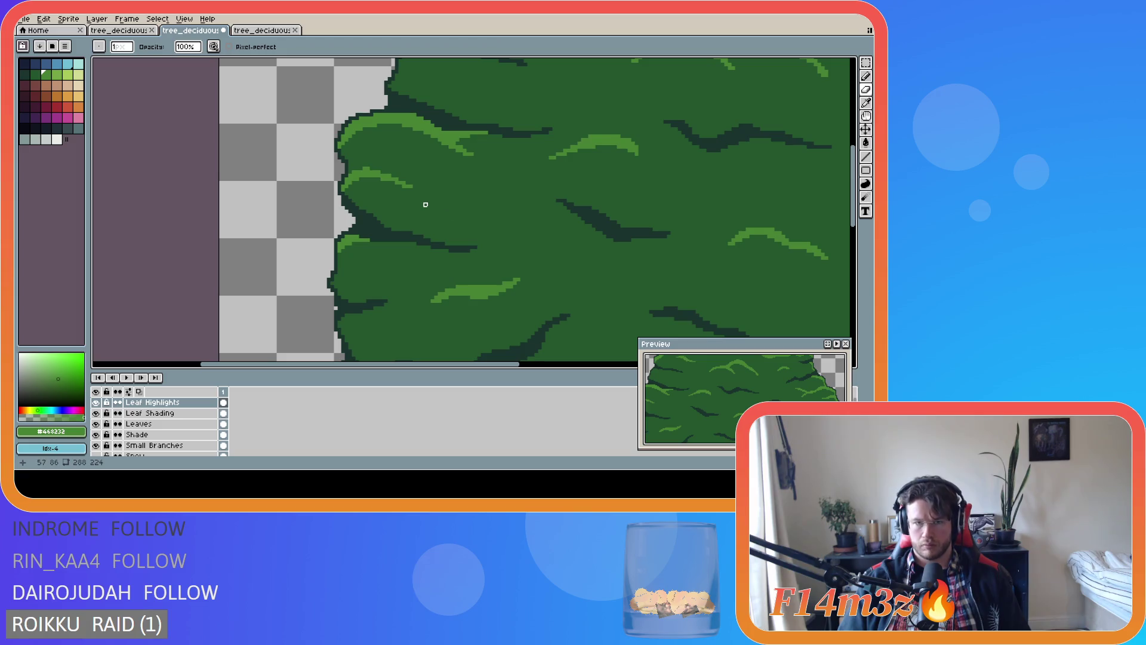
scroll(401, 193, "down", 4)
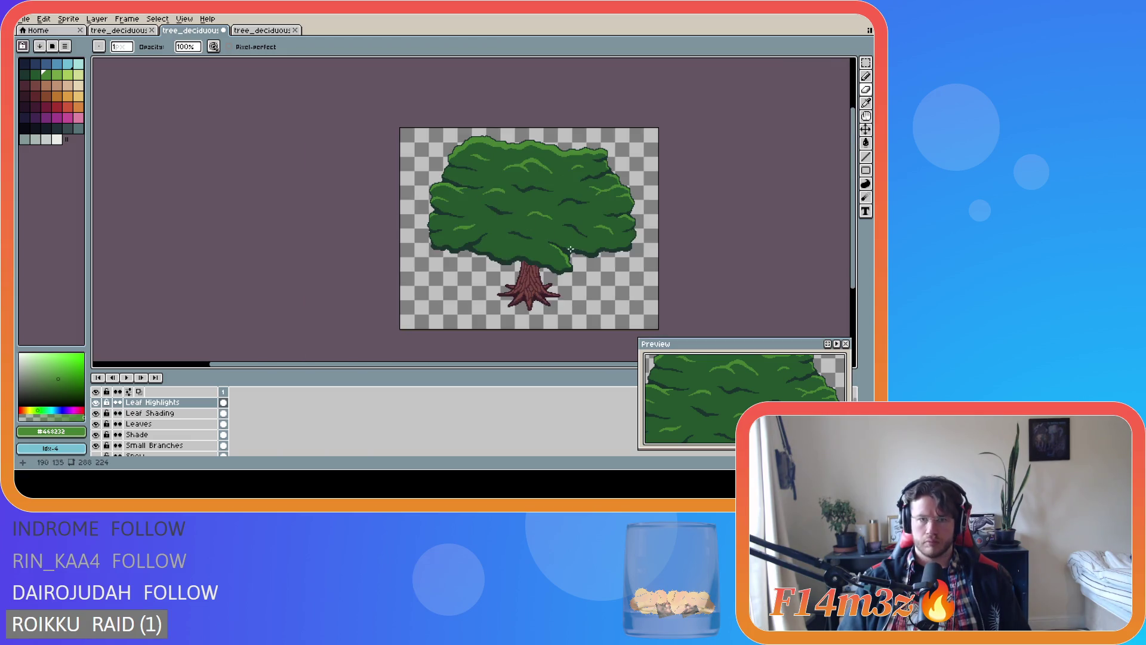
key("v")
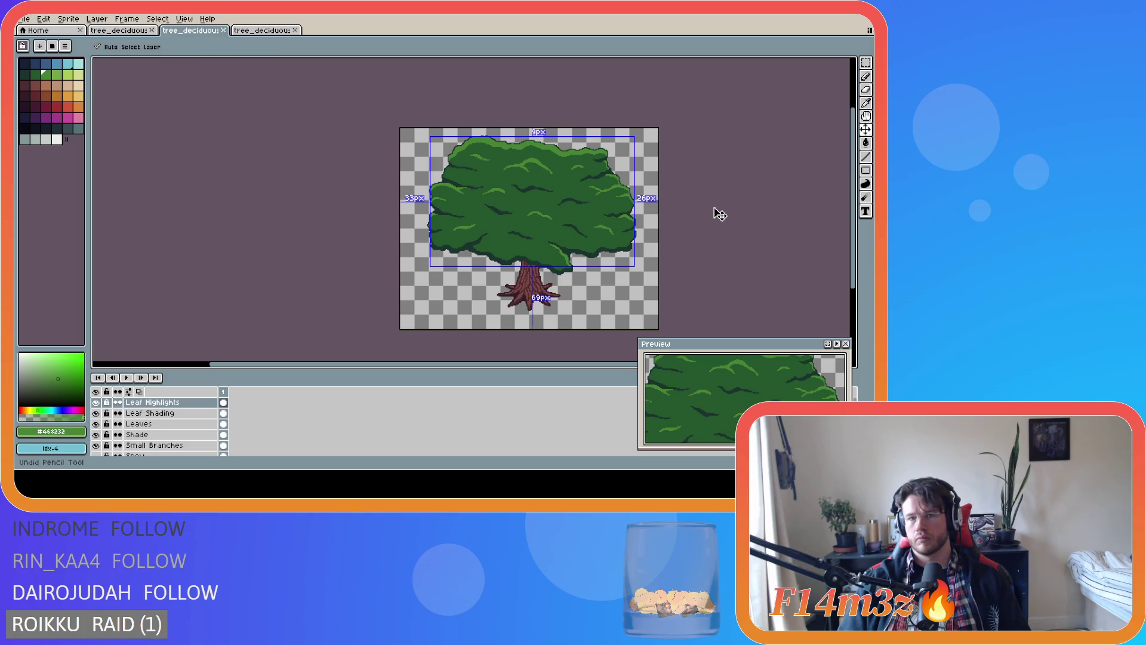
key("ctrl+s")
key("b")
key("ctrl+z")
key("ctrl+y")
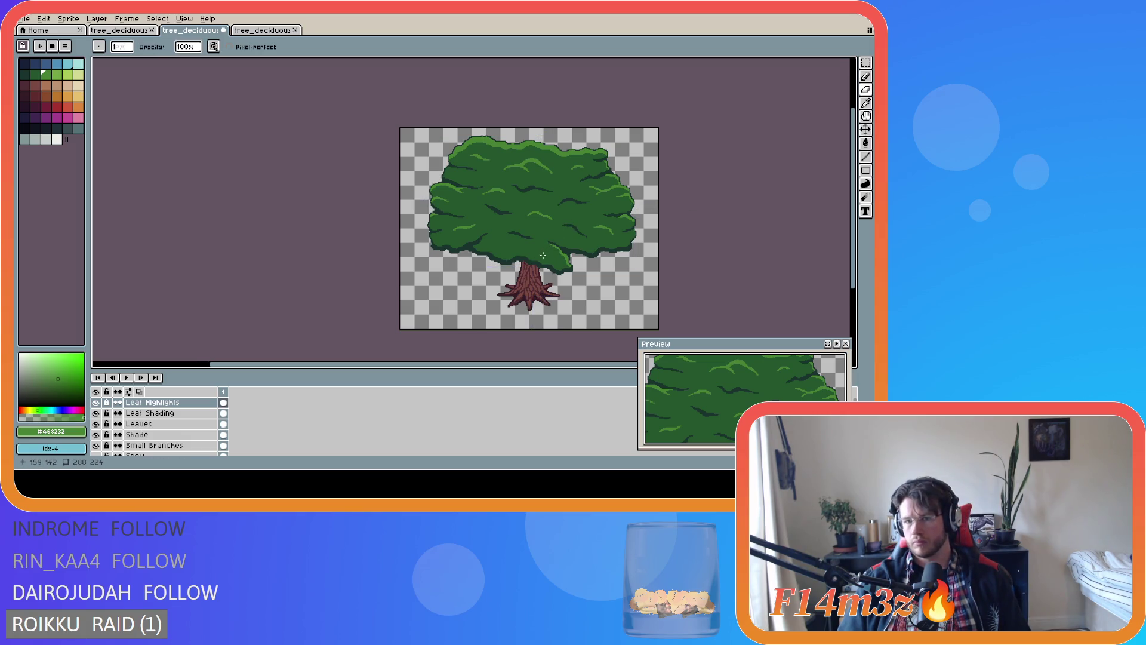
scroll(464, 231, "up", 2)
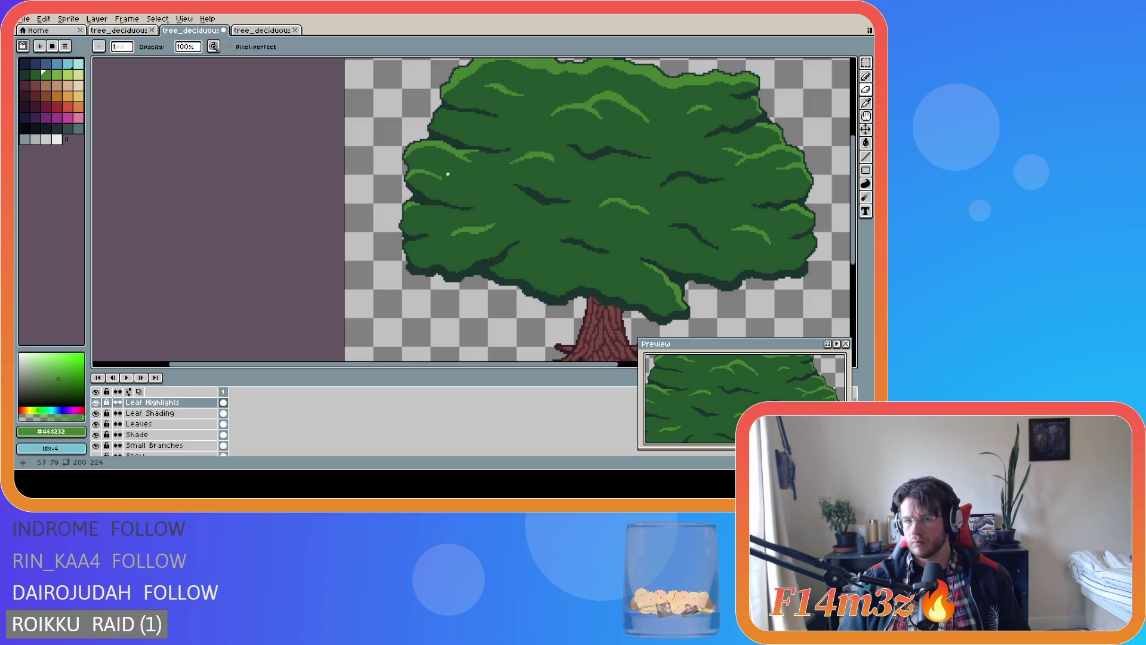
Zoom in and out over the canopy edges, saving tree_deciduous_medium_winter.ase twice
scroll(512, 212, "down", 1)
scroll(564, 219, "up", 2)
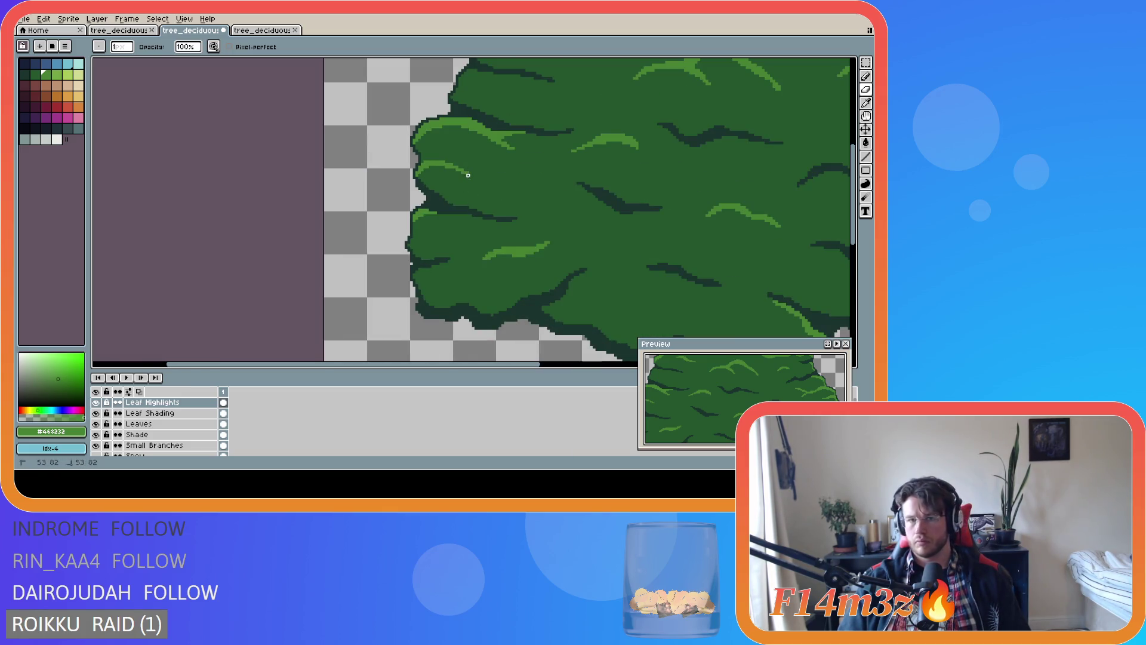
scroll(564, 218, "down", 3)
key("ctrl+s")
scroll(484, 196, "up", 3)
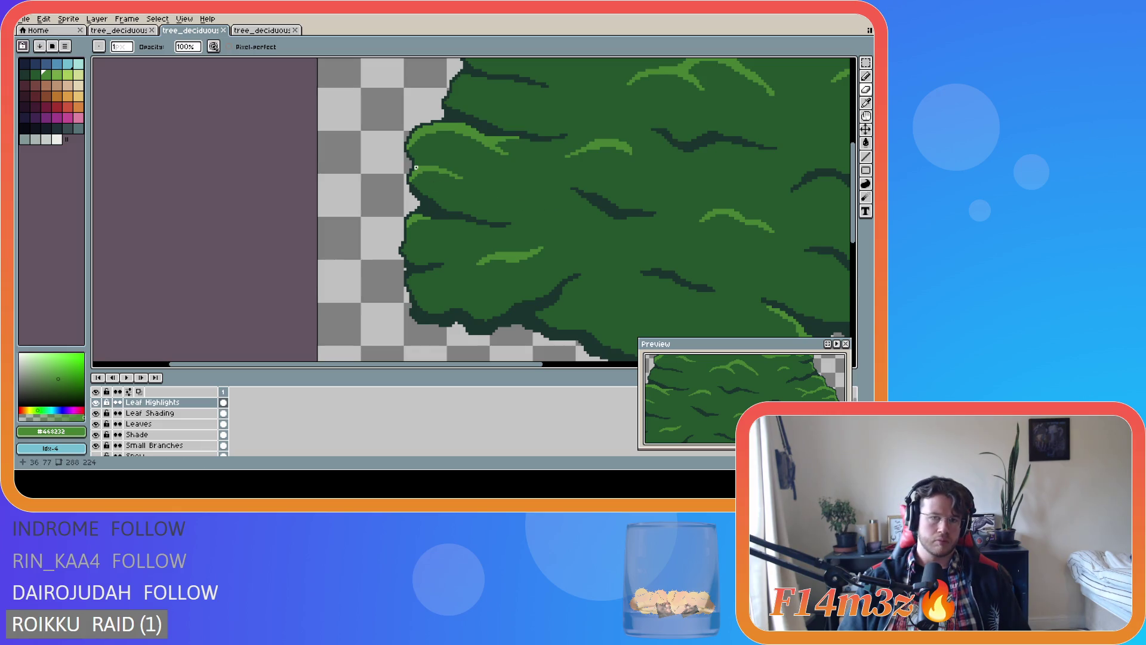
scroll(588, 239, "down", 3)
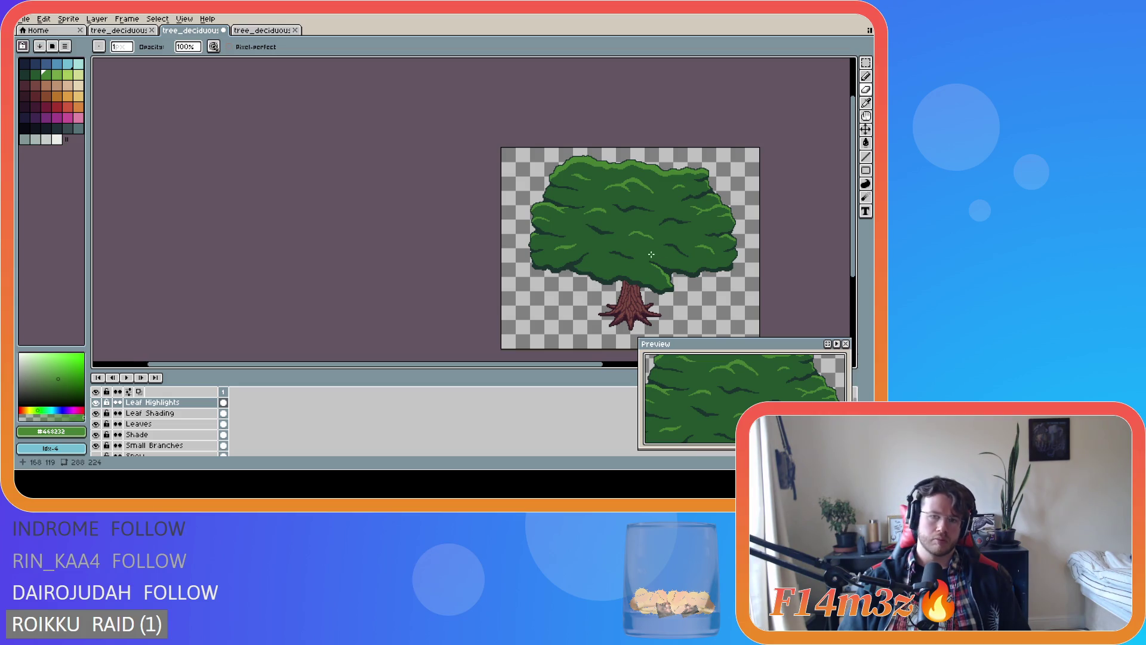
scroll(643, 255, "up", 2)
scroll(643, 255, "down", 3)
key("ctrl+s")
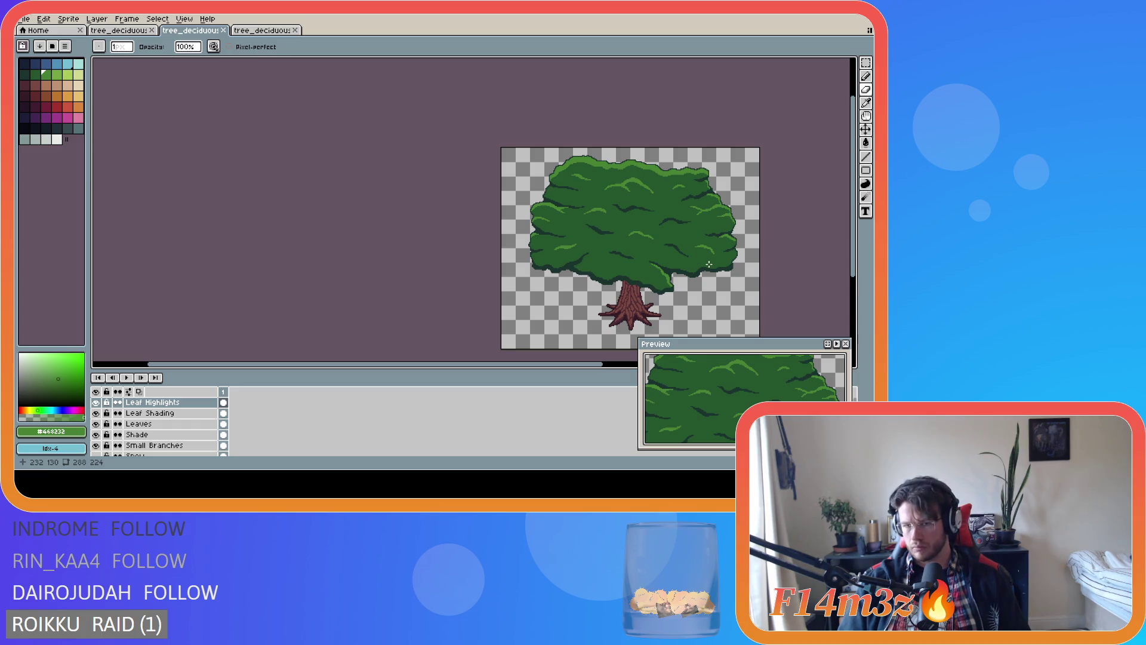
Recheck the foliage at several zoom levels and save the file again
scroll(681, 258, "up", 2)
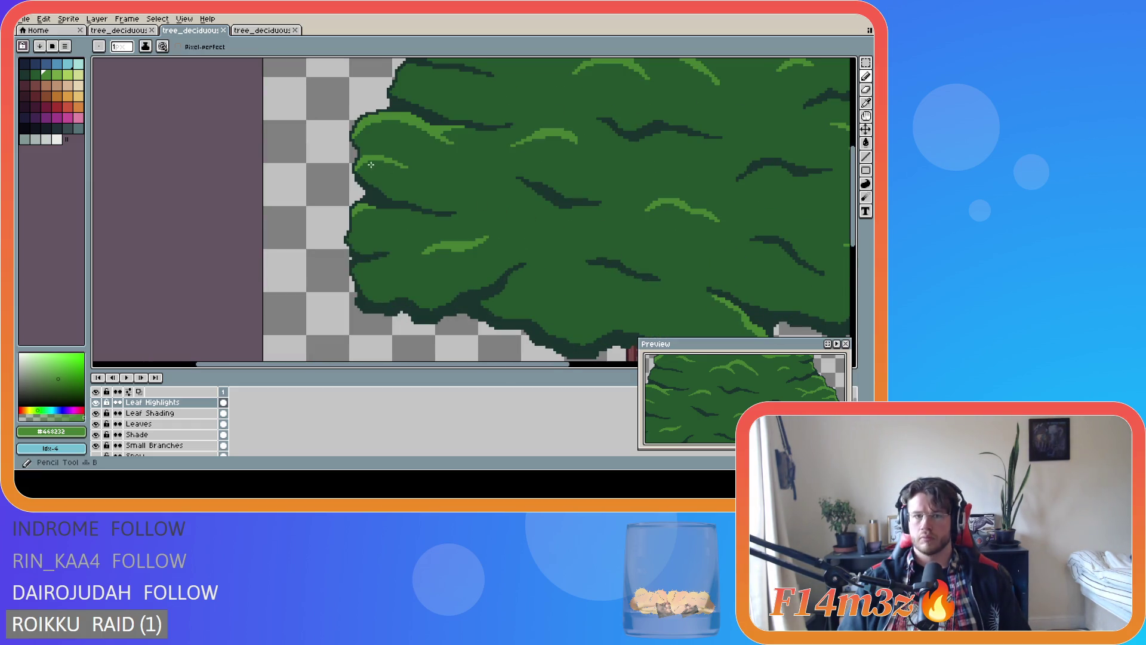
scroll(394, 173, "up", 1)
scroll(579, 235, "down", 1)
scroll(597, 239, "down", 1)
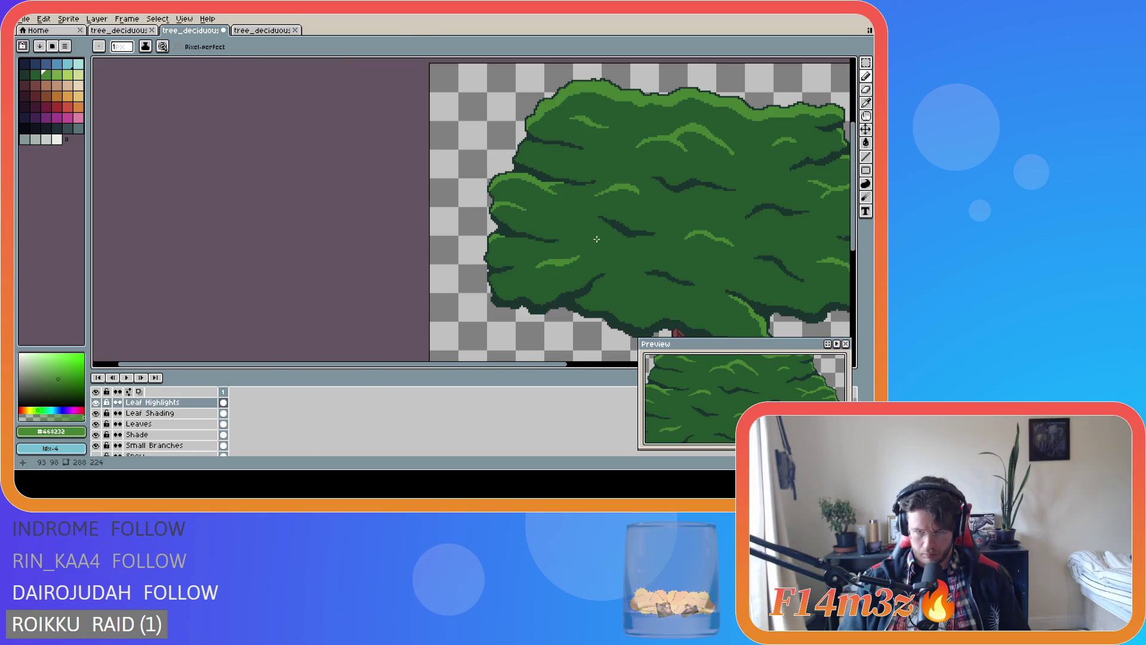
scroll(598, 239, "down", 1)
key("ctrl+s")
mouse_move(562, 365)
left_mouse_down()
mouse_move(633, 373)
mouse_move(612, 373)
mouse_move(624, 373)
left_mouse_up()
scroll(570, 297, "up", 3)
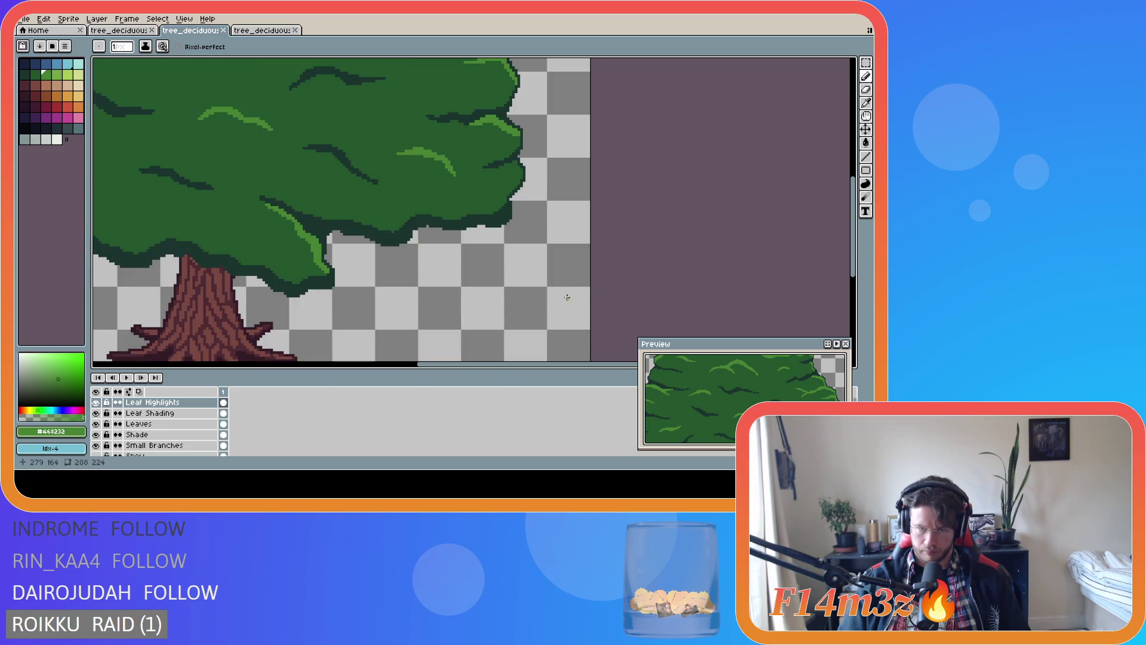
Erase one pixel from the leaf highlight with the Eraser and save
scroll(281, 240, "up", 1)
key("e")
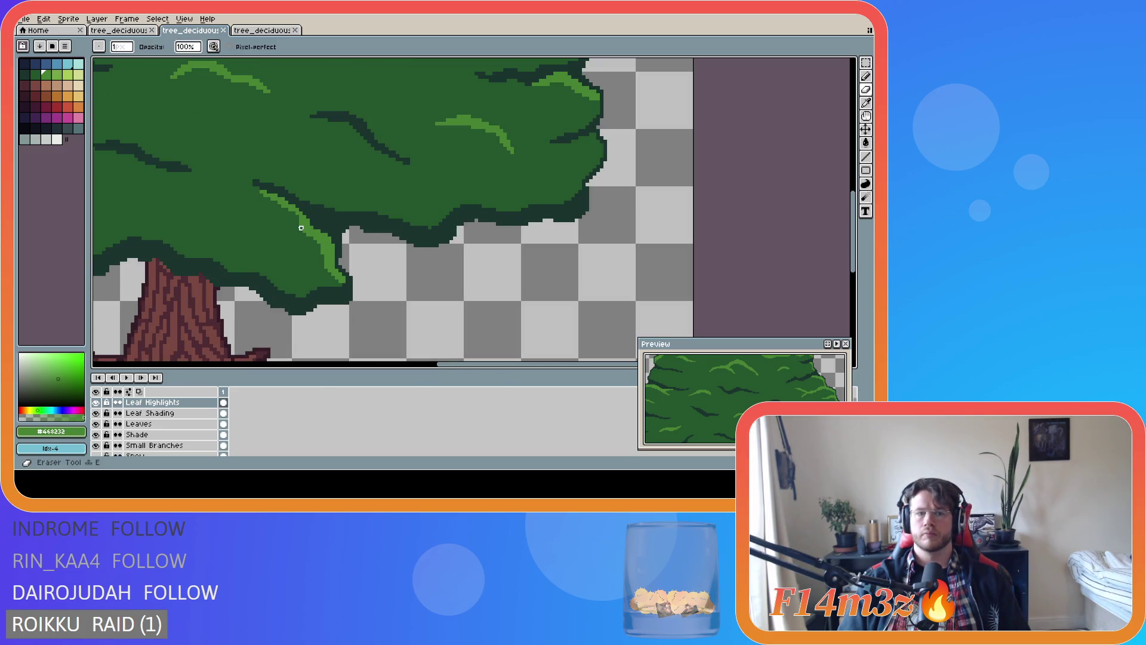
left_click(301, 228)
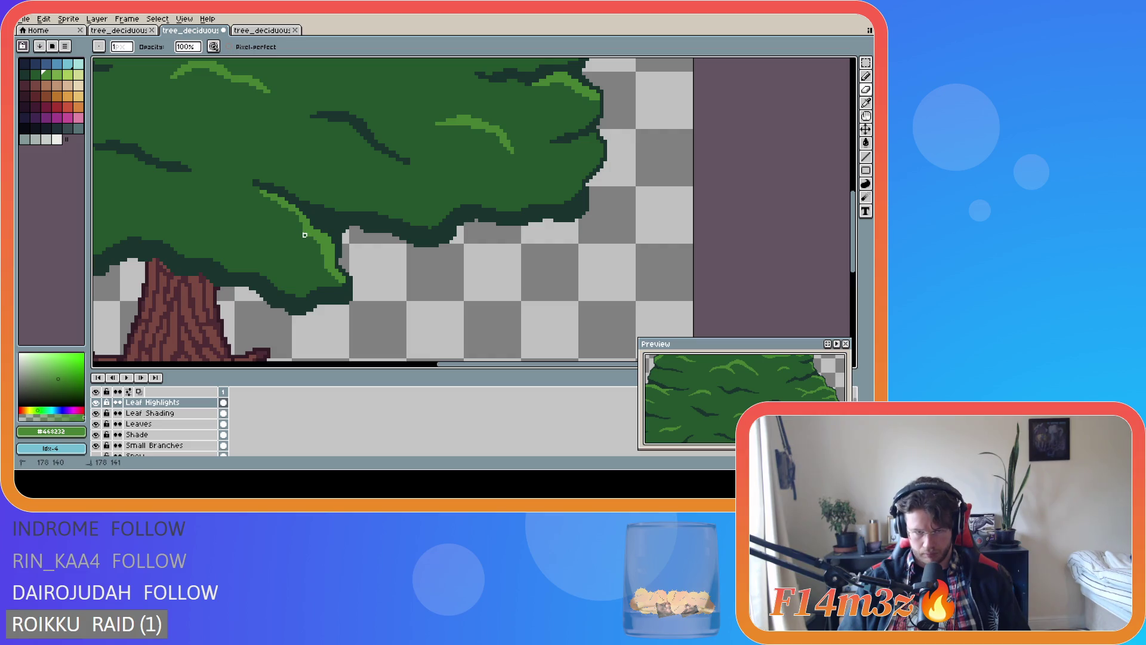
scroll(482, 285, "down", 1)
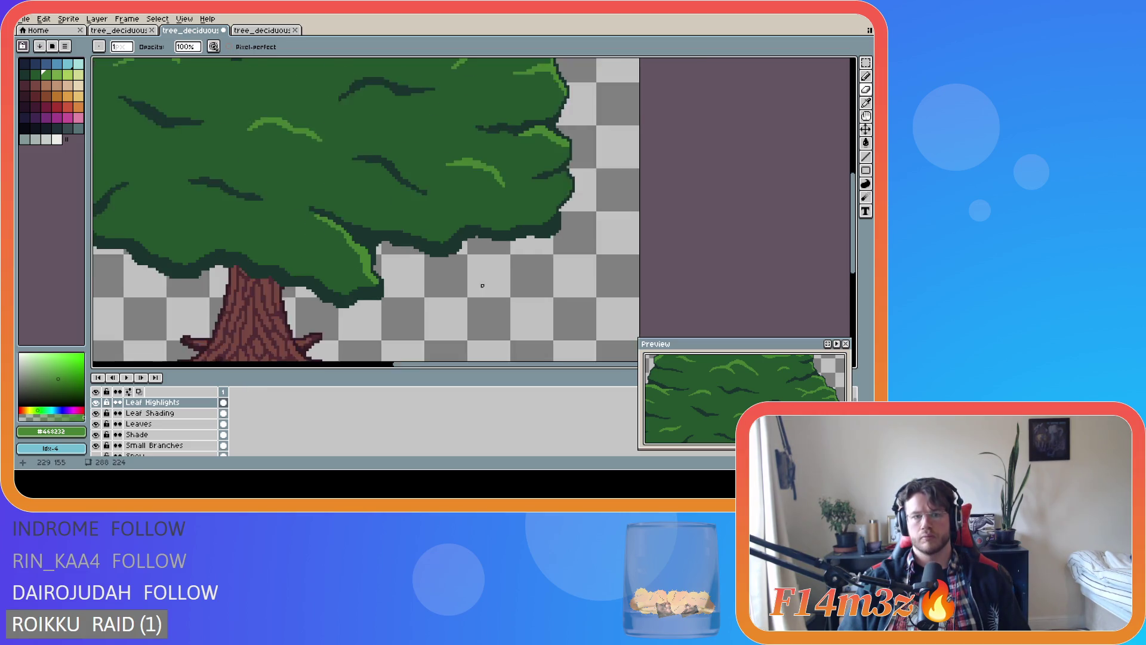
scroll(482, 285, "down", 3)
key("ctrl+s")
Extend the light-green highlight down the canopy's lower edge right of the trunk and save
scroll(451, 286, "up", 3)
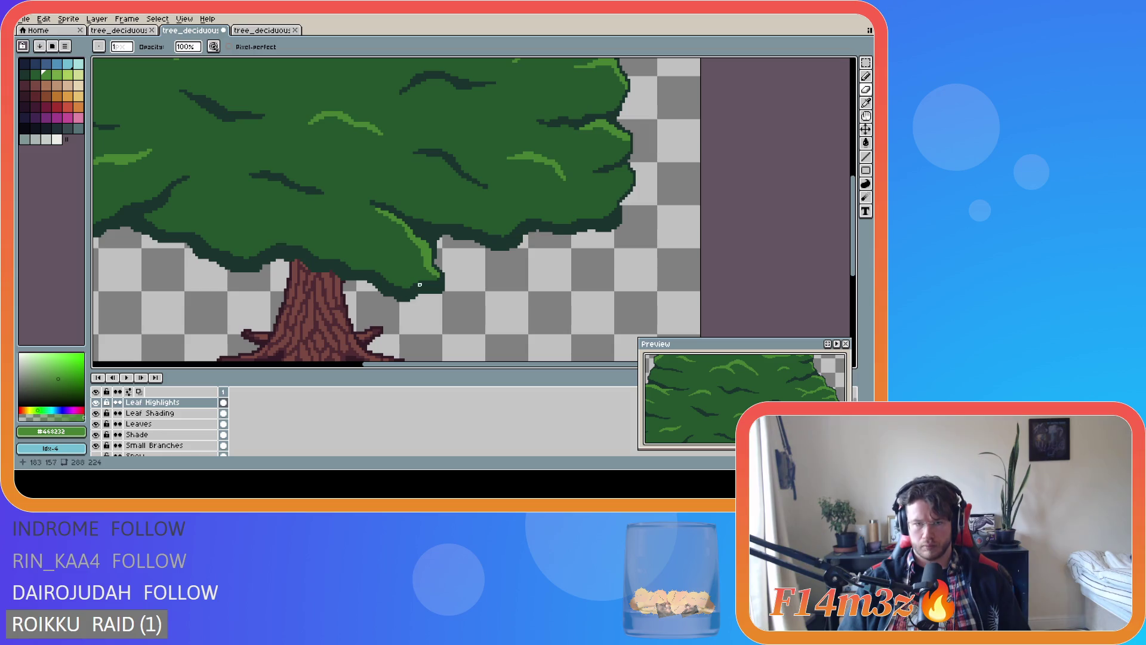
left_click(422, 268)
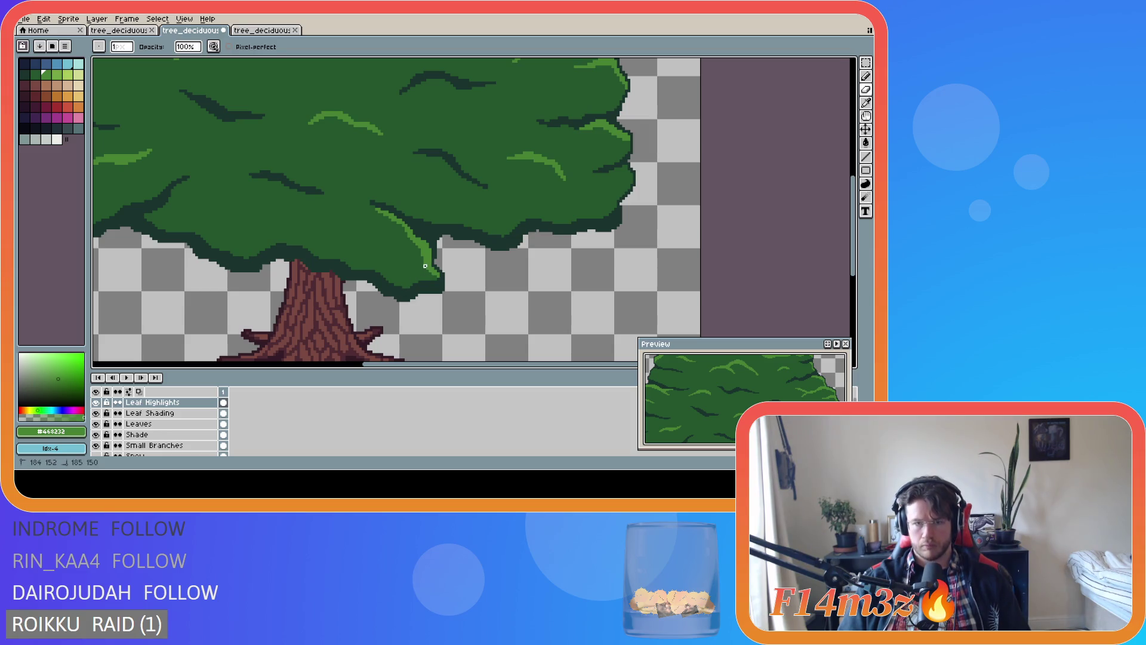
scroll(430, 298, "down", 3)
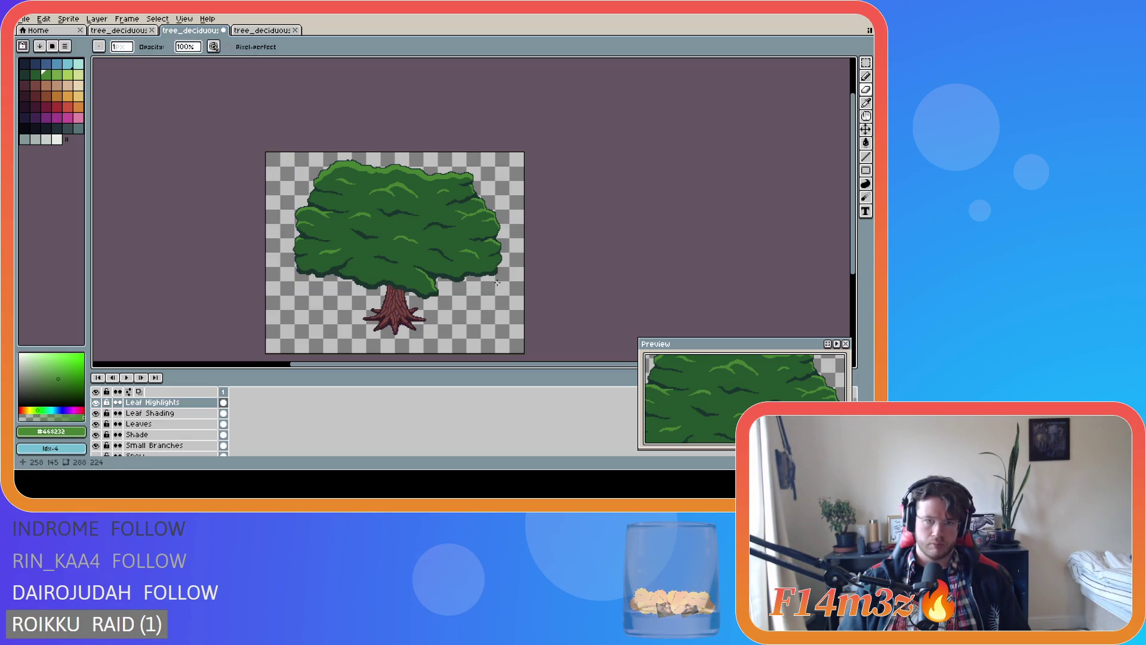
key("ctrl+s")
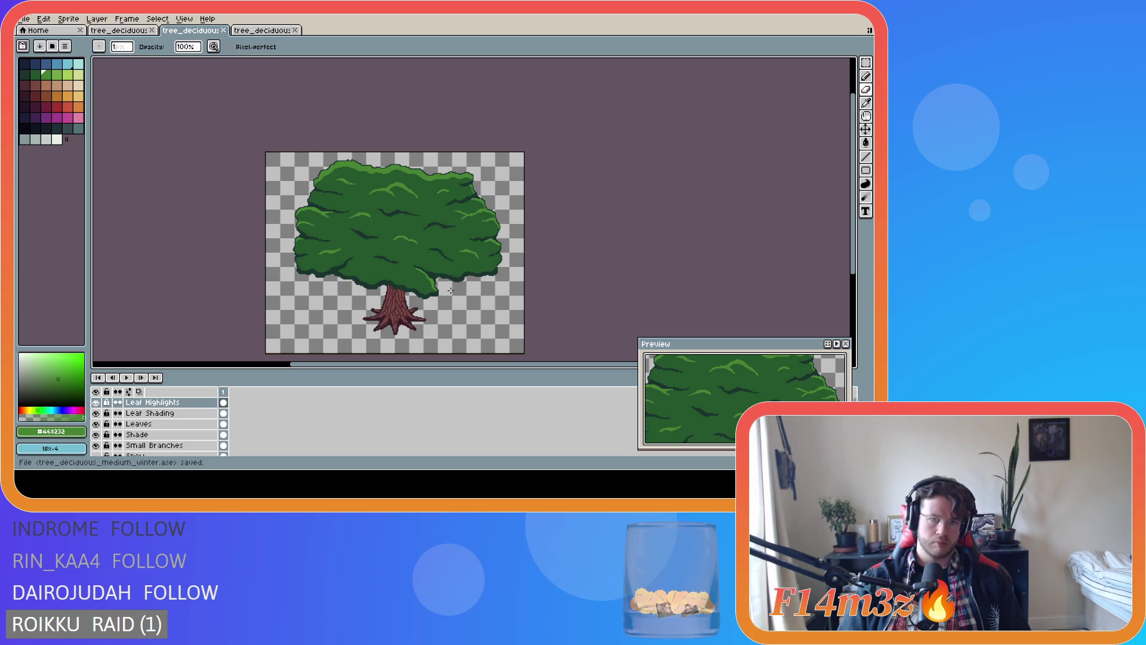
scroll(451, 290, "up", 3)
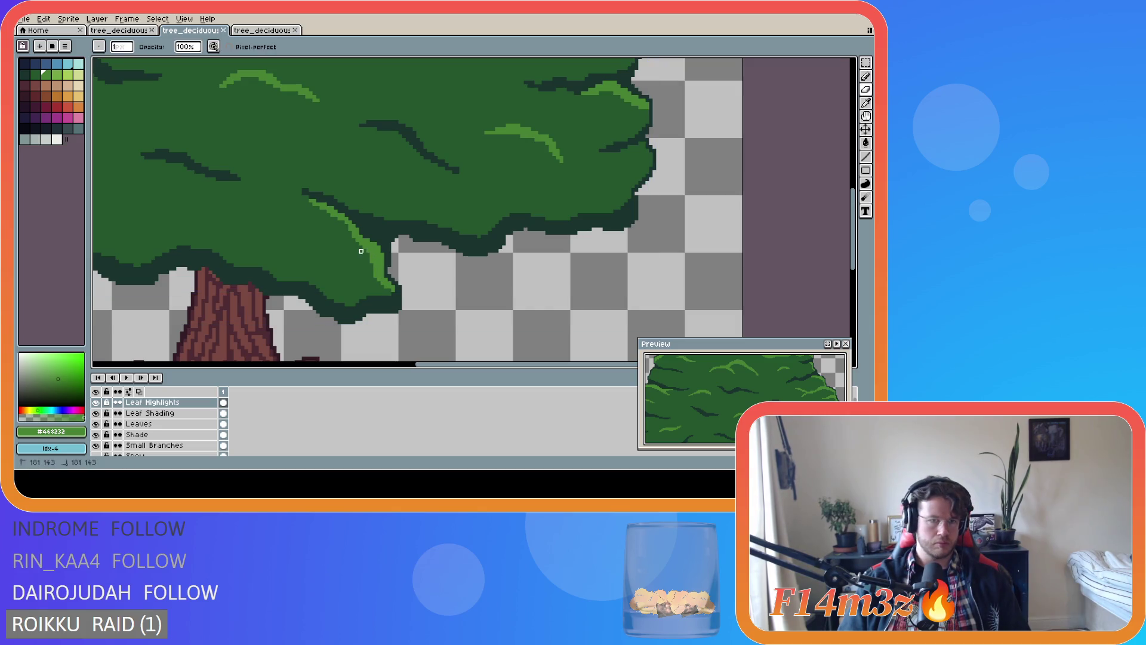
left_click_drag(372, 261, 391, 291)
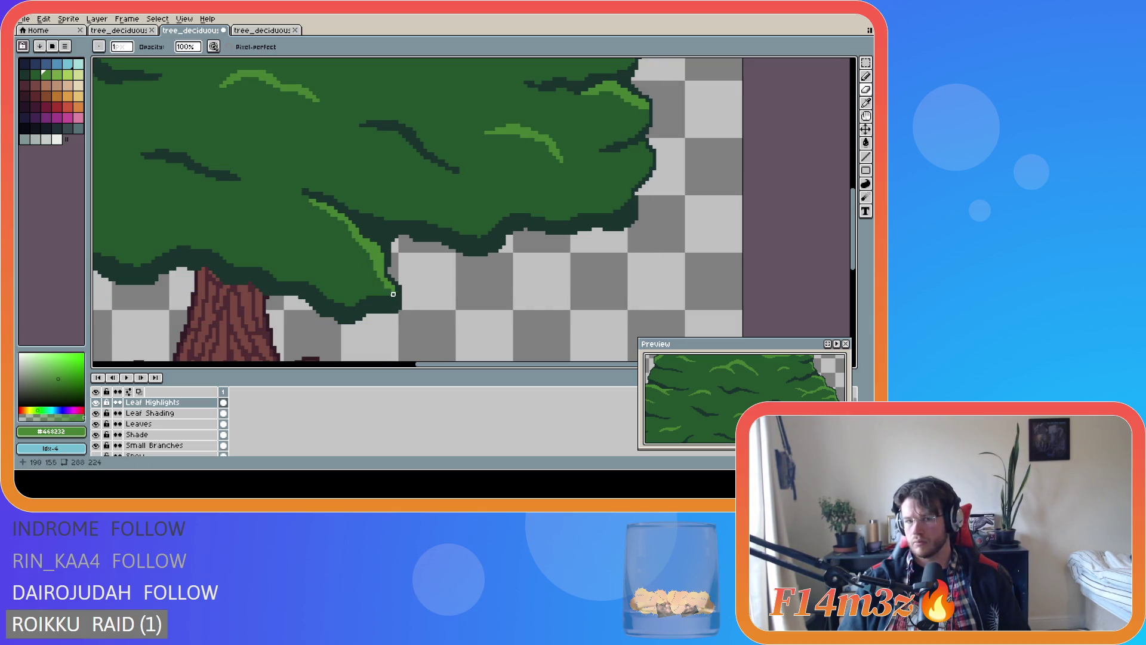
key("ctrl+s")
scroll(320, 305, "down", 5)
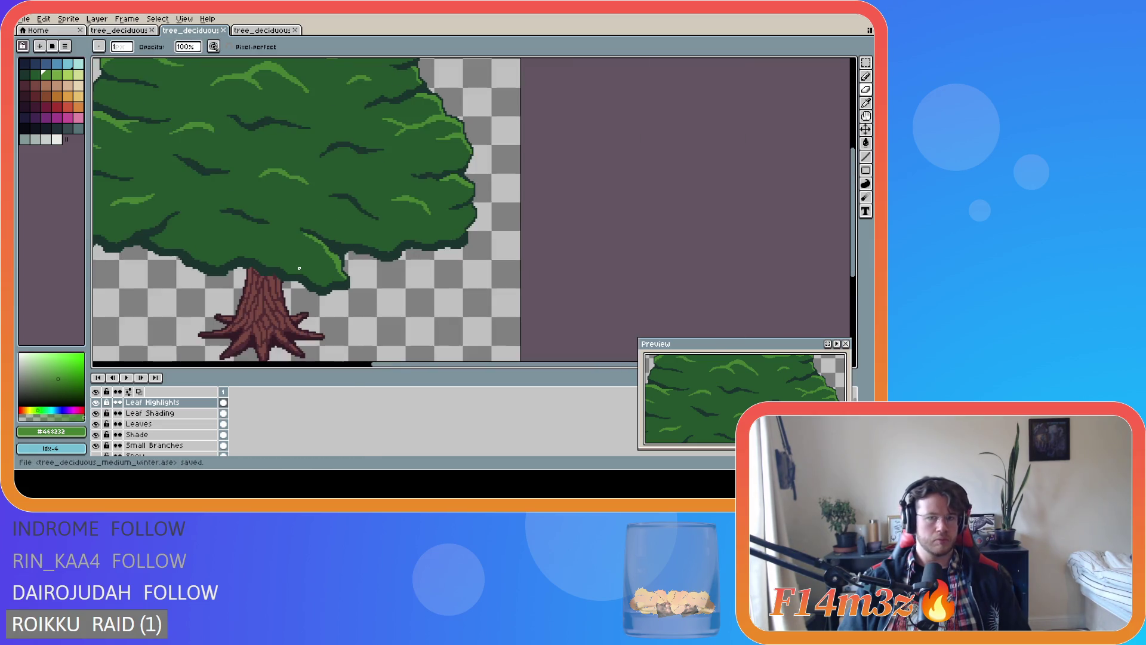
key("ctrl")
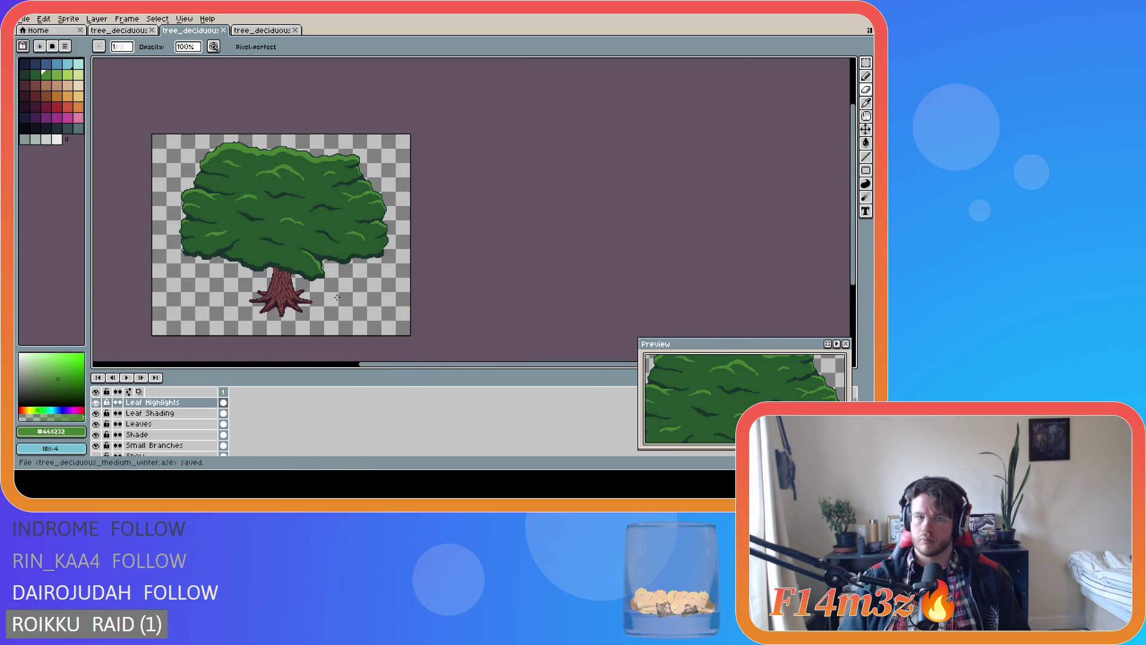
scroll(318, 290, "up", 3)
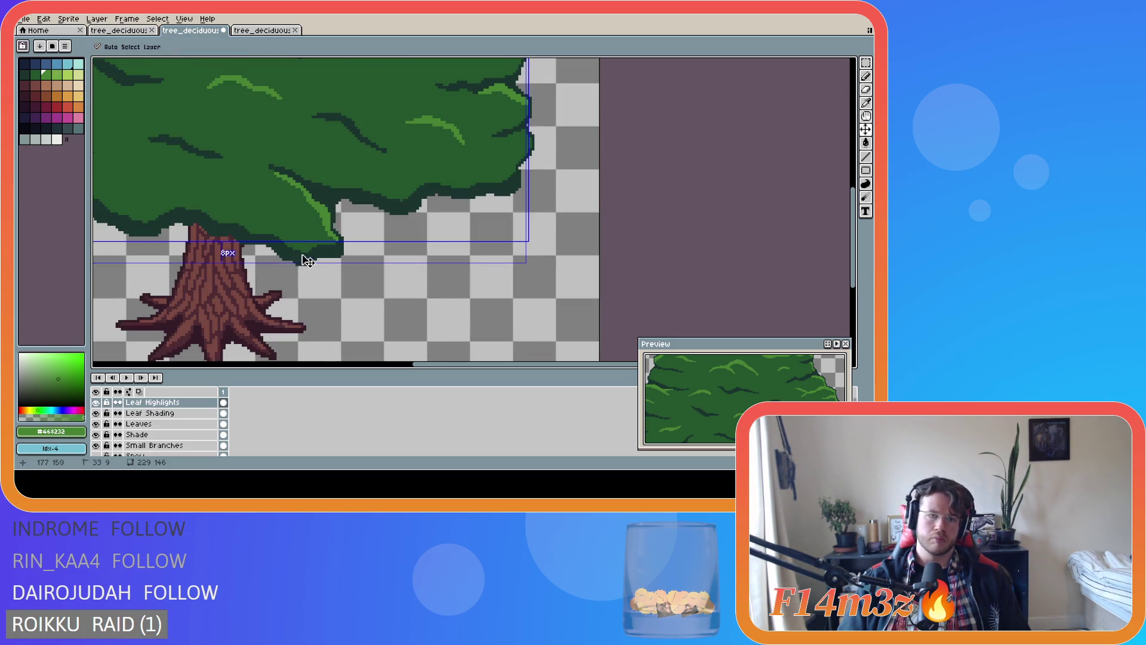
key("ctrl+s")
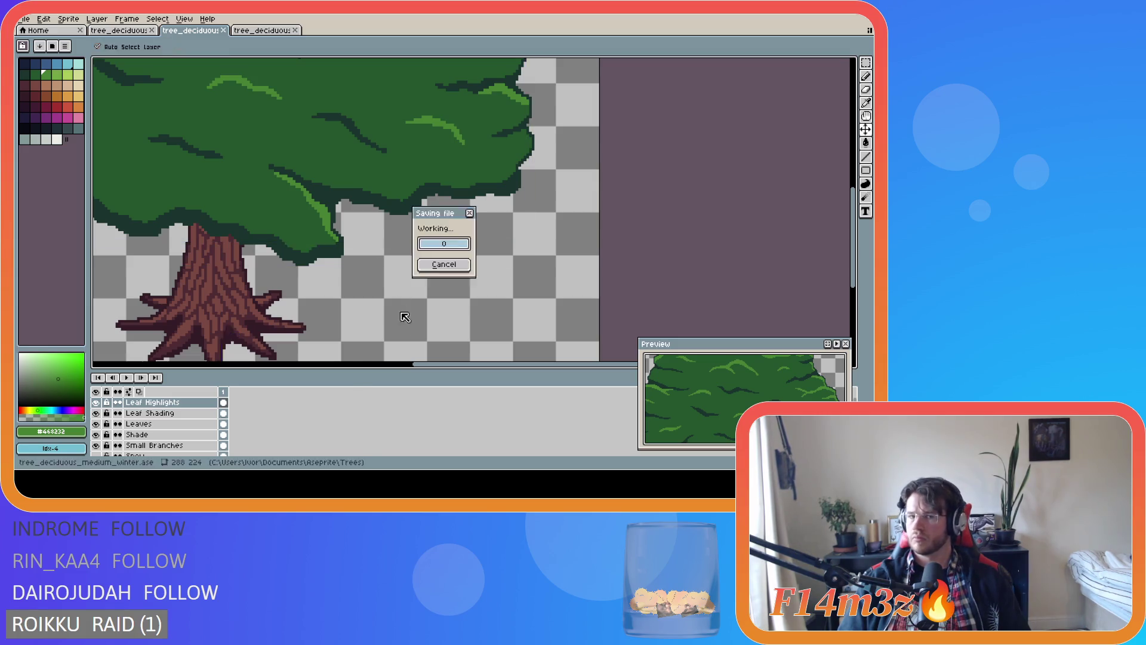
left_click_drag(426, 365, 344, 360)
scroll(454, 338, "down", 3)
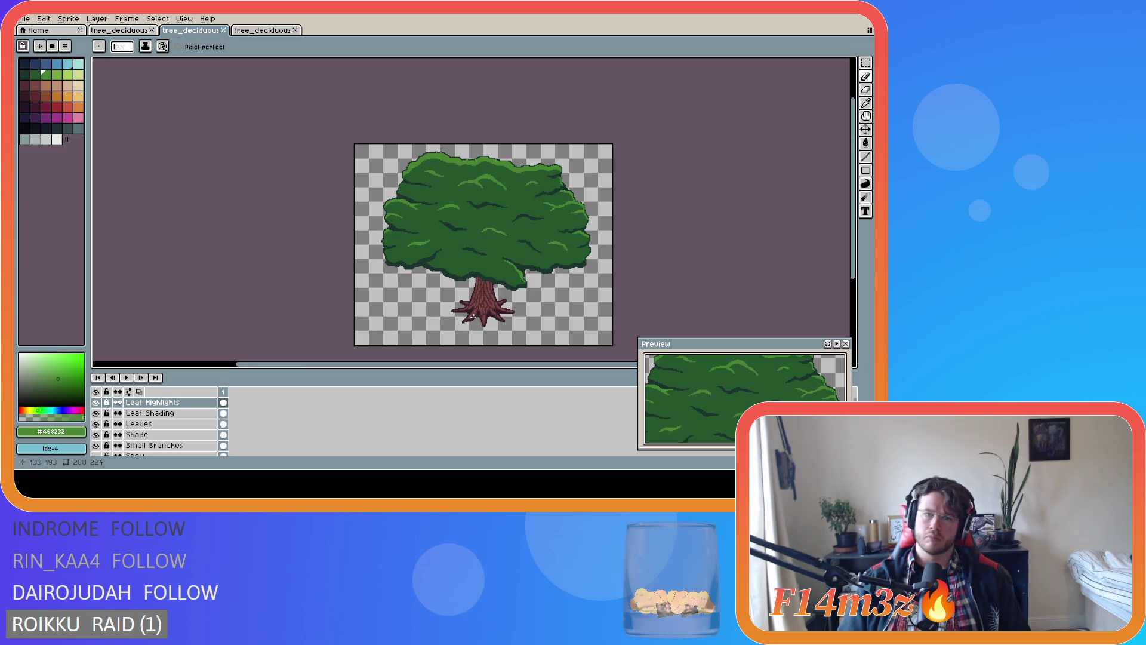
scroll(518, 251, "up", 4)
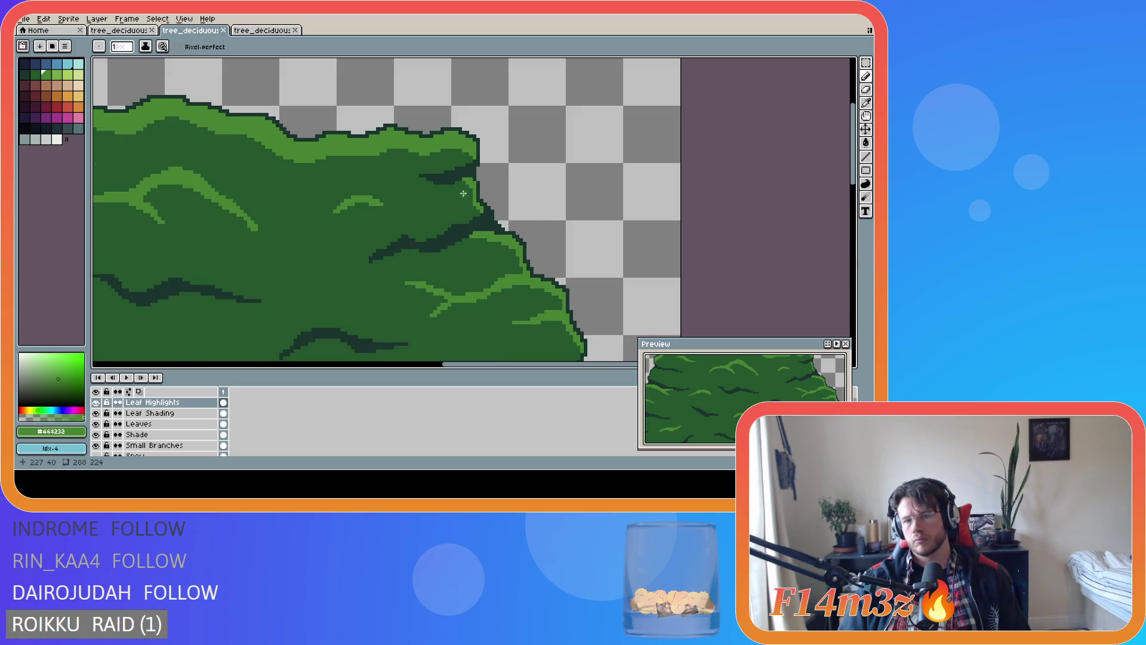
left_click_drag(470, 189, 471, 230)
key("ctrl+z")
key("v")
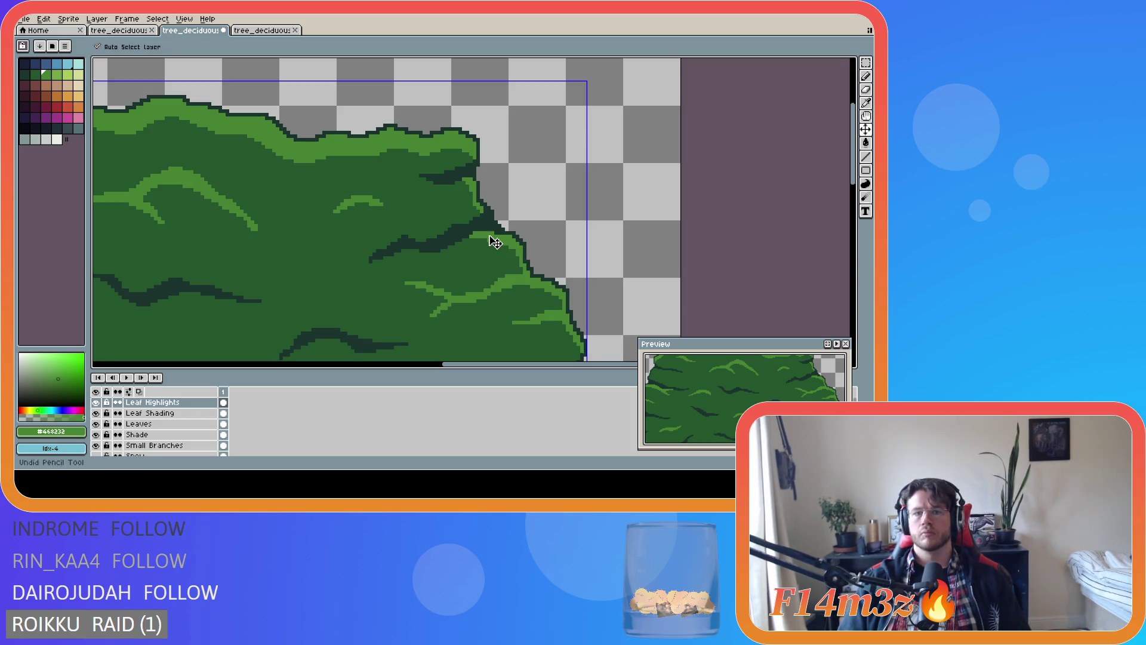
key("b")
scroll(423, 208, "down", 5)
key("ctrl+s")
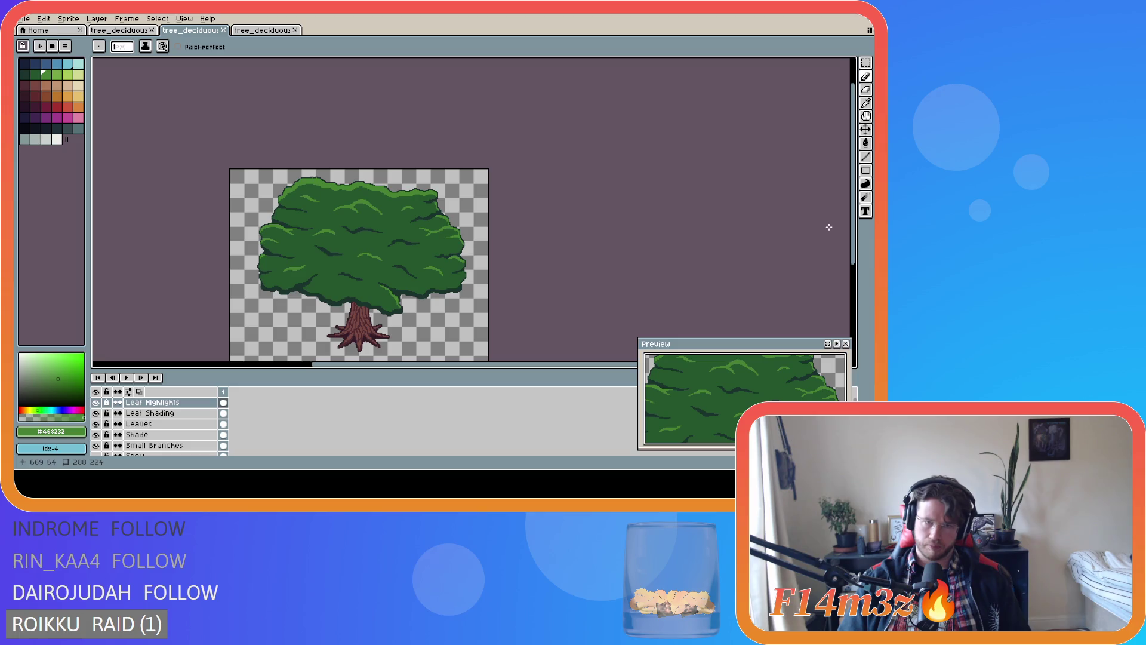
scroll(431, 298, "down", 2)
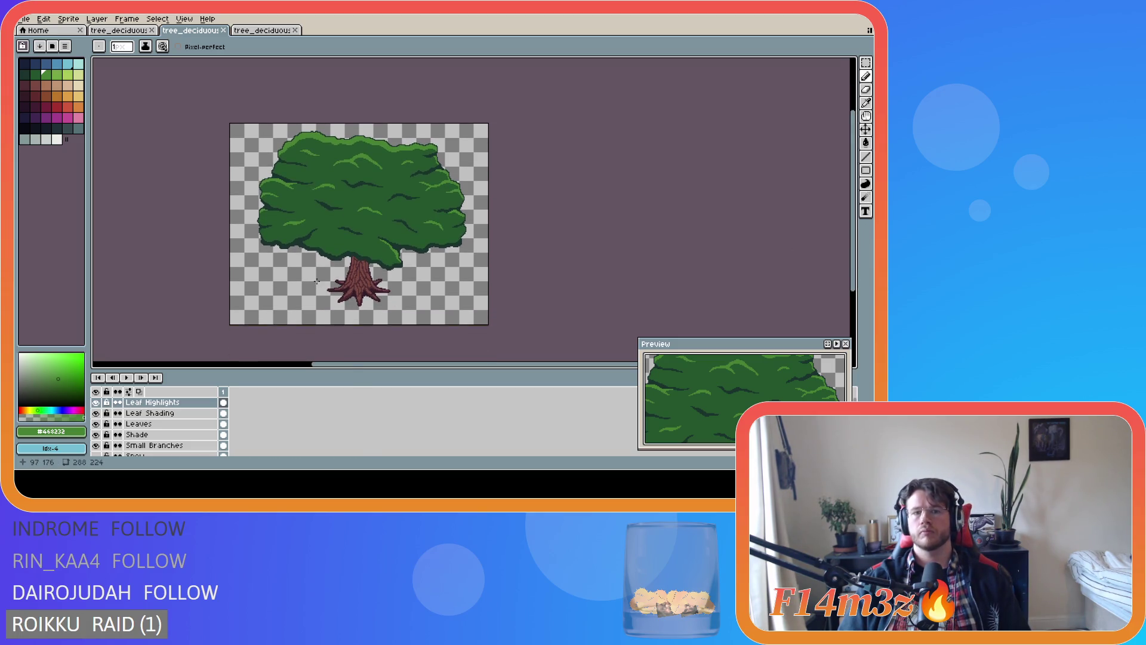
scroll(316, 281, "up", 2)
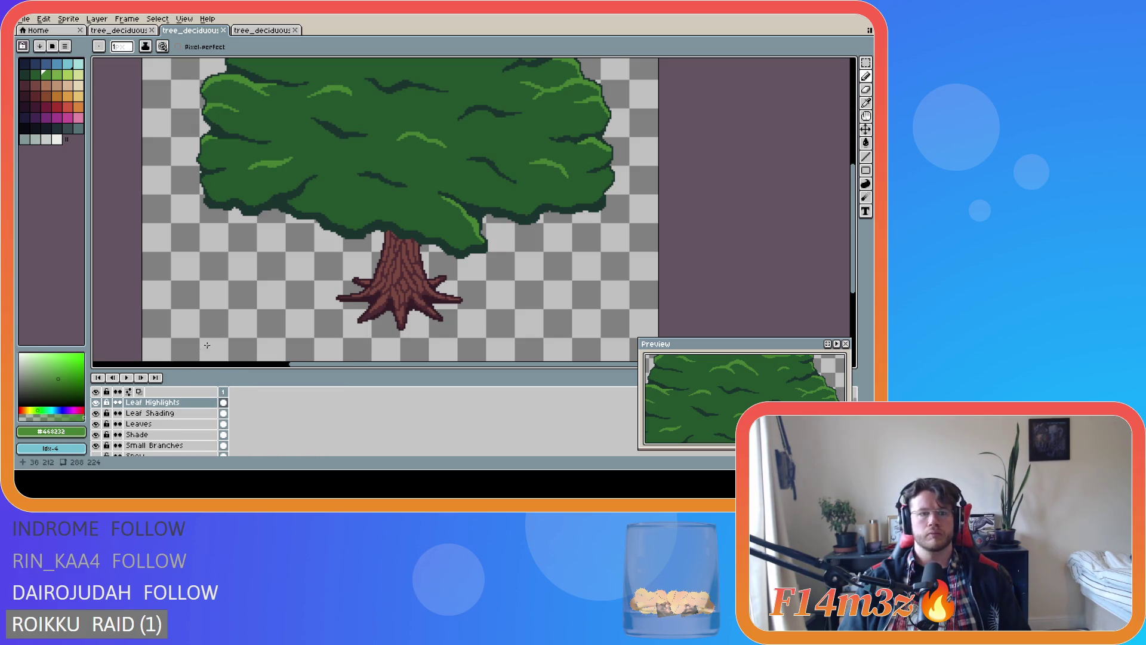
Pick the trunk's dark brown and add a new layer named 'Leaf Shade'
left_click(158, 424)
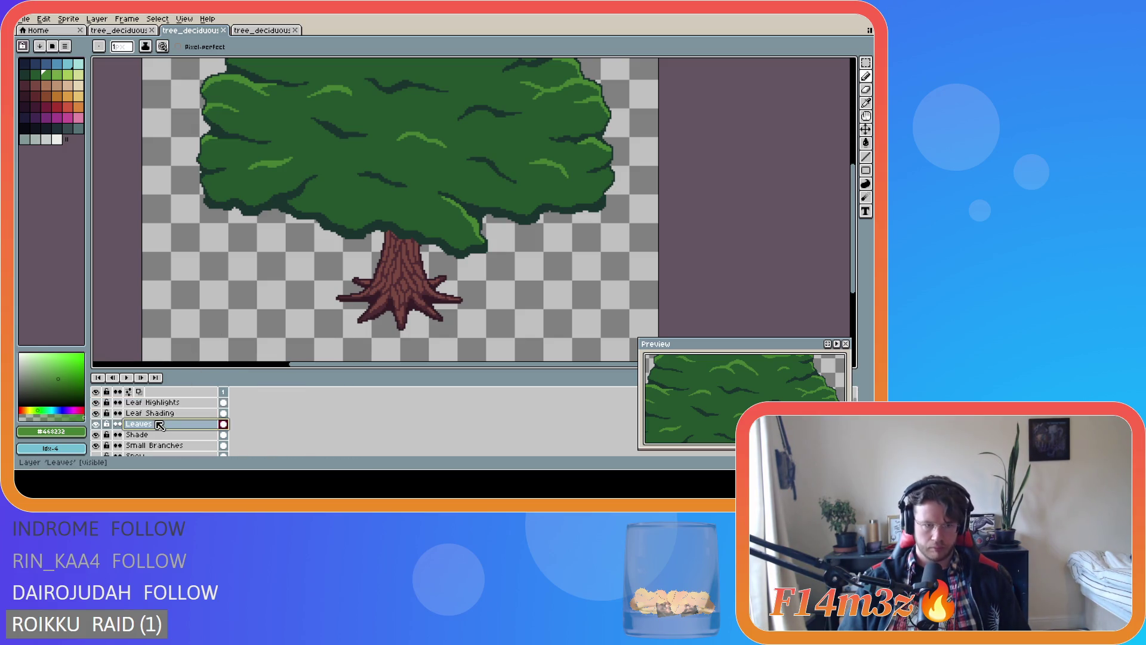
left_click(166, 434)
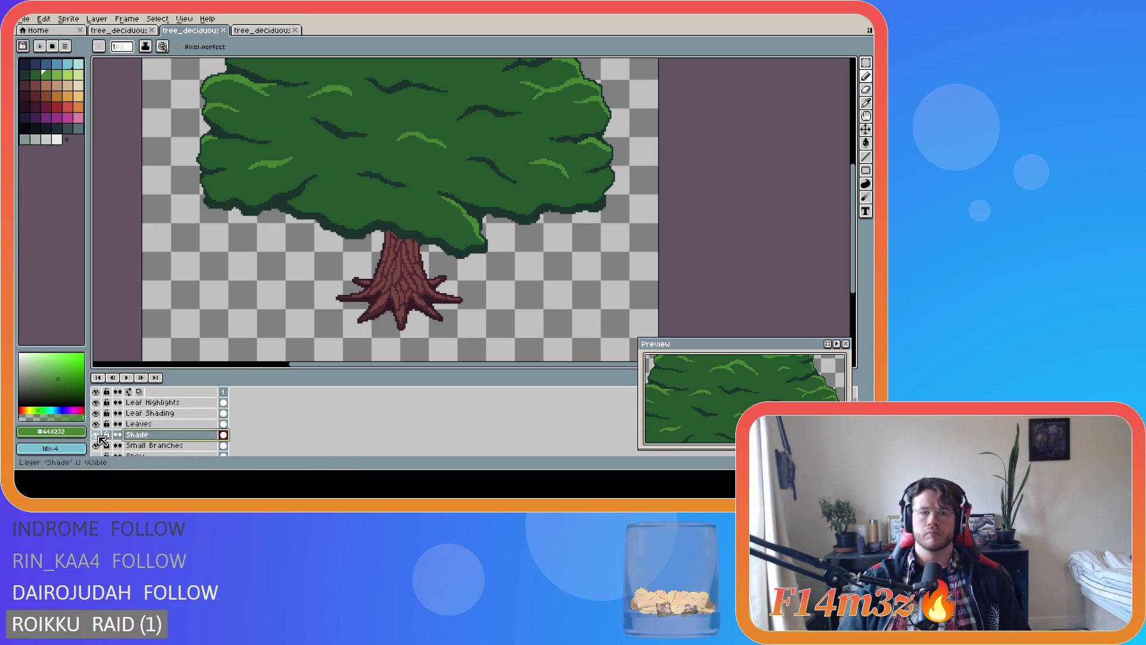
left_click(410, 307, "alt")
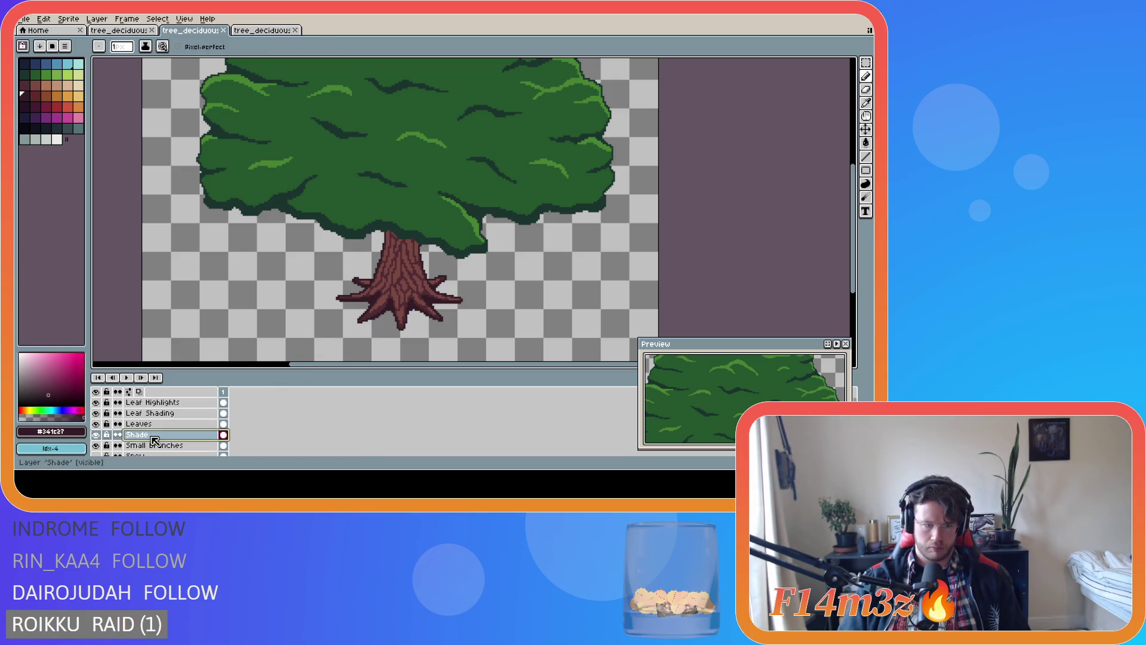
key("shift+n")
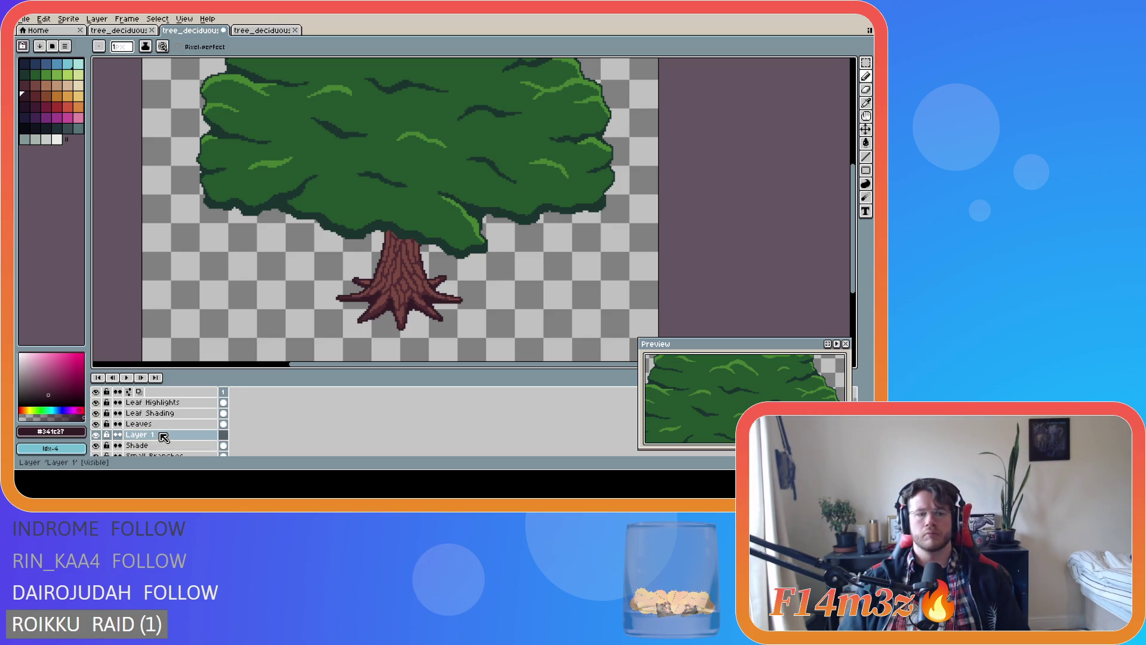
double_click(162, 436)
type("L")
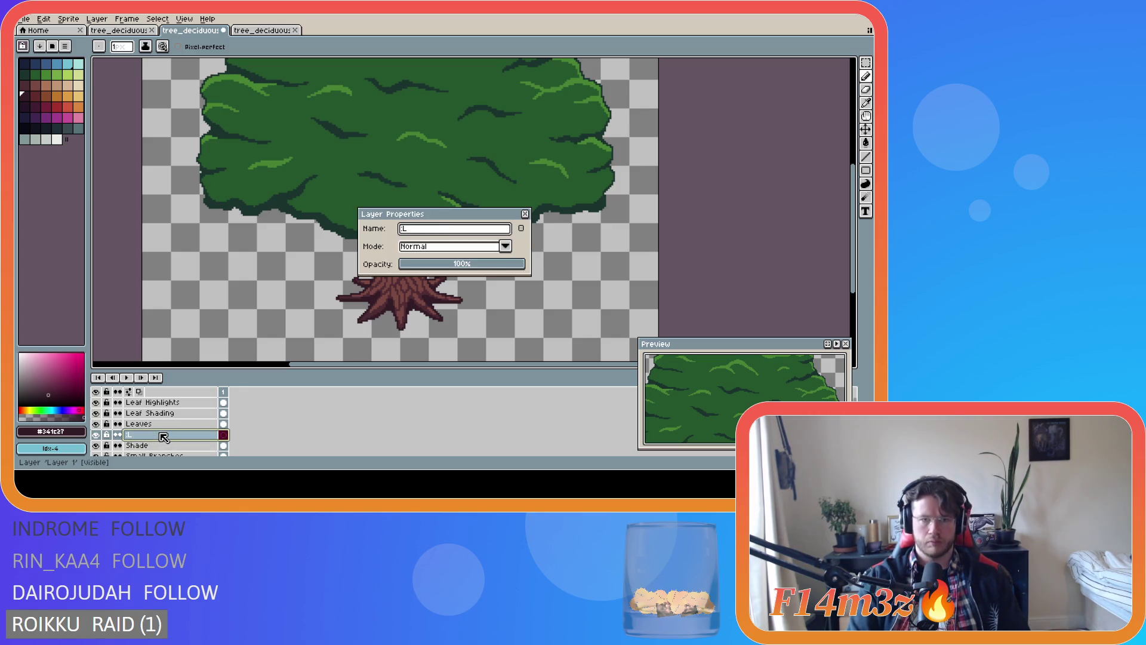
type("eaf Shade")
key("Return")
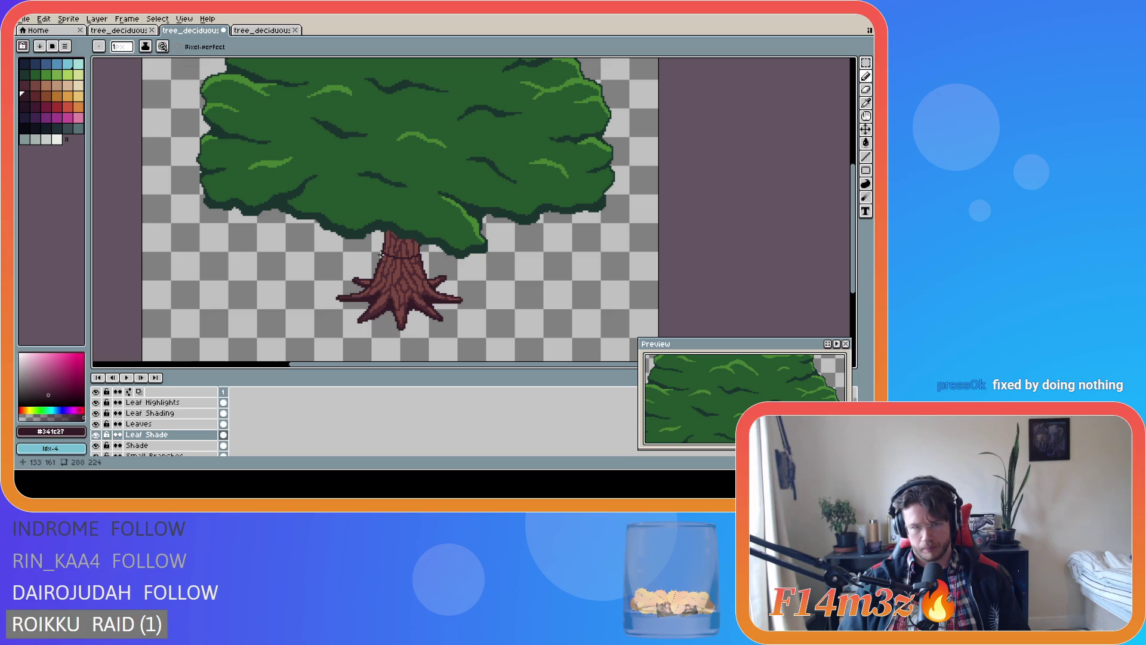
Undo the trial dark strokes on the trunk and hide the Leaves layer
key("ctrl+z")
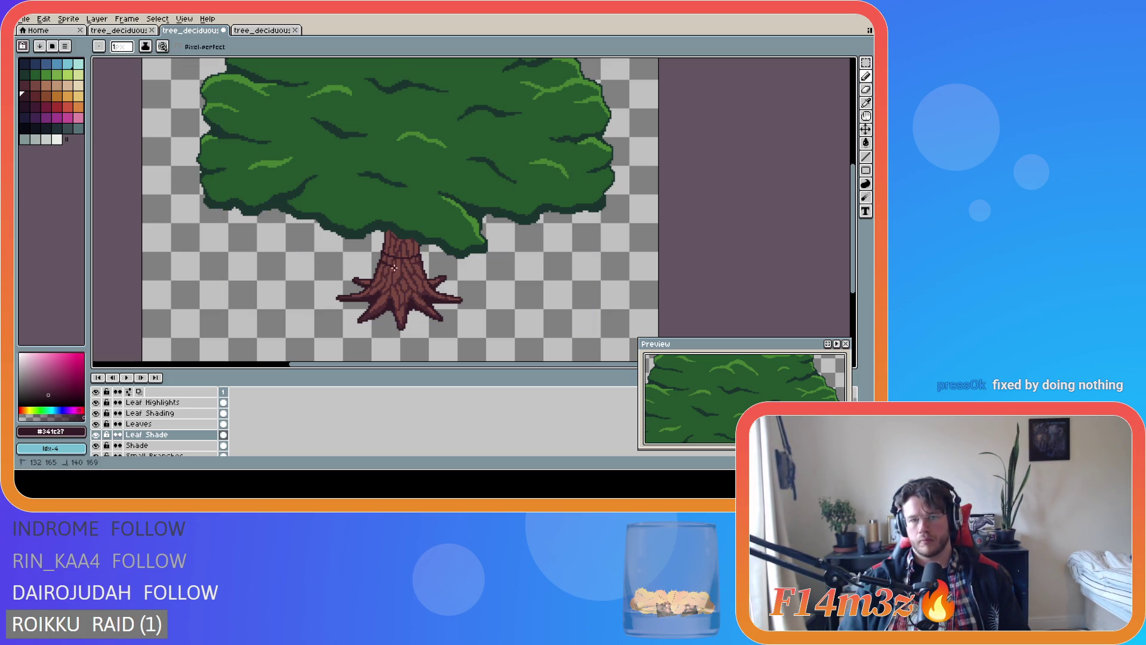
left_click_drag(379, 261, 419, 266)
key("ctrl+z")
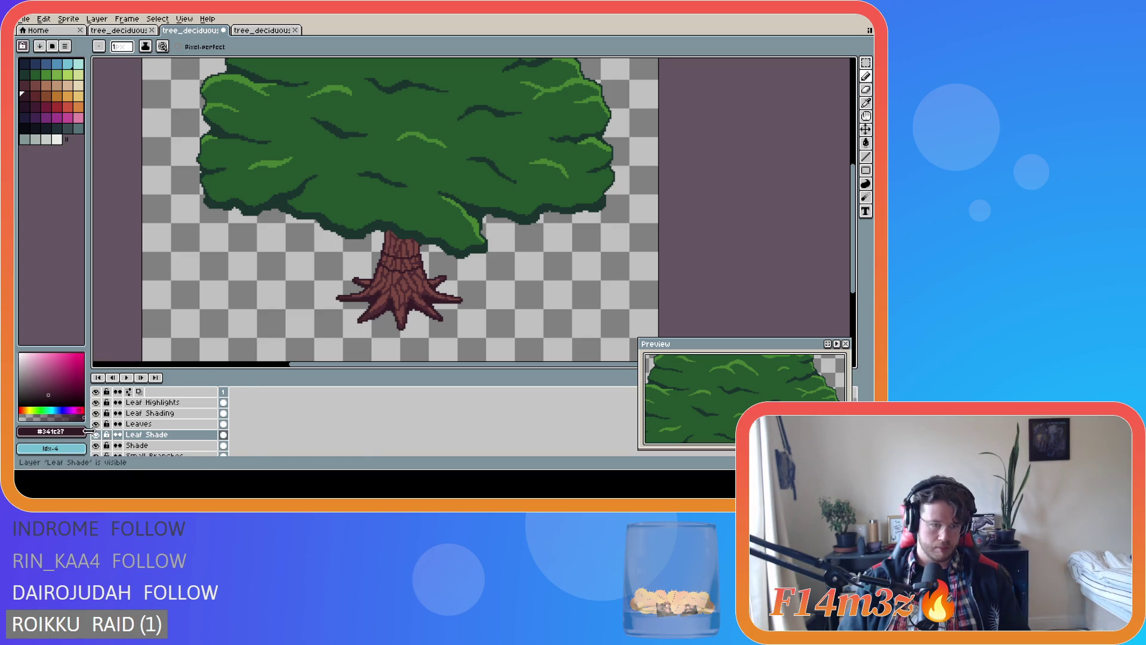
left_click(95, 435)
left_click(96, 436)
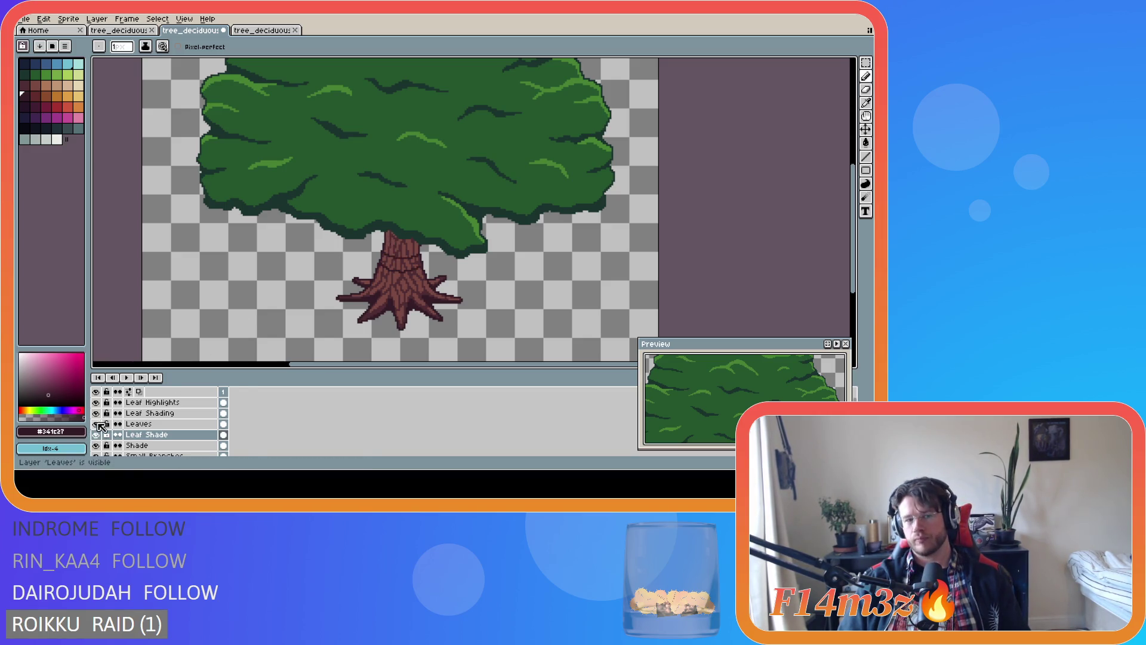
left_click(99, 423)
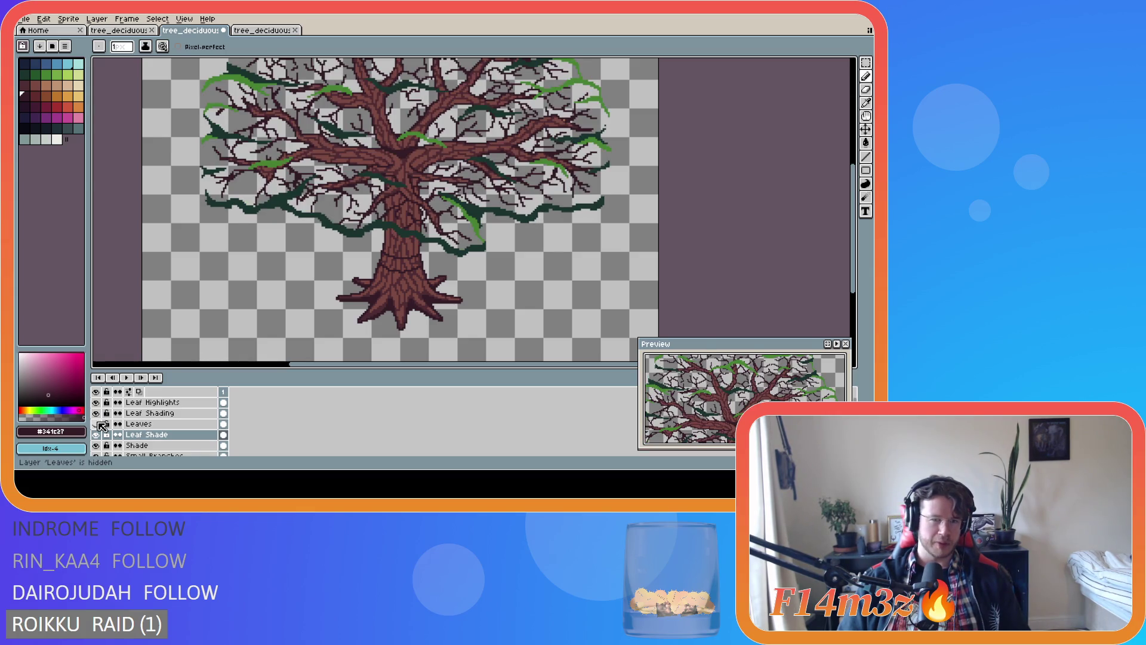
Outline the shadow area across the upper trunk with dark brown lines
left_click(385, 217)
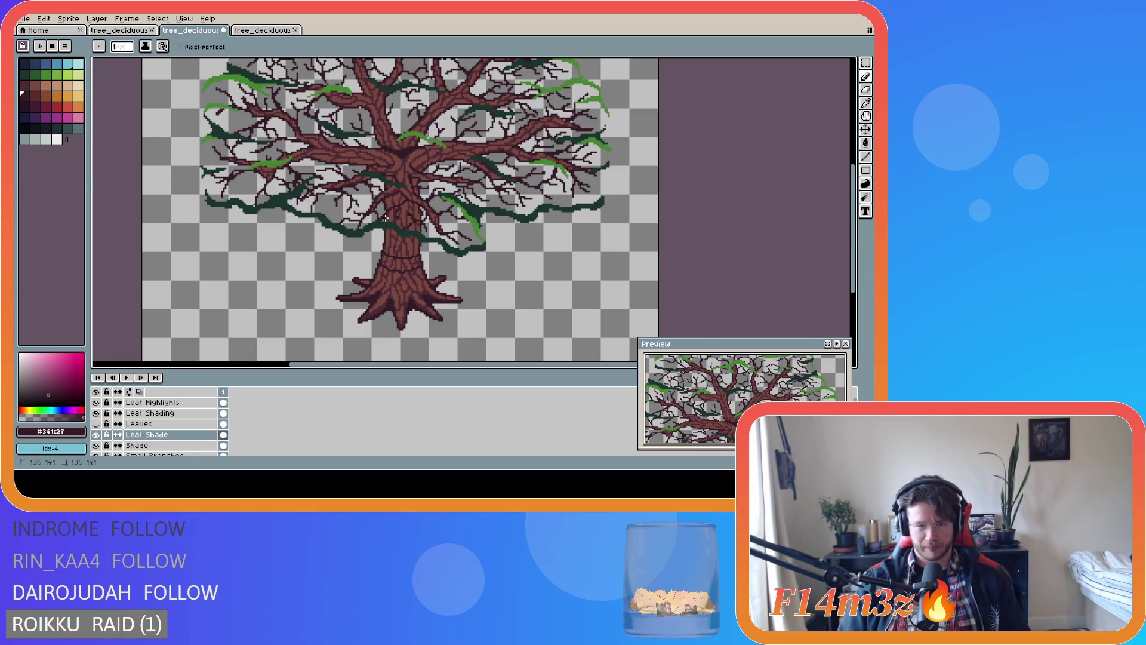
left_click_drag(403, 227, 412, 229)
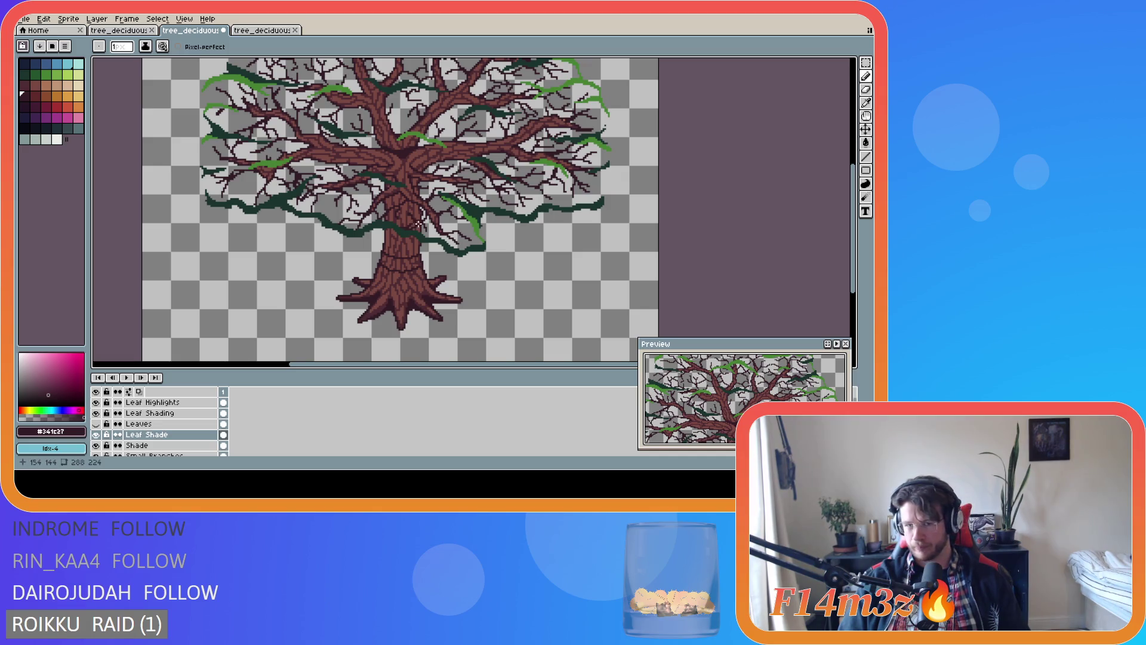
scroll(400, 244, "up", 2)
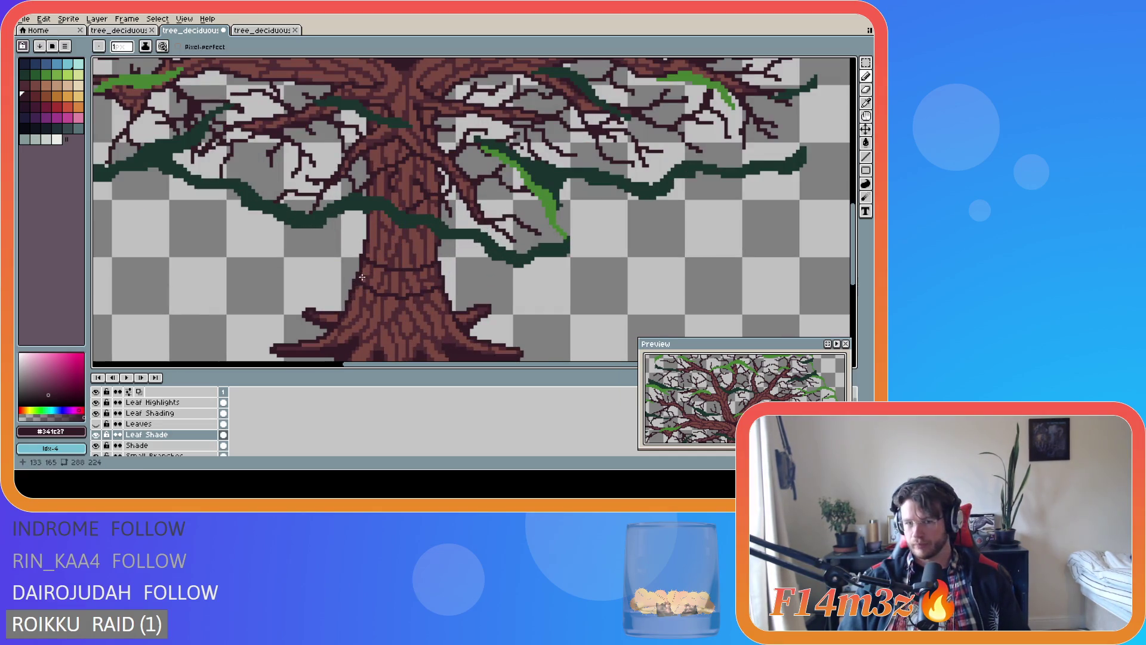
left_click_drag(362, 277, 380, 218)
mouse_move(363, 279)
left_mouse_down()
mouse_move(404, 292)
mouse_move(435, 283)
mouse_move(435, 234)
mouse_move(389, 211)
mouse_move(371, 214)
left_mouse_up()
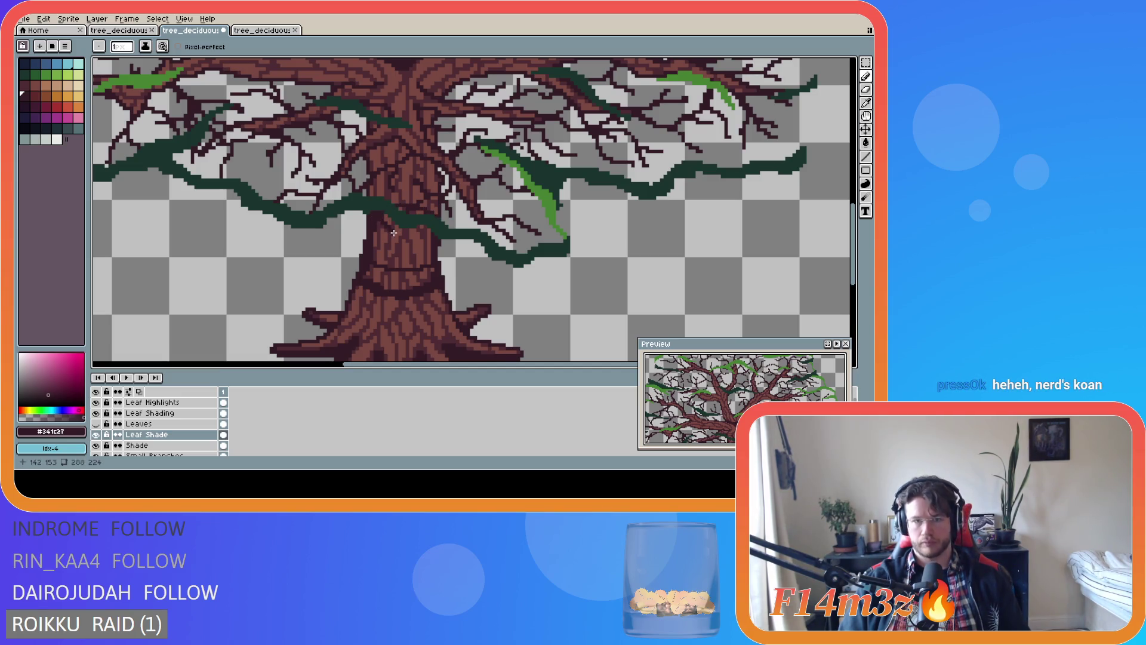
Bucket-fill the upper trunk dark brown and show the Leaves layer again
key("g")
left_click(394, 234)
left_click(401, 279)
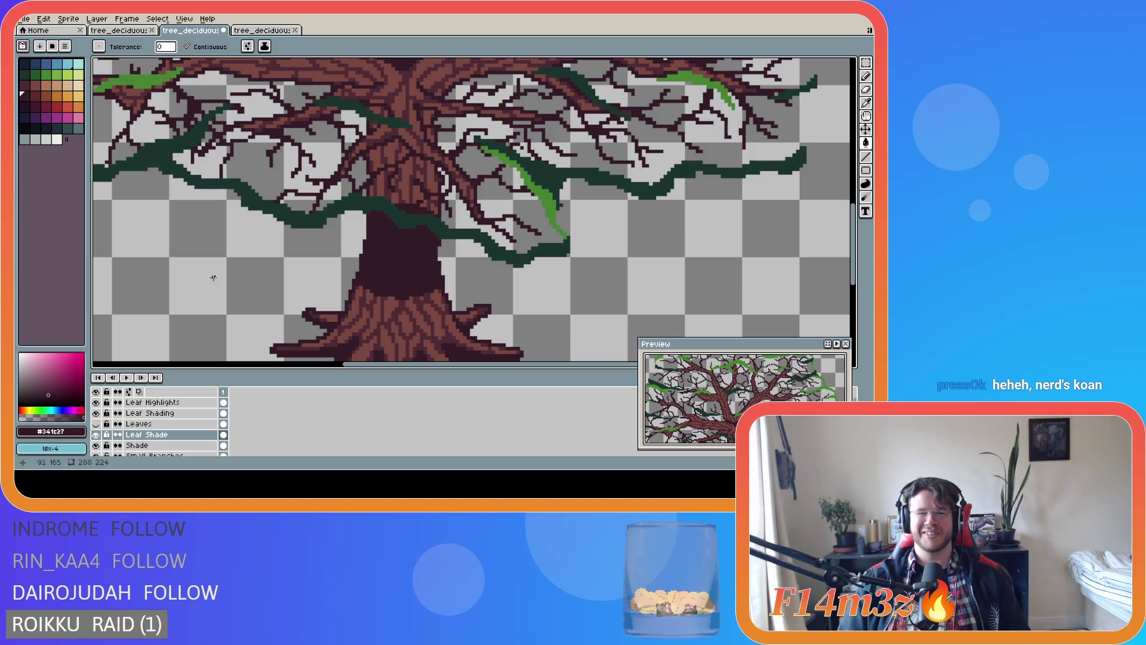
left_click(97, 423)
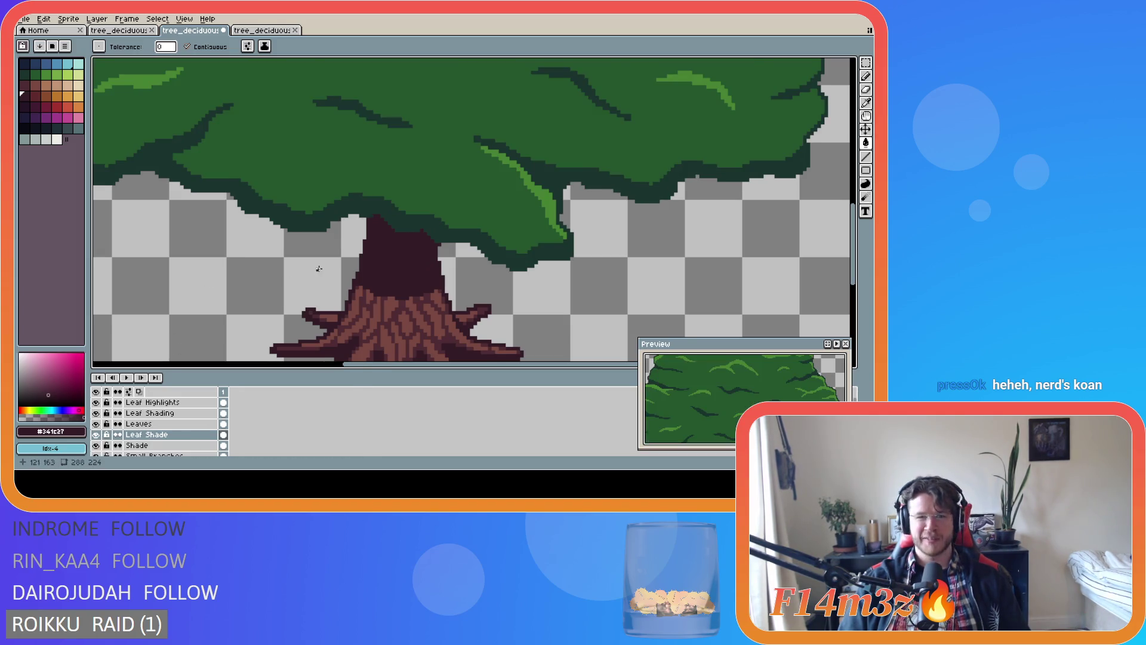
Undo the solid dark fill on the trunk top, keep the Paint Bucket, and hide the Leaves layer
scroll(322, 268, "down", 4)
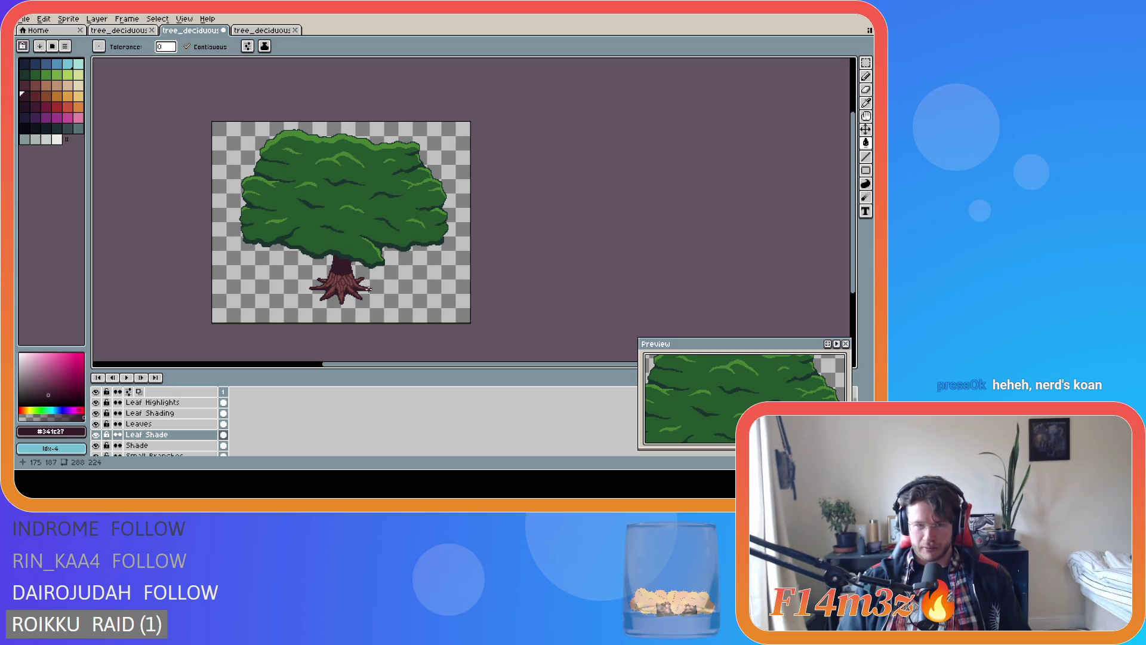
scroll(283, 290, "up", 3)
scroll(284, 274, "down", 3)
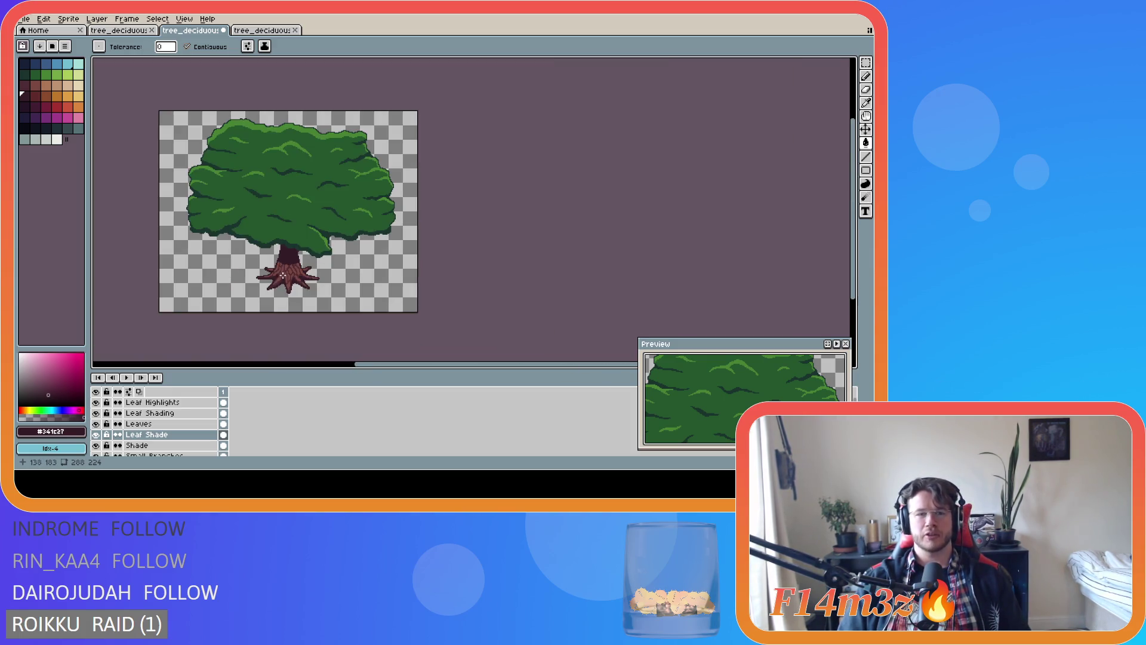
scroll(279, 287, "up", 3)
scroll(268, 245, "down", 3)
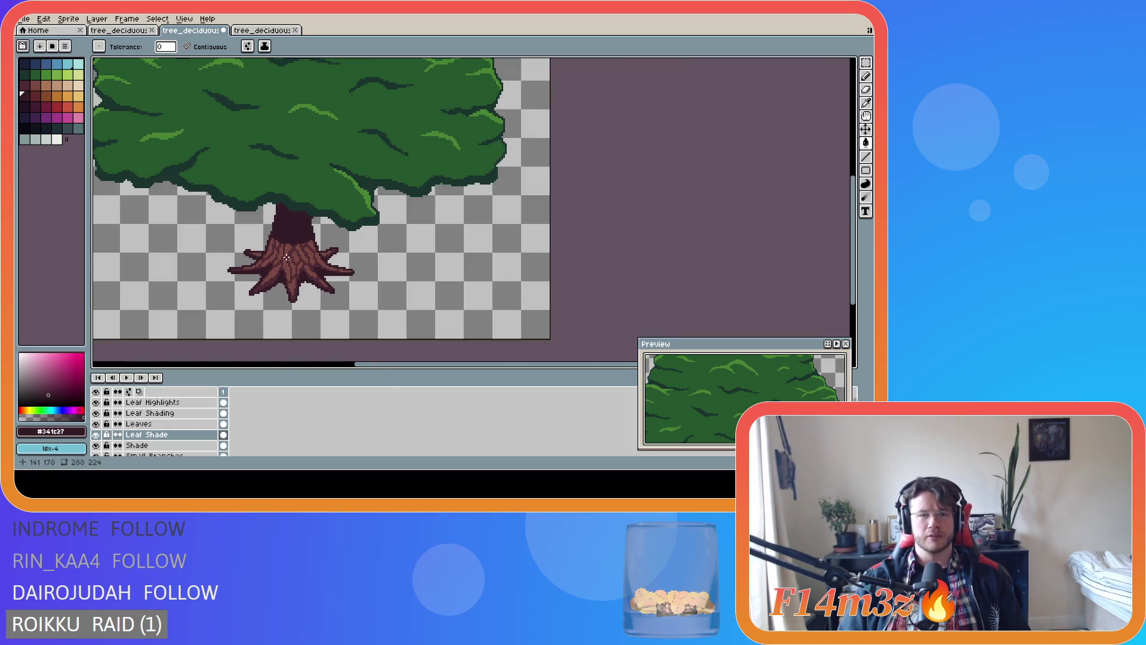
scroll(246, 249, "up", 2)
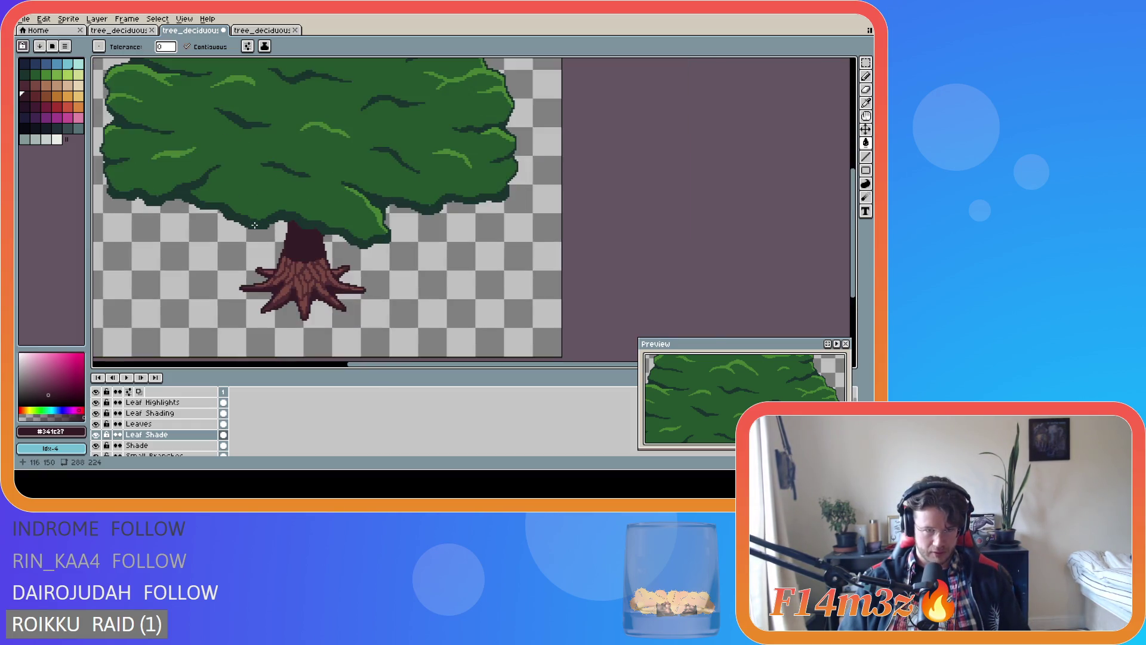
scroll(271, 251, "down", 2)
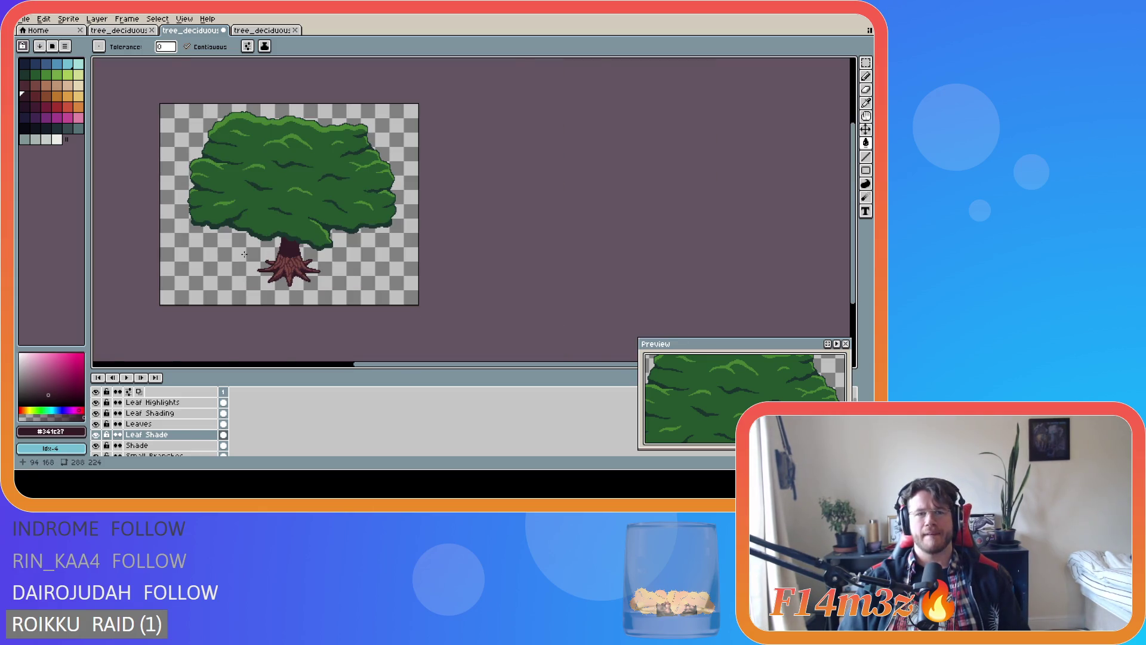
scroll(233, 247, "up", 2)
key("ctrl+z")
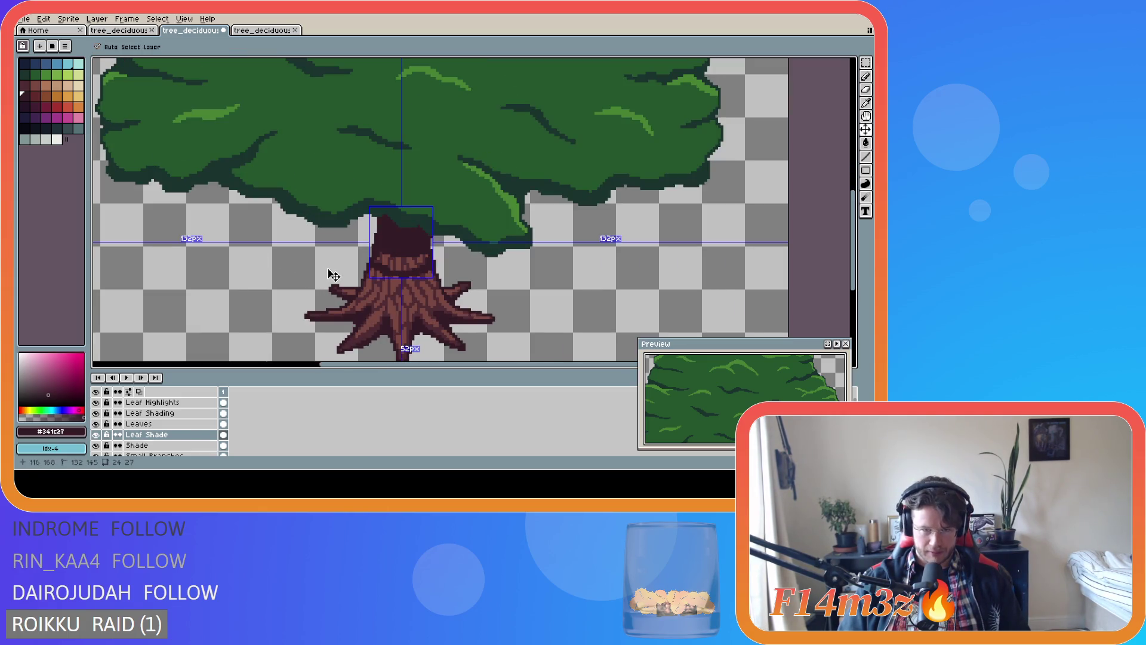
key("g")
scroll(400, 241, "up", 1)
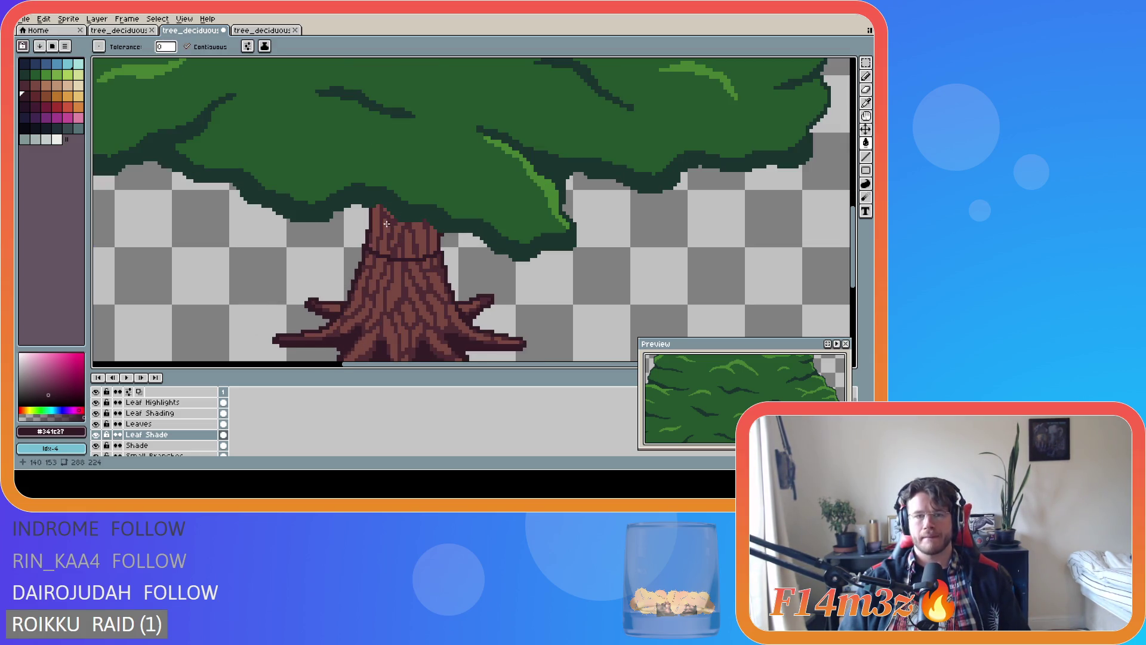
left_click(95, 423)
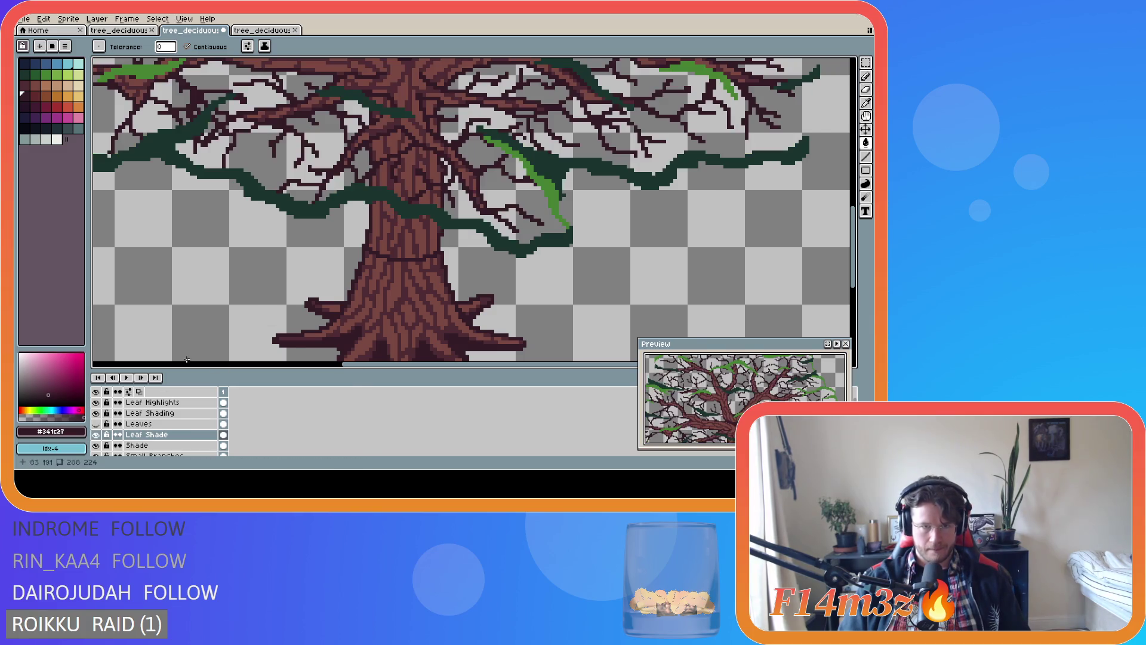
Undo the accidental background fill and hide the Leaf Shading layer
left_click(368, 183)
key("b")
key("ctrl+z")
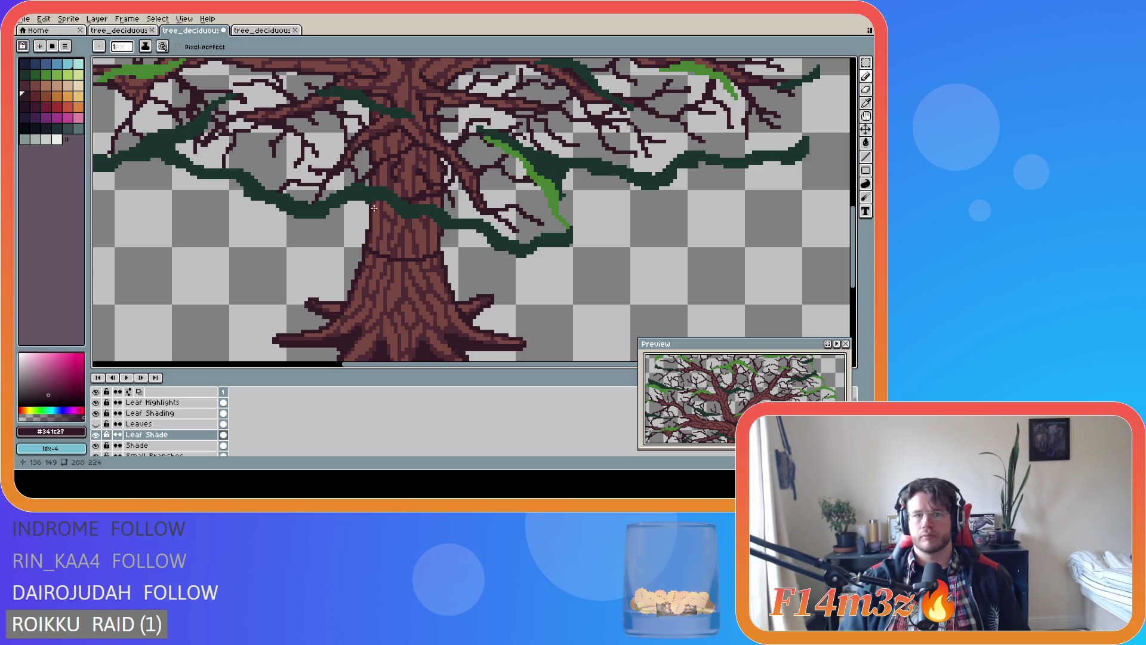
left_click(96, 413)
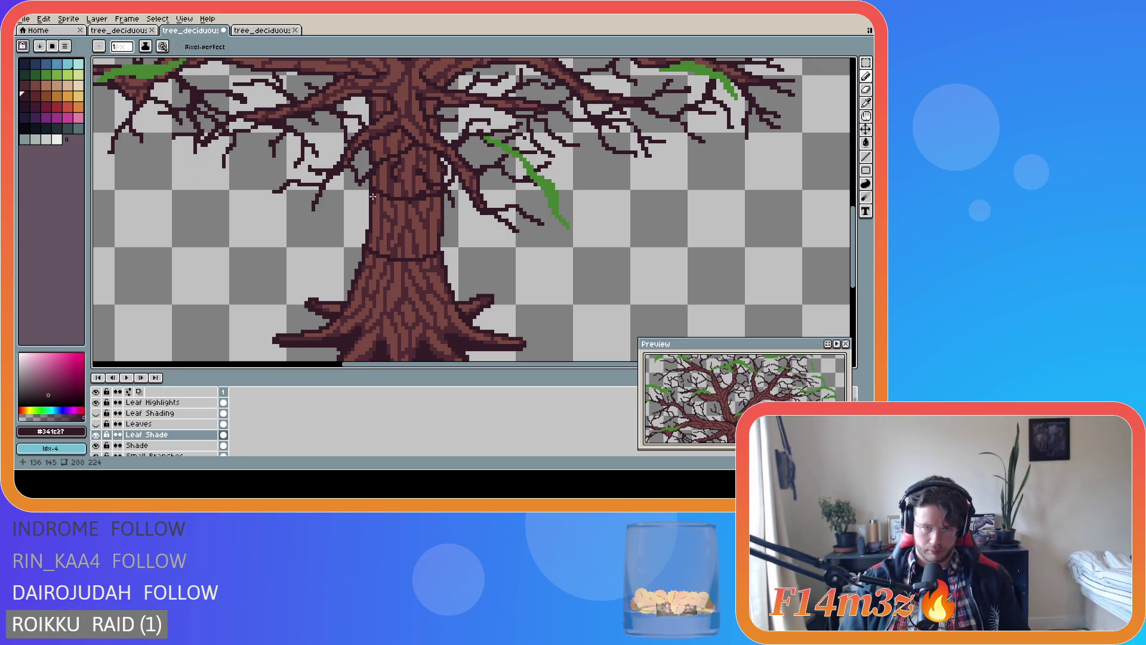
Close the trunk outline with two dark strokes, fill the upper trunk band, and show Leaves
left_click_drag(372, 194, 373, 214)
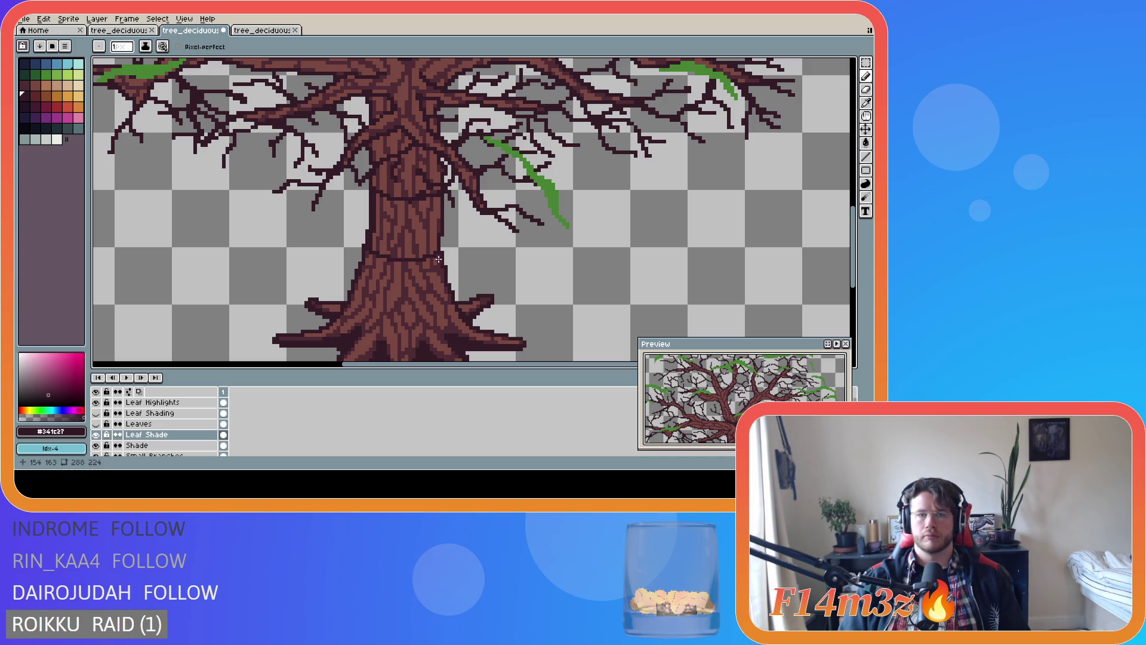
left_click_drag(435, 252, 436, 194)
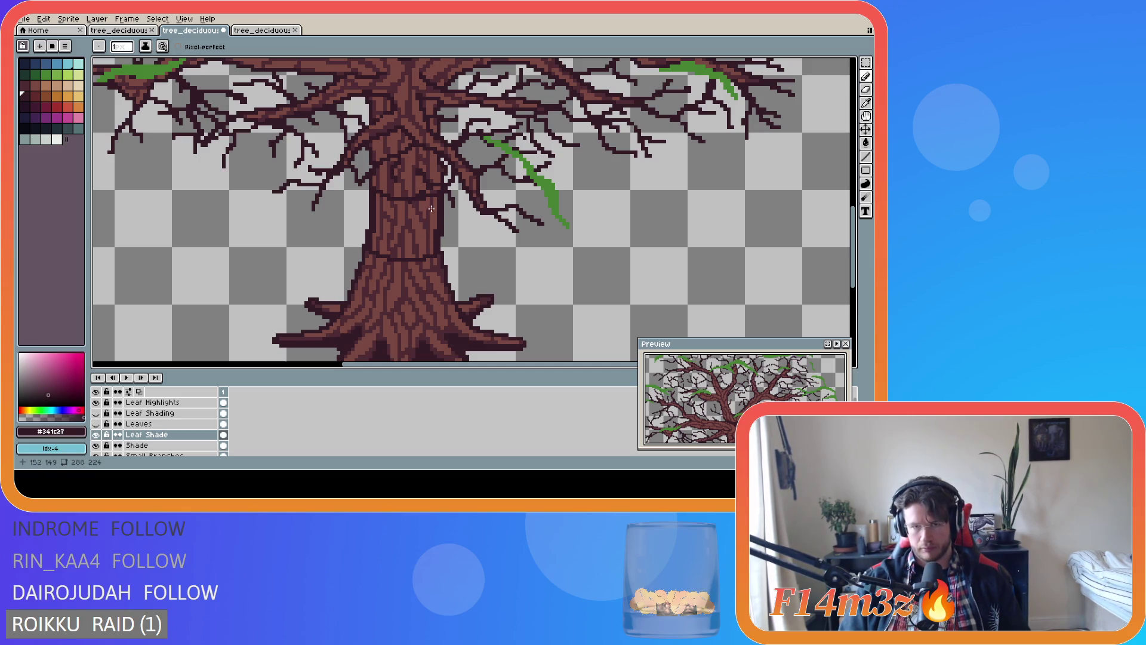
key("g")
left_click(412, 227)
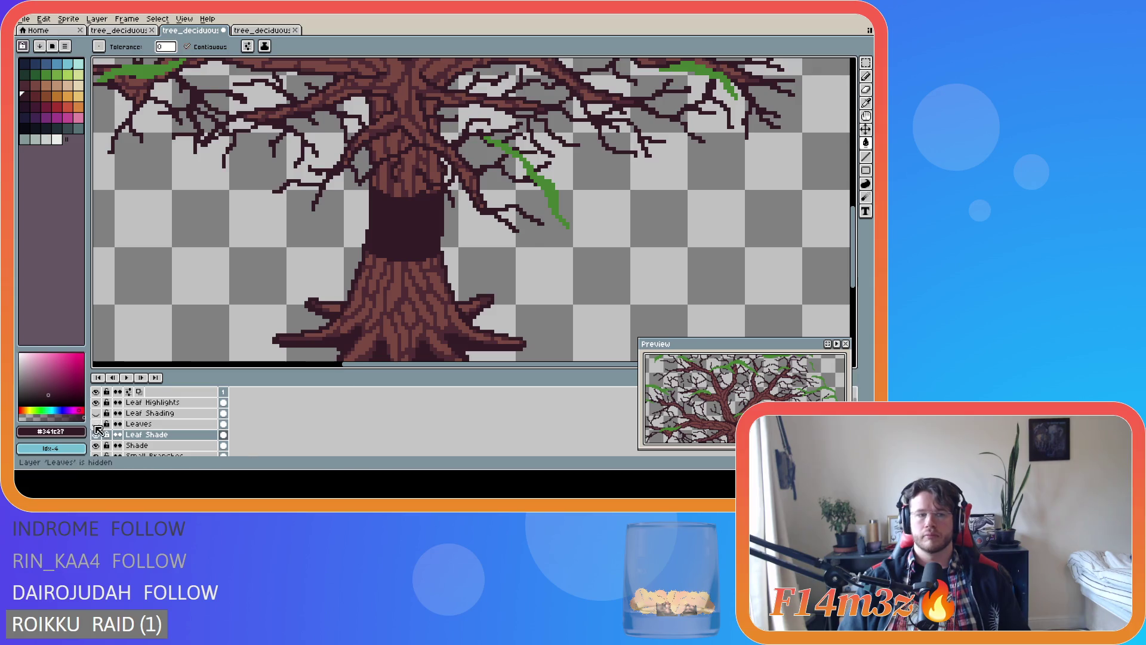
left_click(96, 424)
scroll(329, 307, "down", 3)
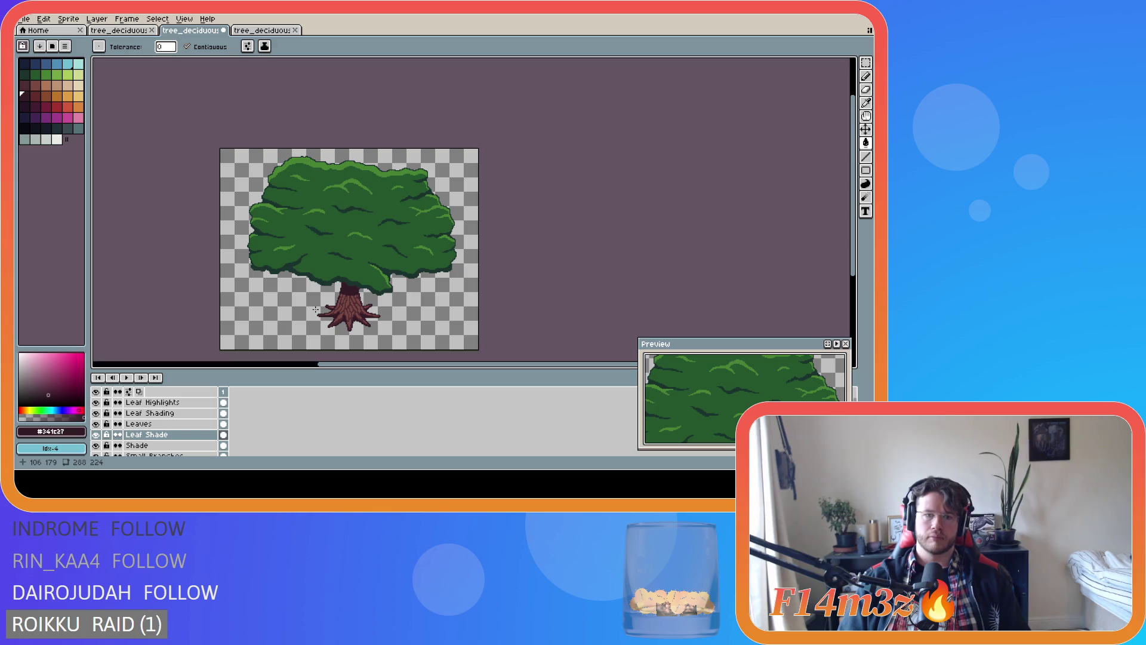
Draw a dark Pencil stroke along the trunk top beneath the canopy
scroll(315, 308, "up", 4)
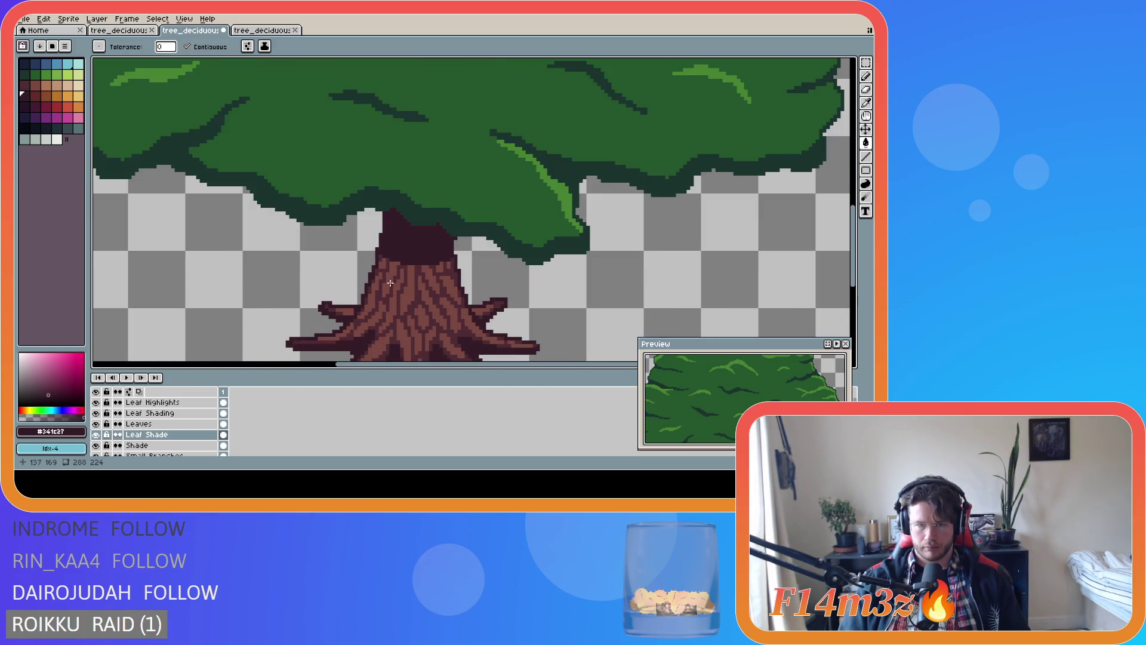
key("b")
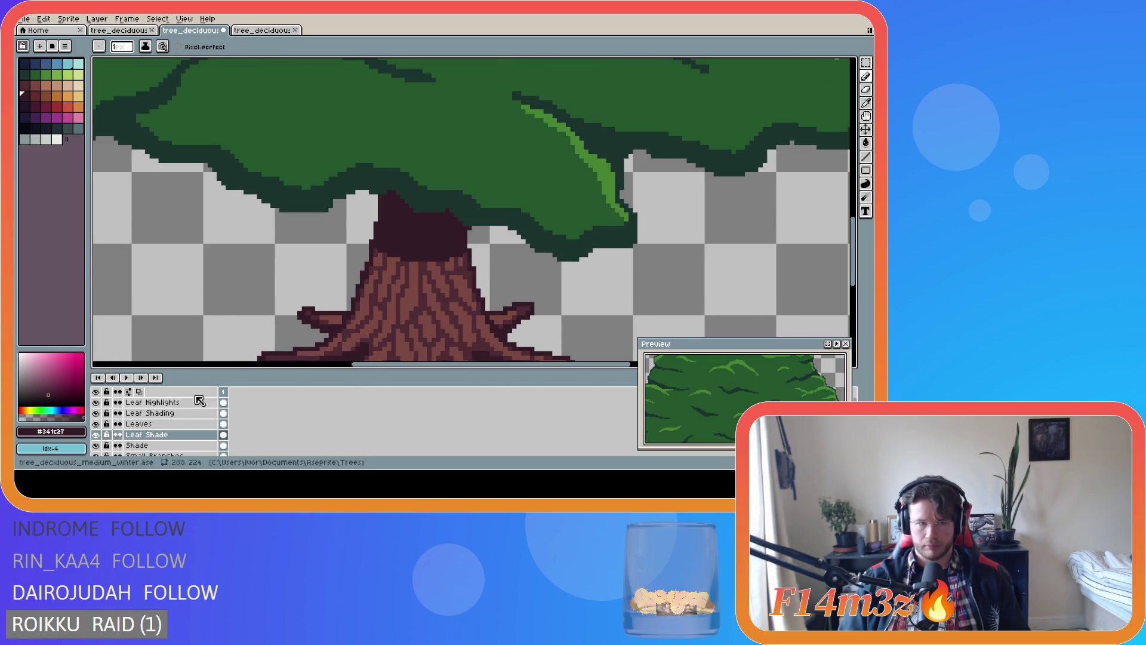
mouse_move(385, 255)
left_mouse_down()
mouse_move(438, 266)
mouse_move(469, 252)
mouse_move(411, 261)
left_mouse_up()
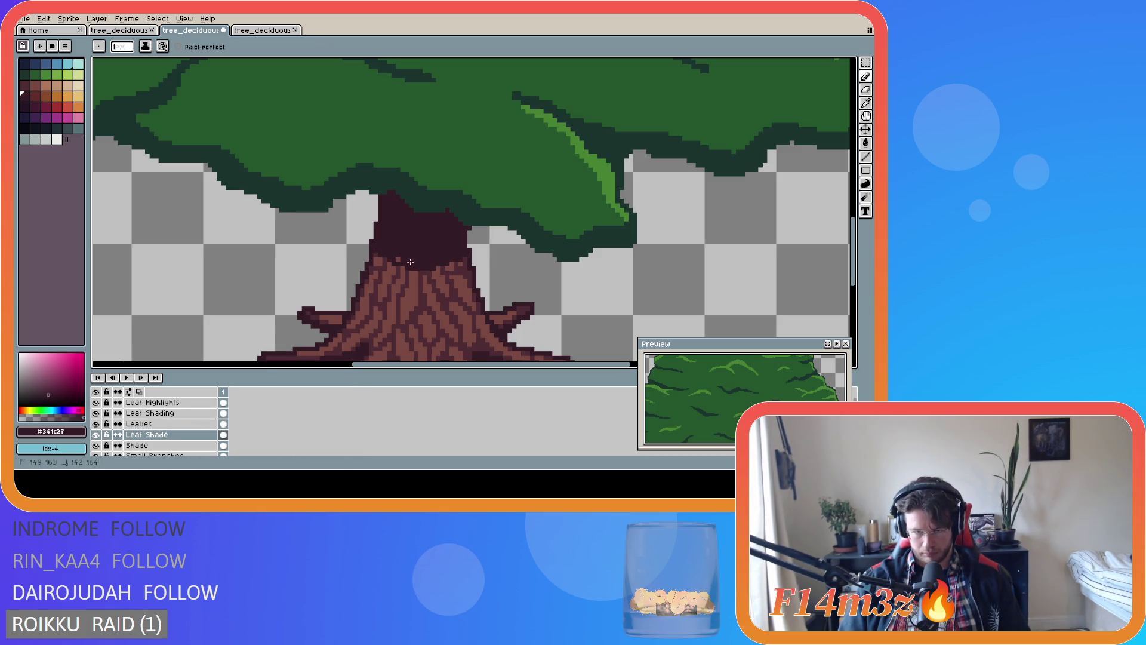
scroll(396, 260, "down", 5)
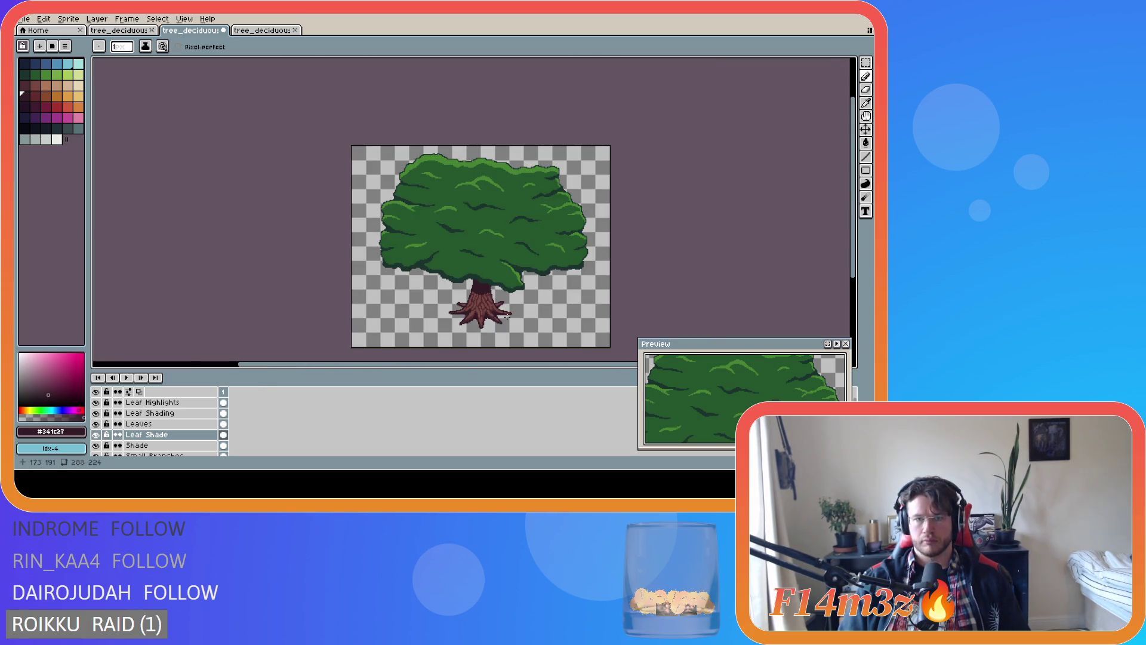
scroll(507, 315, "up", 5)
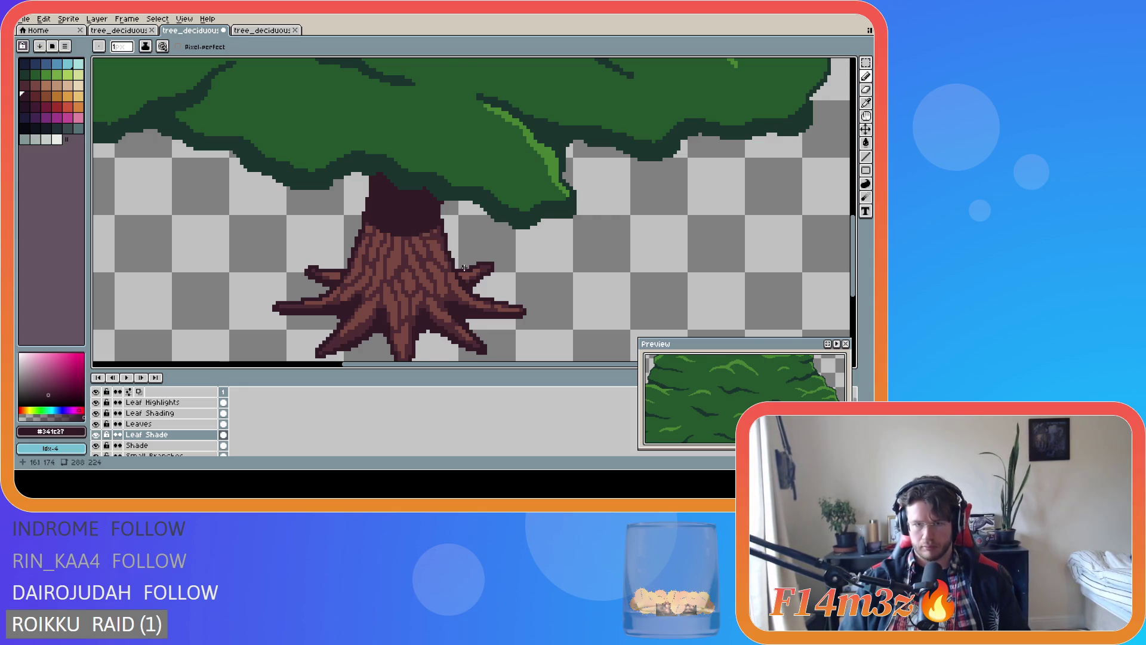
scroll(466, 265, "down", 3)
scroll(425, 278, "up", 3)
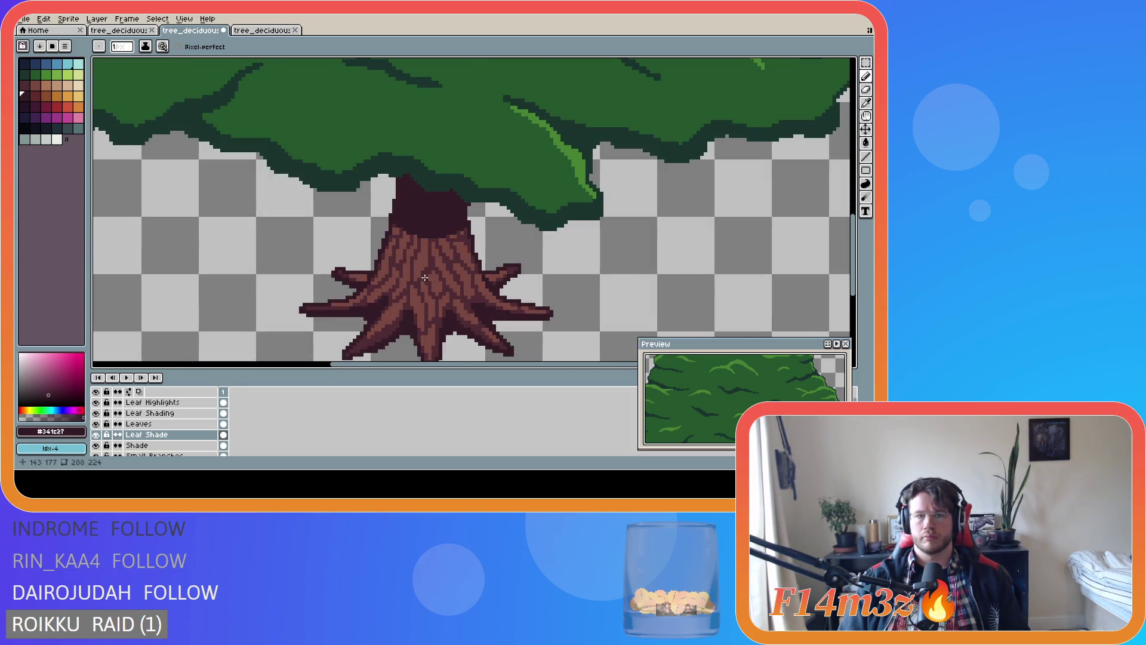
scroll(406, 243, "up", 1)
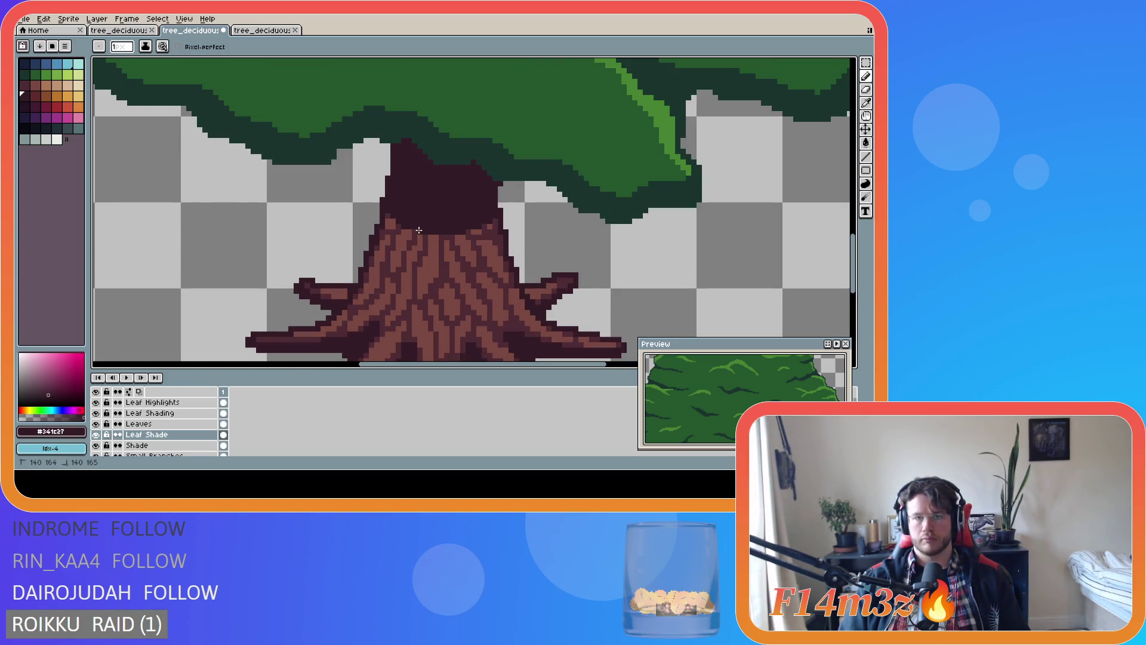
Select the Eraser and zoom in and out to inspect the whole tree
key("e")
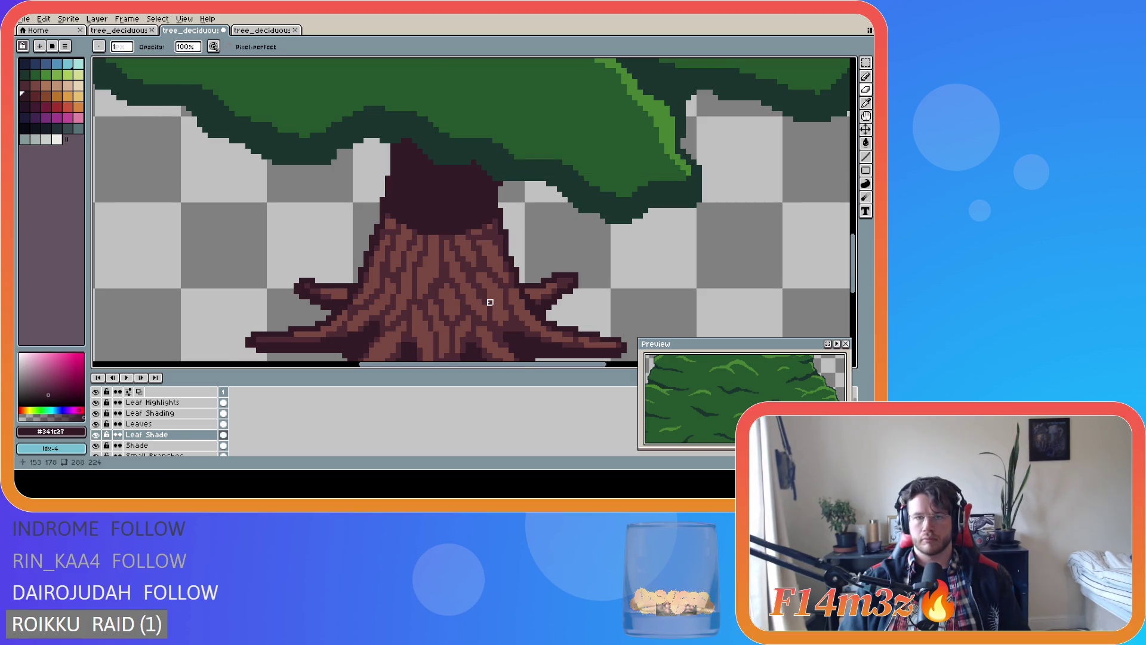
scroll(492, 306, "down", 3)
scroll(469, 289, "up", 3)
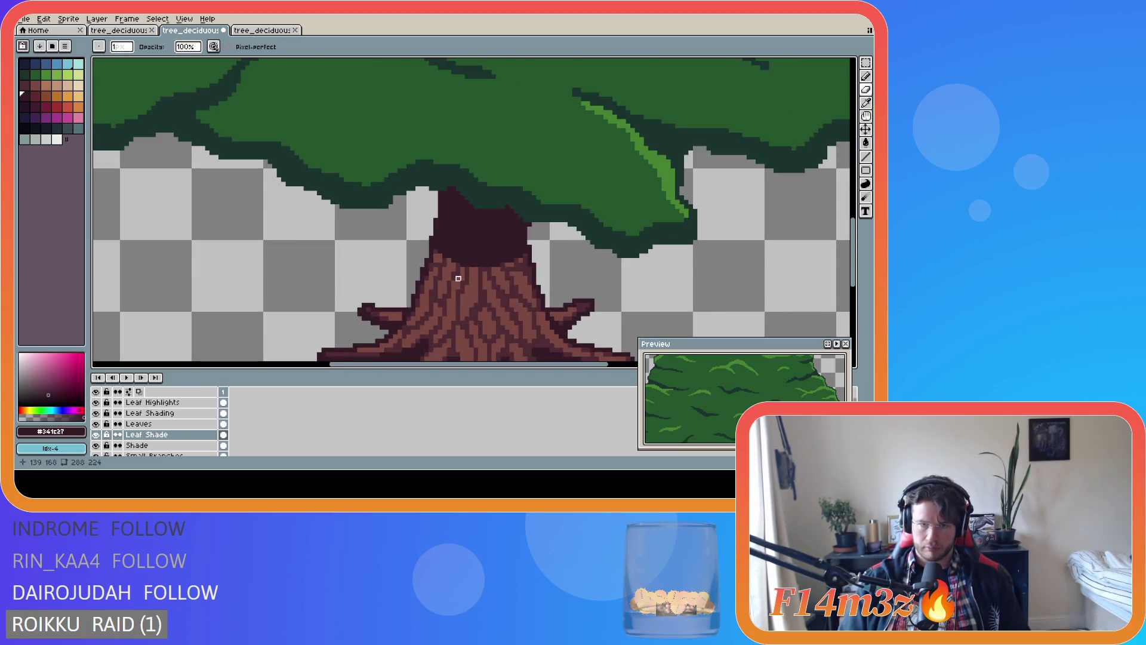
scroll(501, 312, "down", 3)
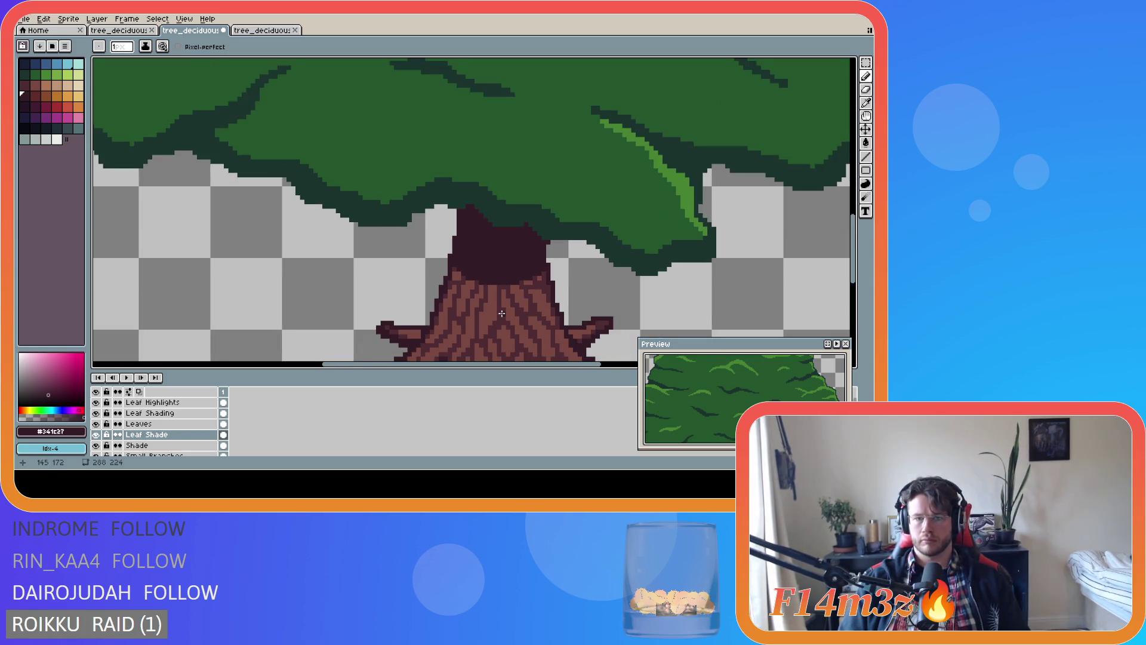
scroll(471, 289, "up", 3)
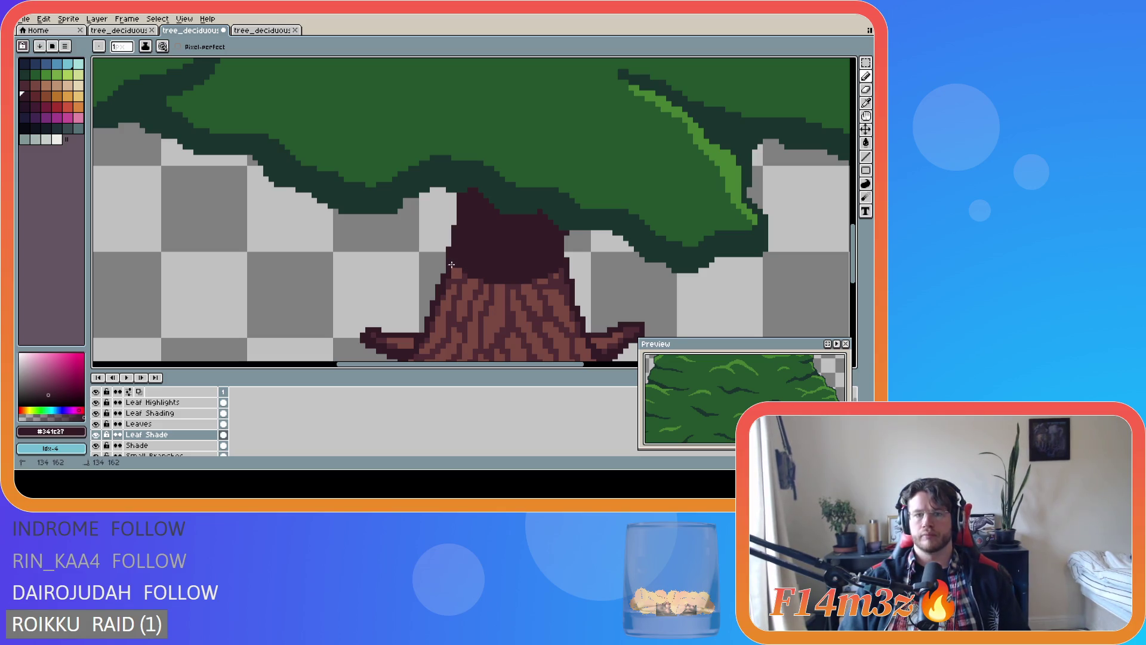
scroll(527, 333, "down", 3)
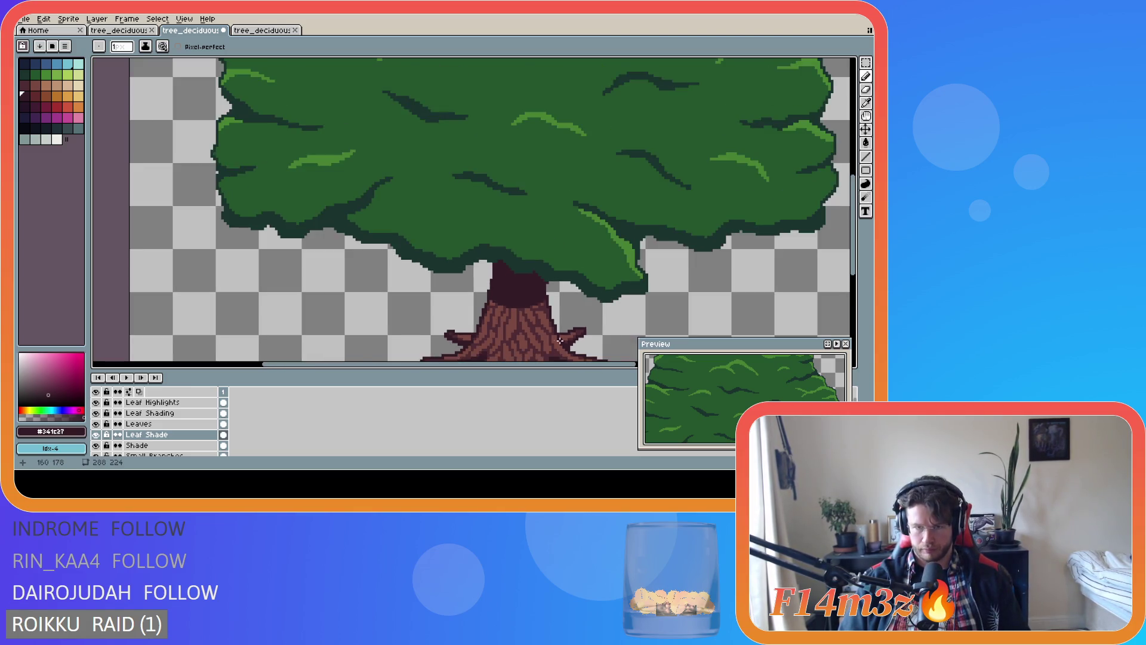
scroll(827, 262, "down", 4)
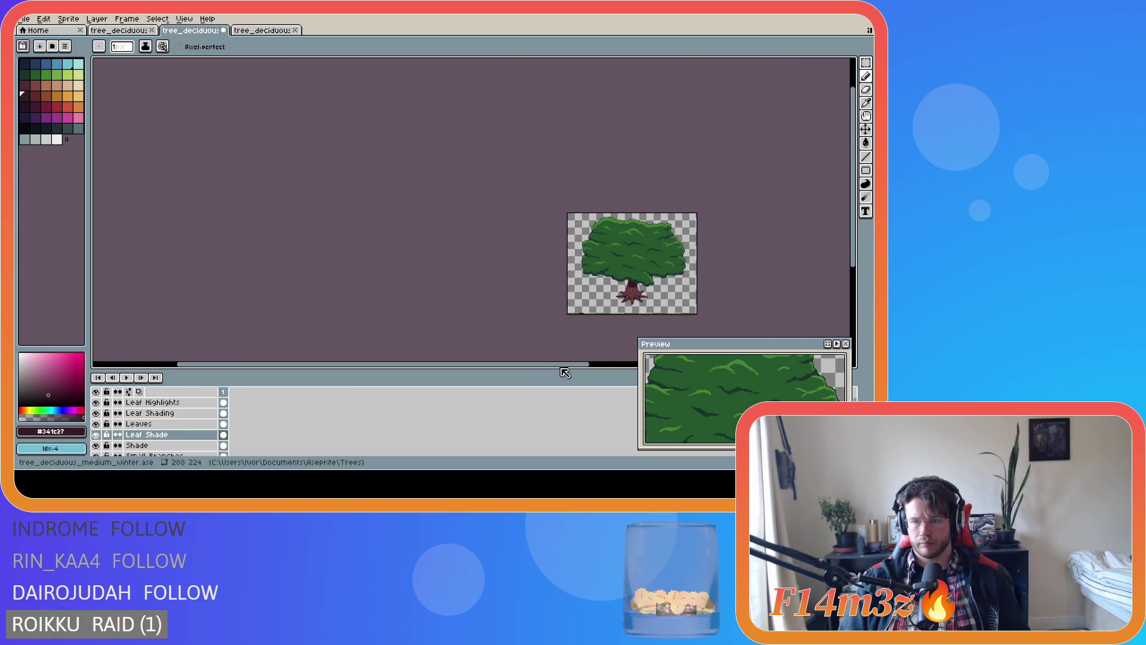
scroll(598, 297, "up", 2)
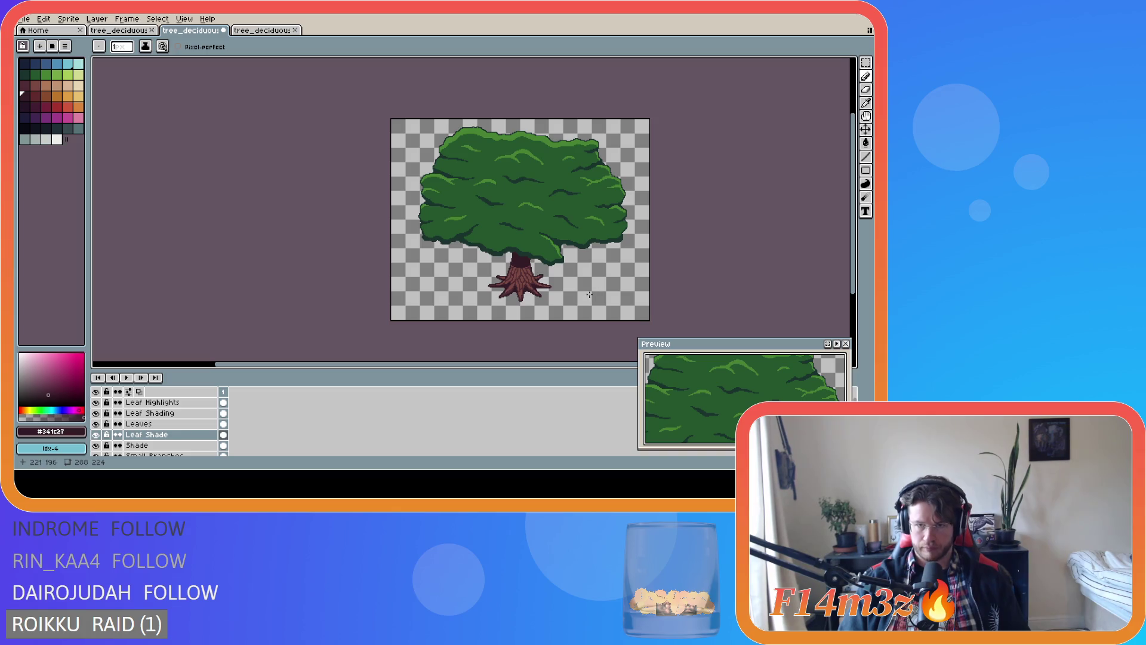
Pan and zoom in to review the shaded upper trunk
left_click_drag(501, 364, 561, 370)
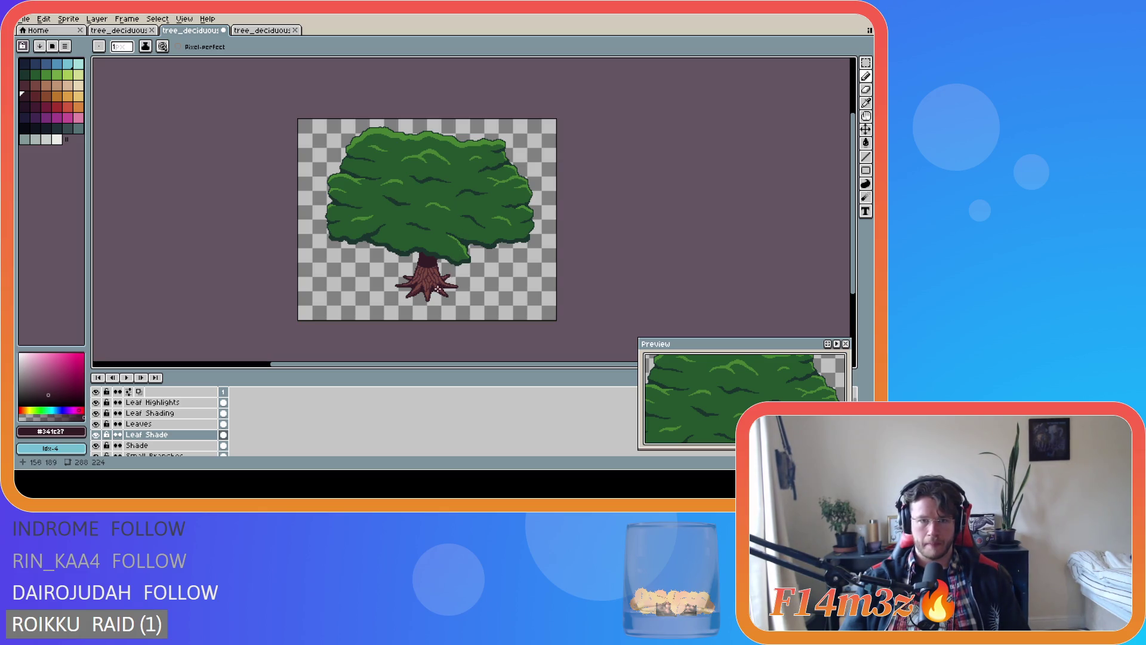
scroll(427, 290, "up", 3)
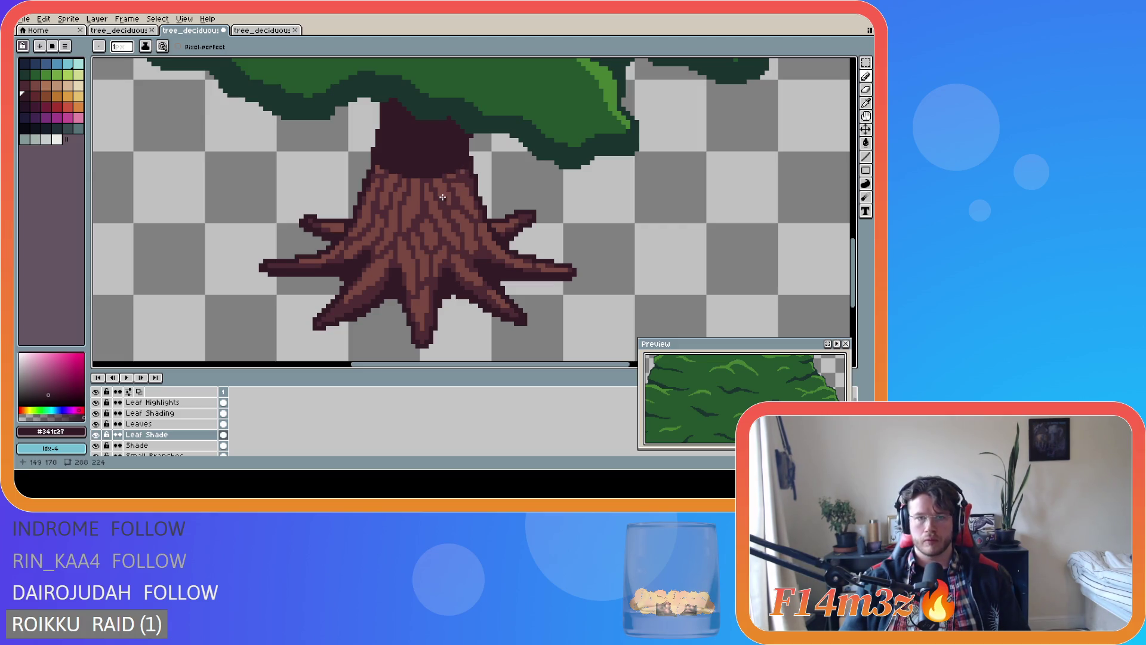
scroll(504, 210, "down", 3)
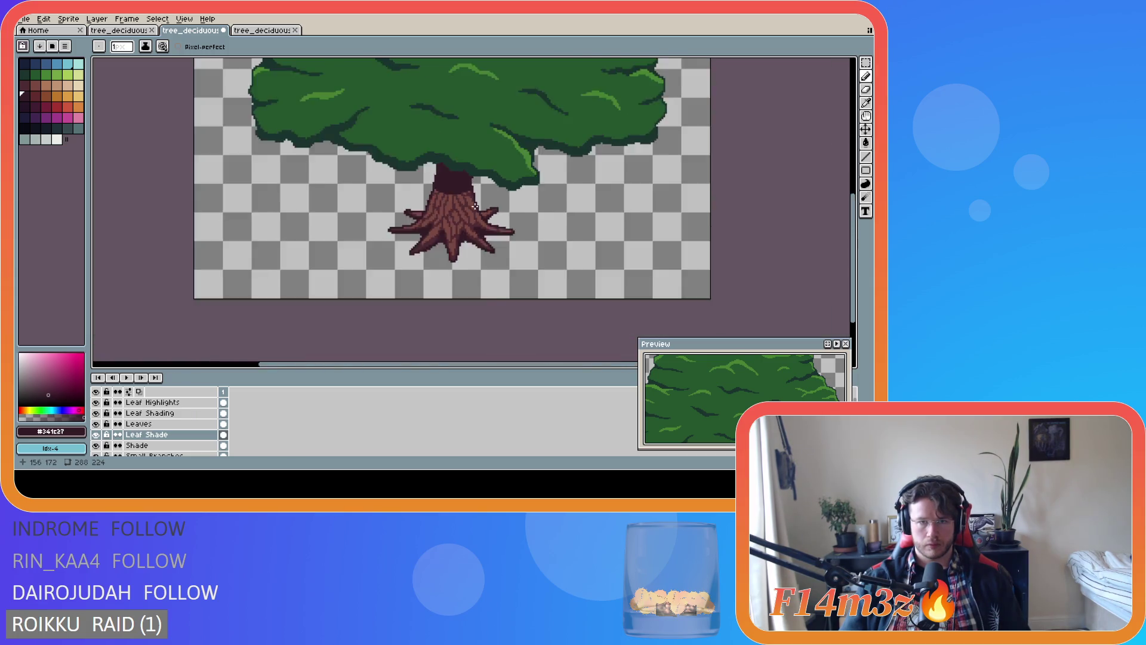
scroll(504, 210, "up", 1)
key("ctrl")
scroll(525, 215, "down", 1)
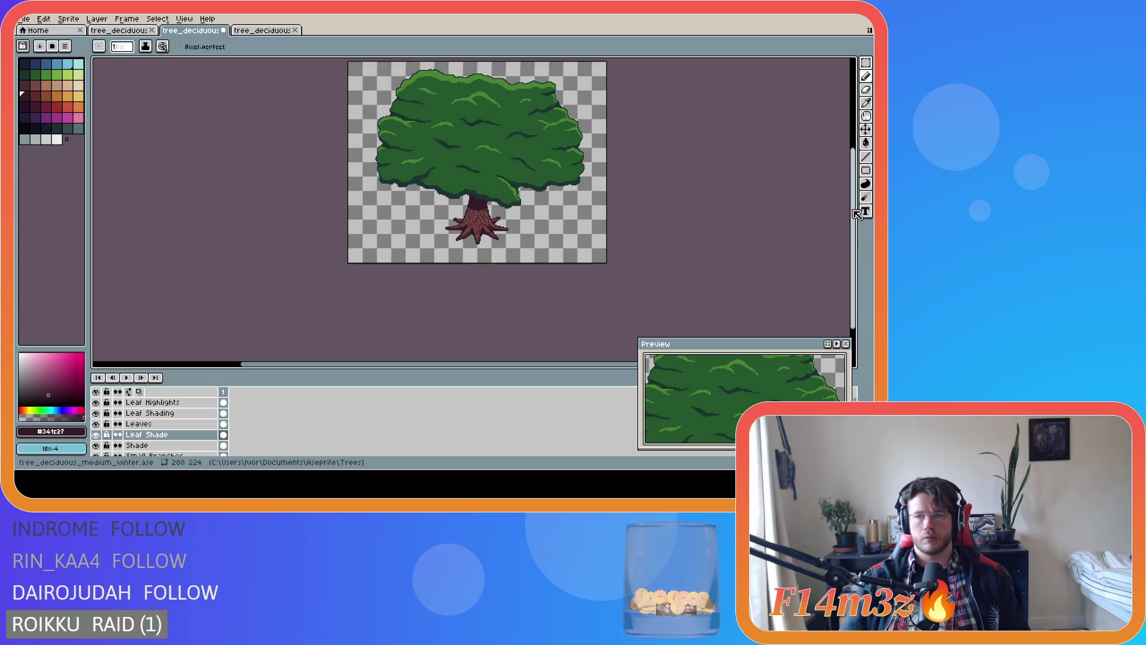
scroll(633, 207, "up", 2)
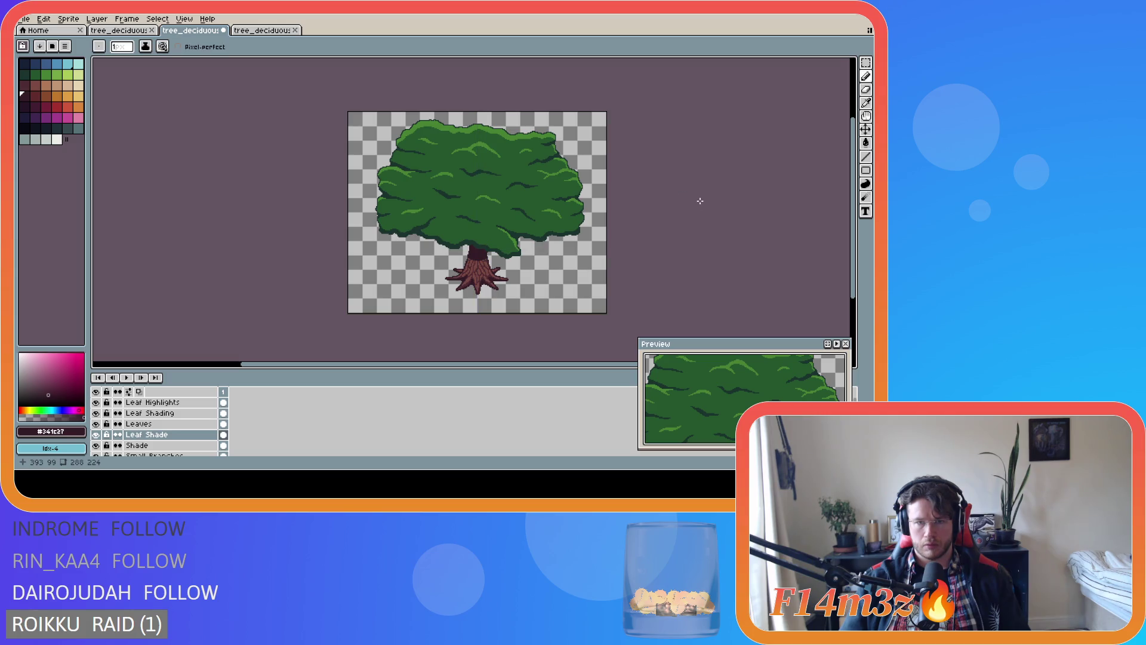
Zoom out over the whole tree and save tree_deciduous_medium_winter.ase
scroll(532, 272, "up", 2)
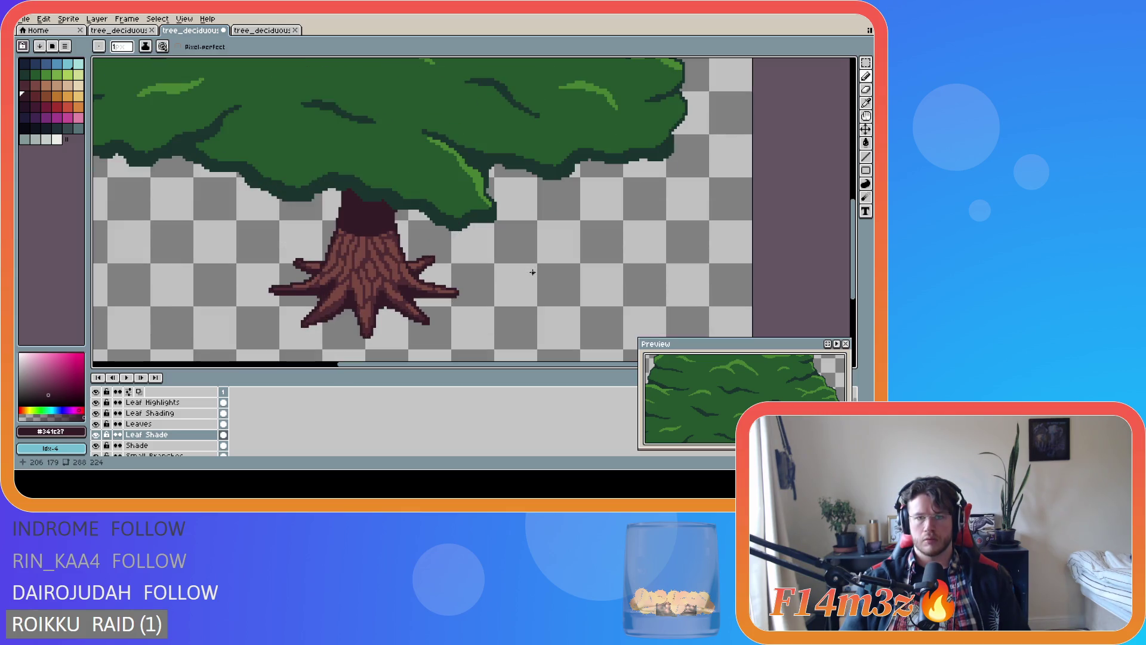
scroll(533, 273, "up", 2)
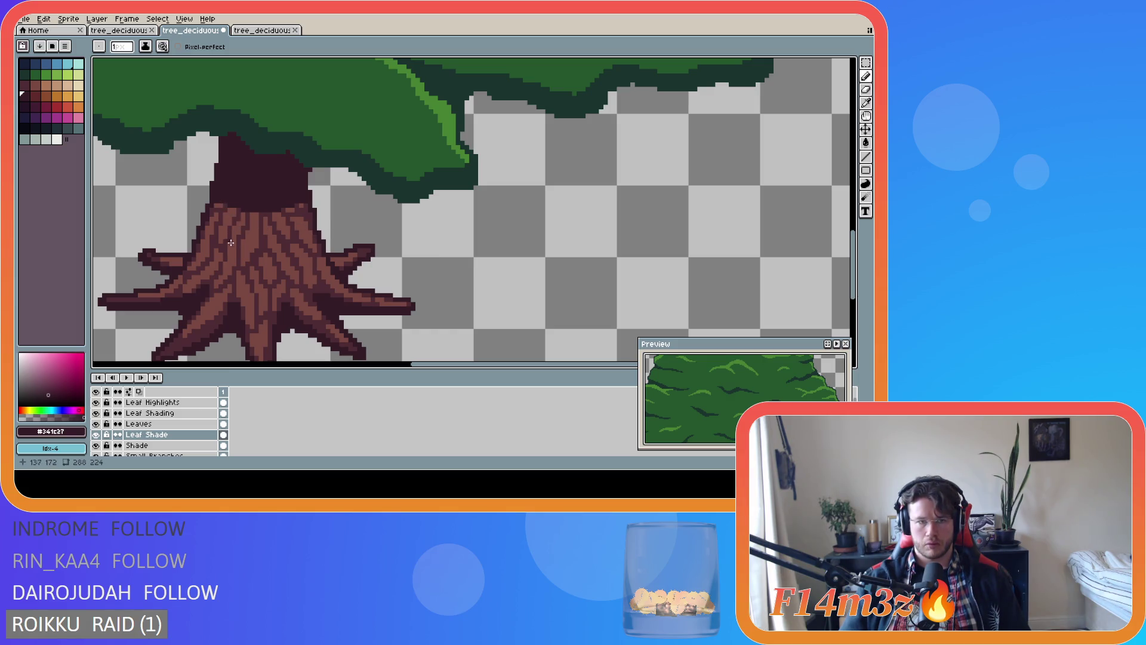
scroll(262, 244, "down", 4)
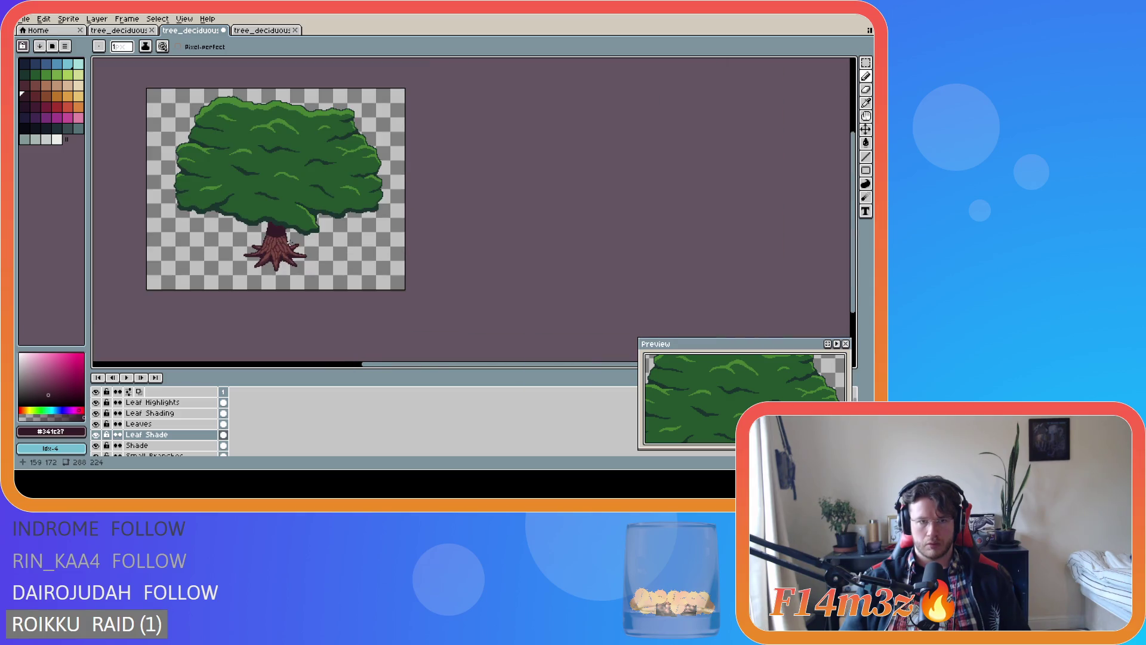
left_click_drag(420, 363, 333, 367)
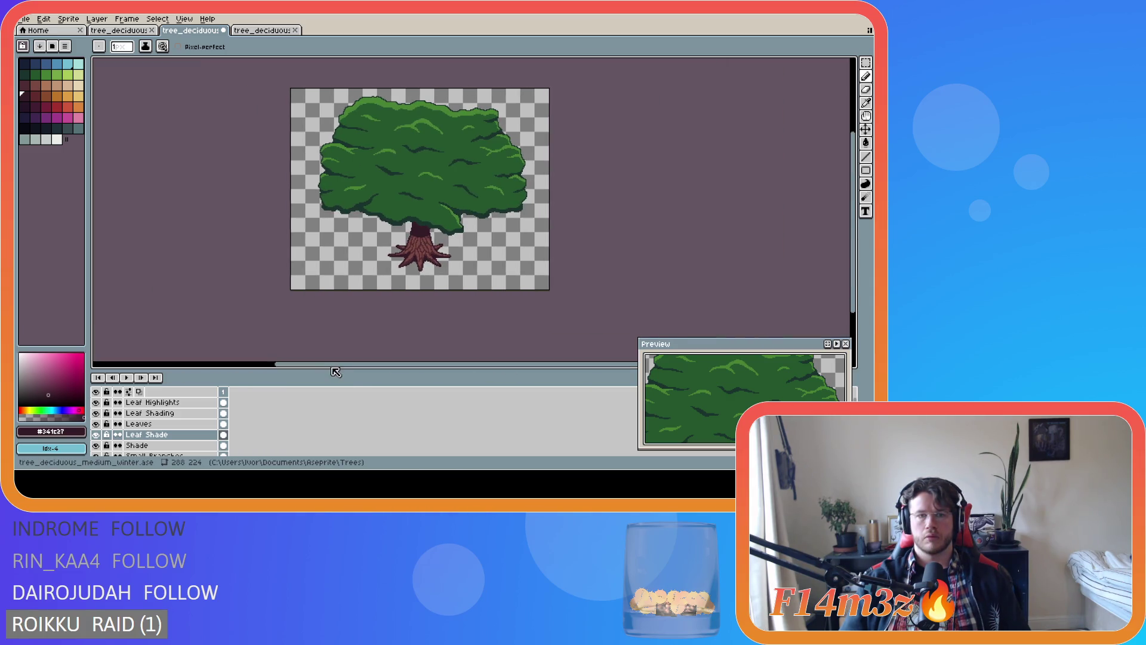
left_click_drag(852, 239, 560, 217)
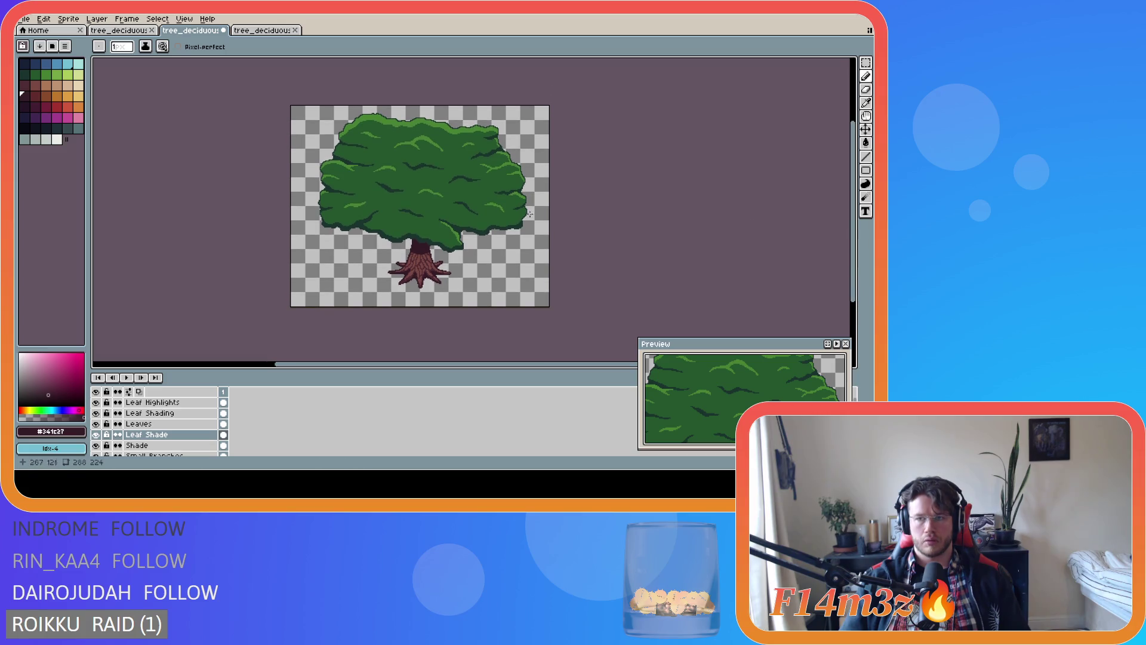
key("ctrl+s")
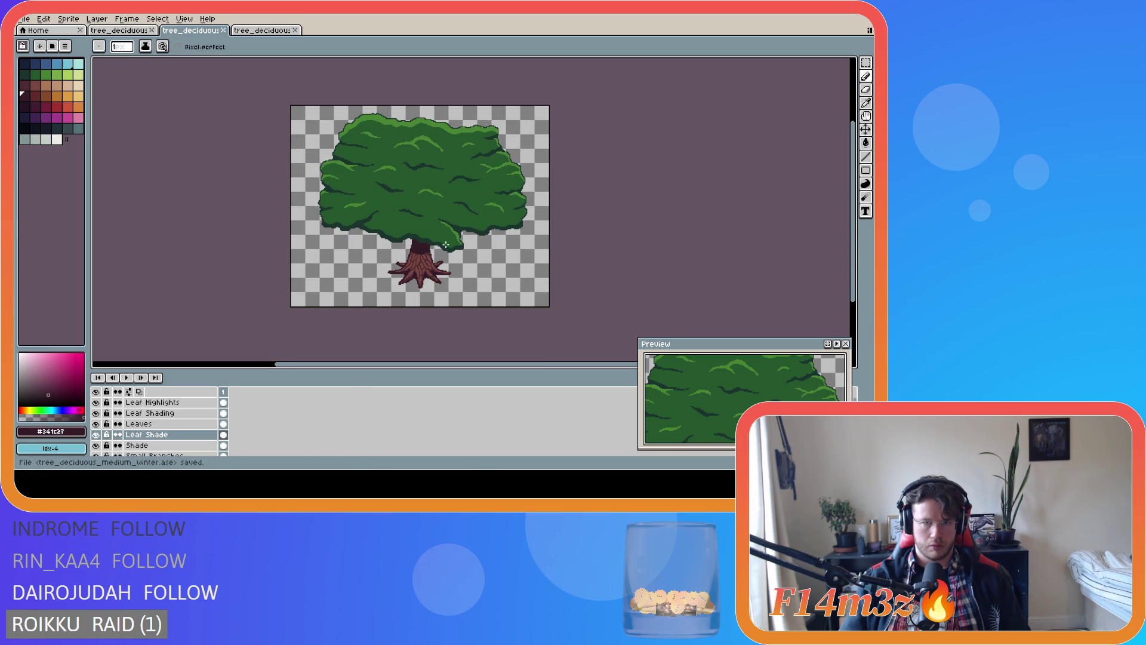
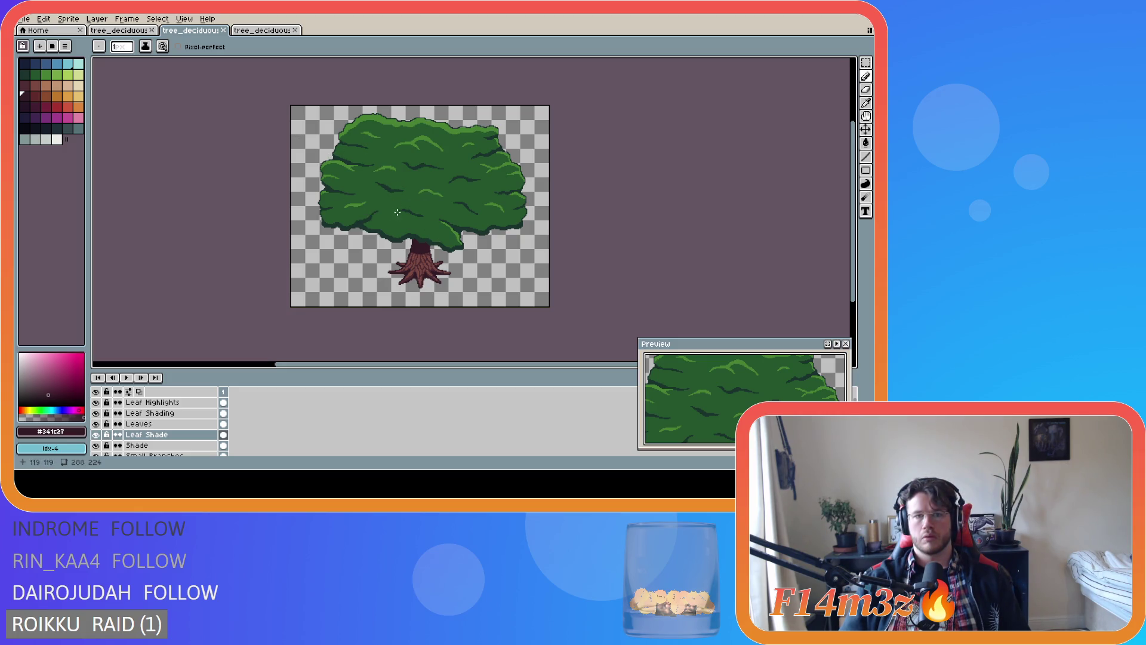
Save tree_deciduous_medium_winter.ase with Ctrl+S, zooming and panning over the foliage to inspect it
key("ctrl+s")
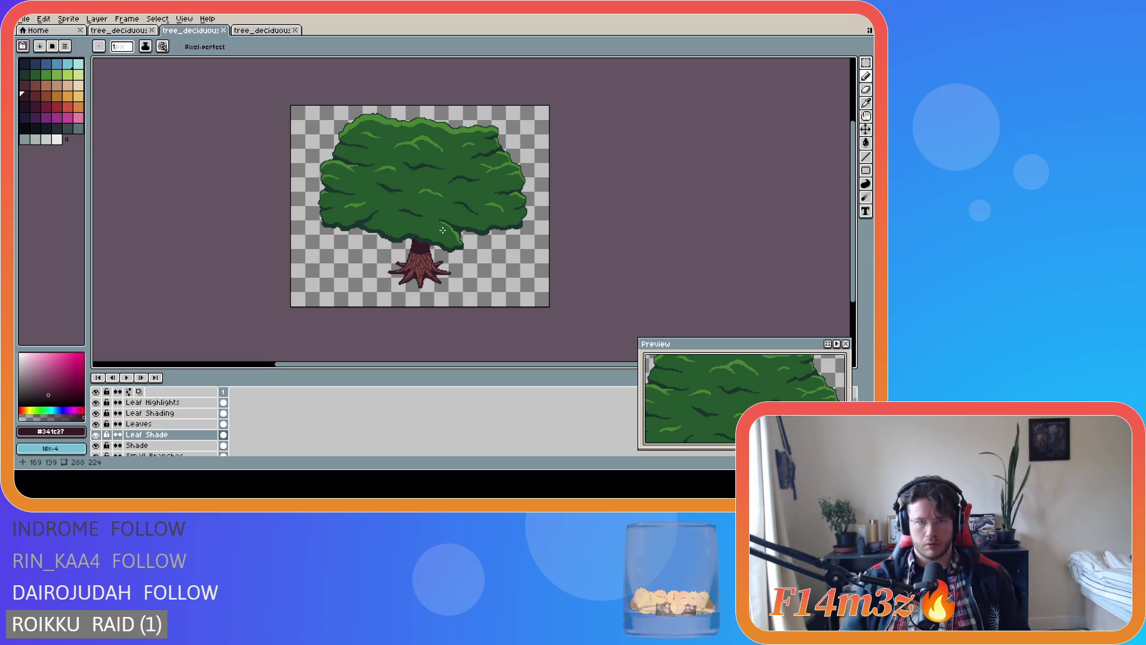
scroll(350, 185, "up", 3)
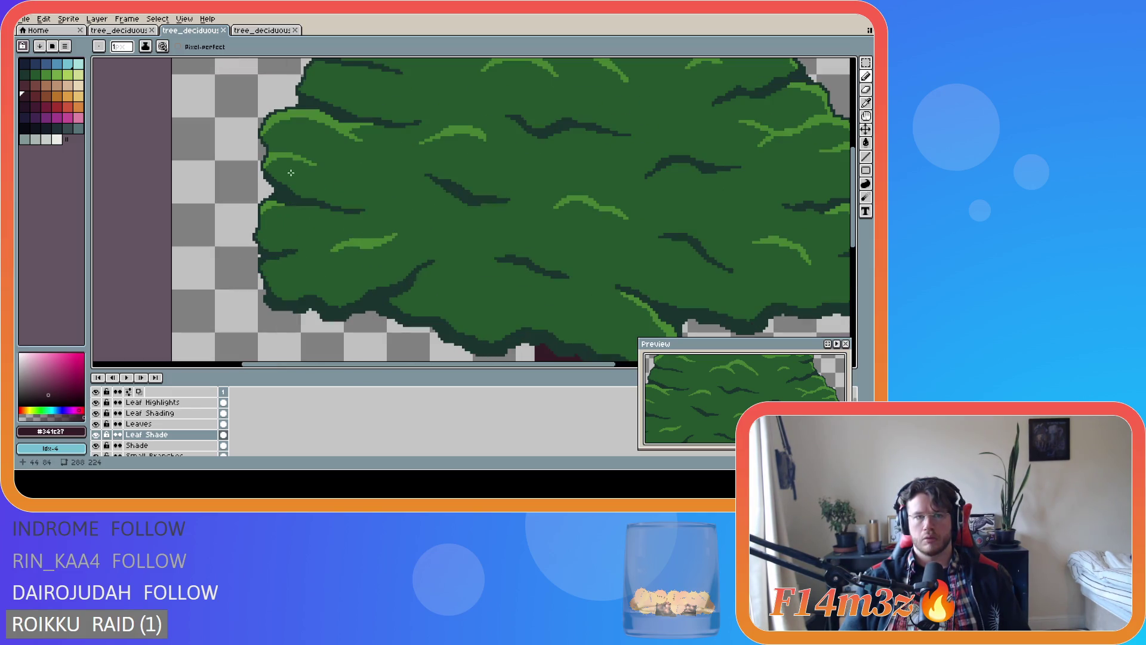
scroll(281, 142, "up", 2)
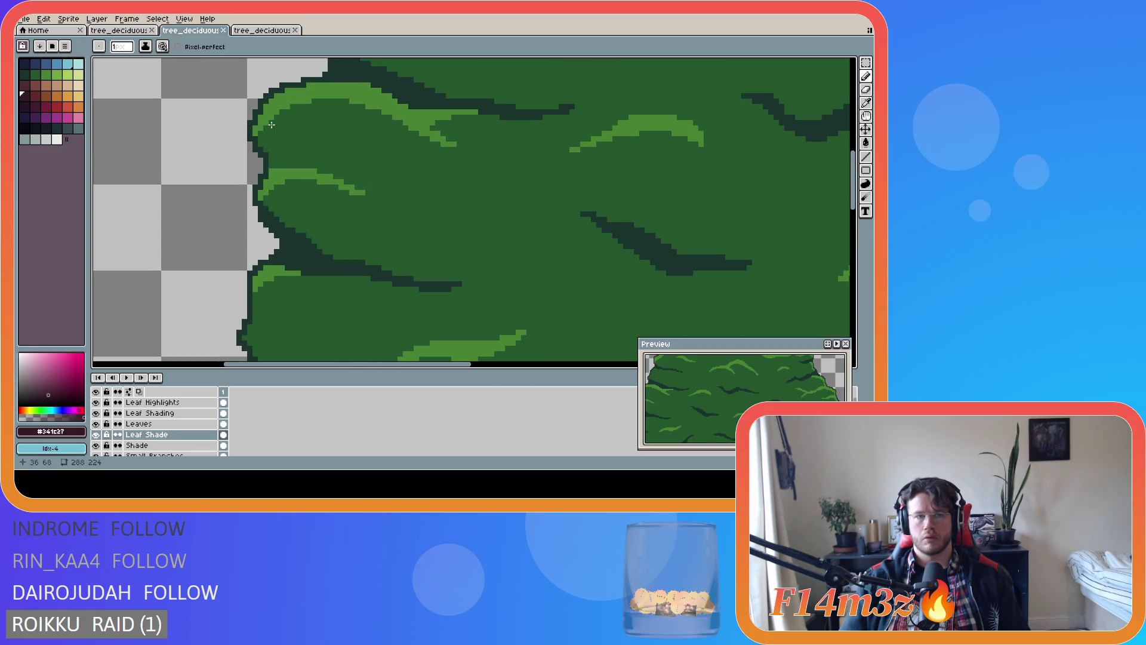
scroll(281, 142, "down", 5)
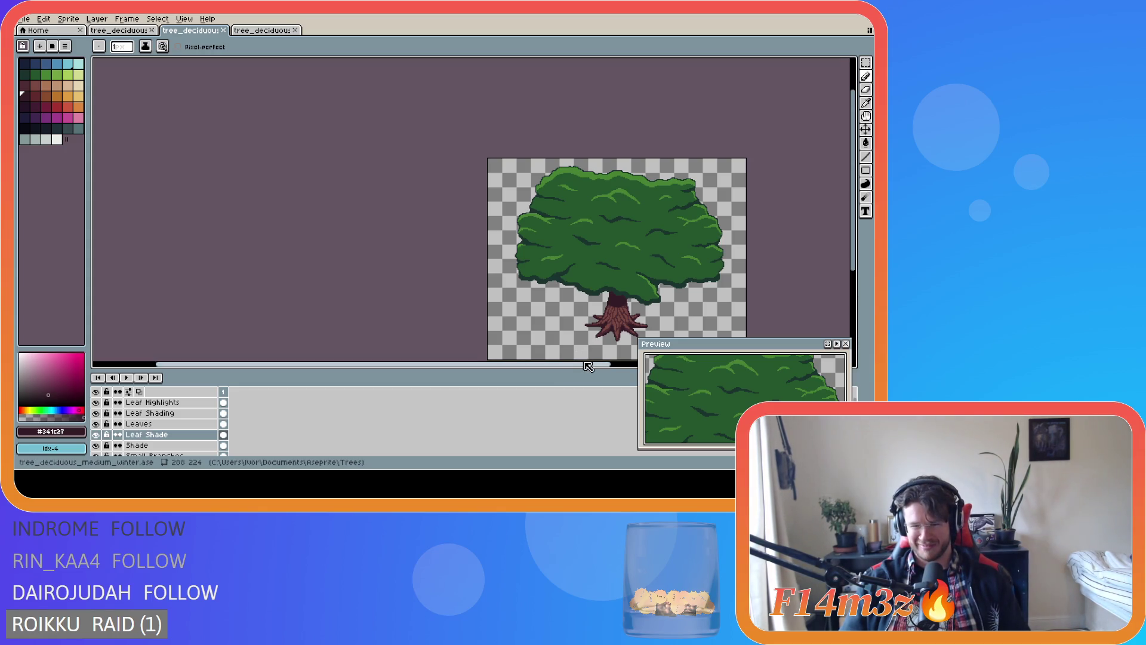
left_click_drag(597, 364, 678, 361)
left_click_drag(852, 243, 853, 266)
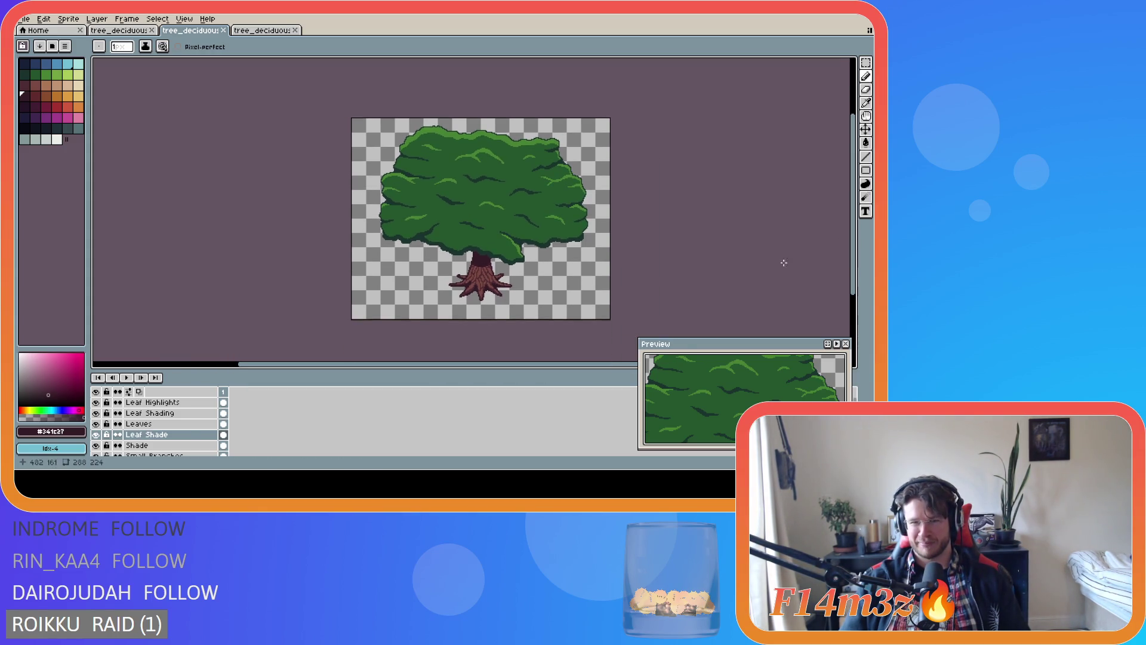
key("ctrl+s")
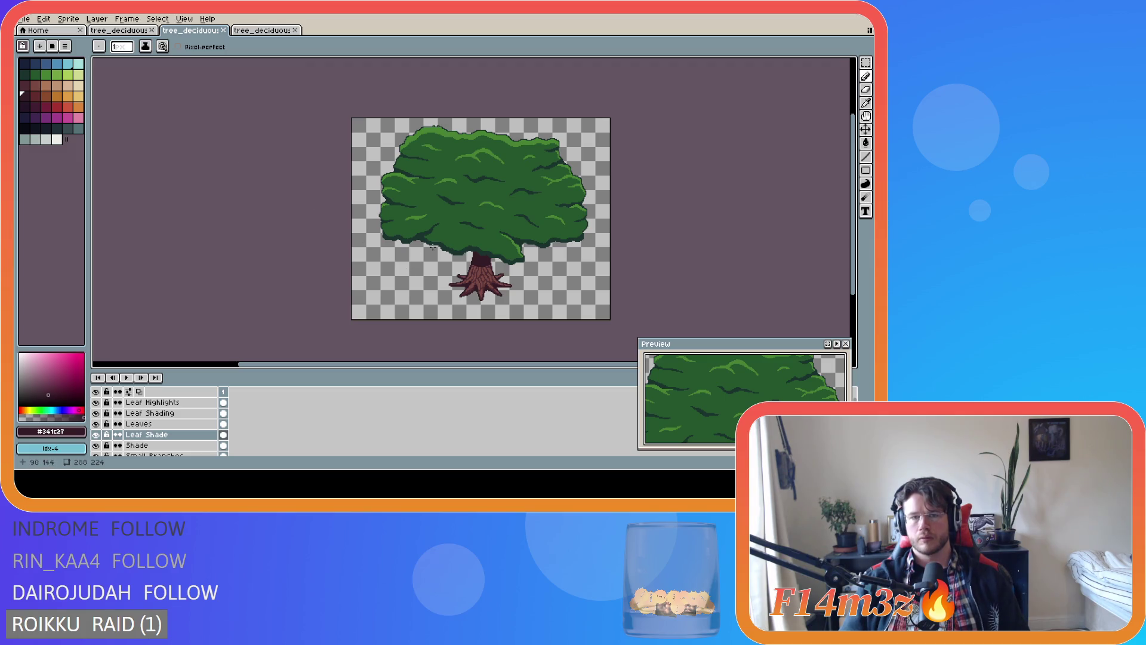
key("ctrl+s")
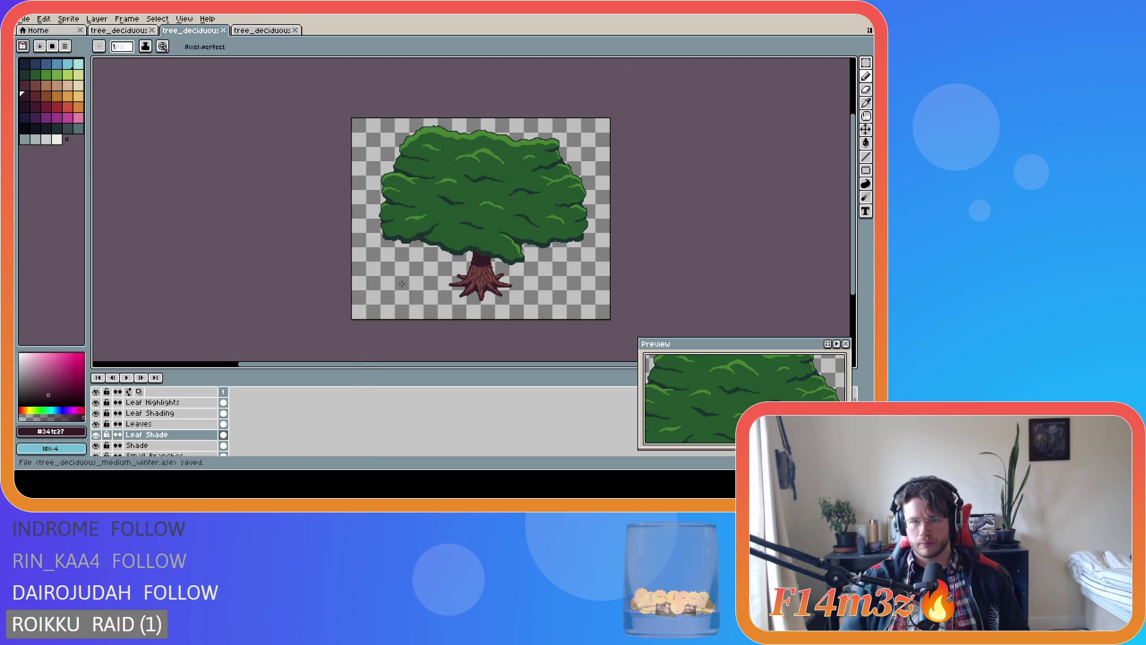
scroll(556, 221, "up", 3)
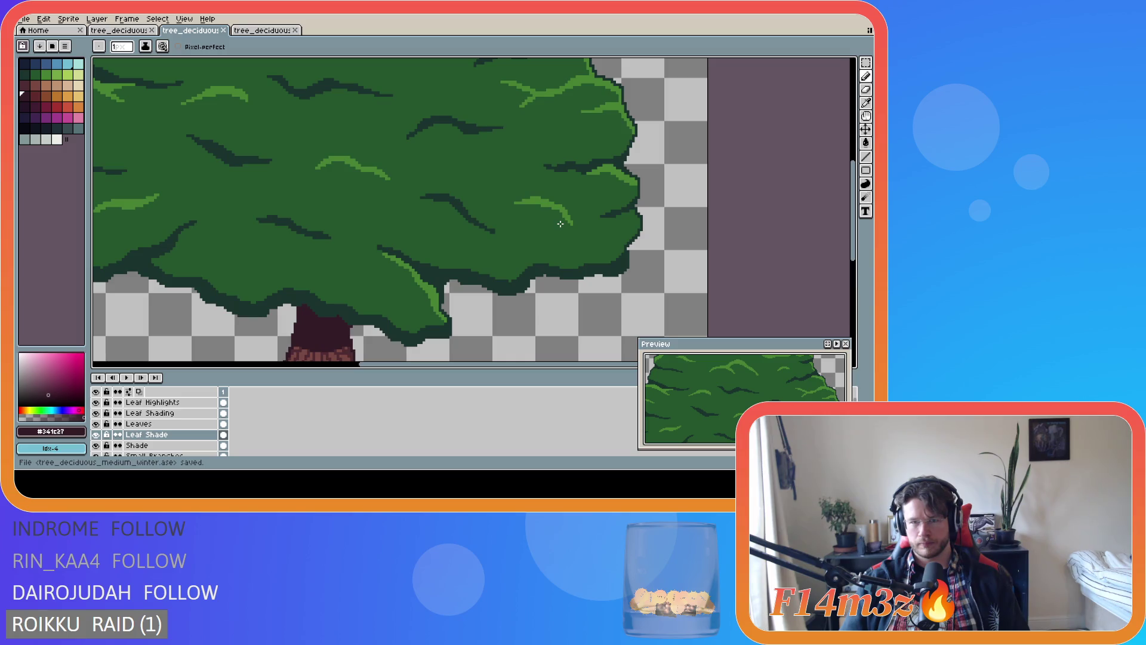
scroll(560, 224, "down", 4)
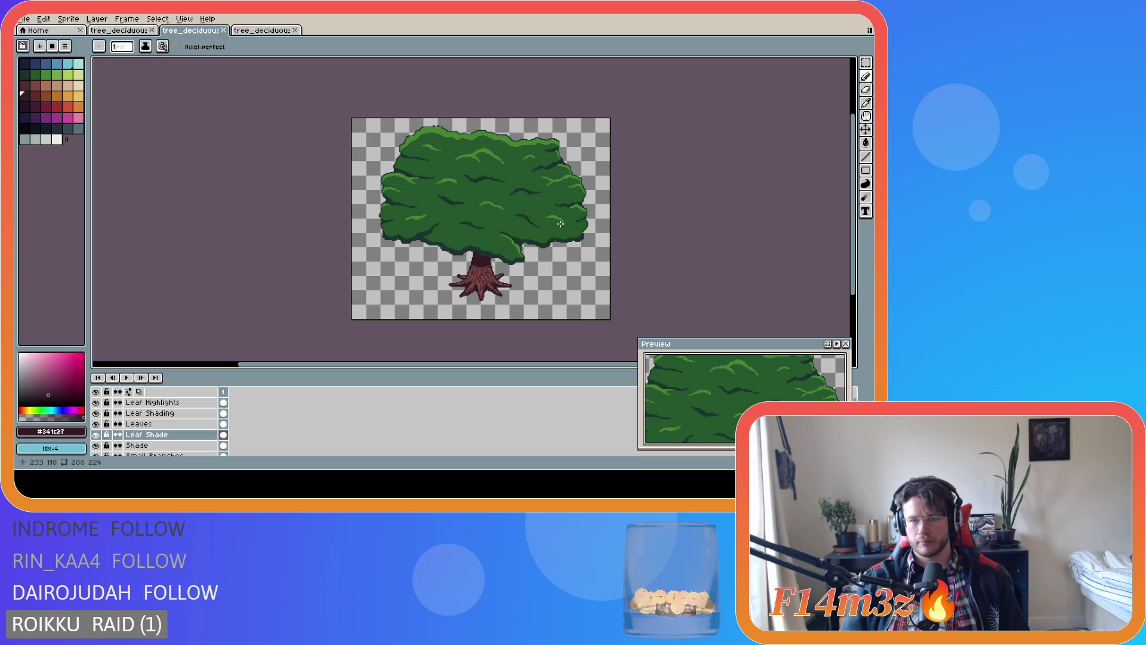
scroll(560, 223, "up", 3)
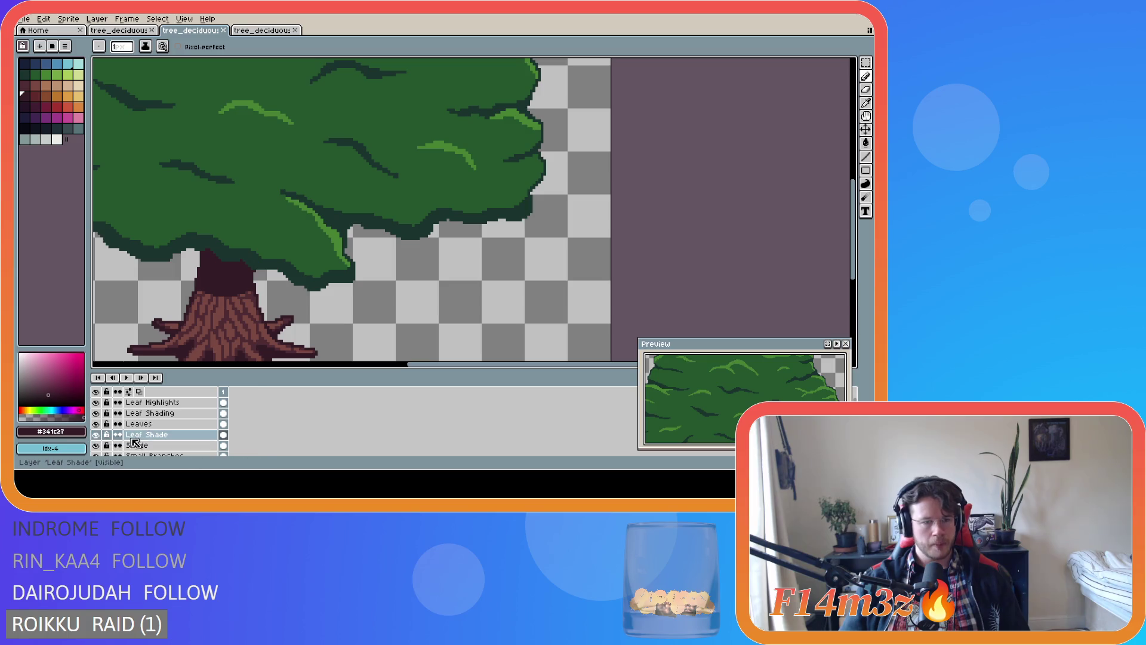
On the Leaf Shading layer, eyedrop the dark green and stroke the canopy's right edge
left_click(166, 414)
left_click(534, 195, "alt")
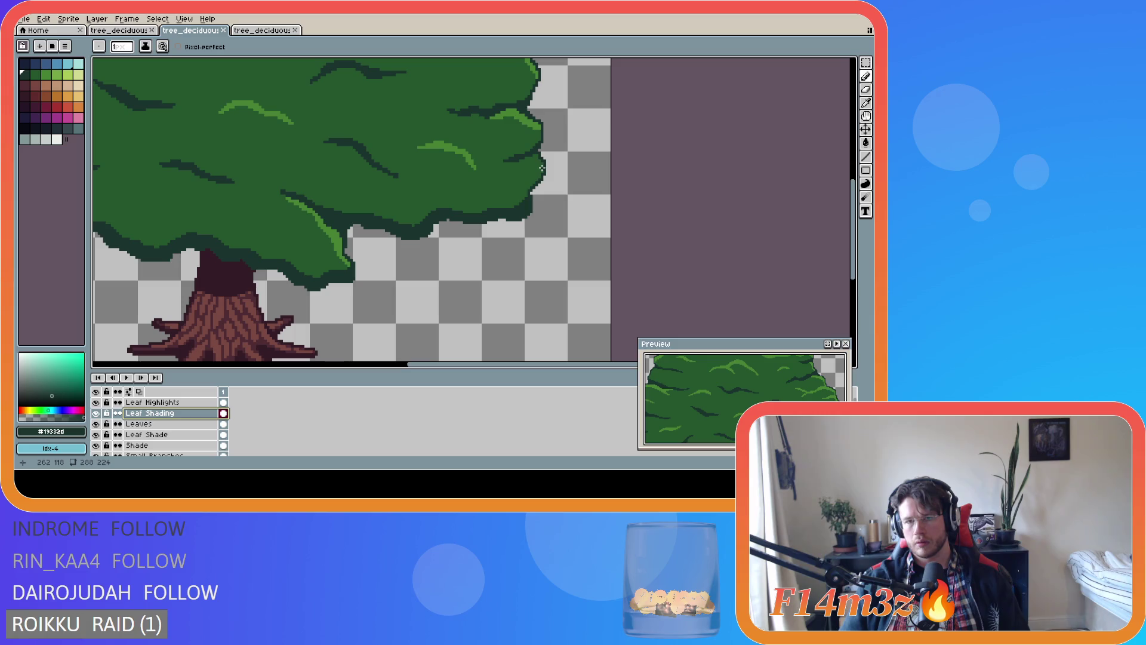
left_click_drag(541, 169, 525, 209)
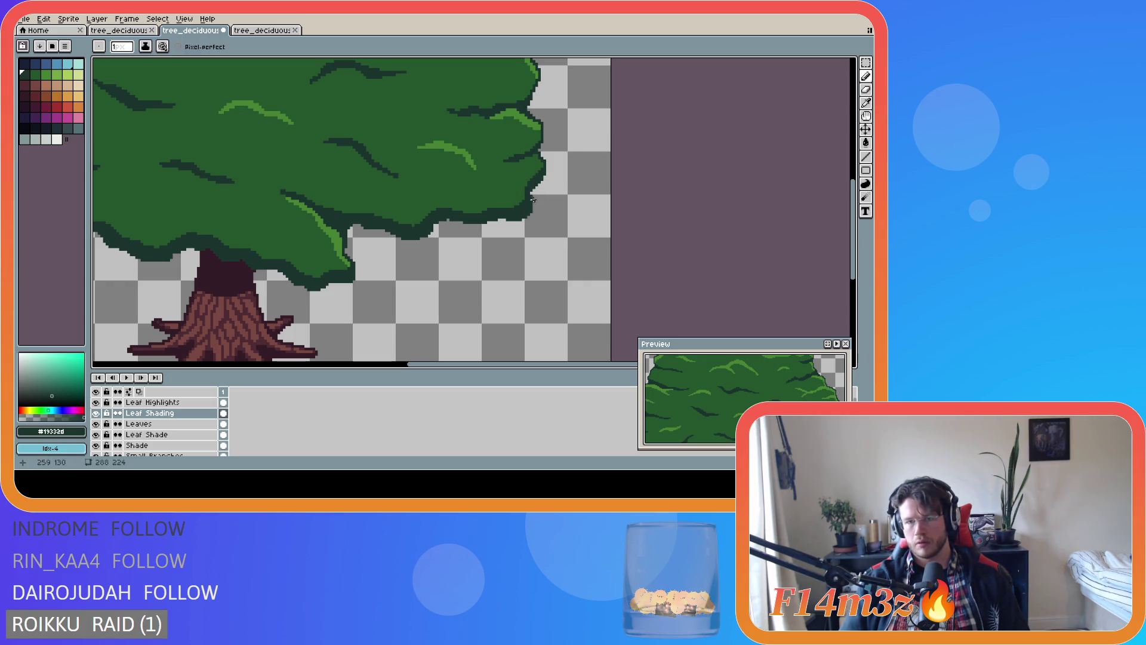
Undo the stray stroke and redraw the dark green outline along the leaves' right edge
key("e")
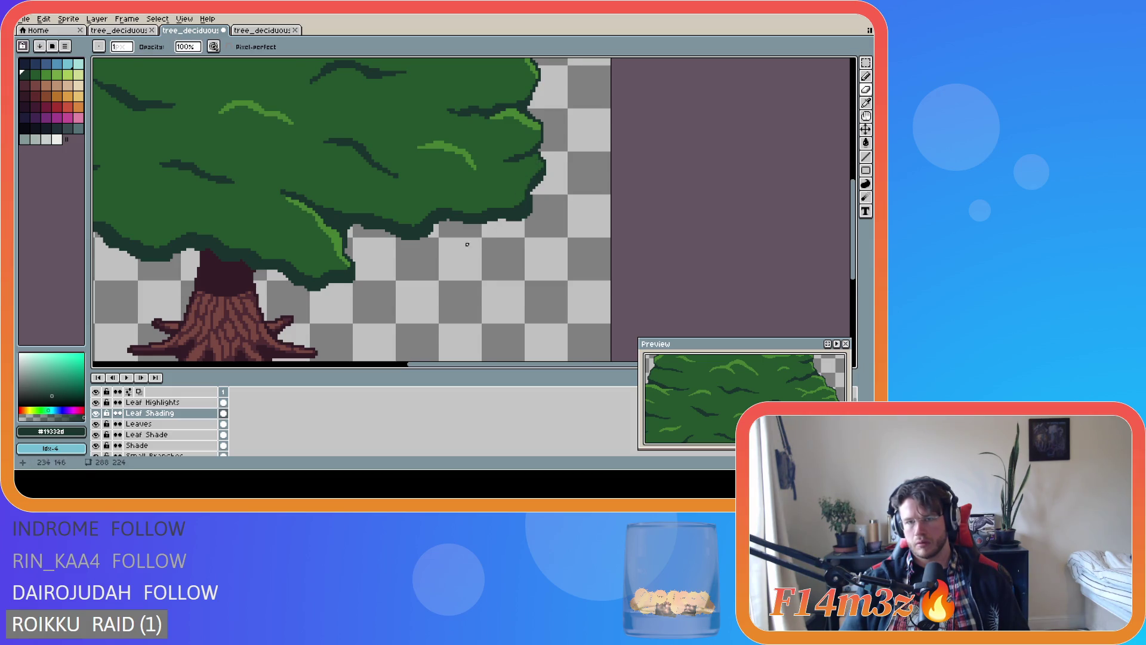
scroll(470, 244, "down", 4)
scroll(378, 238, "up", 6)
key("v")
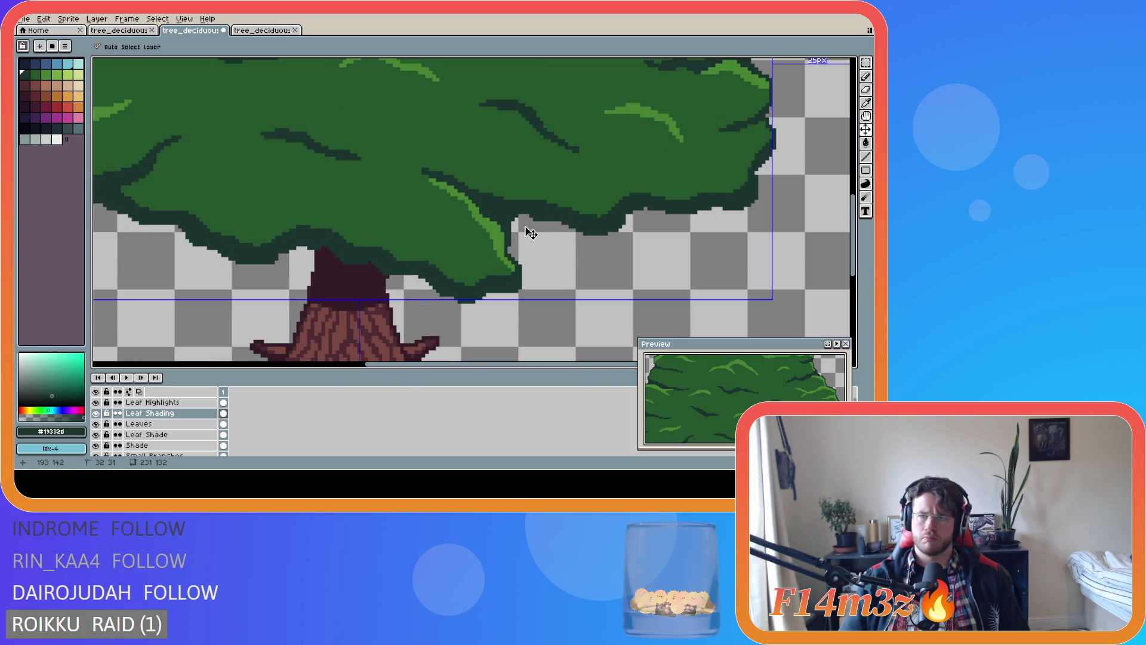
key("ctrl+s")
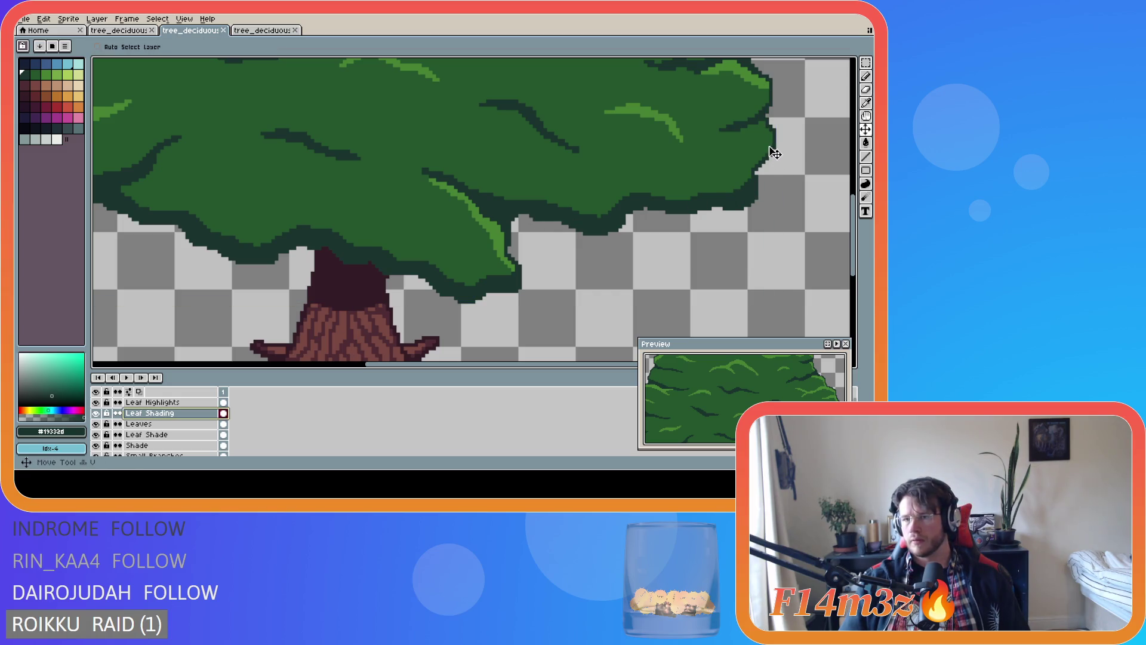
key("b")
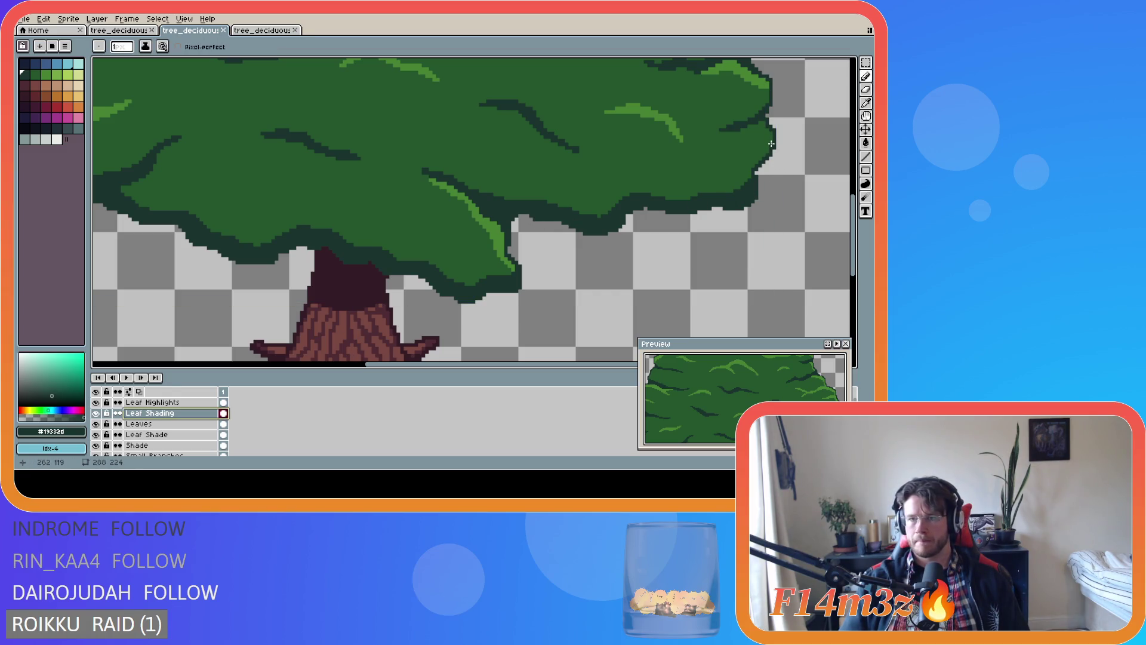
left_click_drag(772, 137, 748, 177)
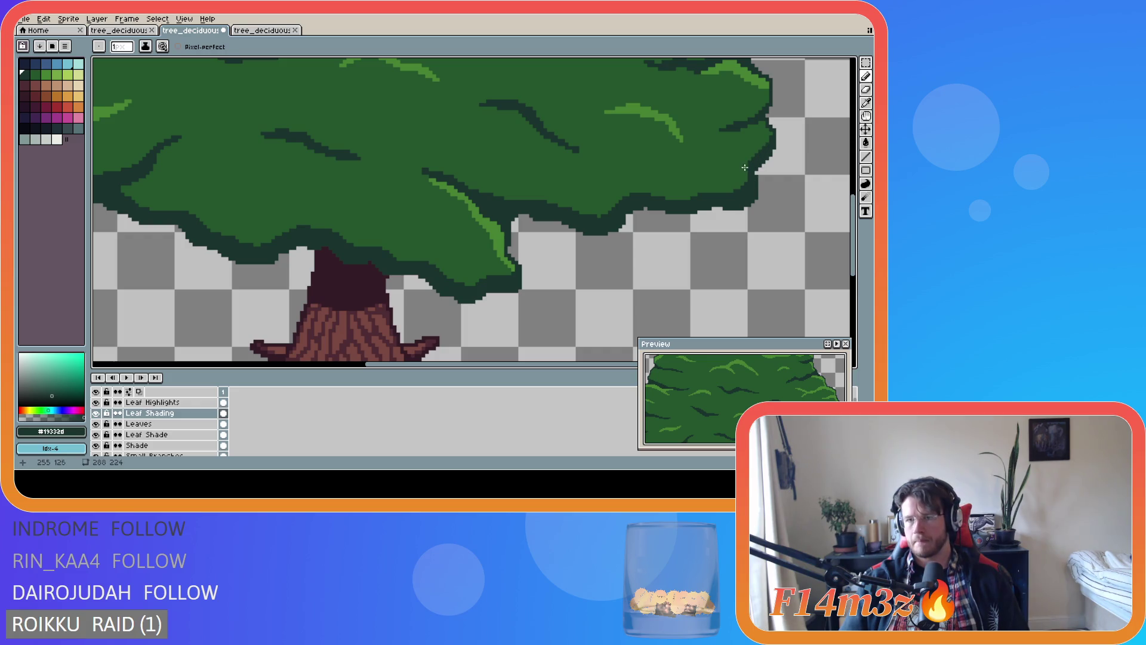
key("e")
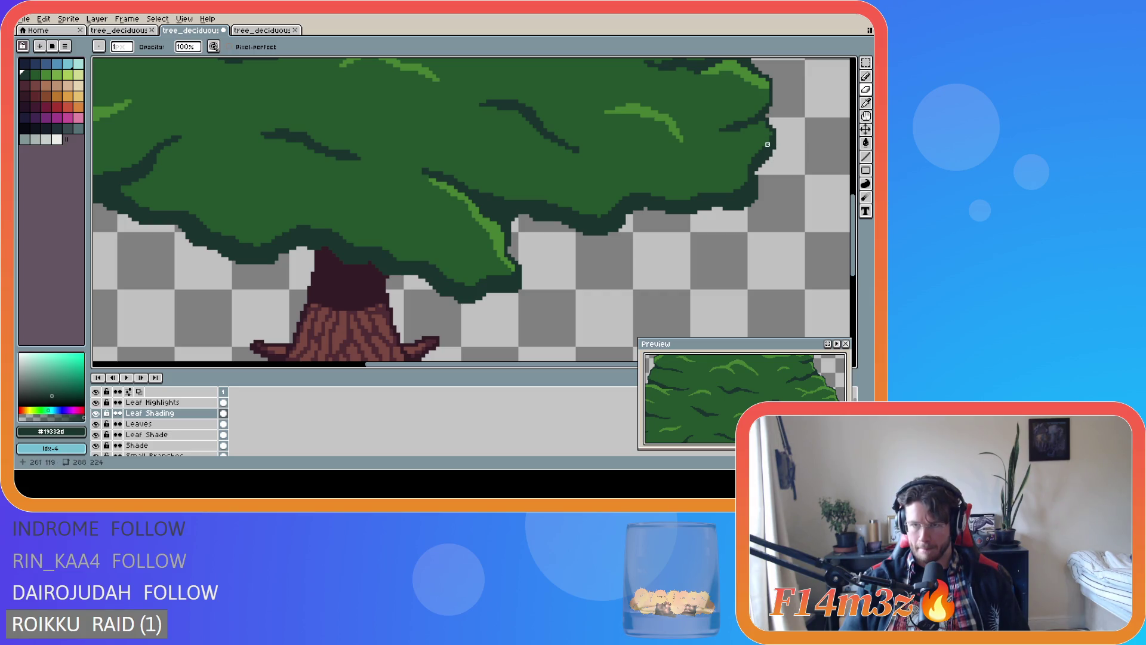
scroll(721, 212, "down", 2)
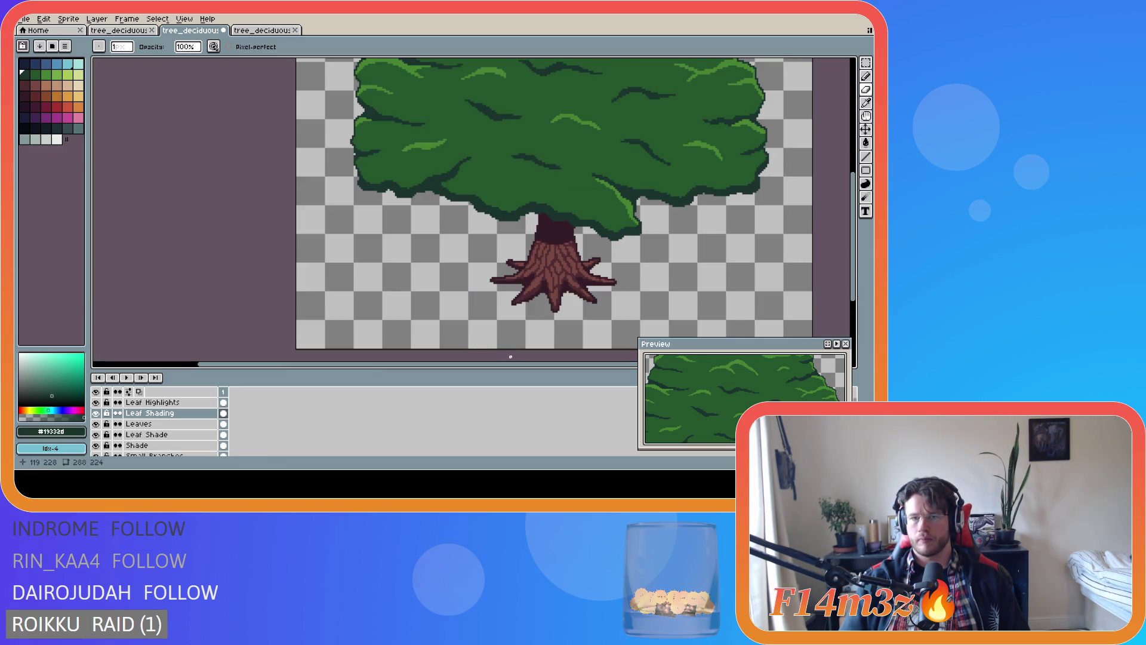
Add a dark pixel at the canopy's right edge, then zoom and pan around the tree
scroll(512, 361, "right", 3)
scroll(608, 184, "up", 3)
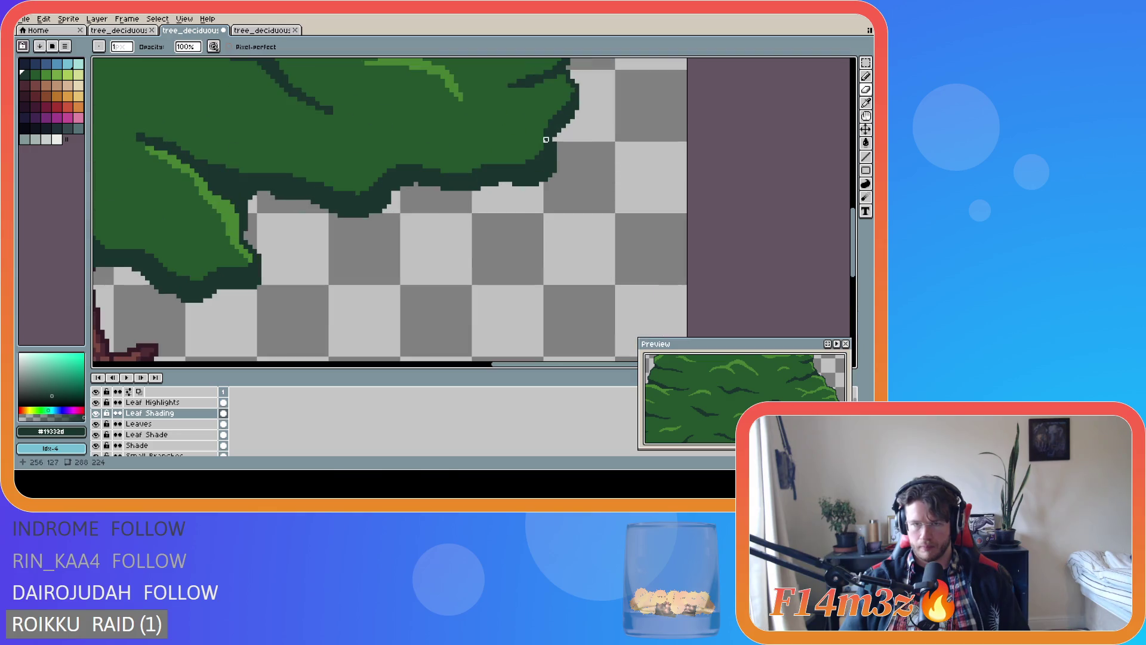
left_click(541, 126)
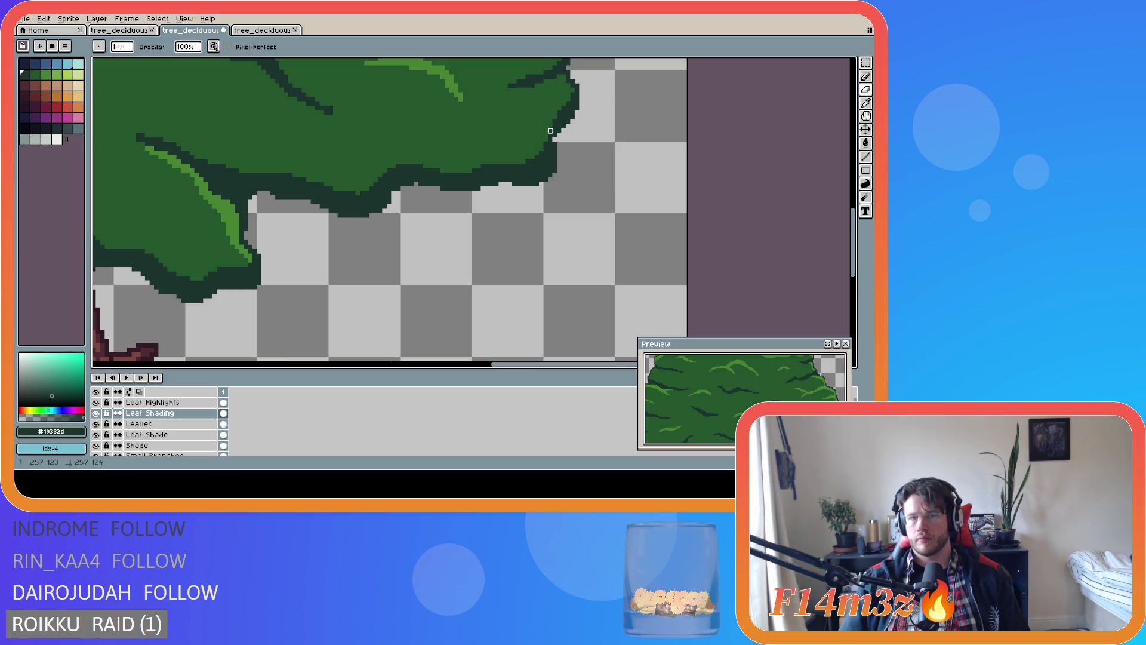
scroll(447, 170, "down", 2)
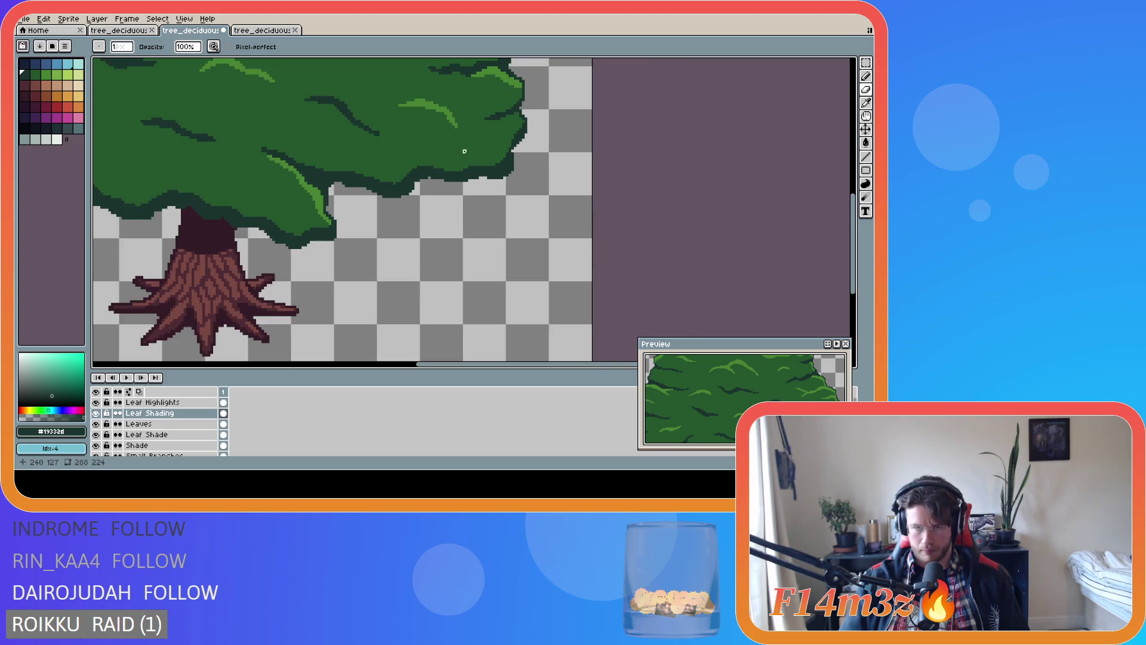
scroll(462, 143, "down", 2)
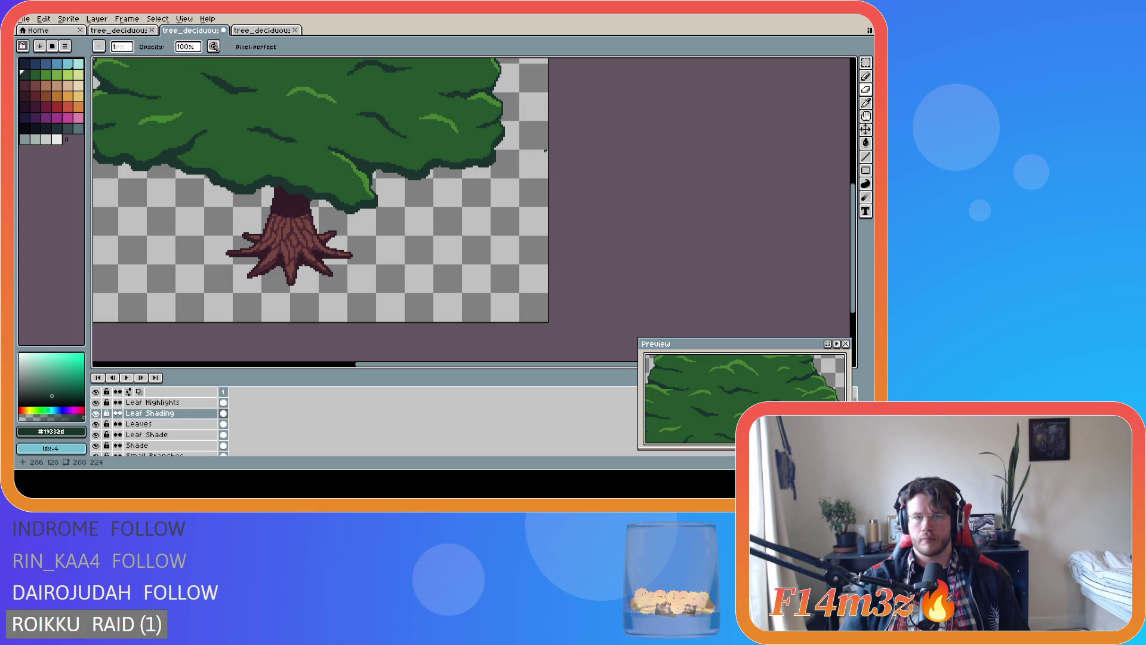
scroll(326, 136, "down", 3)
scroll(325, 136, "up", 1)
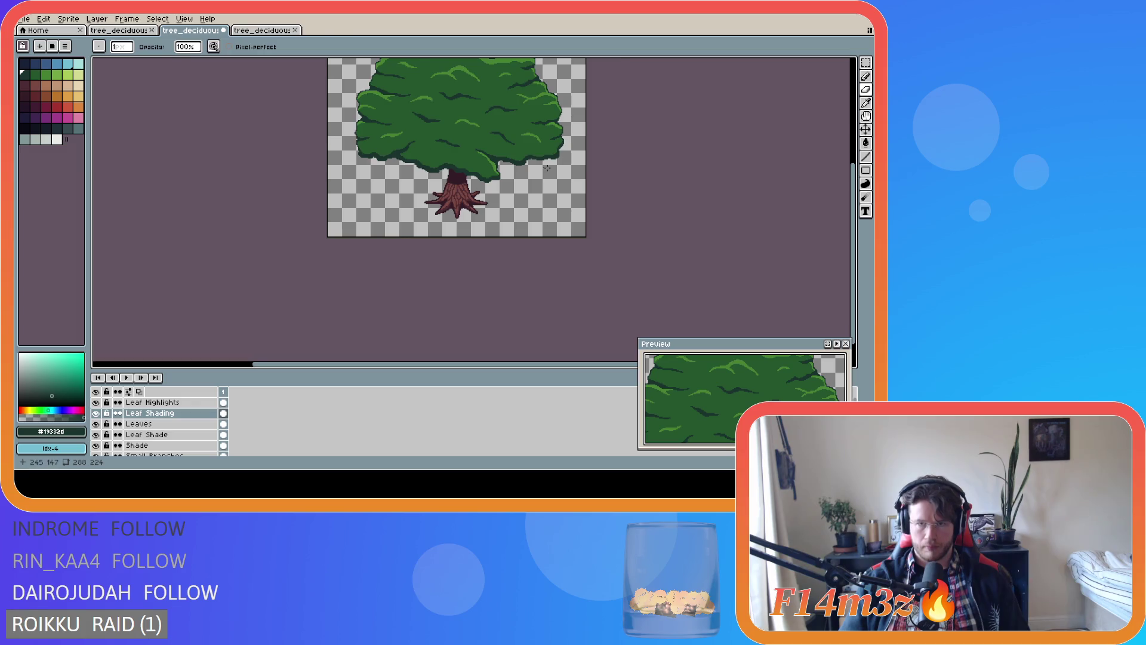
scroll(546, 168, "up", 1)
left_click_drag(854, 216, 834, 189)
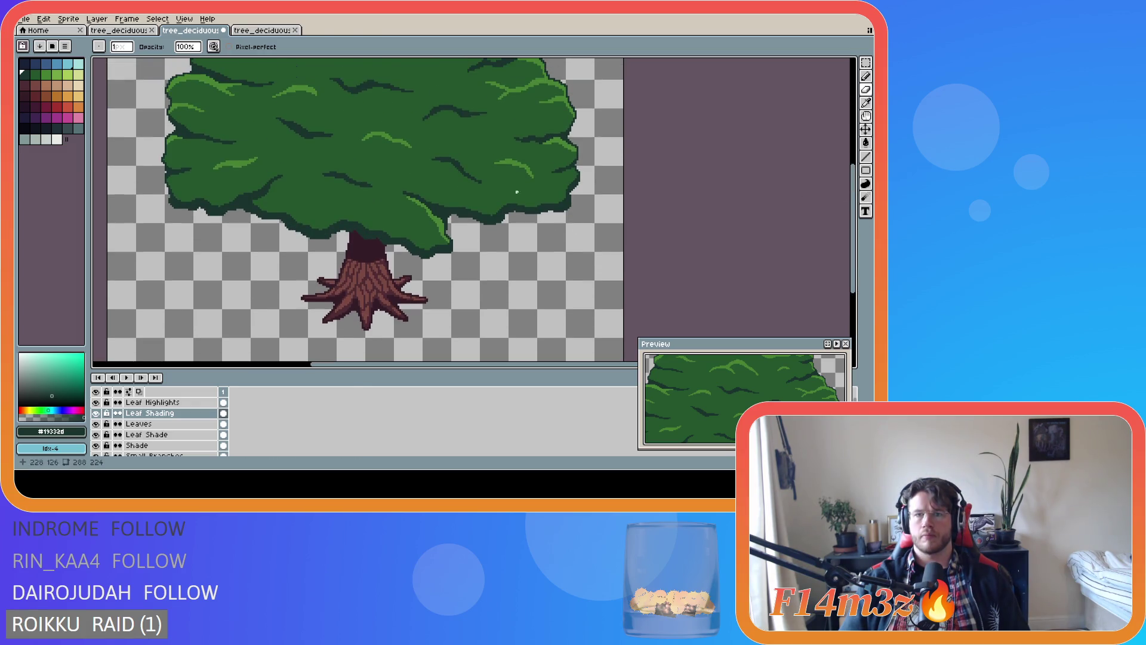
scroll(575, 199, "up", 2)
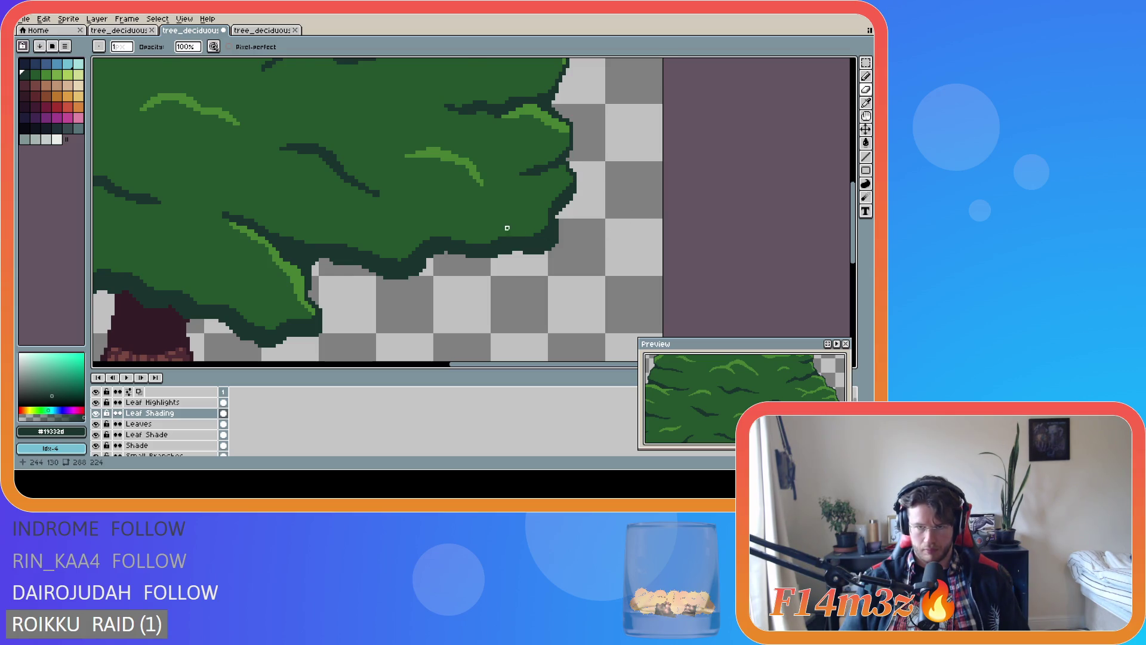
scroll(507, 228, "down", 2)
left_click_drag(507, 363, 454, 358)
scroll(644, 279, "down", 2)
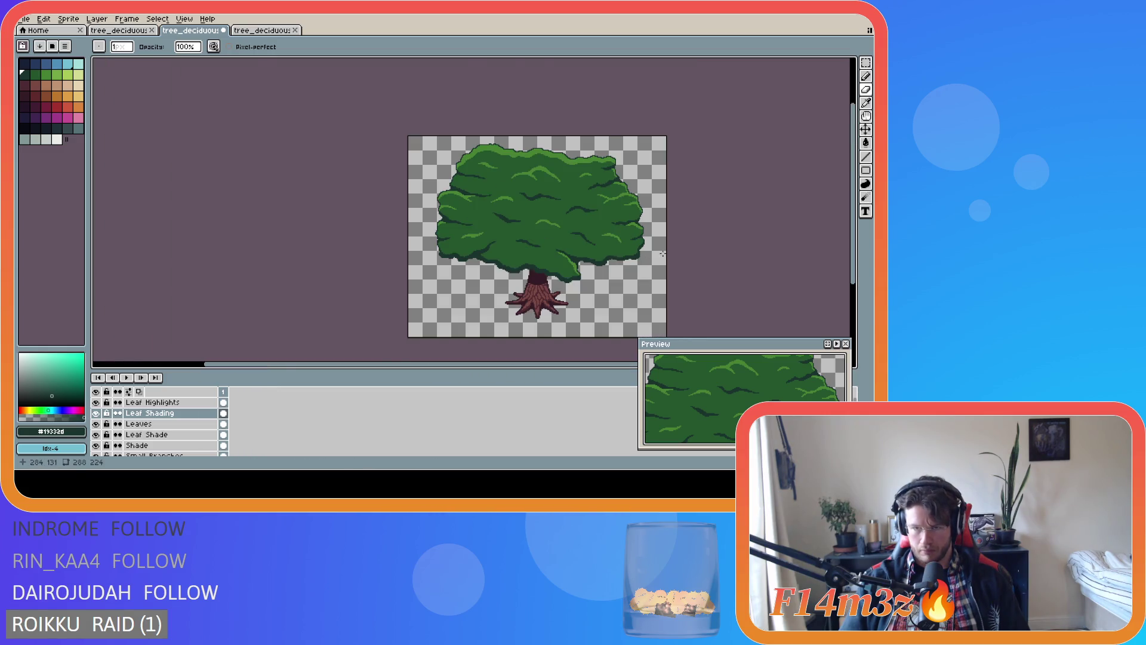
scroll(662, 254, "up", 2)
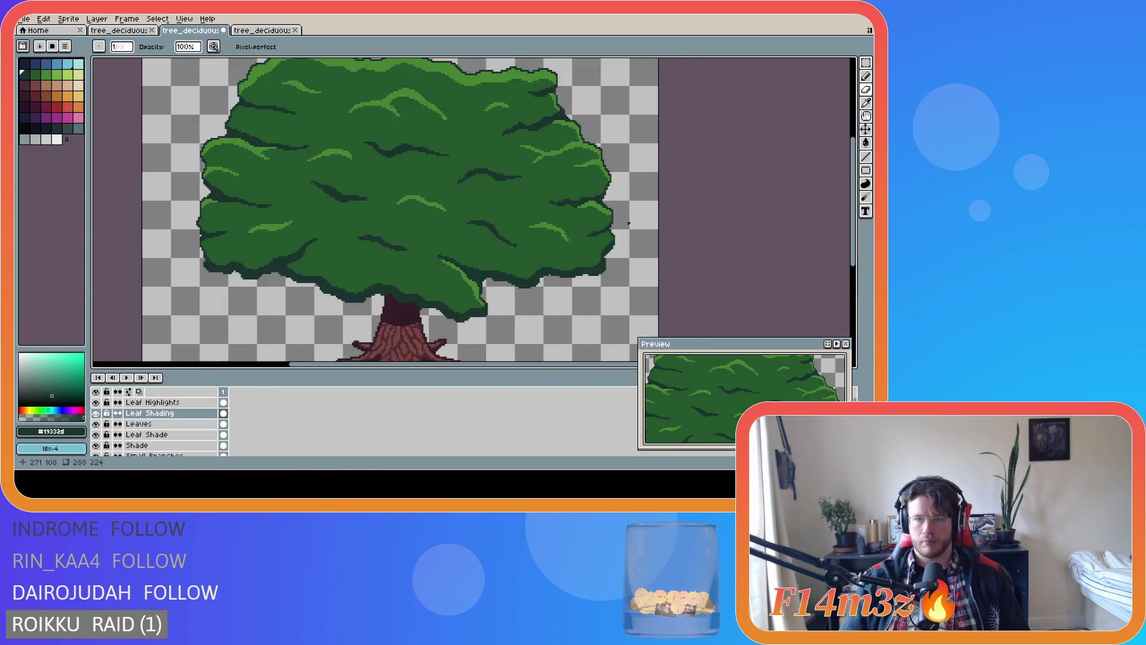
scroll(620, 235, "up", 1)
scroll(616, 272, "up", 1)
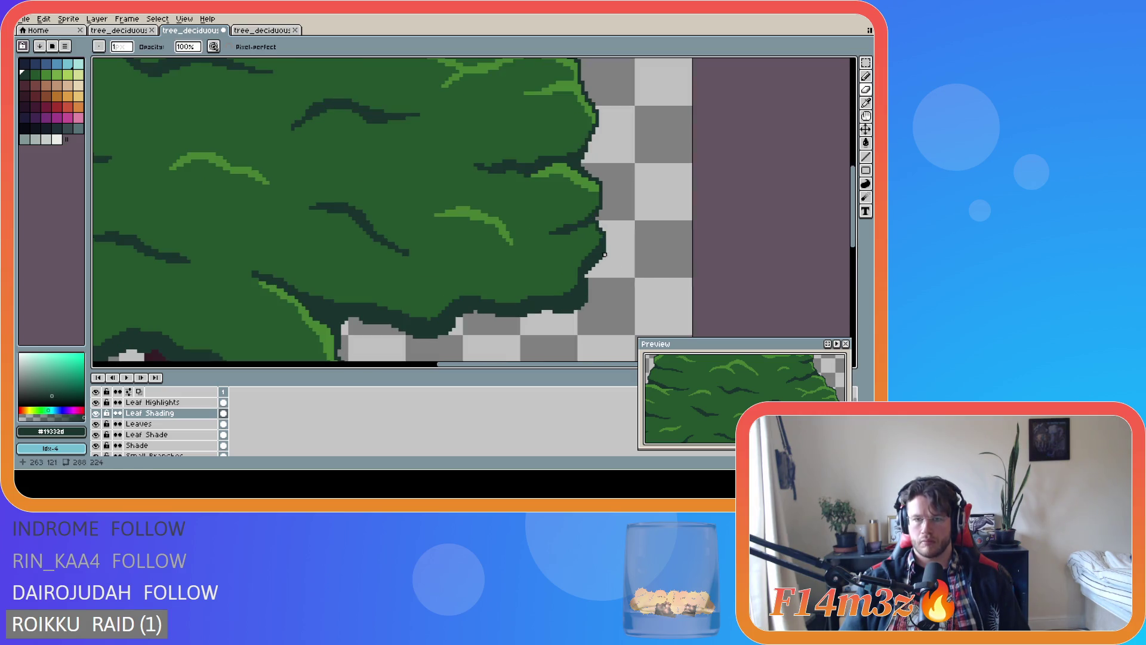
Save the file, then paint dark green outline pixels along the lower-left leaf edge
key("b")
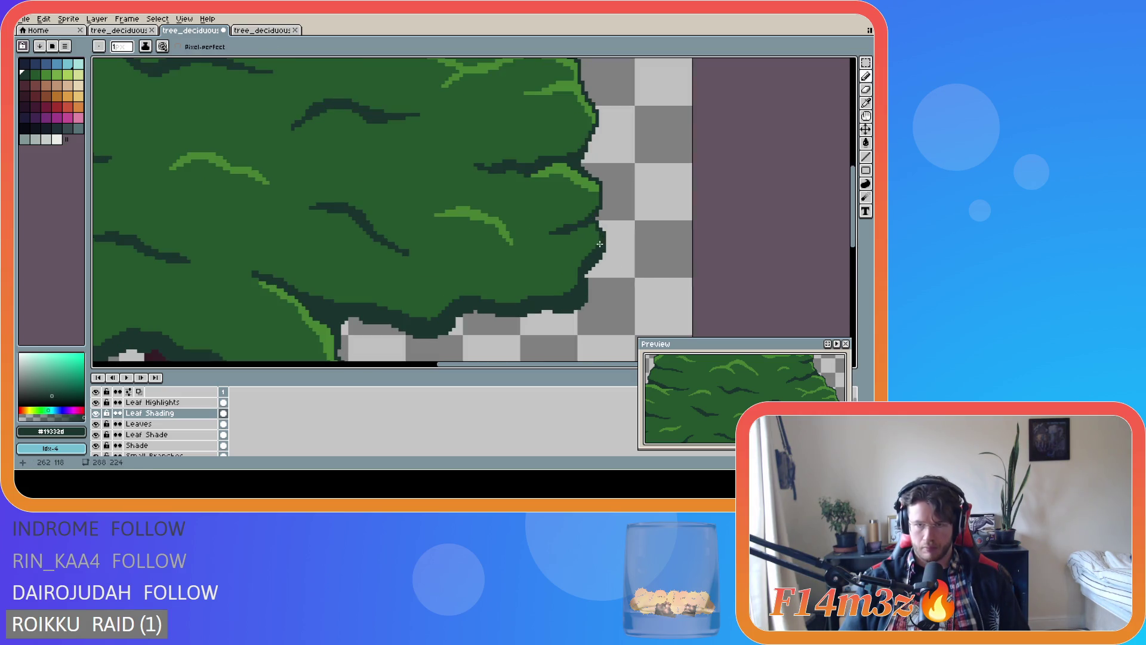
scroll(541, 285, "down", 5)
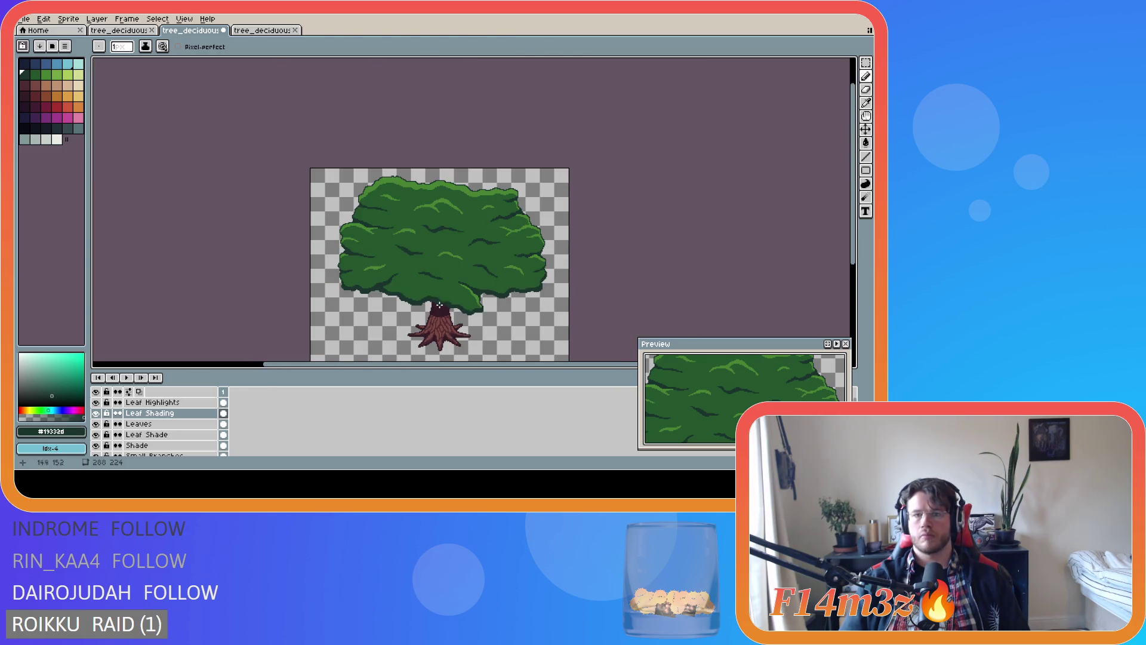
scroll(438, 303, "up", 2)
key("ctrl+s")
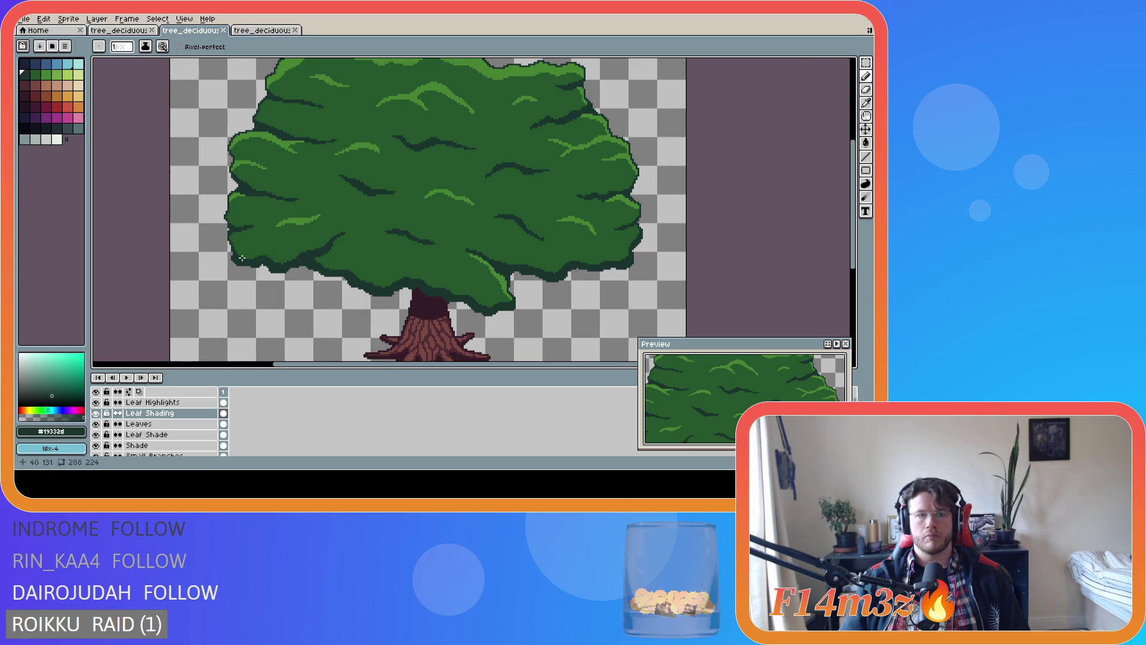
scroll(243, 258, "up", 3)
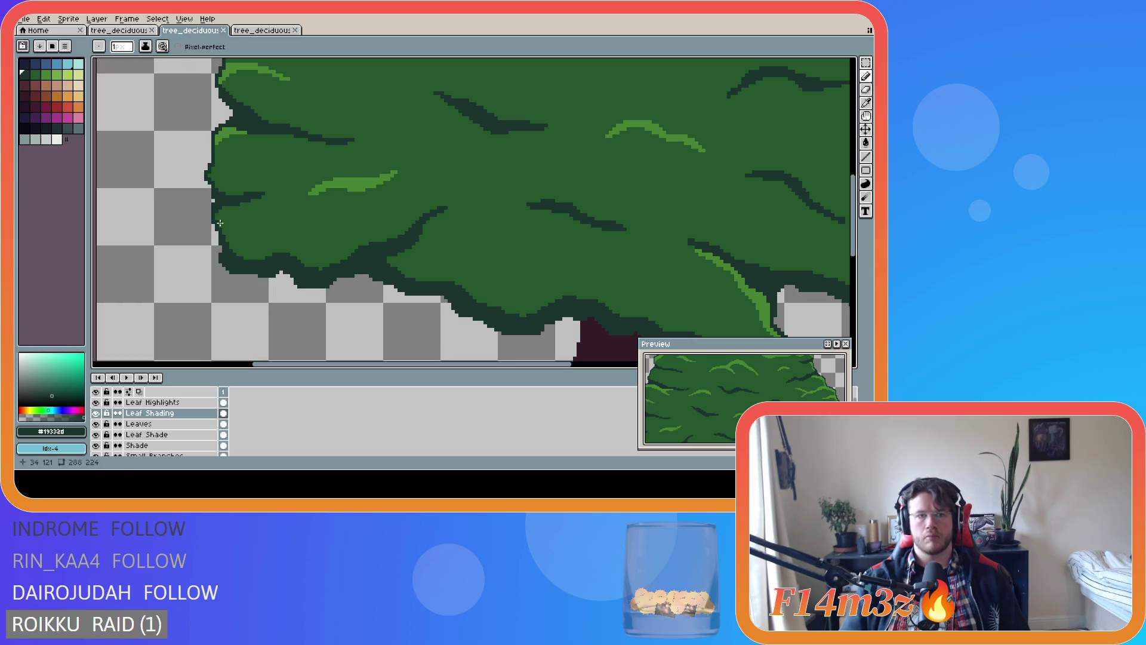
left_click_drag(220, 230, 236, 254)
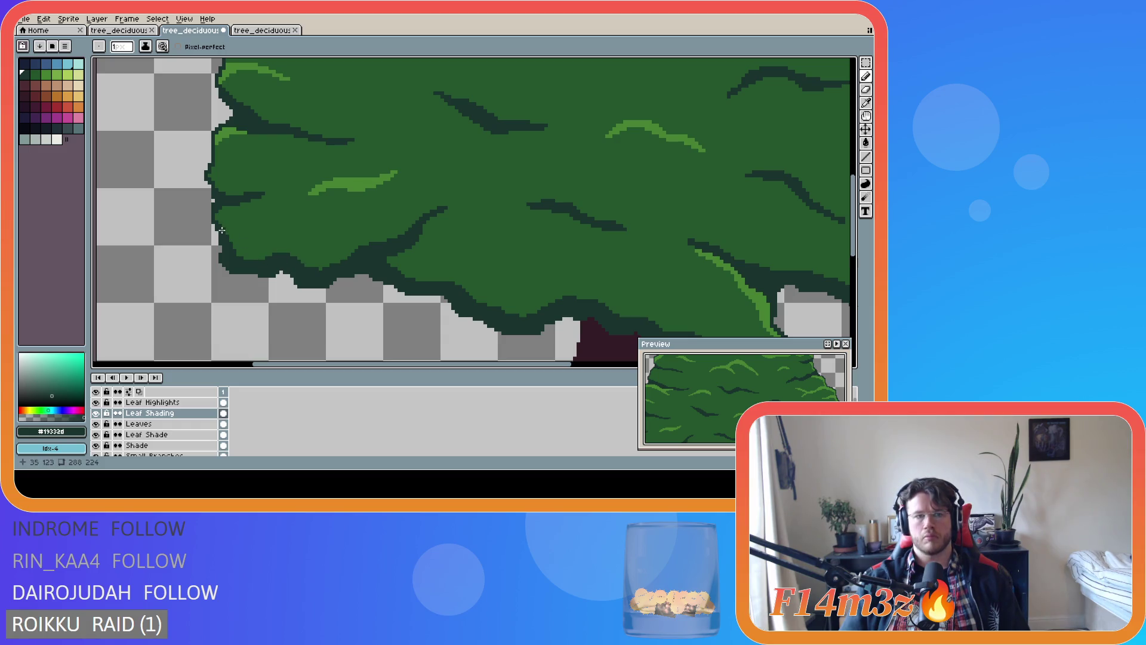
scroll(436, 315, "down", 2)
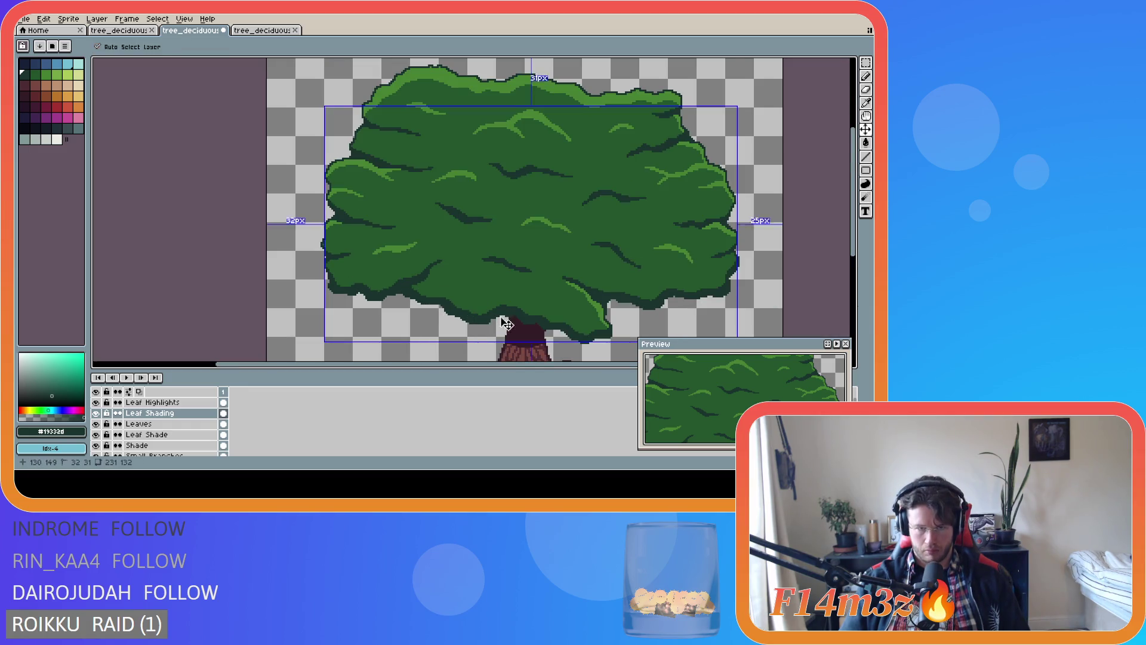
Save the new outline work to tree_deciduous_medium_winter.ase and zoom back into the crown
scroll(610, 268, "down", 2)
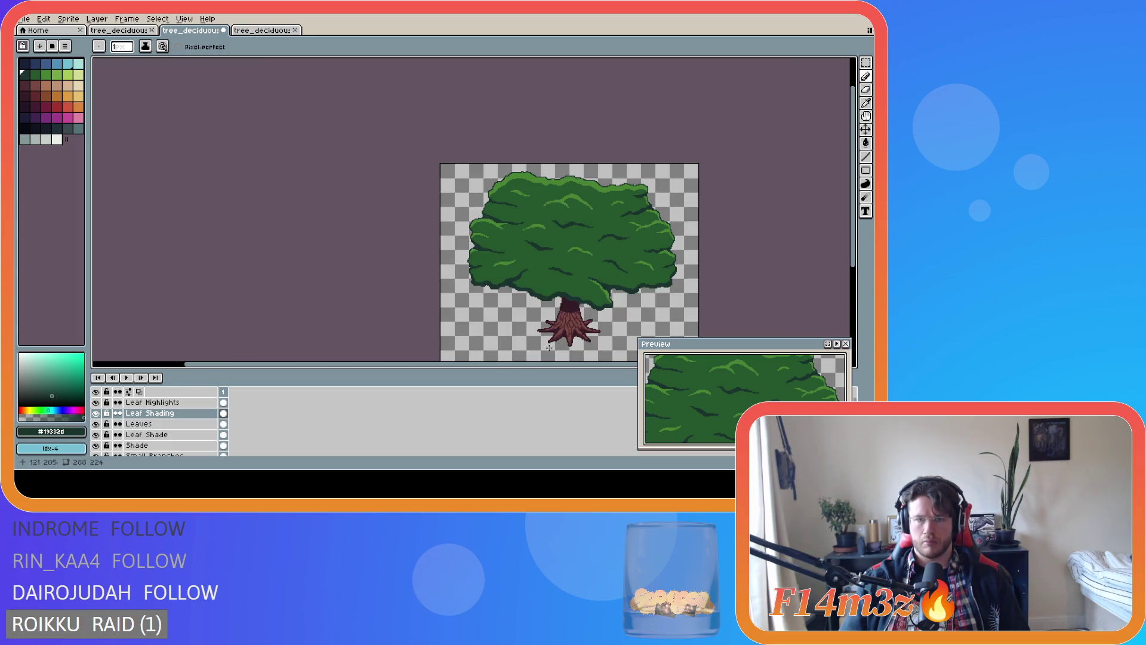
left_click_drag(533, 366, 603, 364)
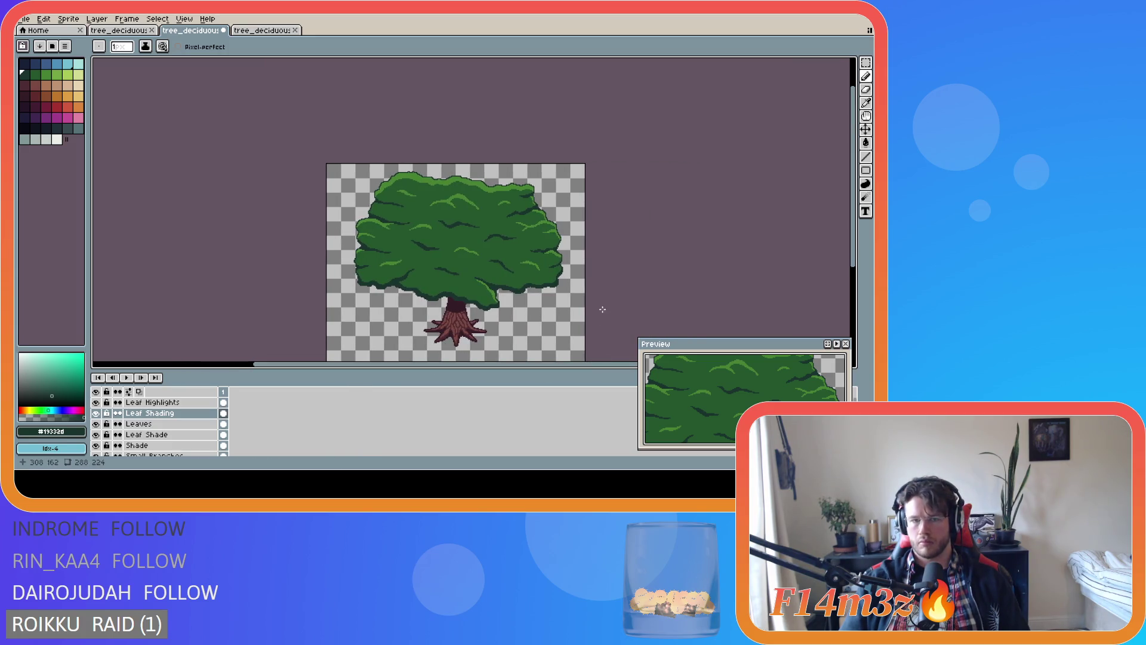
key("ctrl+s")
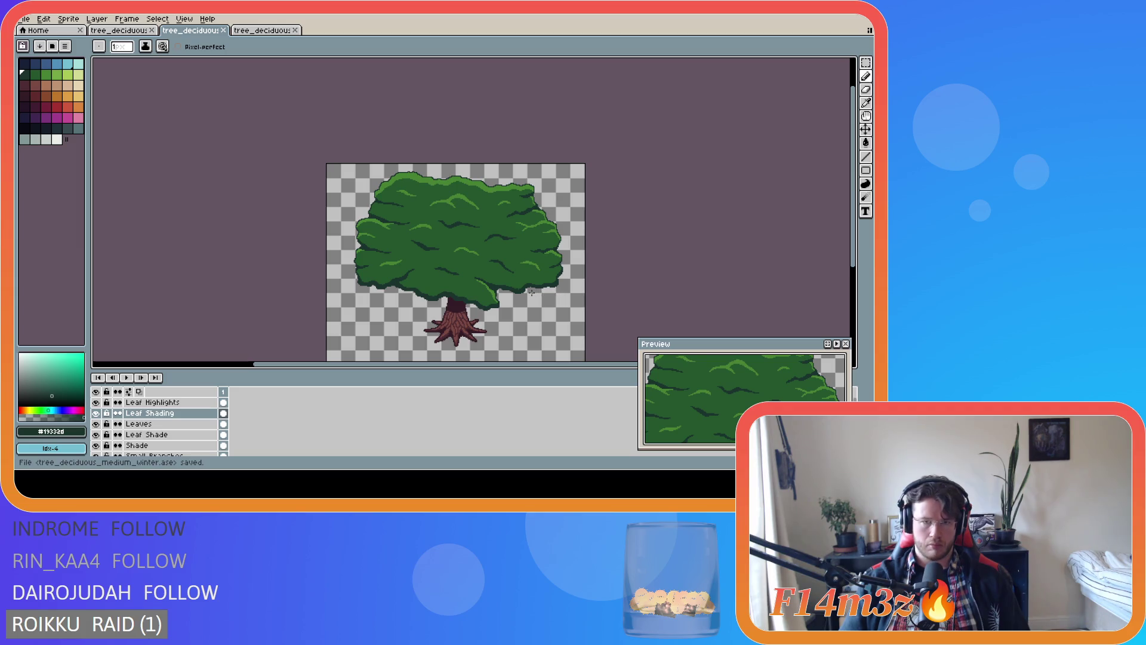
scroll(522, 289, "up", 2)
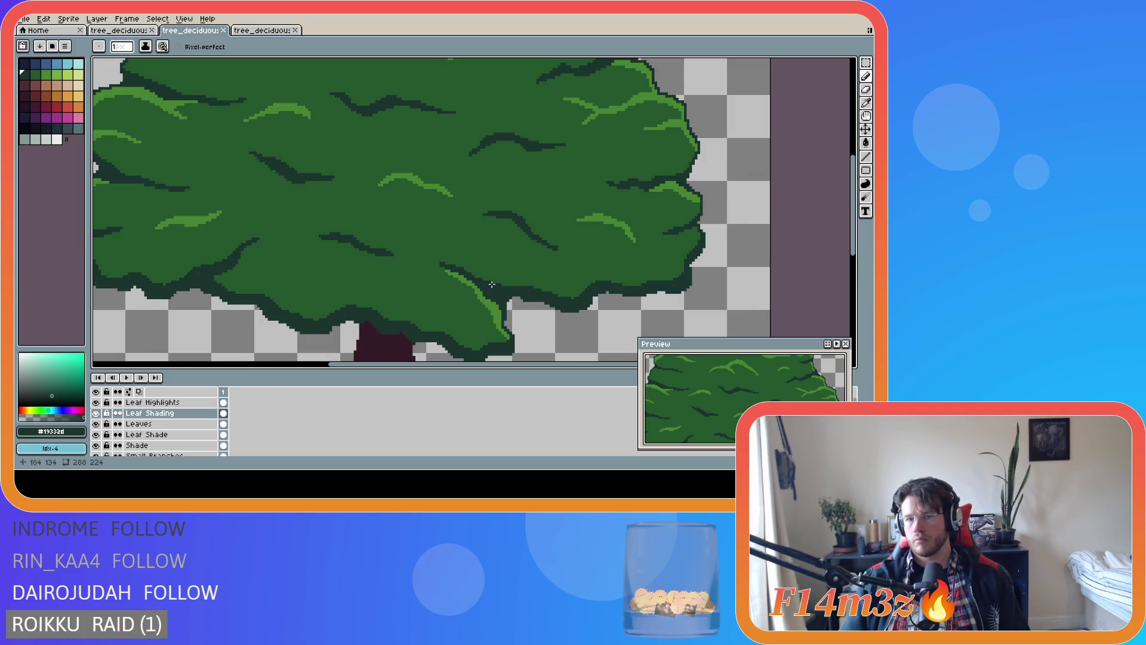
scroll(491, 285, "up", 1)
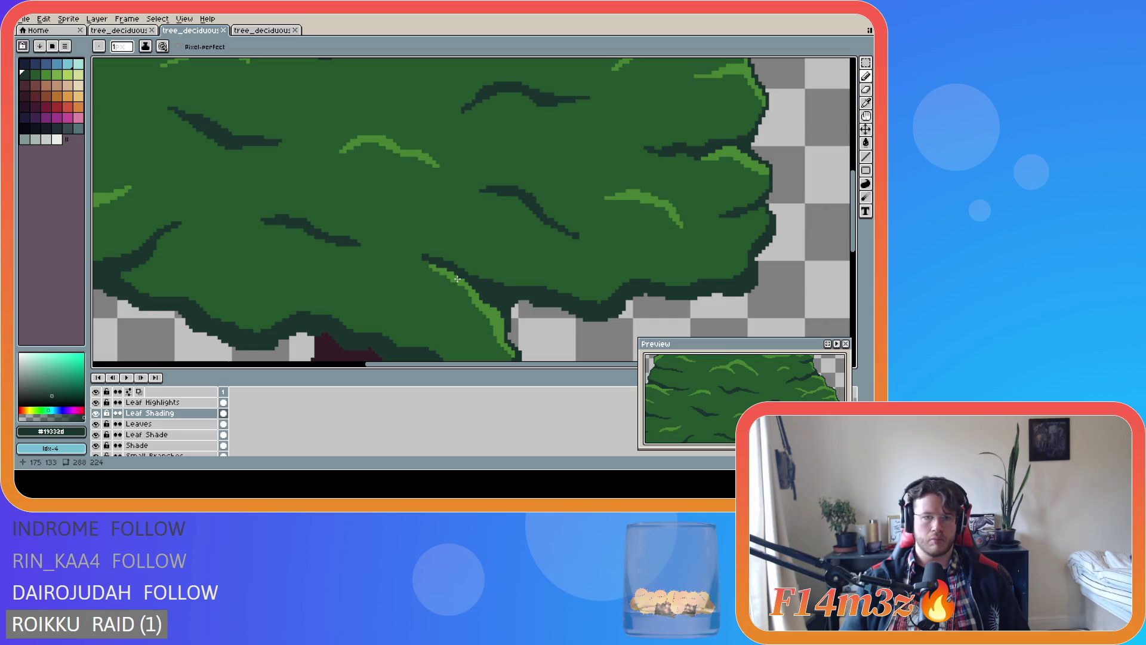
scroll(453, 277, "down", 2)
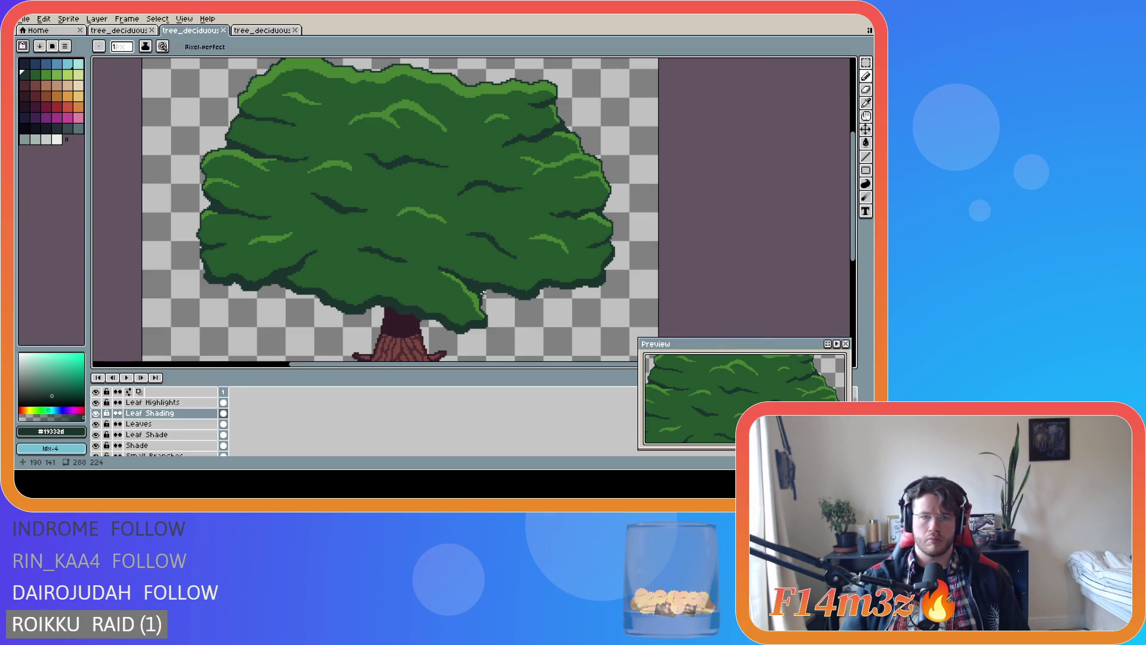
scroll(483, 293, "down", 2)
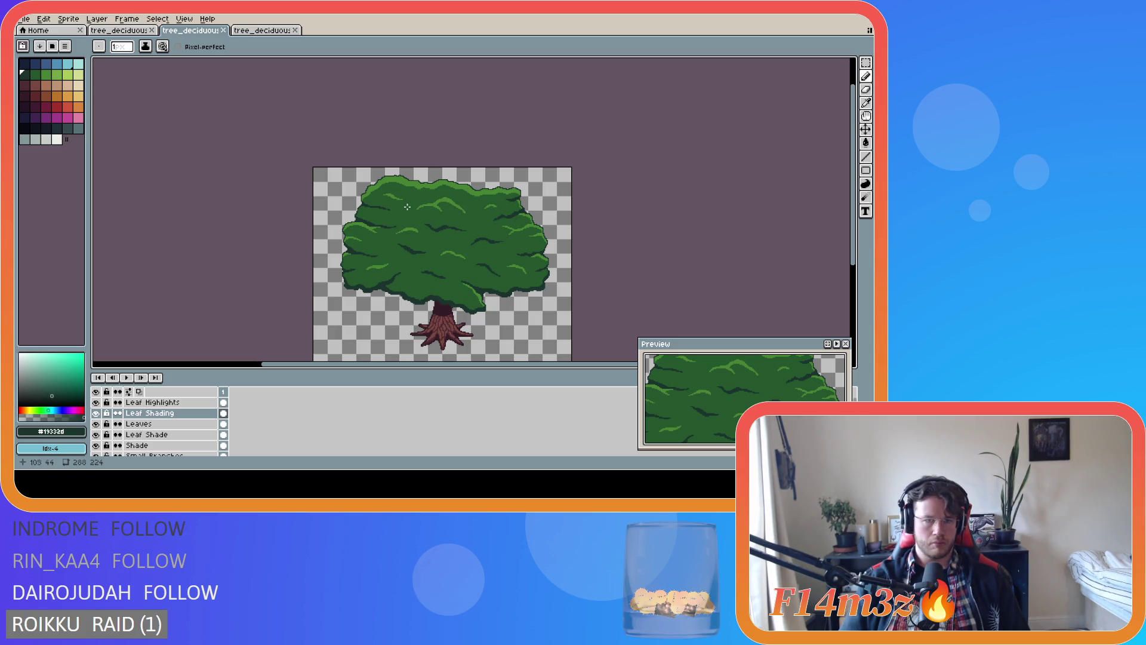
scroll(361, 210, "up", 4)
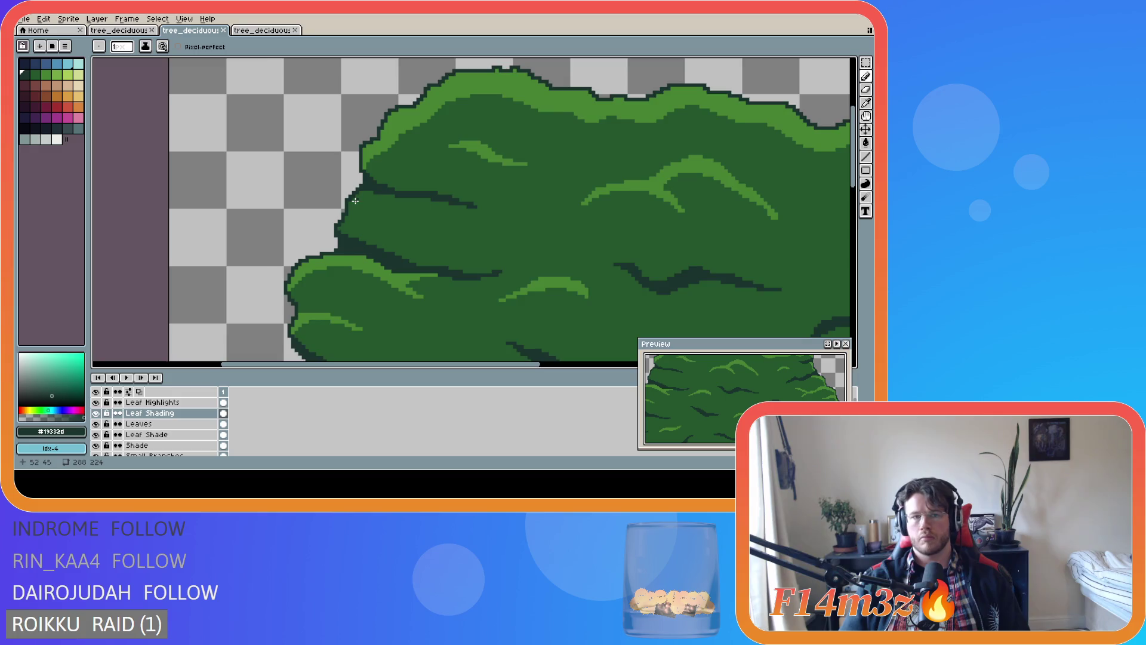
scroll(355, 201, "up", 1)
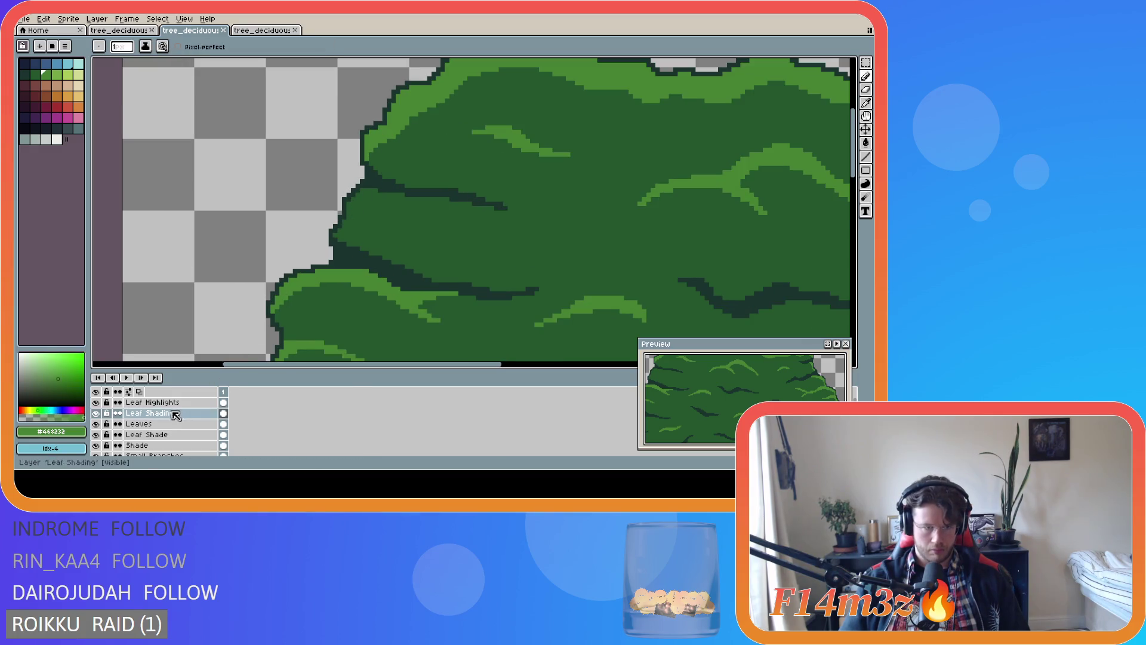
On the Leaf Highlights layer, draw a short light-green highlight across the leaves
left_click(154, 402)
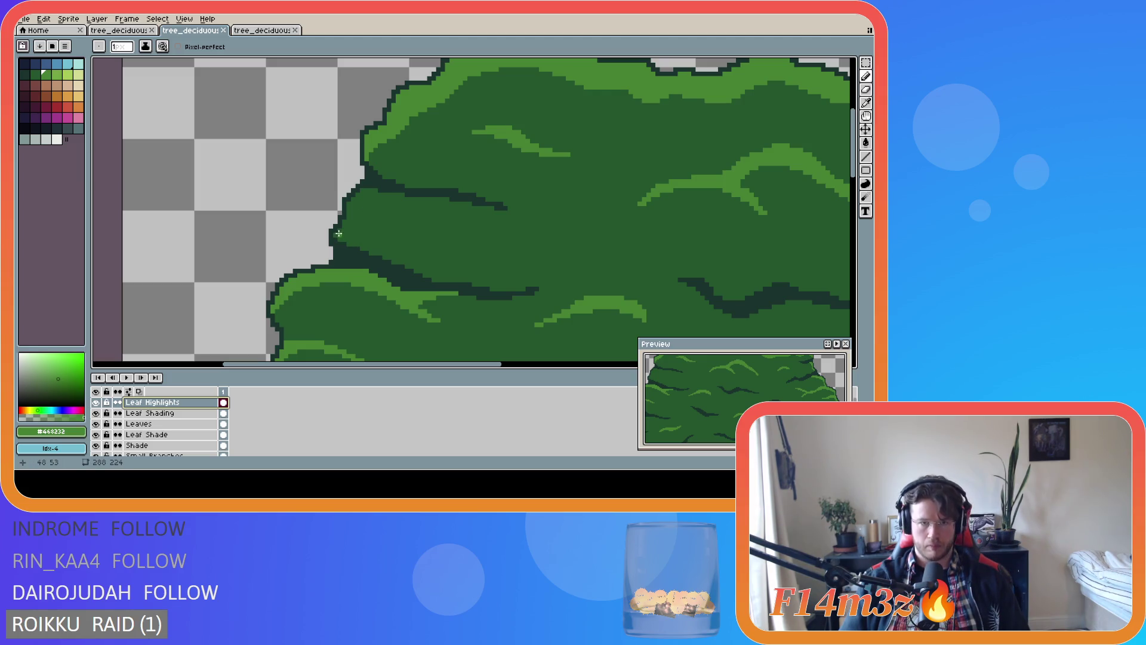
left_click_drag(335, 235, 401, 196)
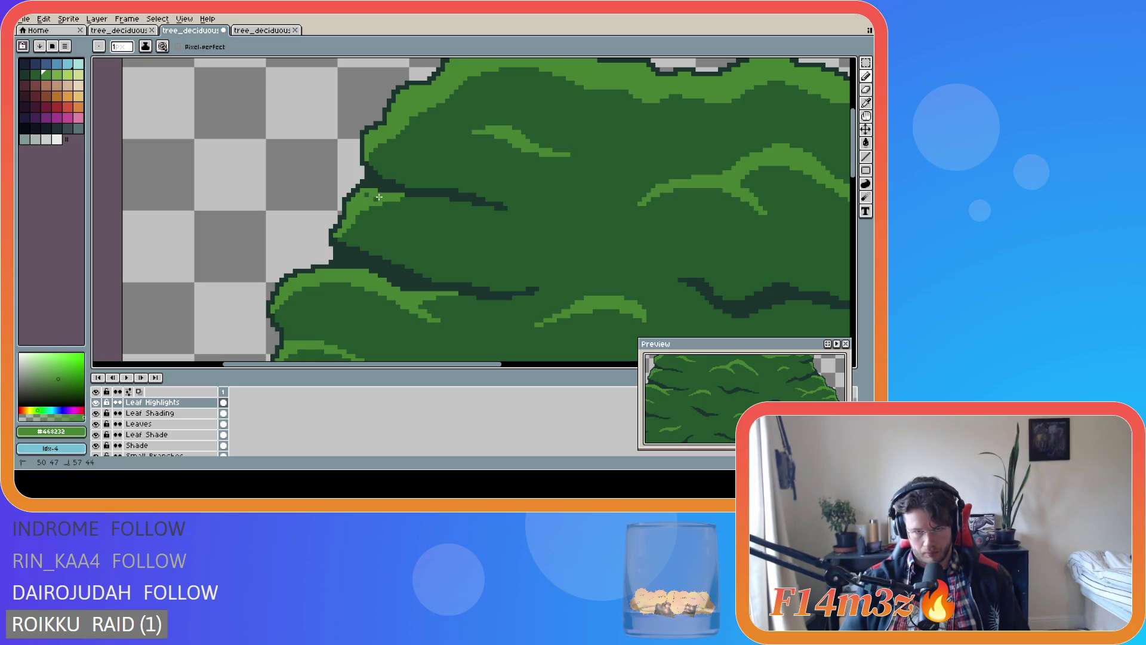
scroll(411, 236, "down", 4)
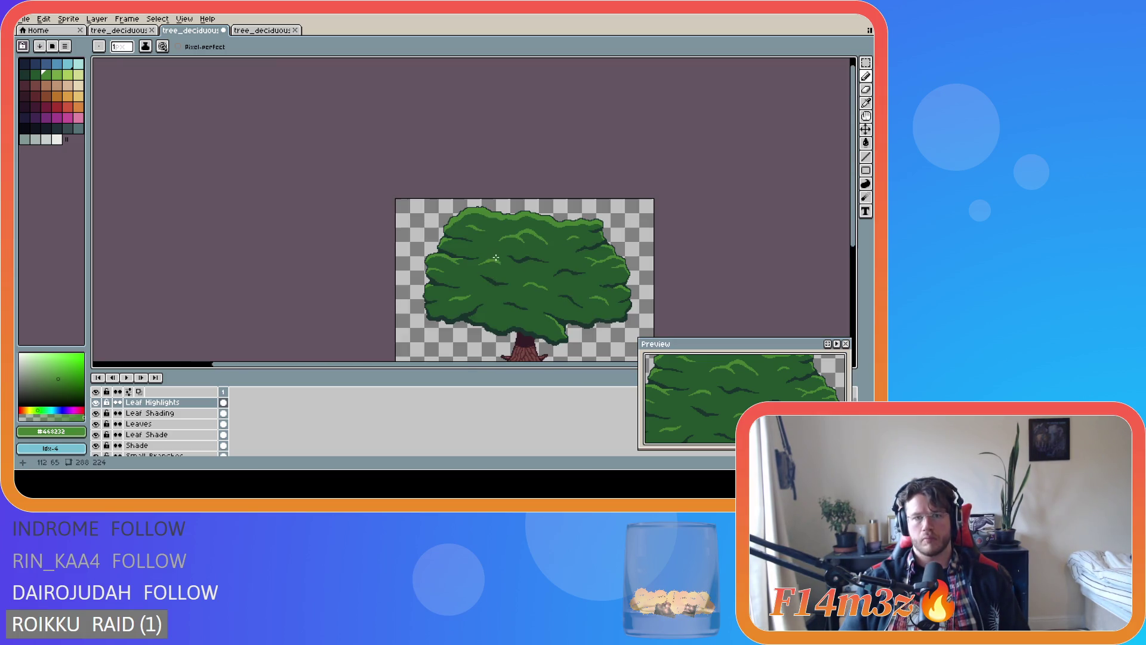
scroll(445, 225, "up", 3)
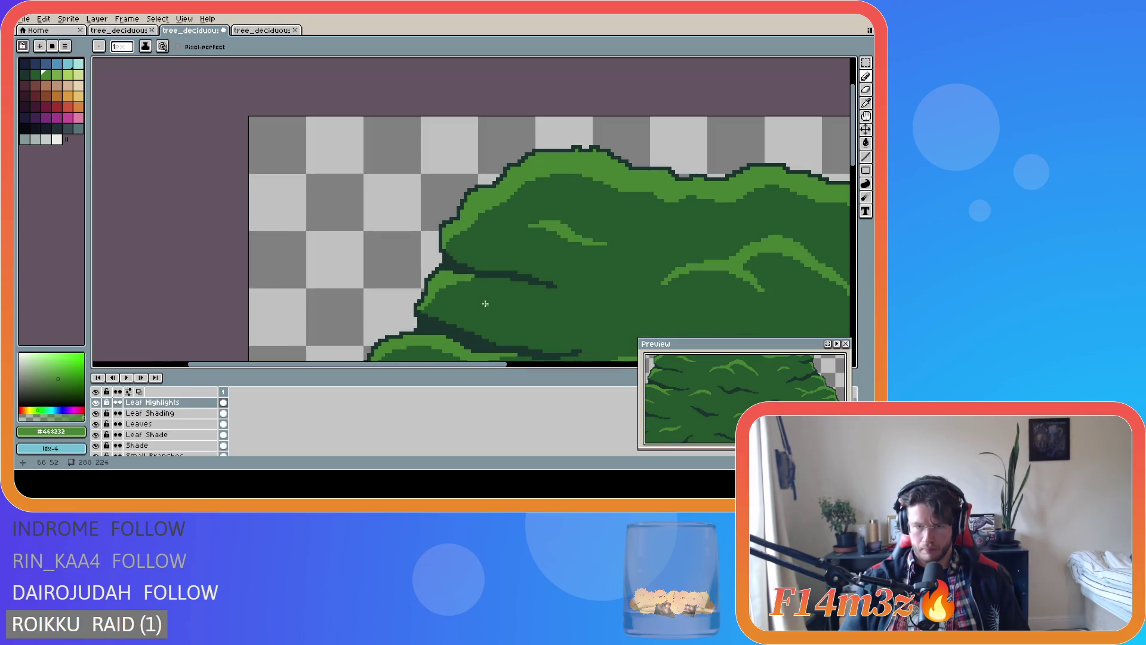
scroll(509, 338, "down", 3)
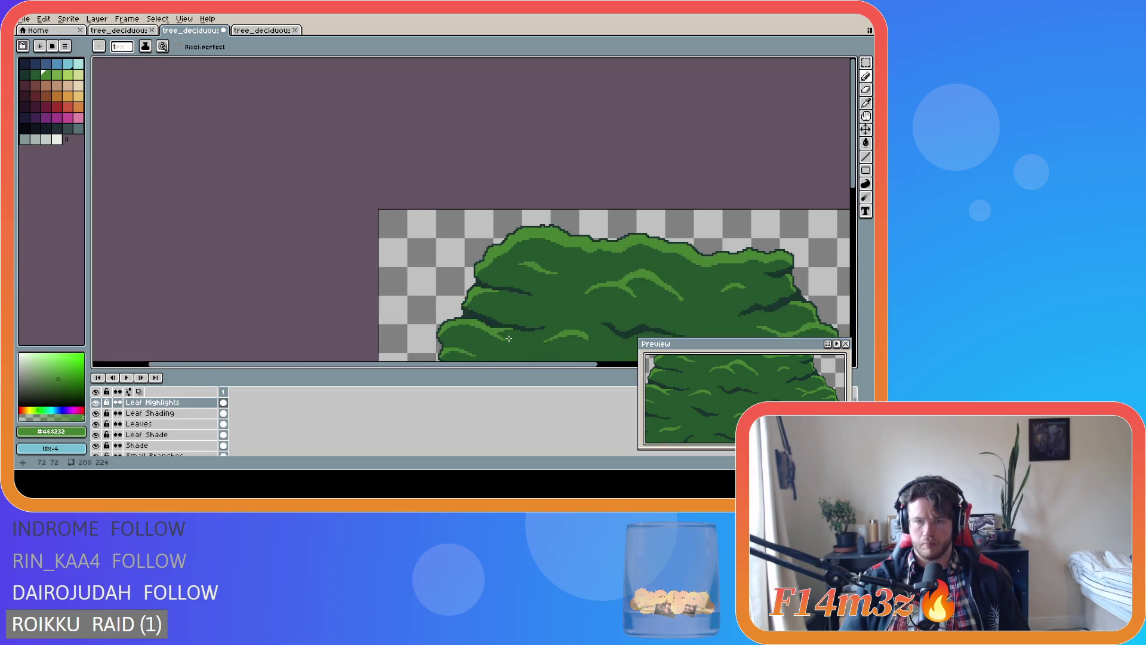
left_click_drag(539, 369, 606, 369)
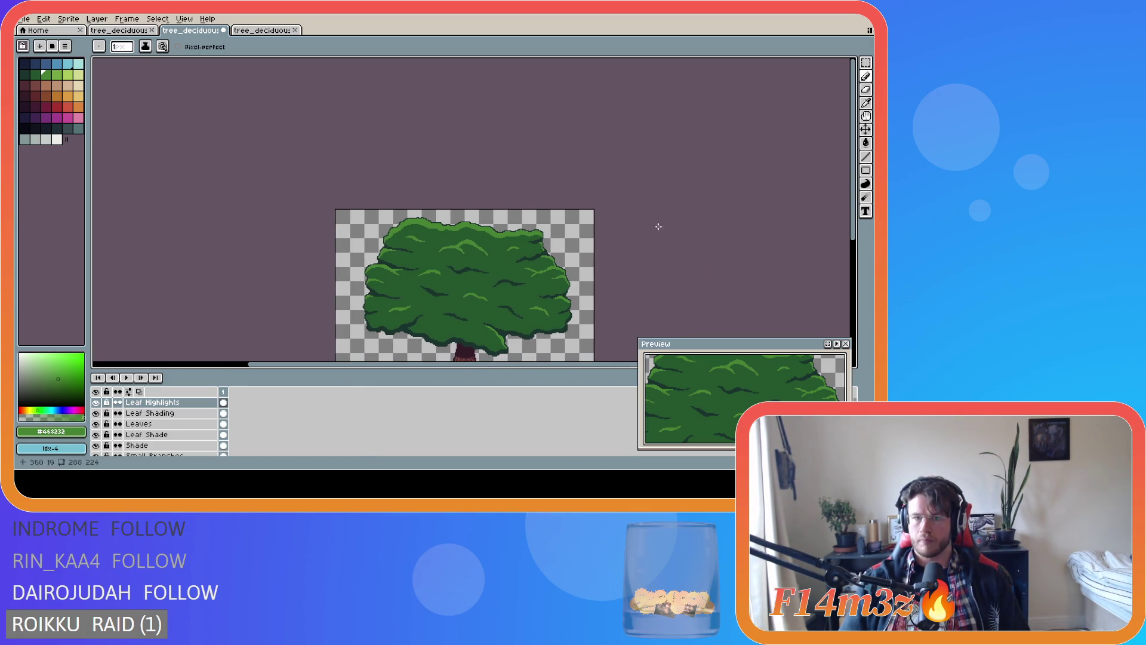
scroll(640, 233, "up", 3)
scroll(447, 310, "up", 1)
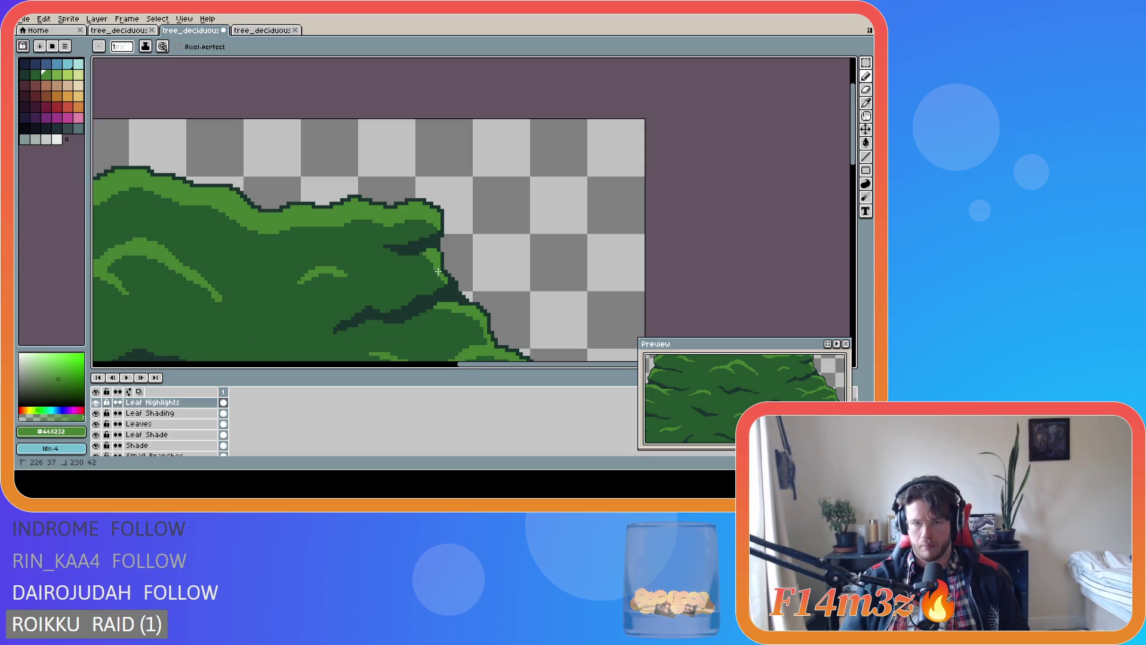
scroll(480, 301, "down", 2)
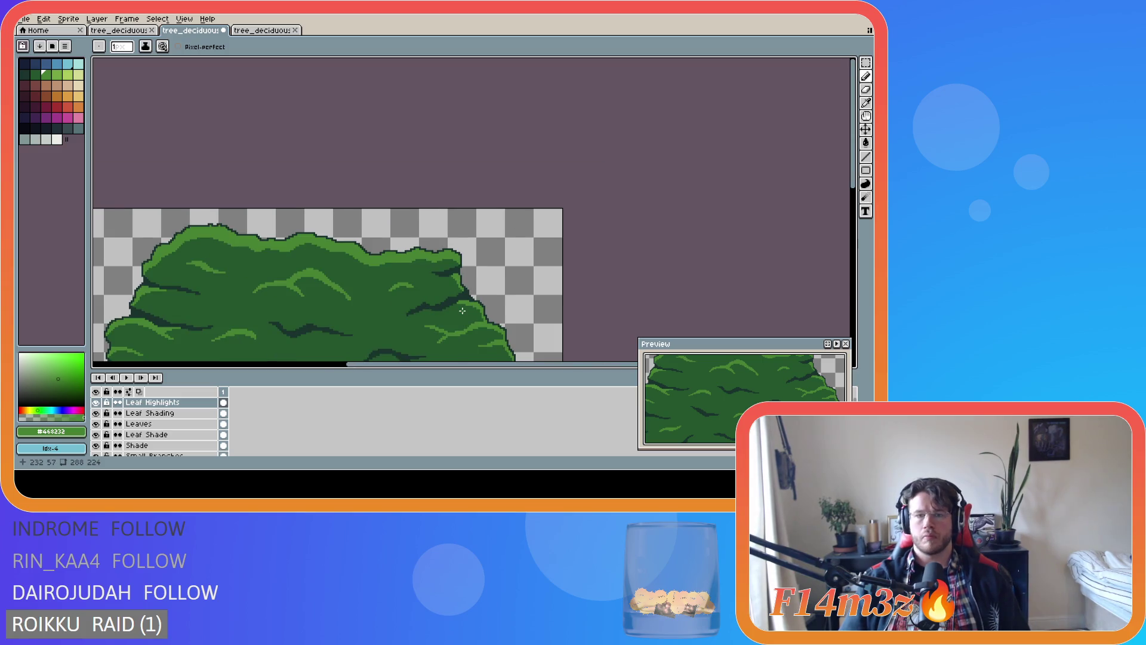
scroll(416, 310, "down", 1)
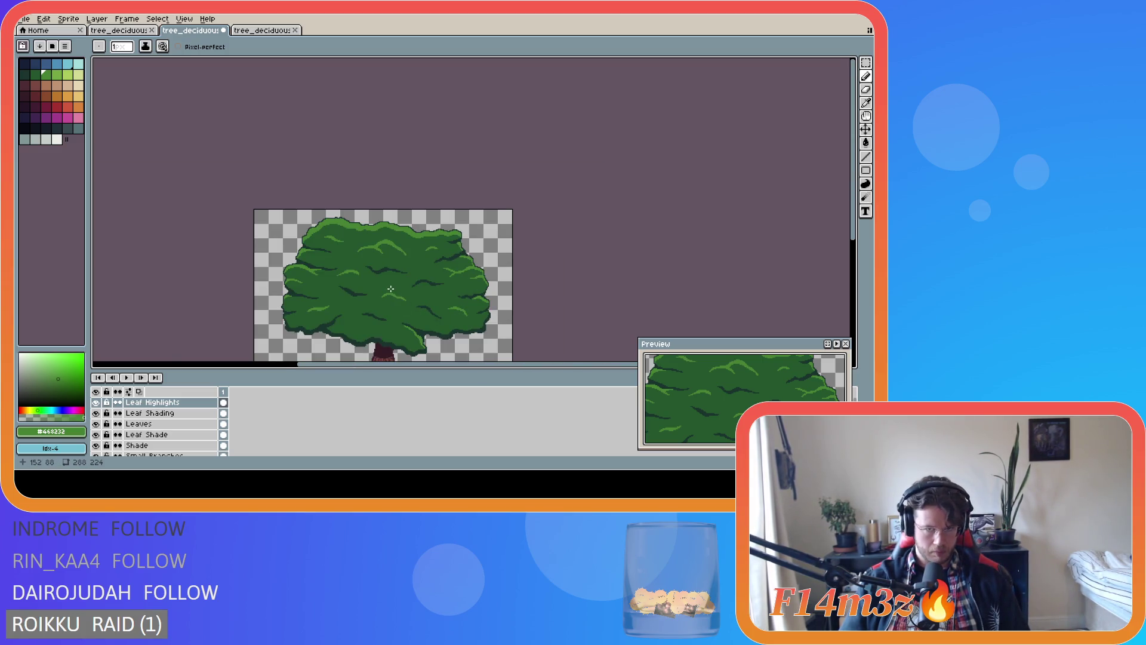
scroll(390, 288, "up", 2)
scroll(376, 299, "down", 3)
scroll(374, 302, "up", 1)
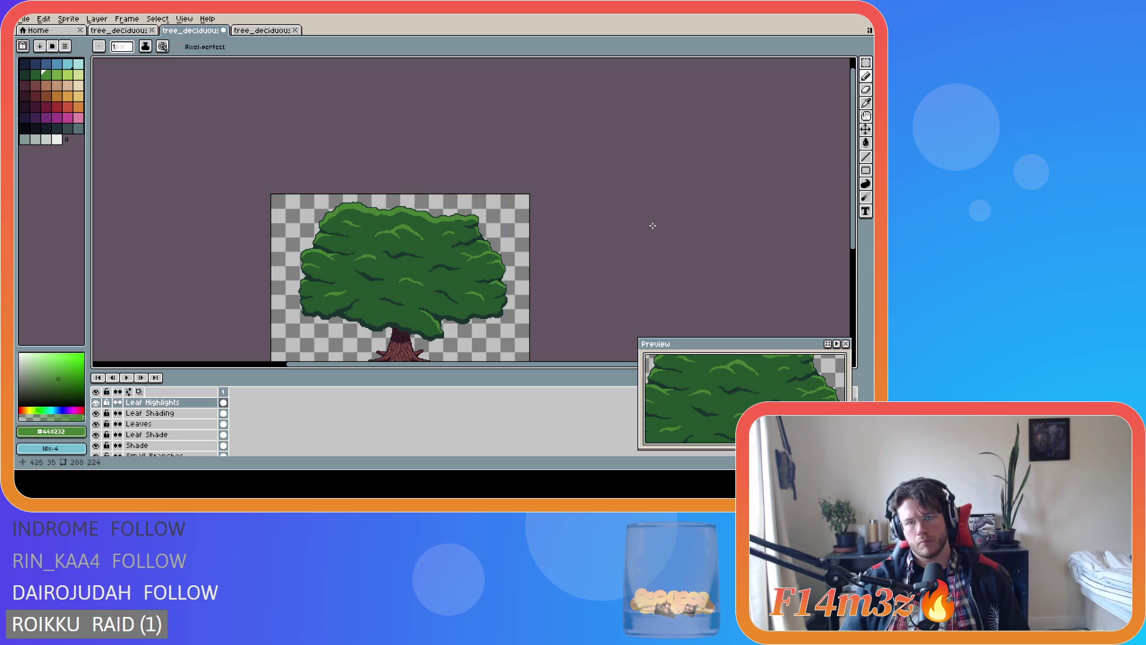
Save, add light-green highlight pixels on the crown's right edge, then undo that stroke
key("ctrl+s")
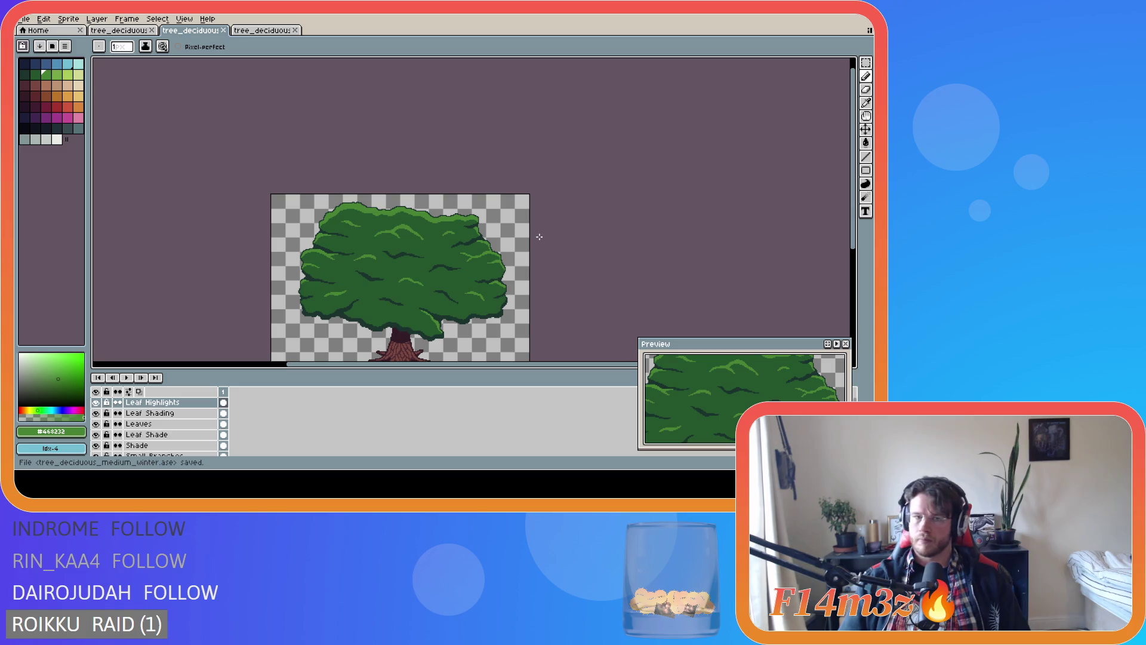
scroll(490, 234, "up", 2)
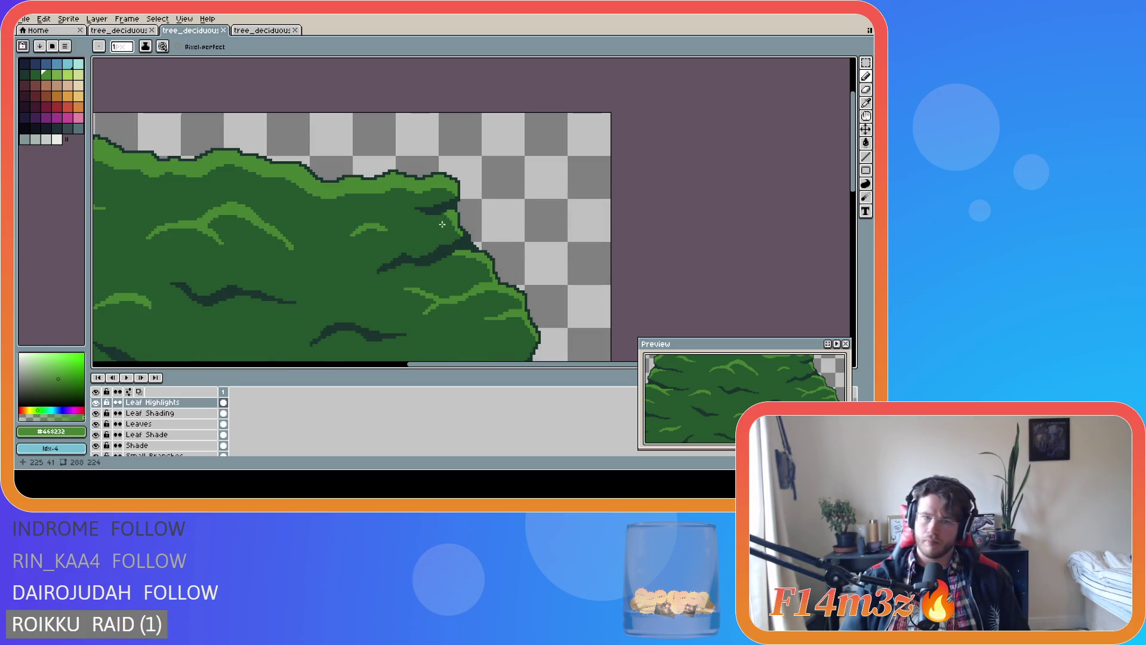
scroll(439, 220, "up", 2)
left_click_drag(432, 213, 457, 216)
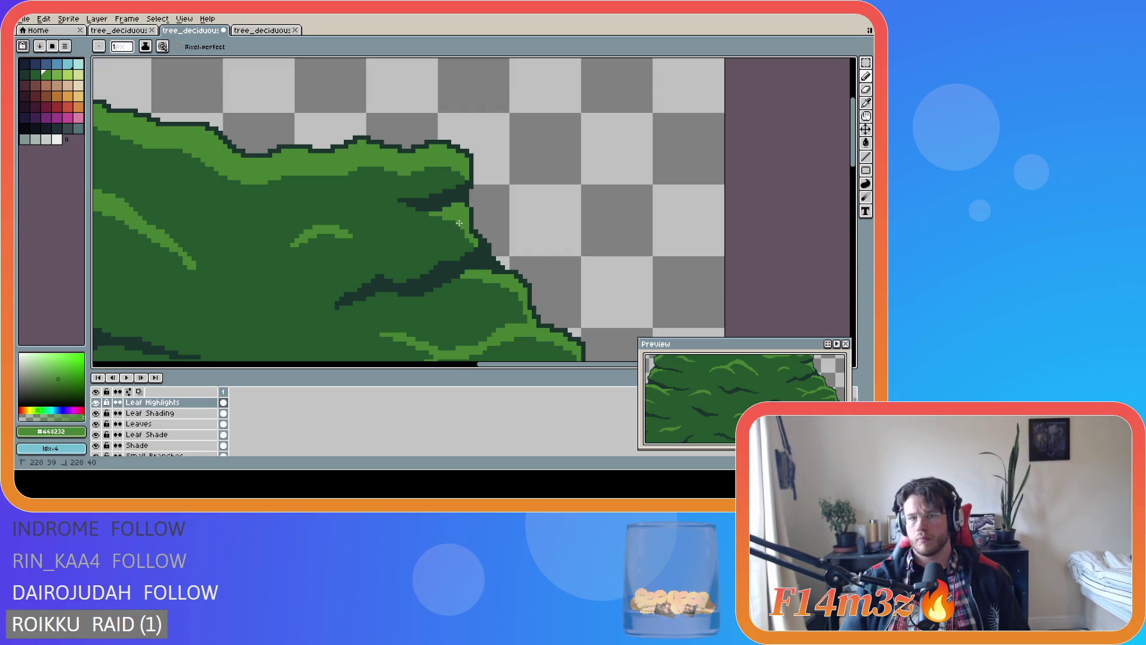
scroll(467, 303, "down", 3)
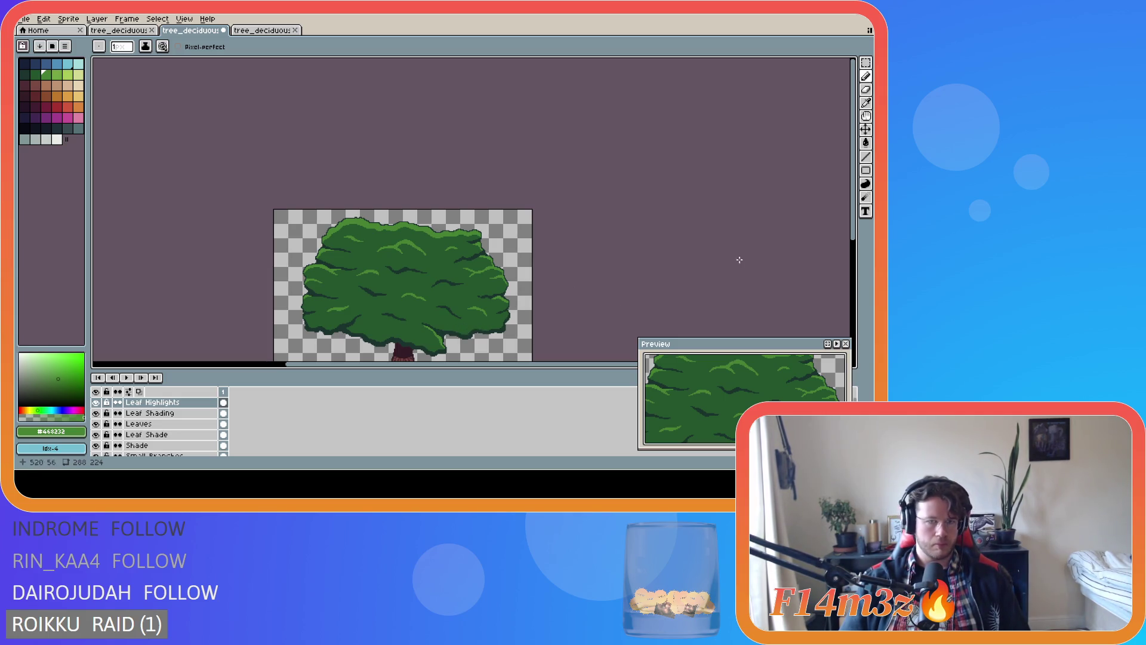
left_click_drag(855, 240, 858, 284)
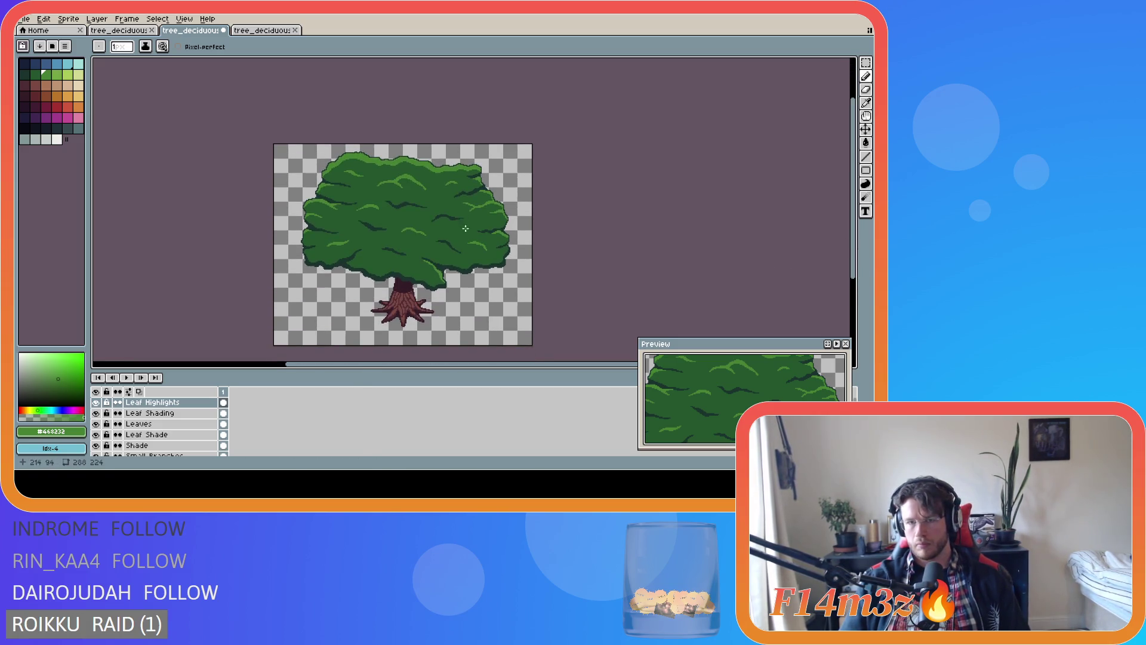
scroll(528, 215, "up", 2)
key("v")
key("ctrl+z")
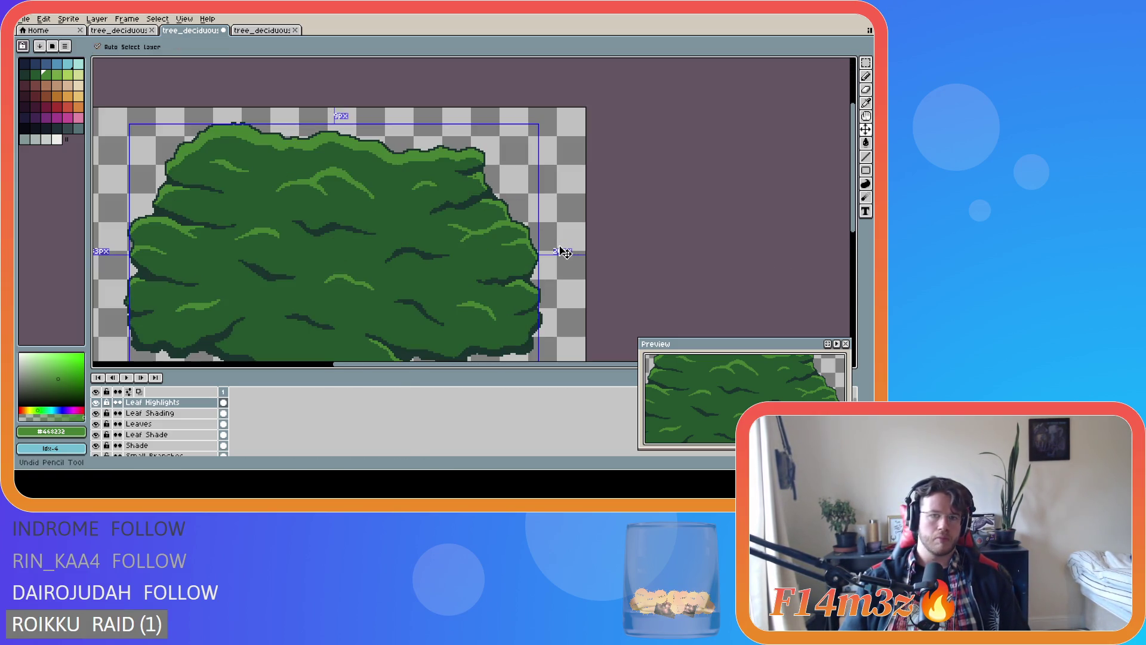
Return to the Pencil and save the tree file twice while zooming on the canopy edge
key("b")
scroll(603, 245, "down", 3)
scroll(597, 243, "up", 1)
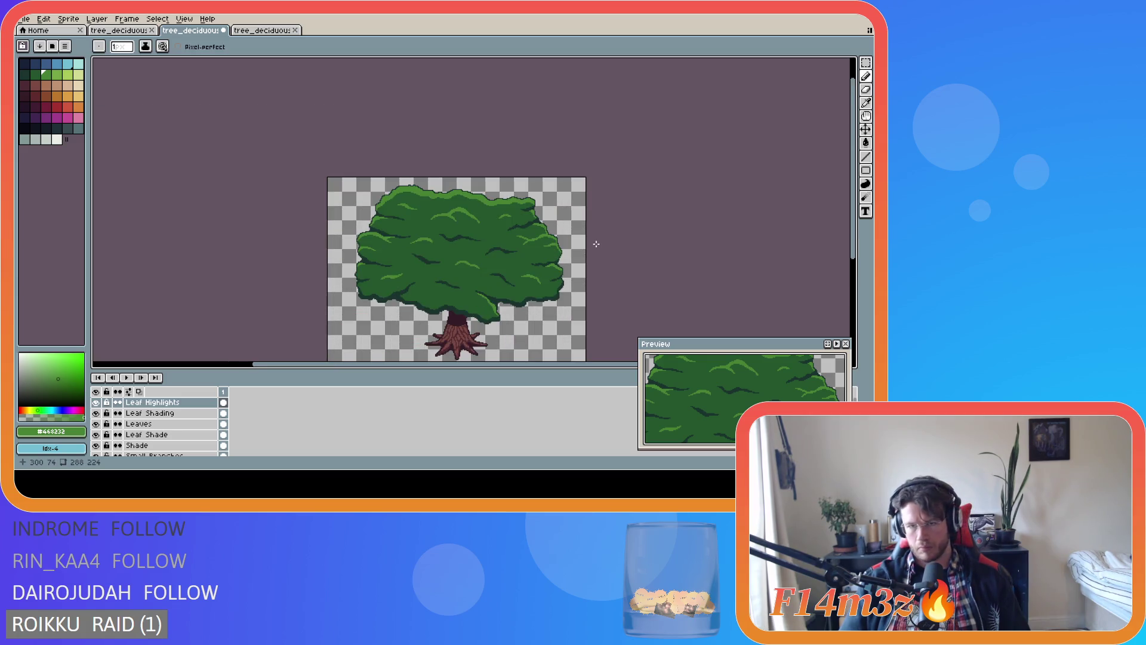
key("shift")
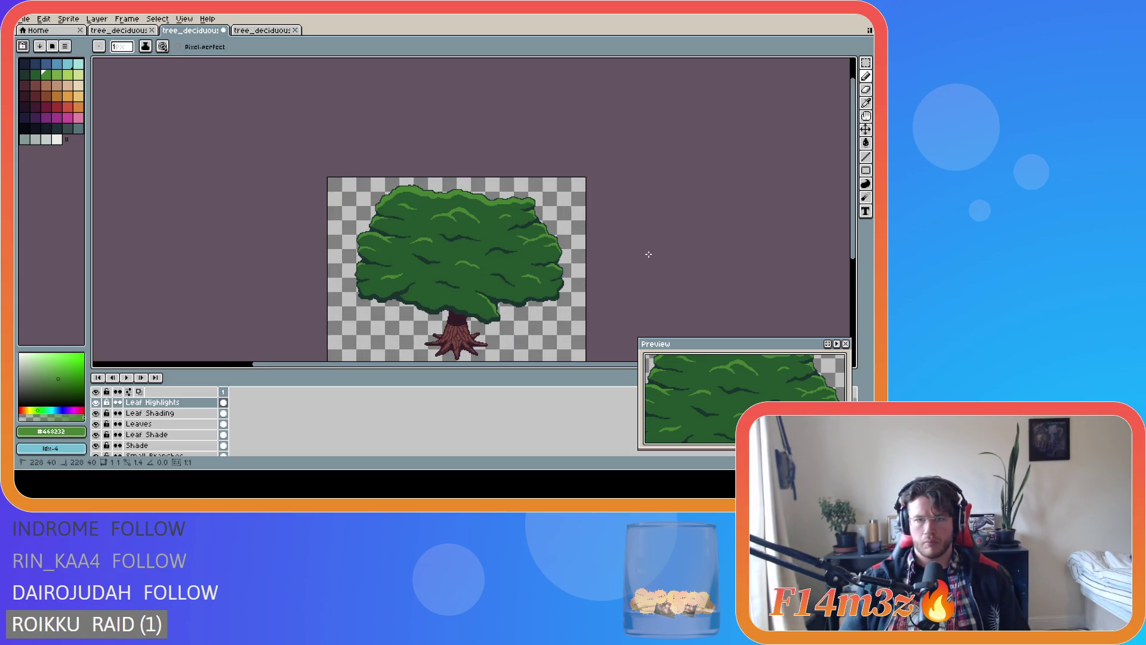
key("ctrl+s")
scroll(536, 226, "up", 3)
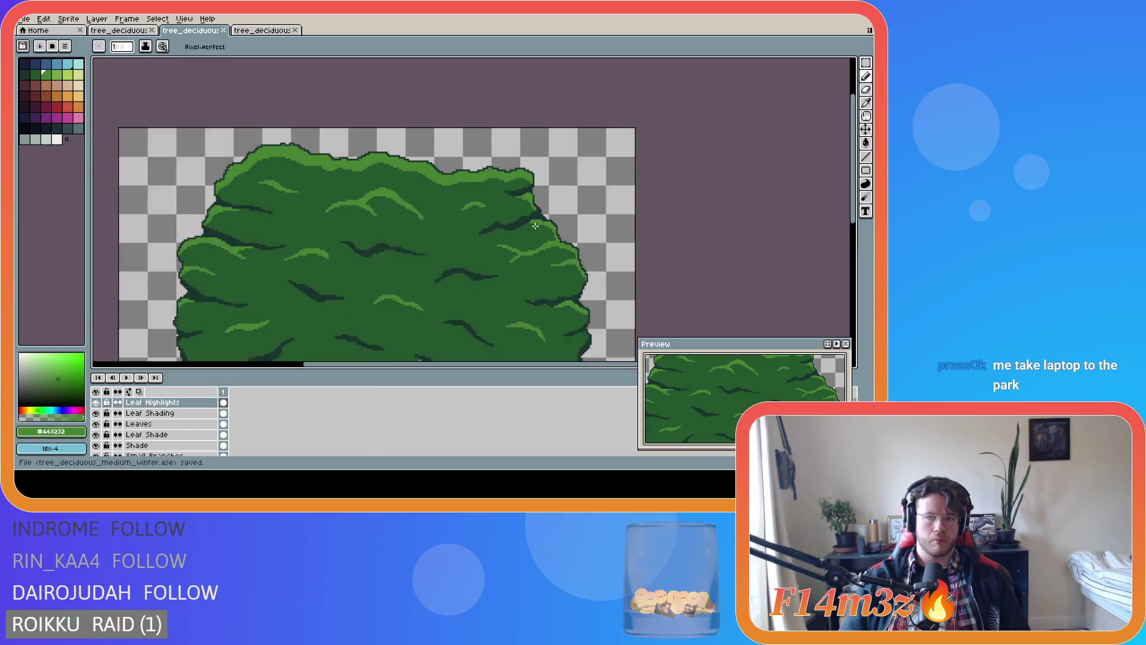
scroll(530, 200, "up", 2)
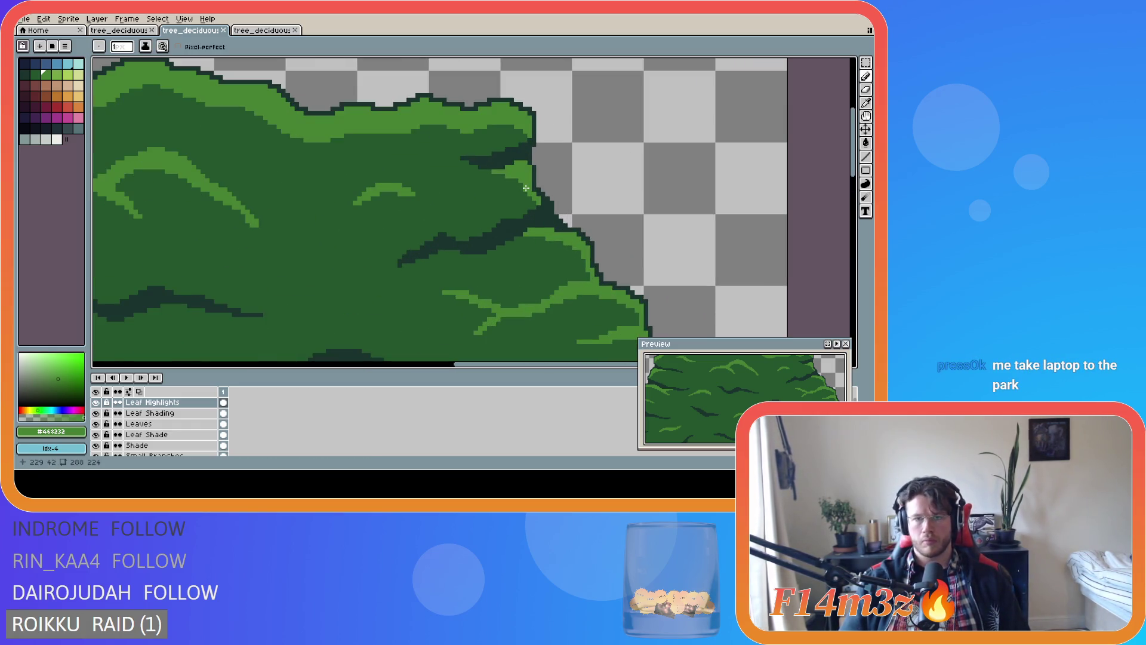
scroll(629, 251, "down", 3)
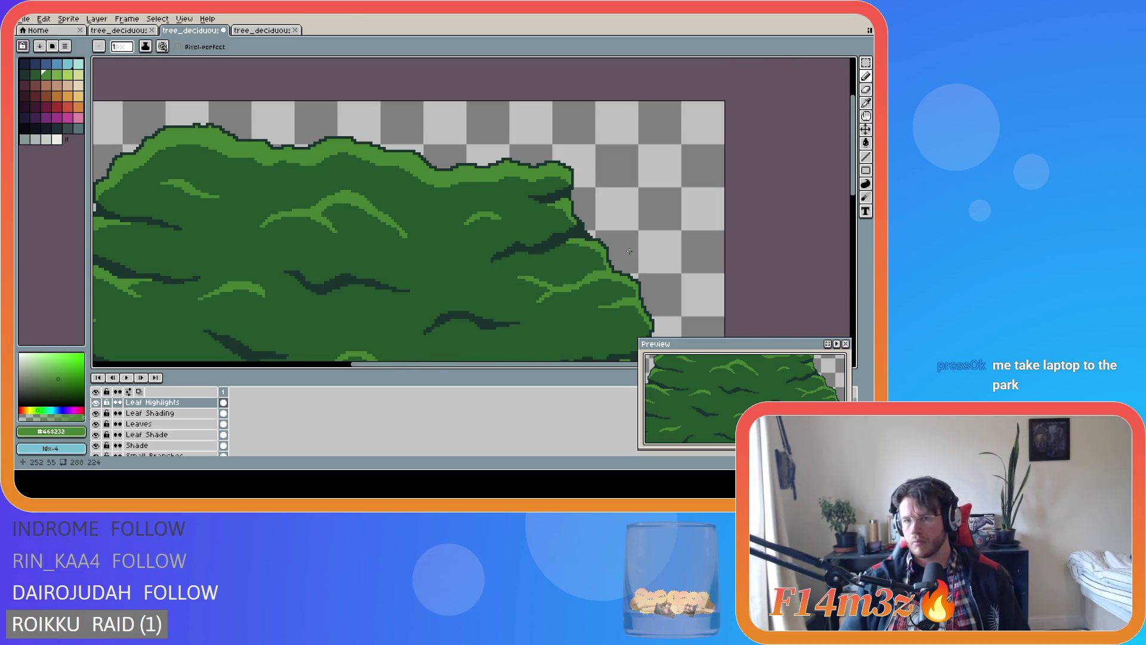
key("ctrl+s")
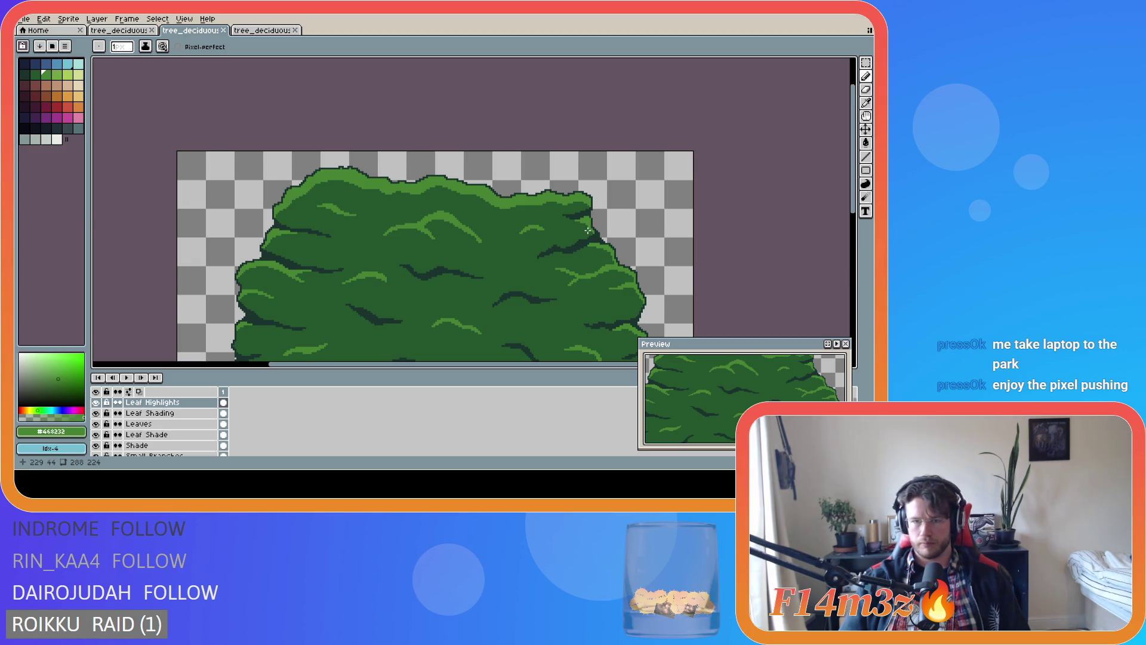
Pan over the canopy's right edge and dismiss the small popup that appeared
scroll(587, 231, "up", 1)
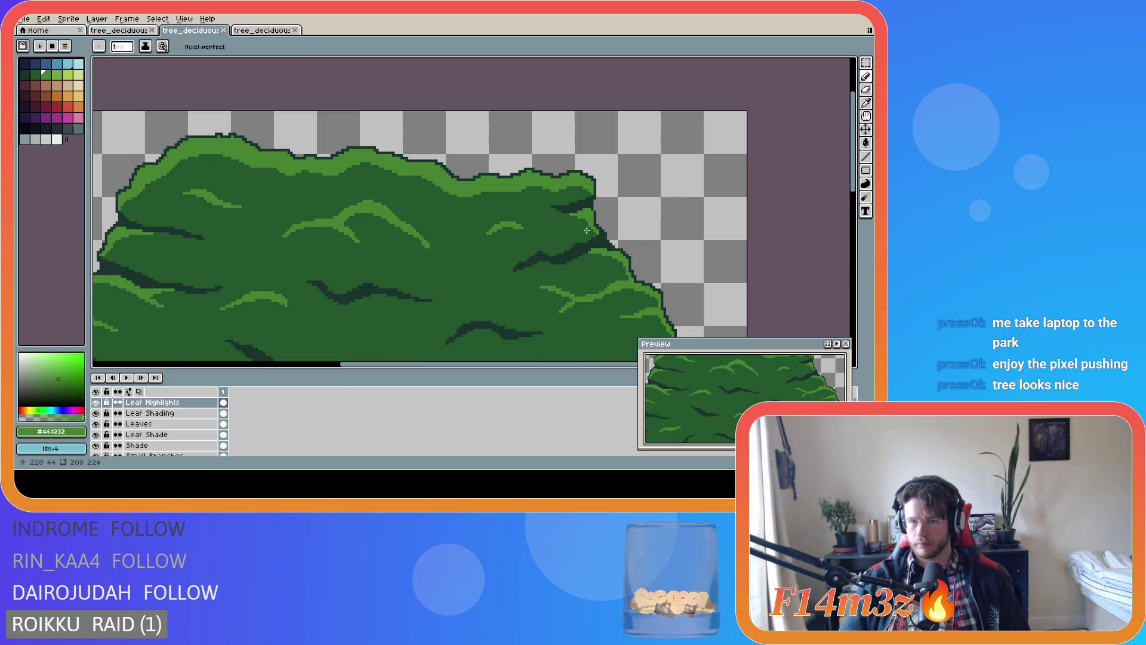
scroll(586, 230, "down", 1)
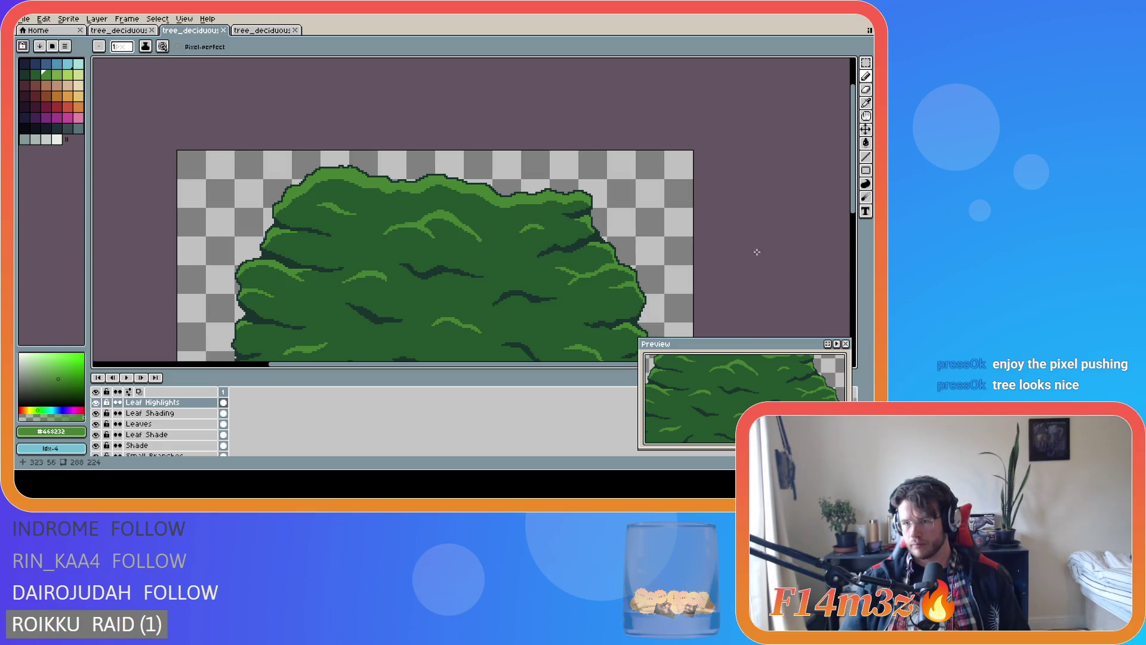
left_click_drag(854, 207, 854, 249)
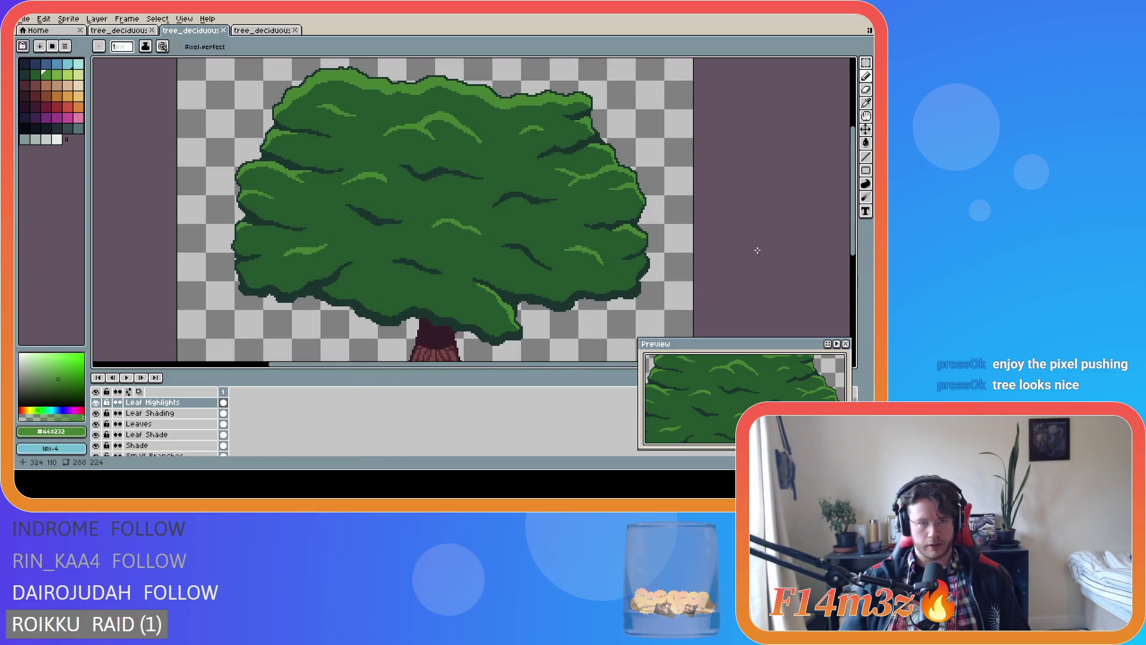
scroll(442, 253, "down", 2)
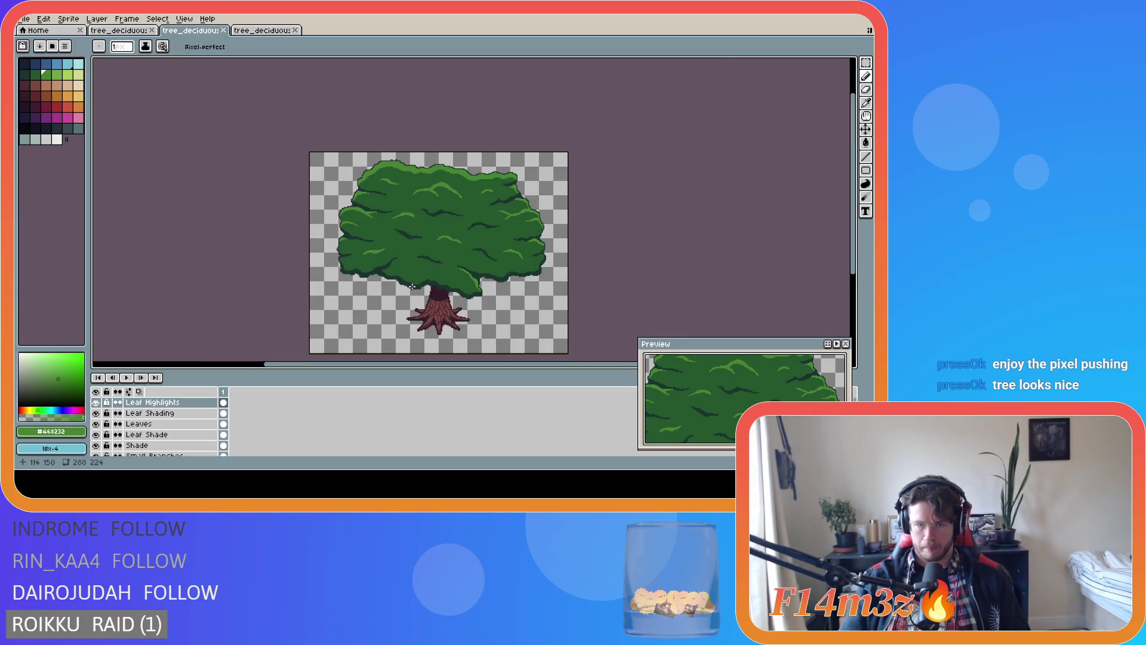
double_click(302, 378)
key("Escape")
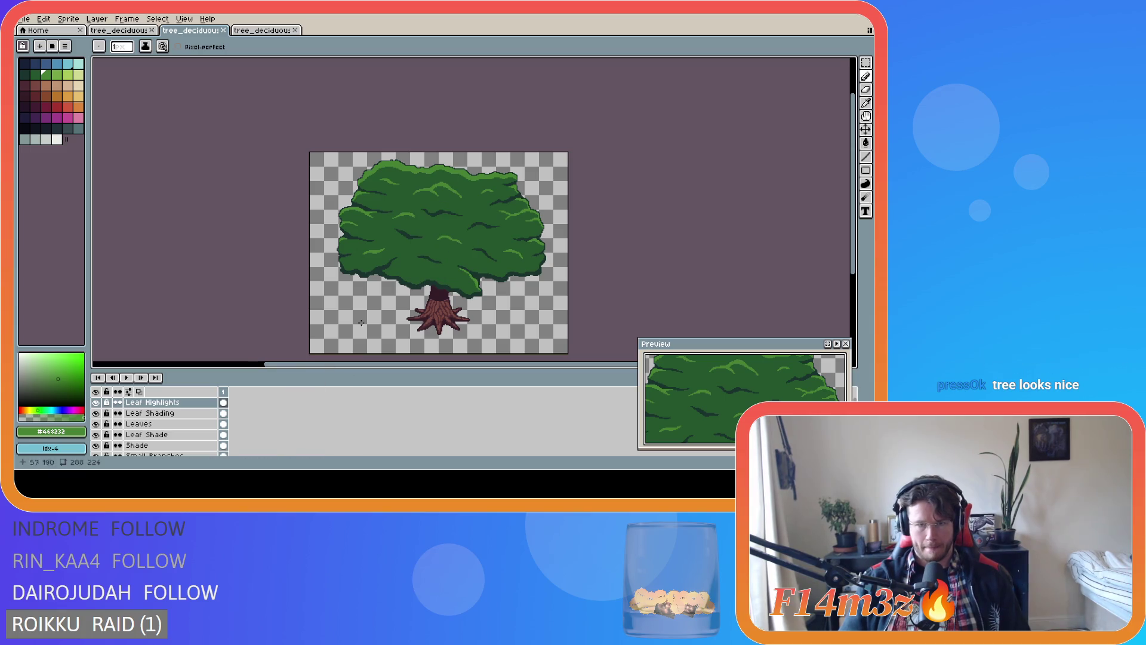
Try a light-green highlight and an erase on the lower canopy, undo both, and save
scroll(397, 281, "up", 2)
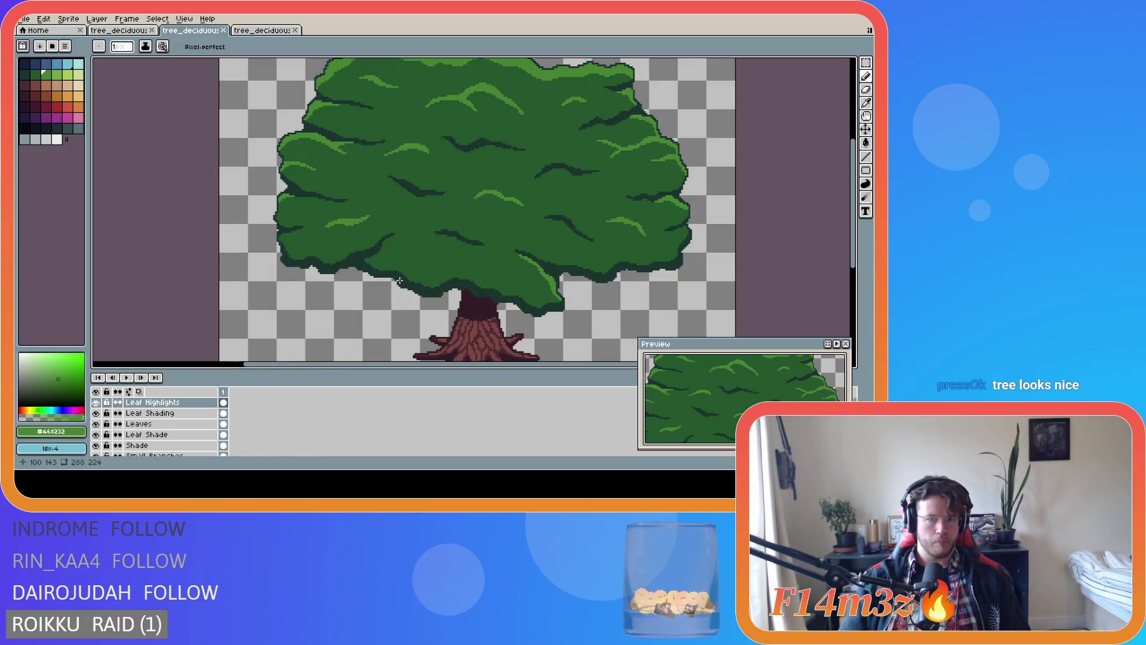
mouse_move(410, 252)
left_mouse_down()
mouse_move(431, 256)
mouse_move(411, 255)
left_mouse_up()
key("ctrl+z")
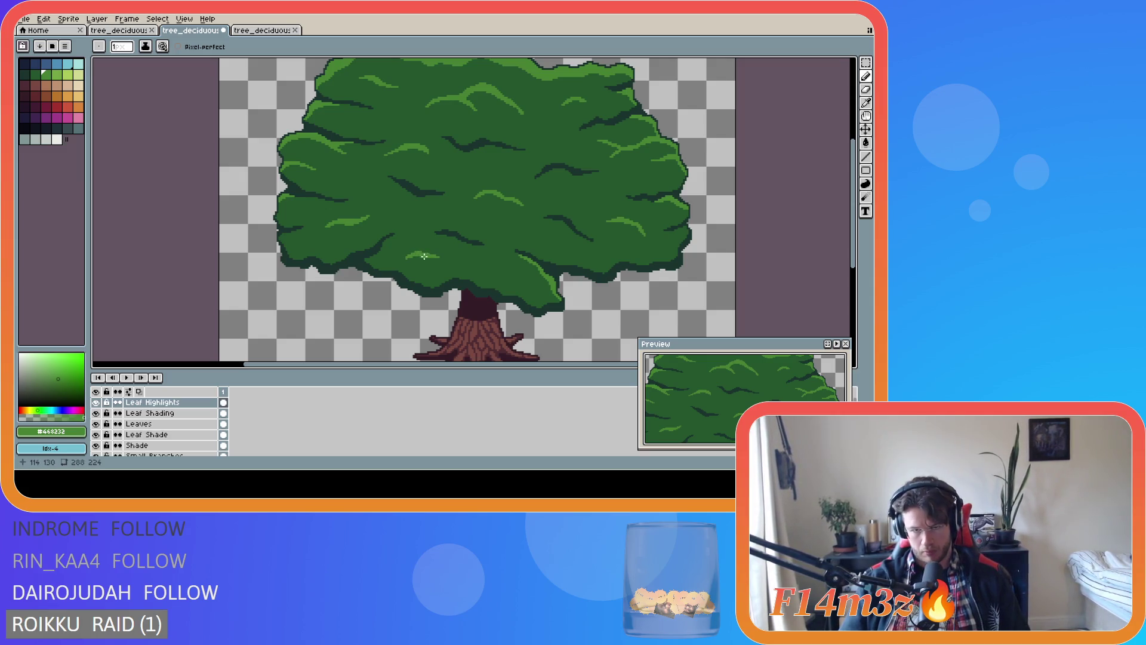
key("e")
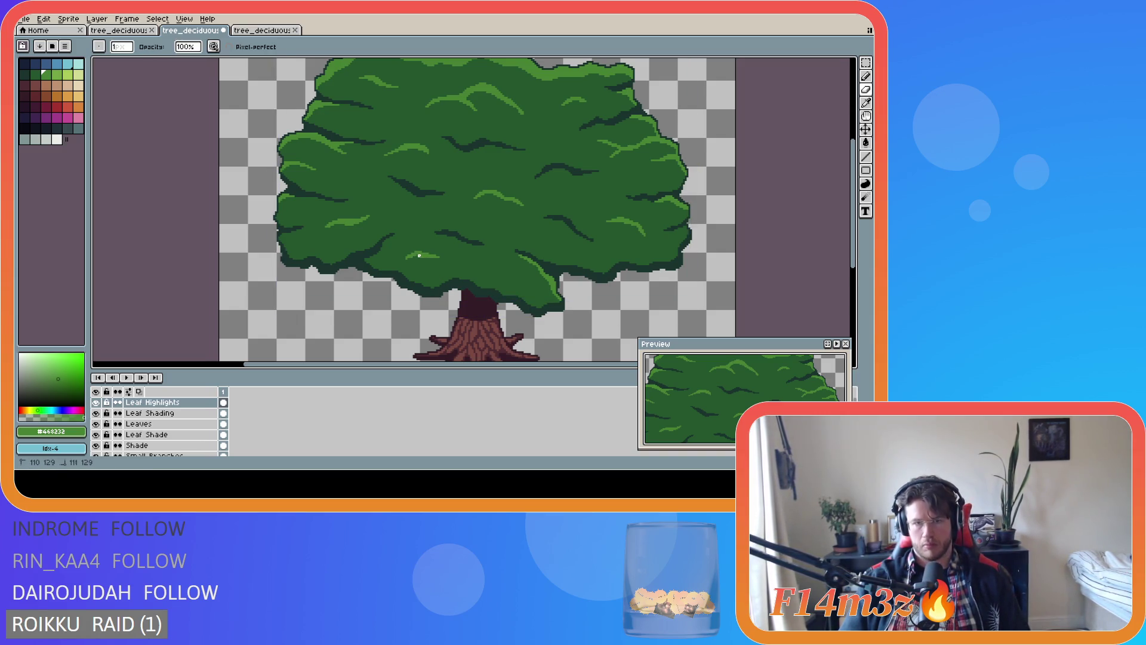
left_click_drag(417, 258, 423, 257)
key("ctrl+z")
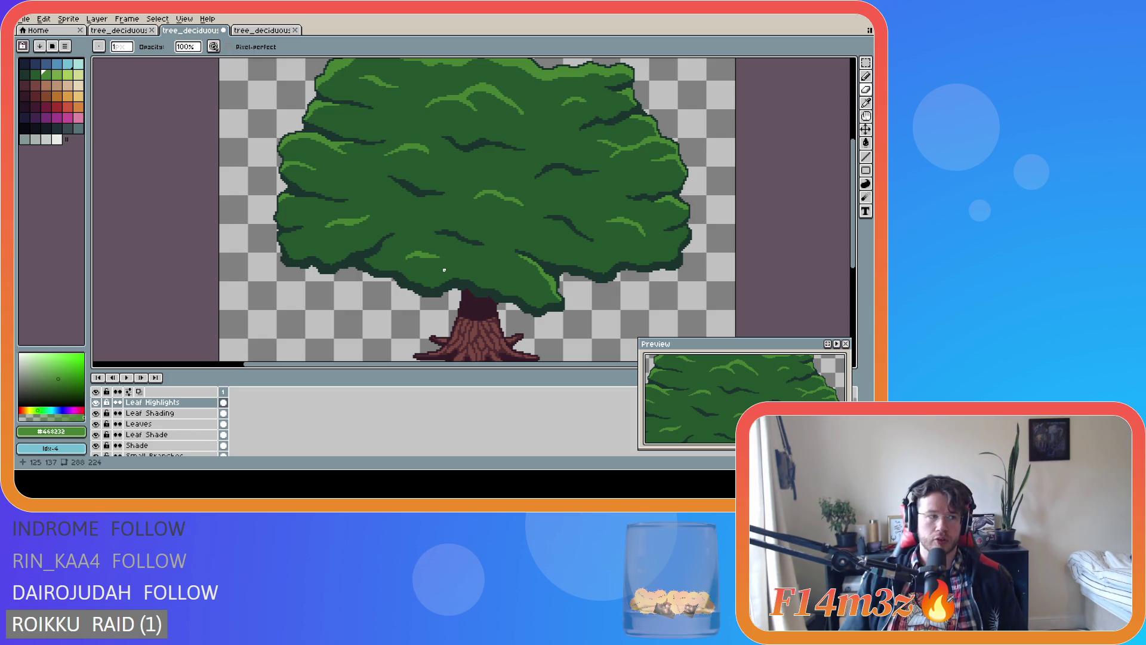
key("ctrl+s")
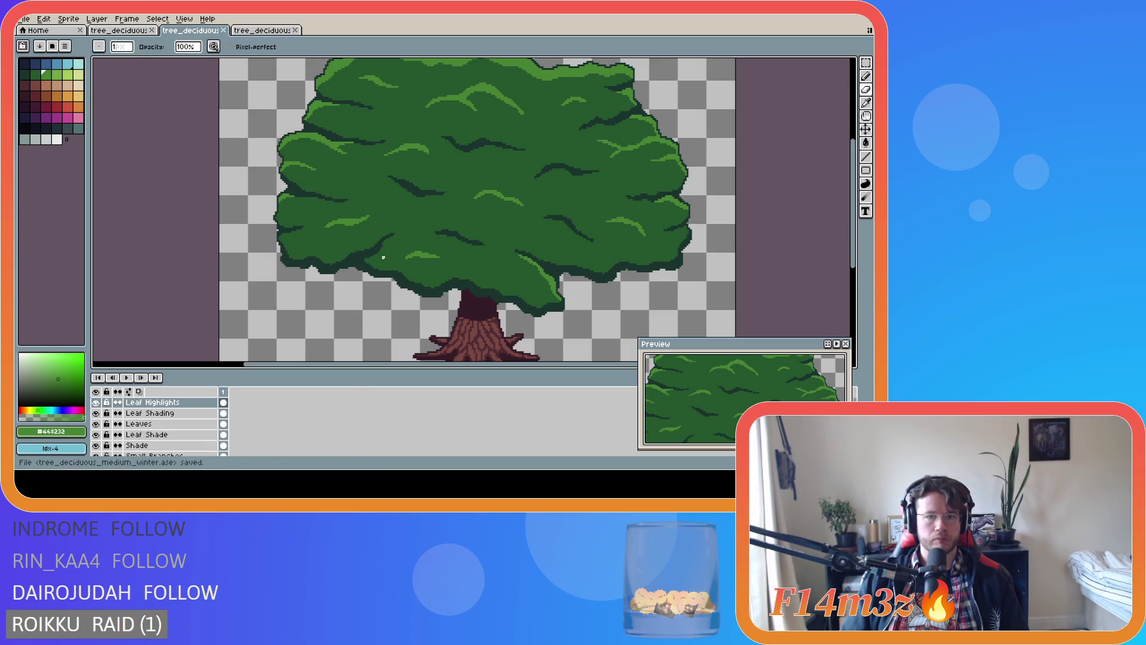
Zoom in on the trunk, undo the last pencil stroke, and save the file
scroll(401, 269, "up", 1)
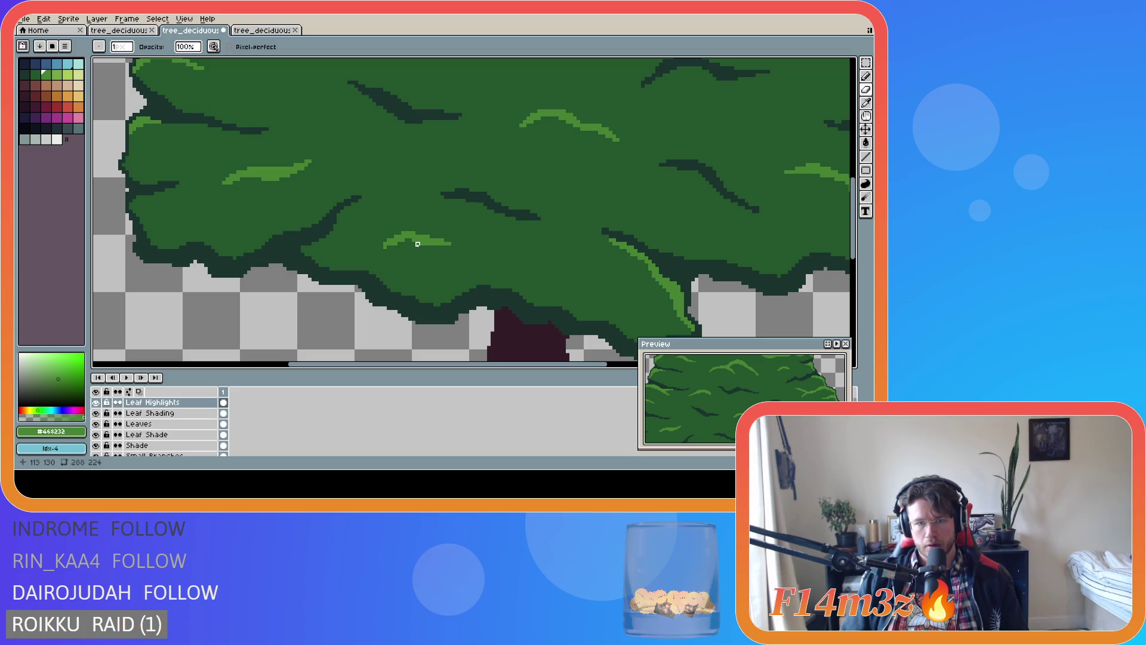
scroll(417, 297, "down", 5)
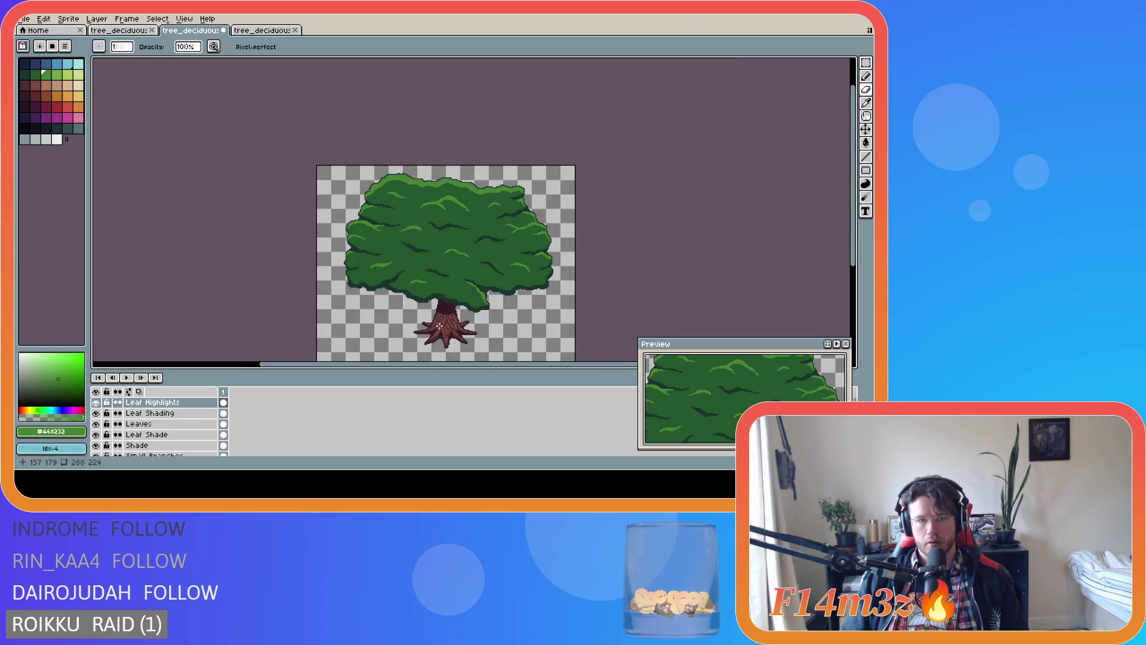
scroll(440, 326, "up", 2)
scroll(440, 326, "up", 2)
key("ctrl")
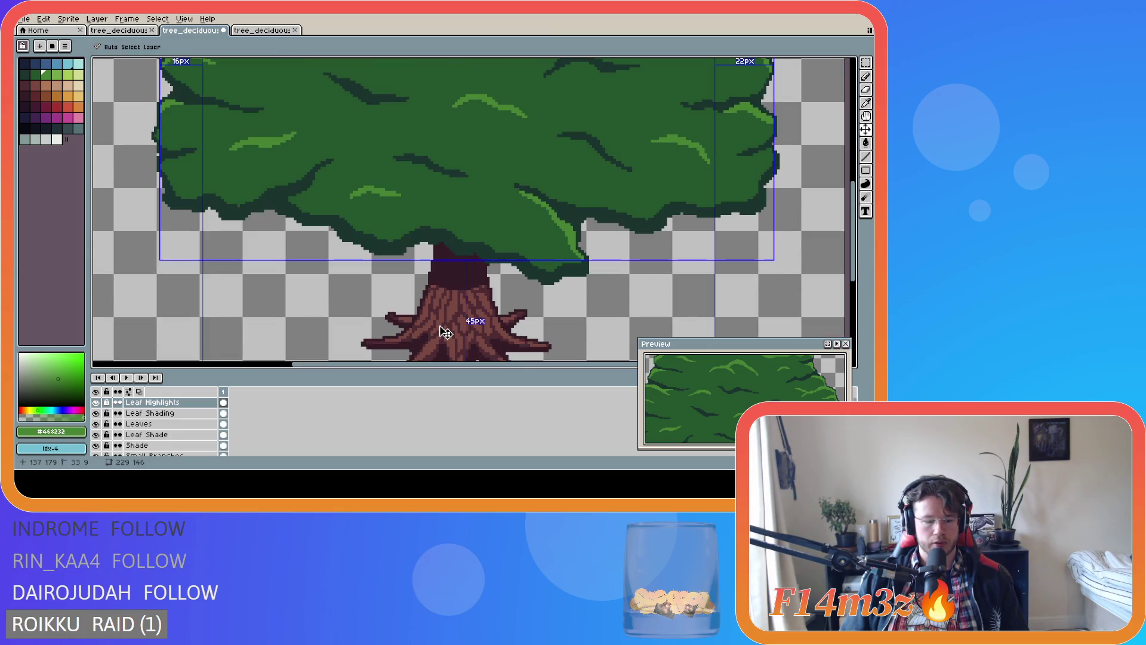
key("ctrl+z")
key("ctrl+s")
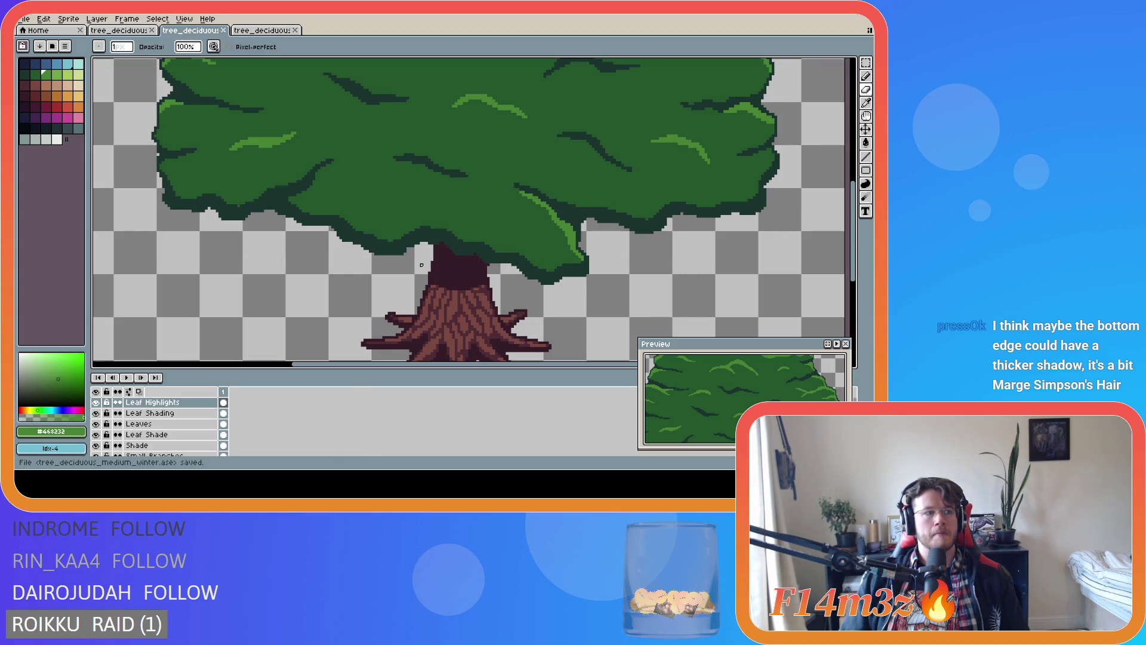
scroll(421, 264, "down", 3)
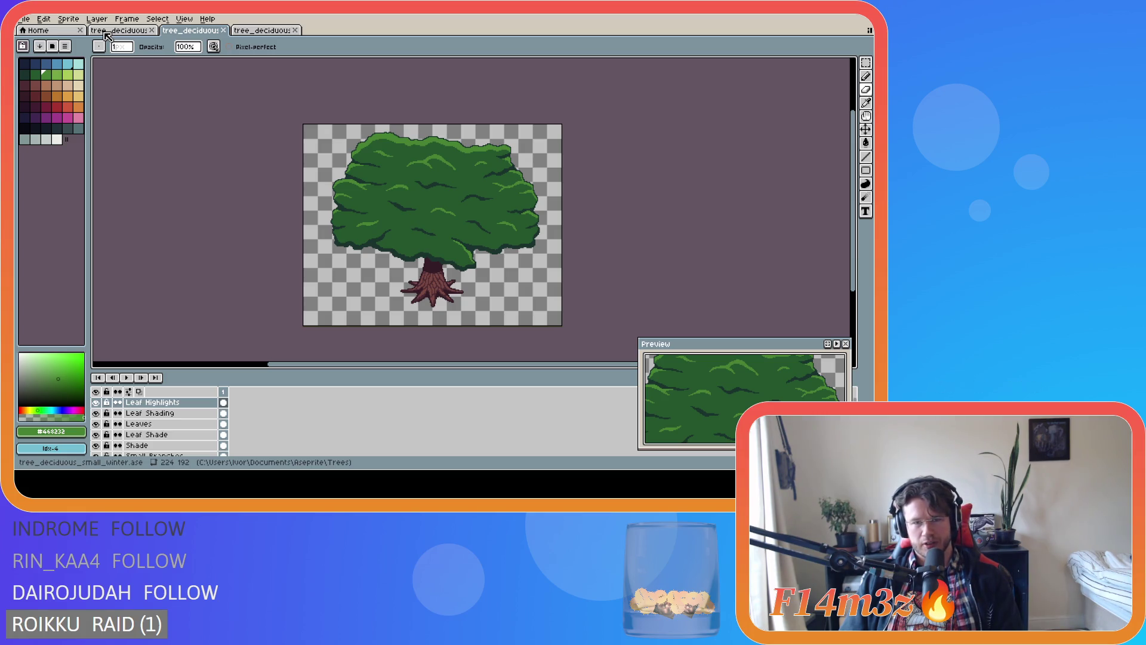
left_click(105, 32)
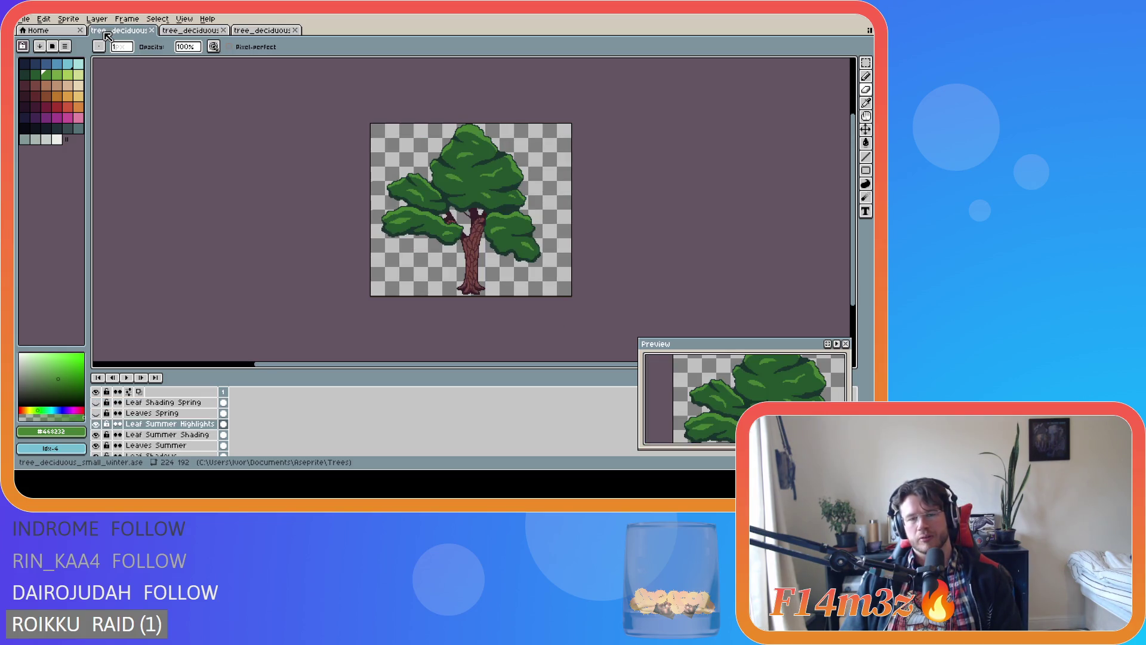
left_click(173, 32)
left_click(250, 32)
left_click(119, 35)
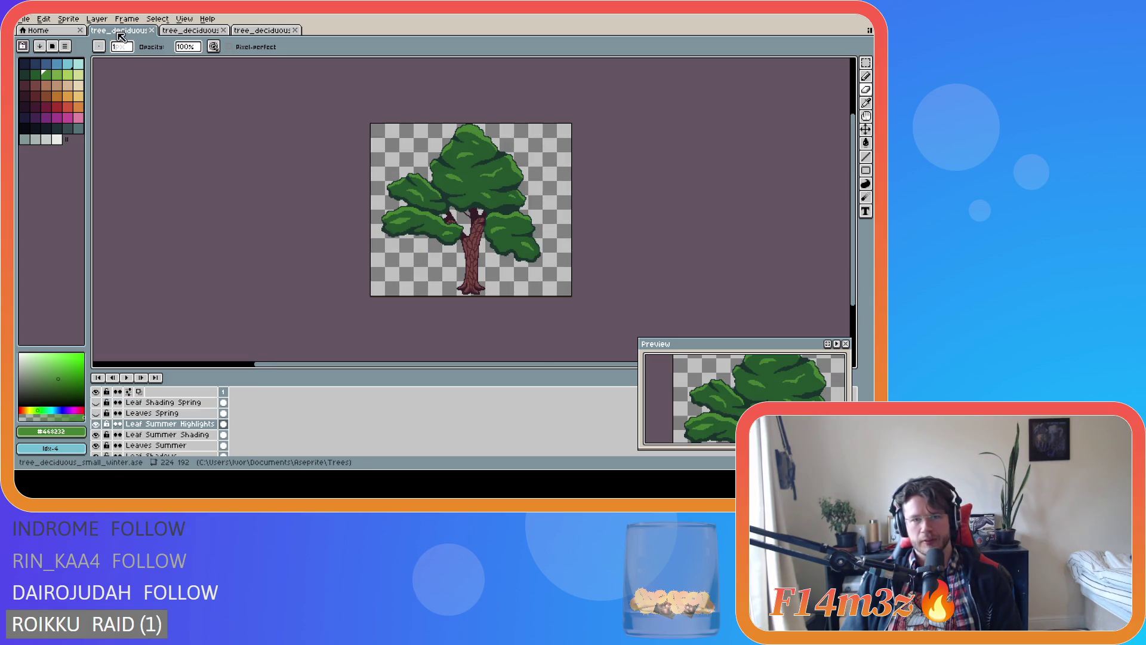
left_click(176, 34)
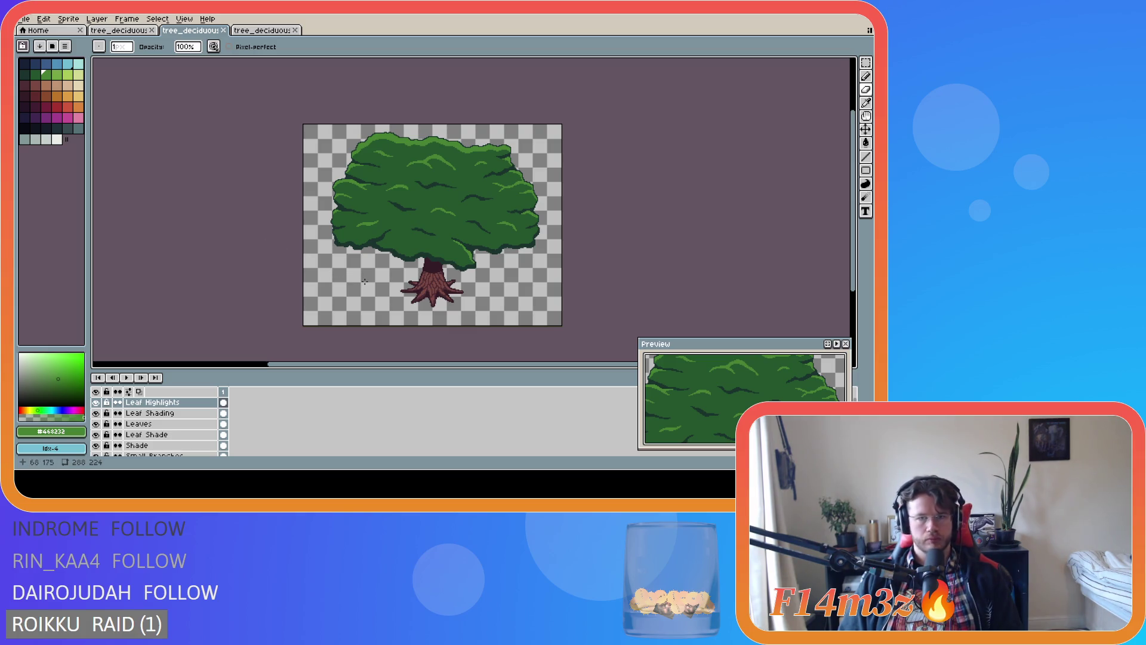
Pick the dark green shadow colour, draw a straight stroke along the canopy edge, then undo it
scroll(508, 222, "up", 5)
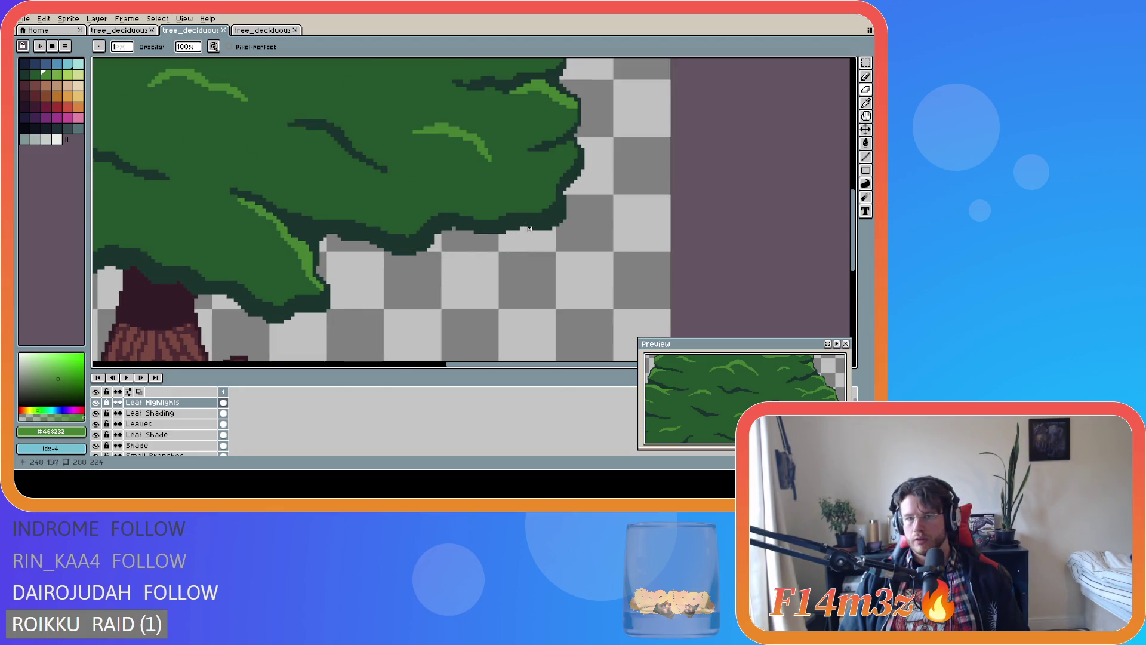
left_click(512, 218, "alt")
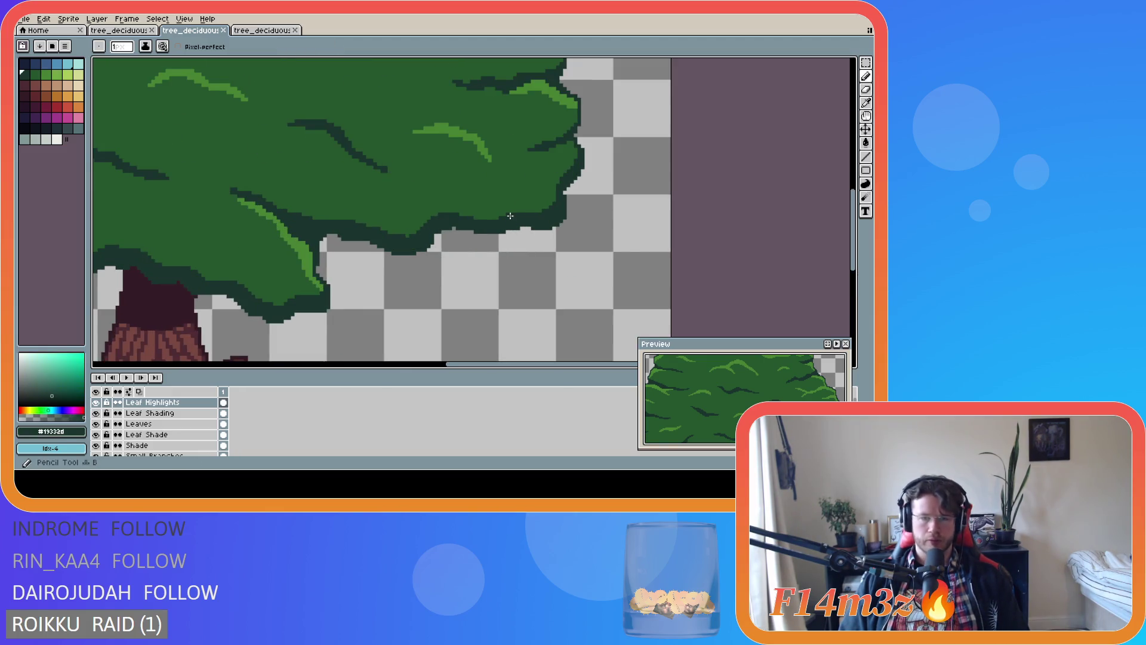
key("shift")
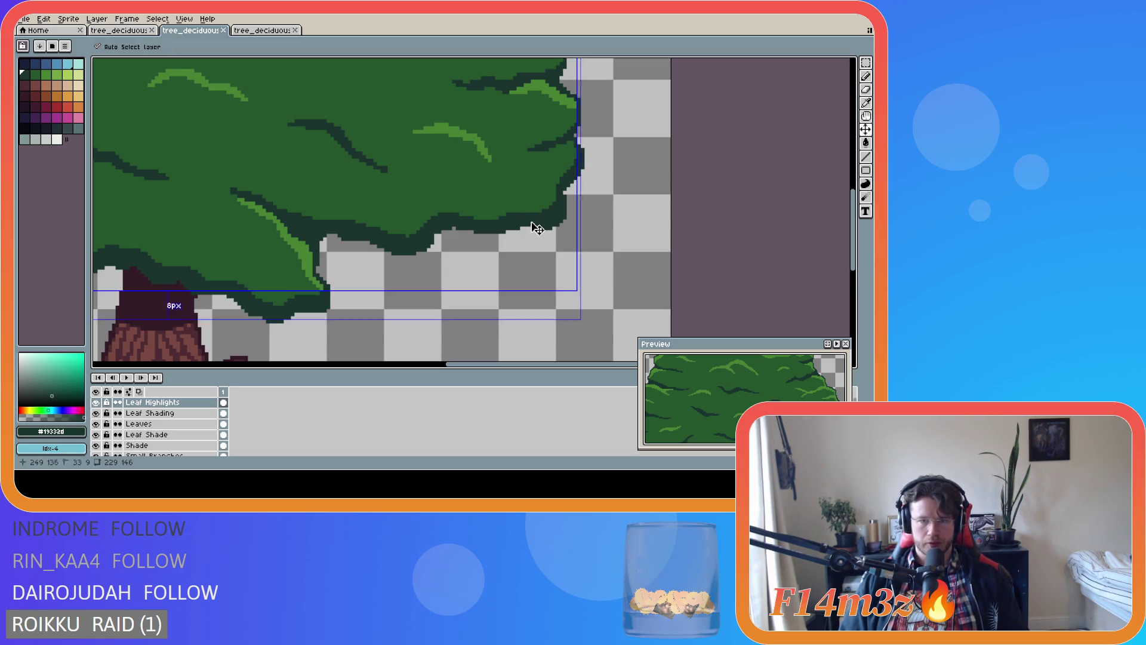
left_click_drag(535, 216, 512, 212)
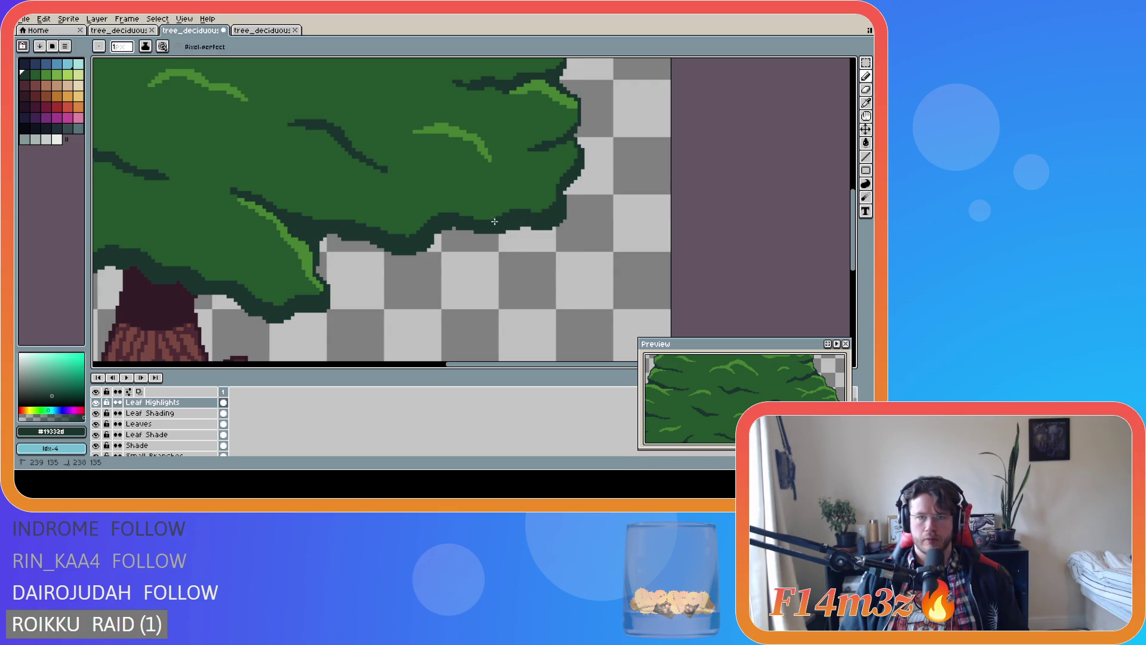
scroll(424, 297, "down", 4)
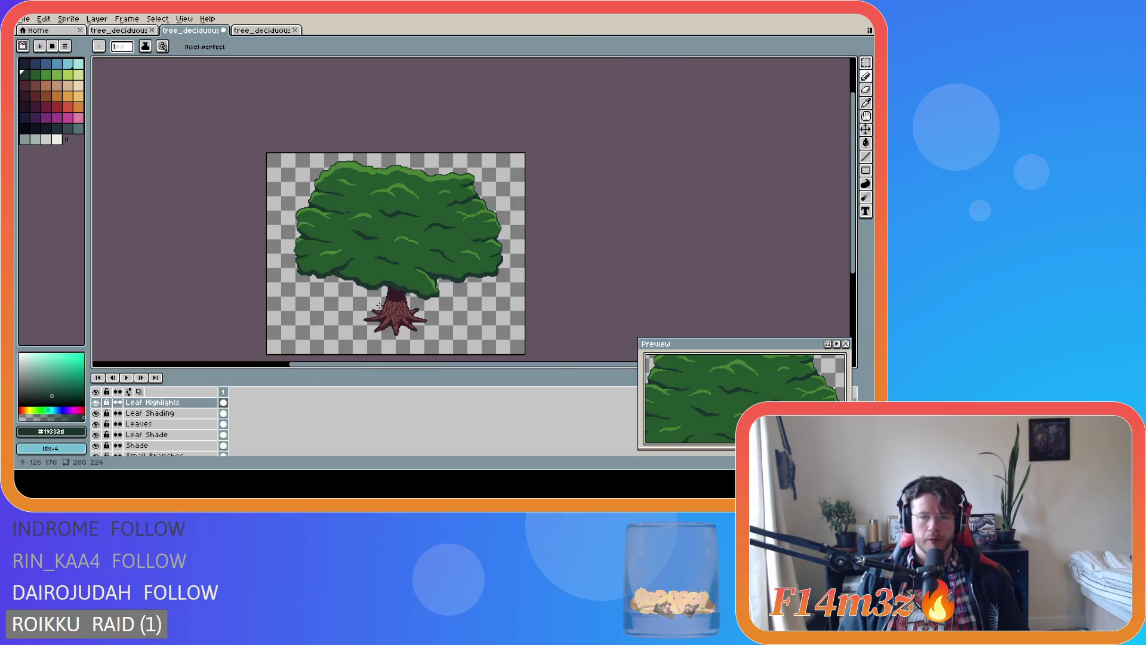
key("ctrl+z")
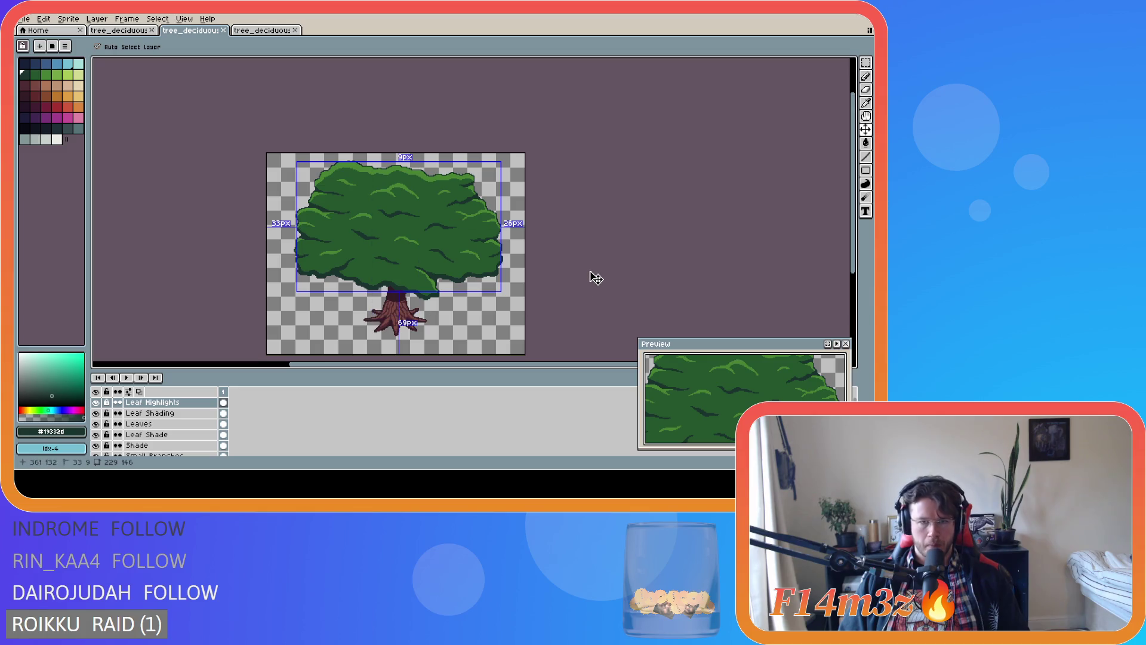
Save tree_deciduous_medium_winter.ase after zooming in and out over the leaf edge
key("ctrl+y")
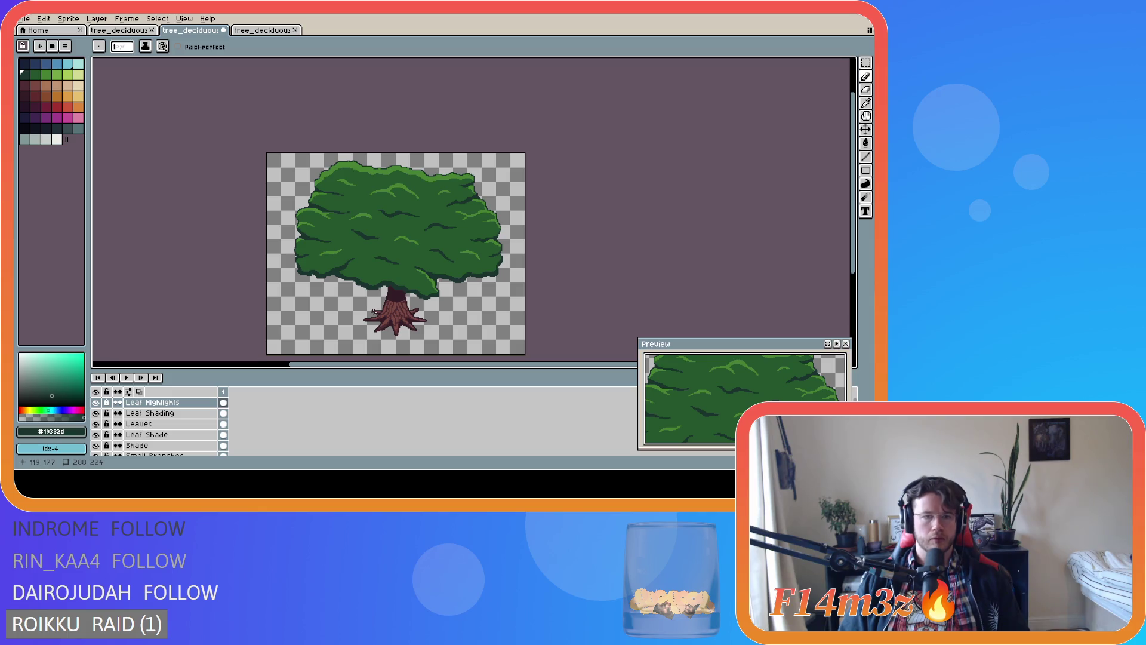
scroll(373, 312, "up", 2)
scroll(351, 262, "down", 3)
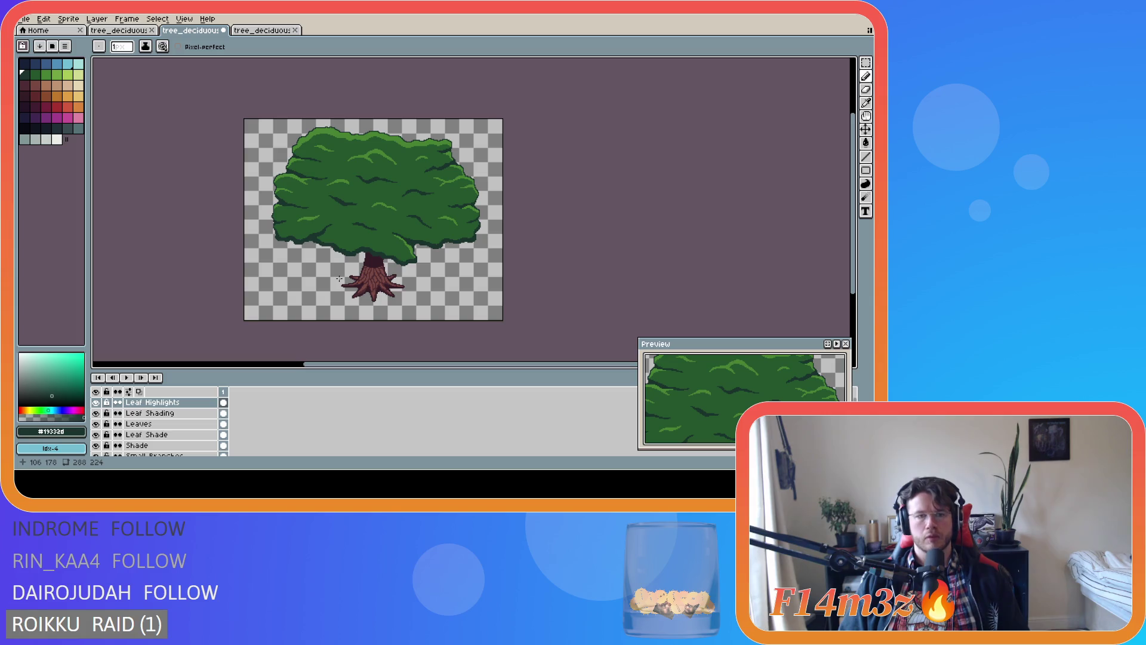
scroll(336, 277, "up", 3)
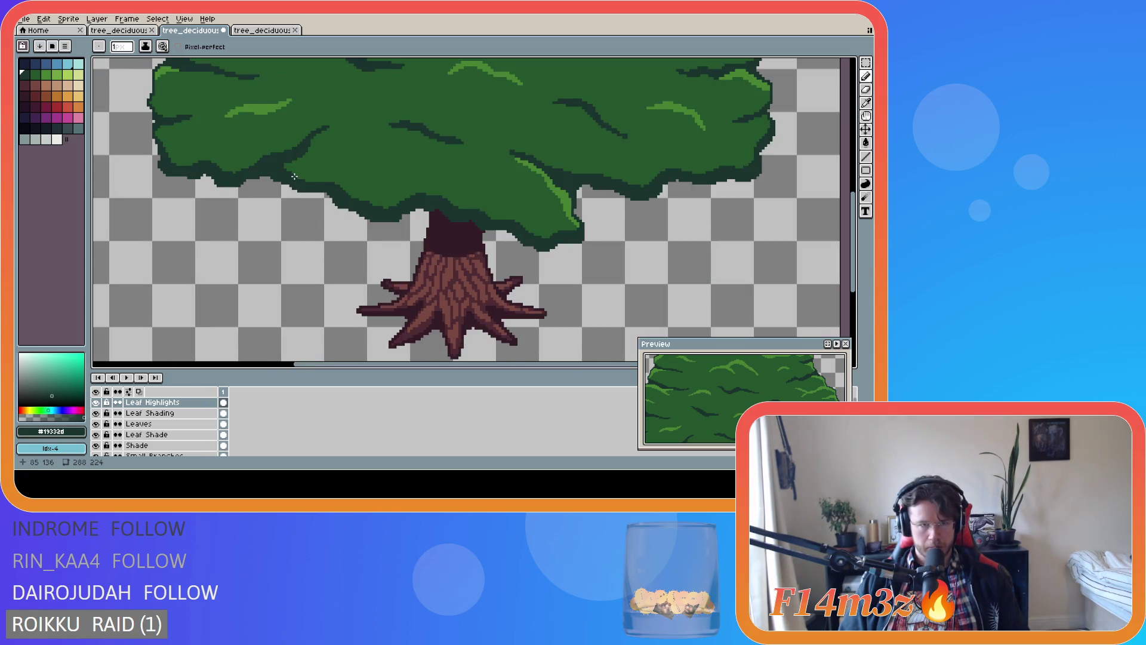
scroll(343, 233, "down", 3)
key("v")
key("ctrl+s")
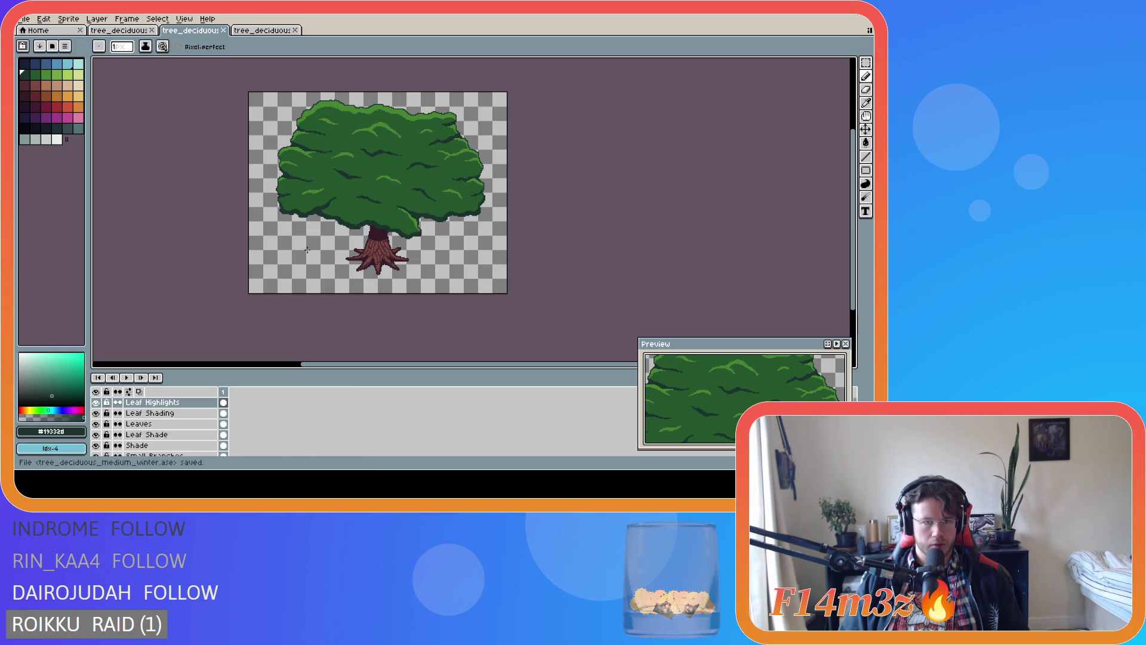
scroll(283, 230, "up", 3)
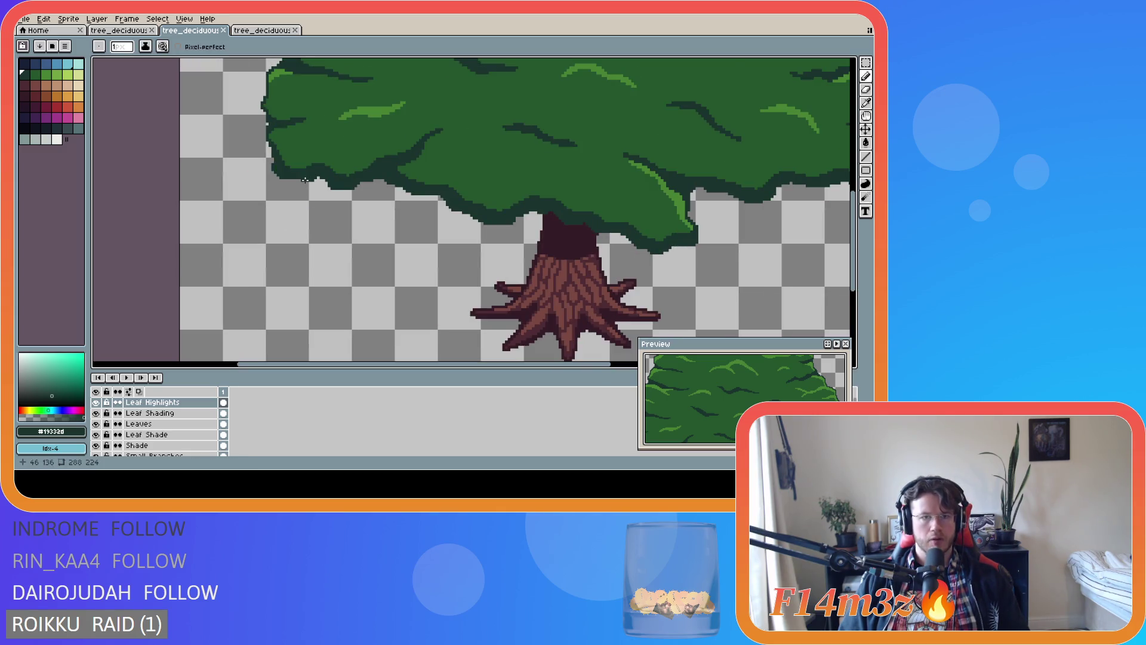
scroll(305, 179, "down", 3)
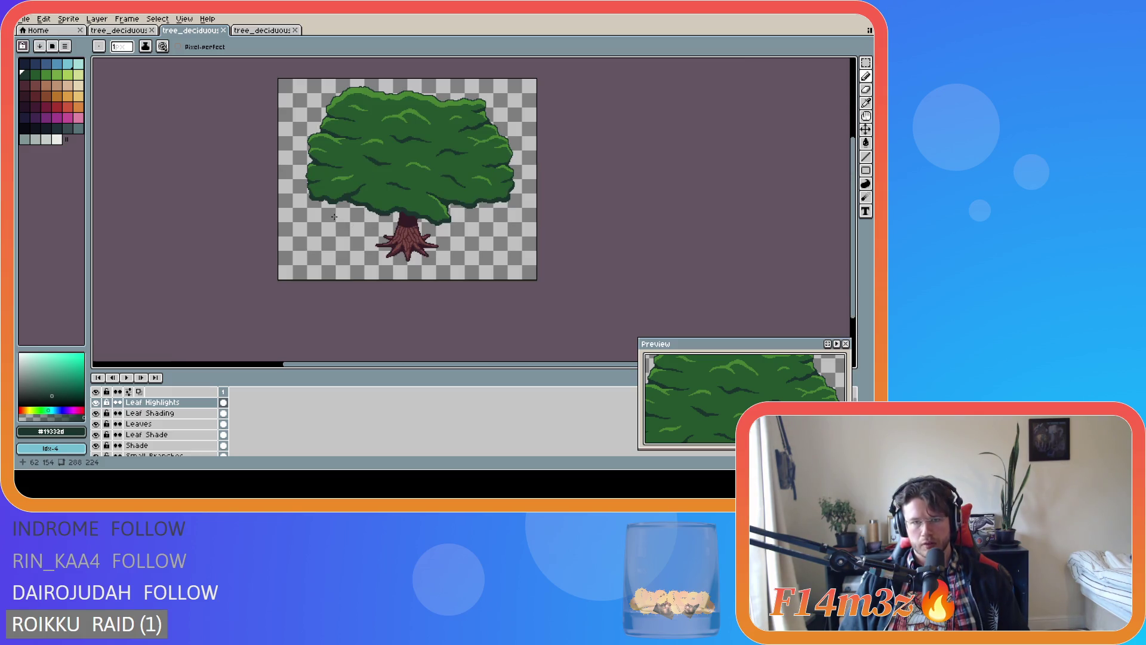
scroll(432, 212, "up", 3)
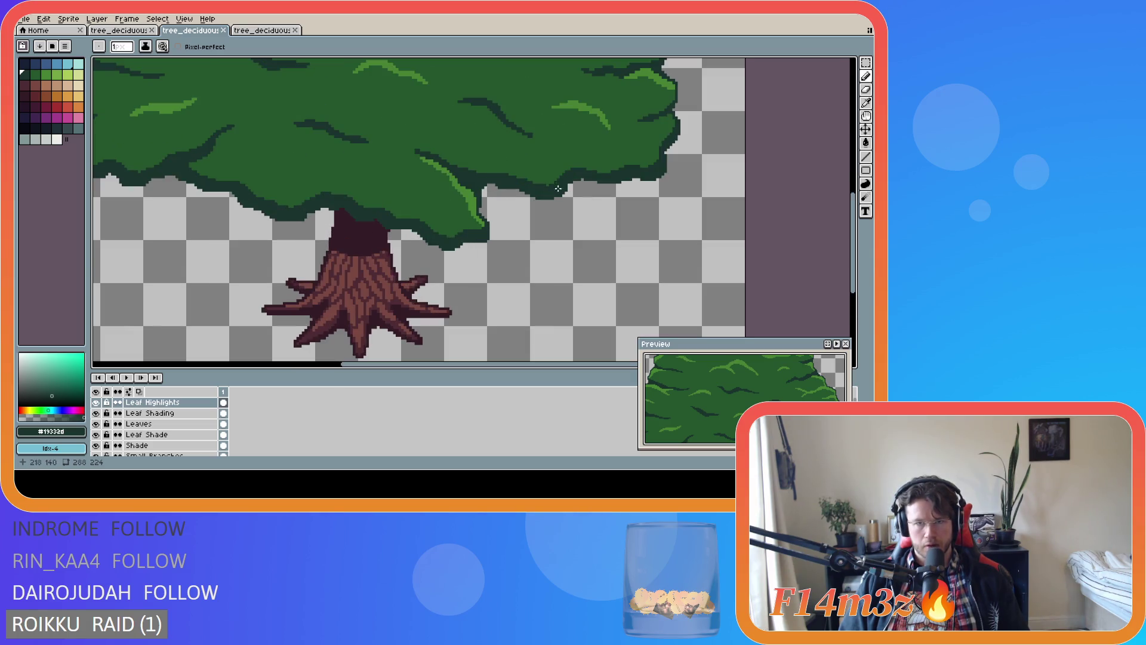
scroll(563, 218, "down", 3)
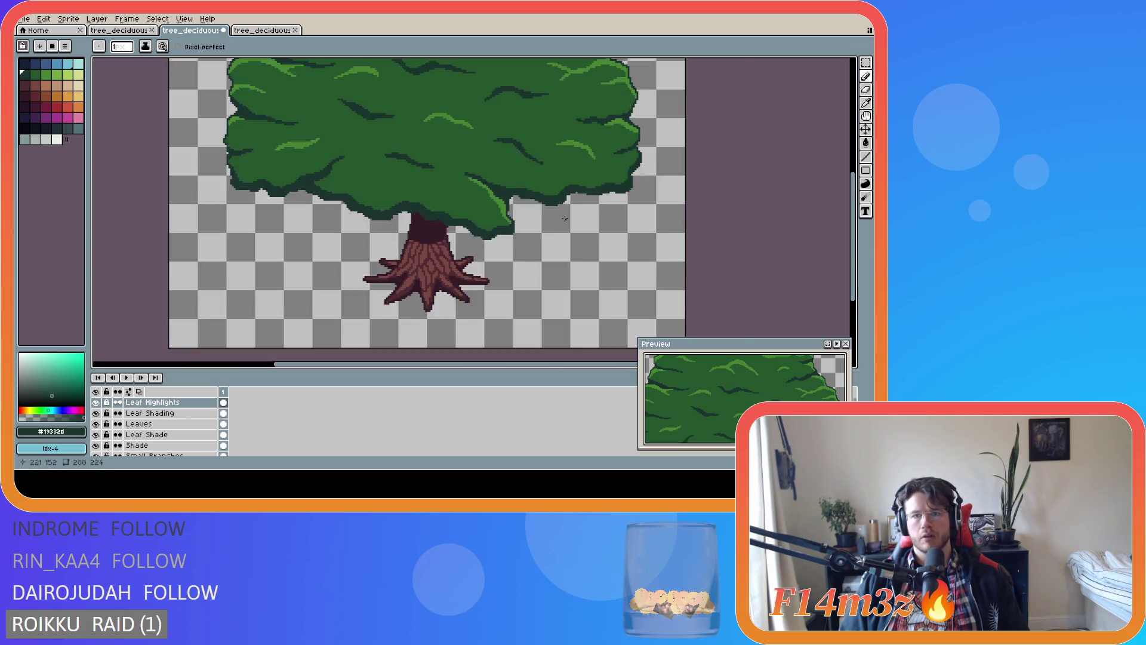
scroll(581, 184, "up", 4)
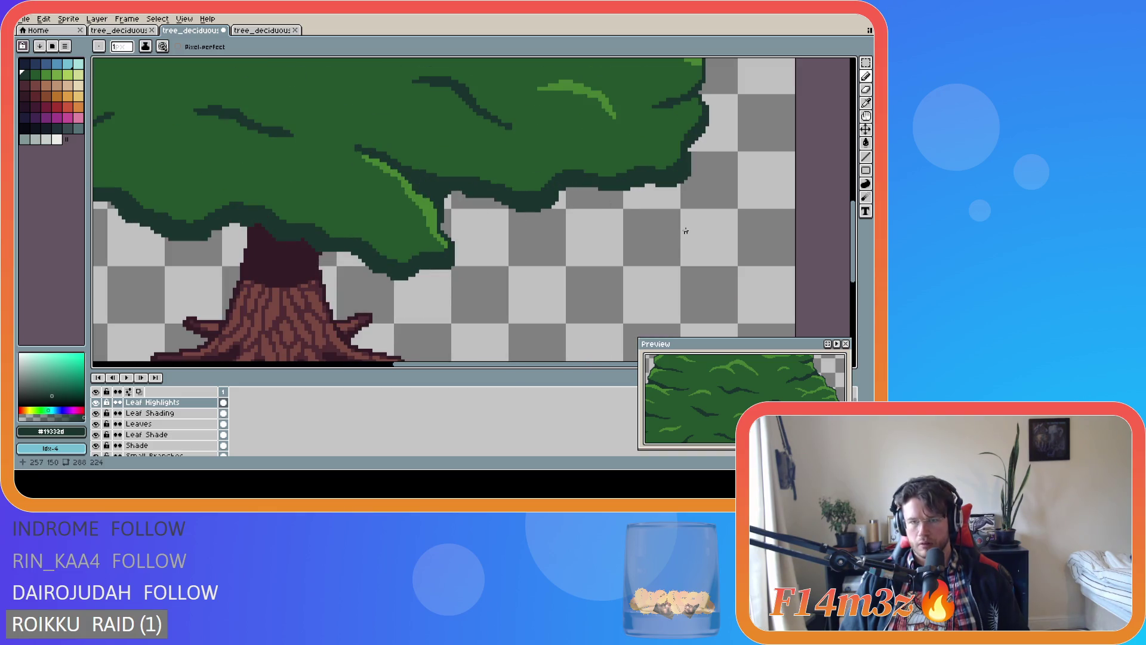
scroll(559, 262, "down", 1)
key("v")
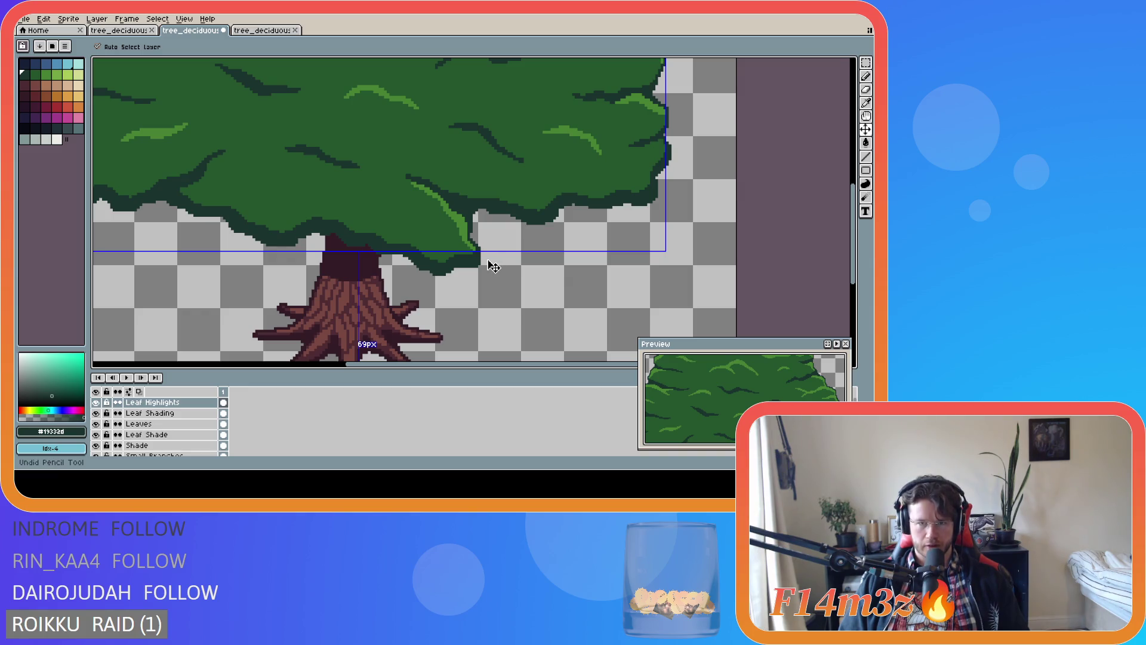
key("b")
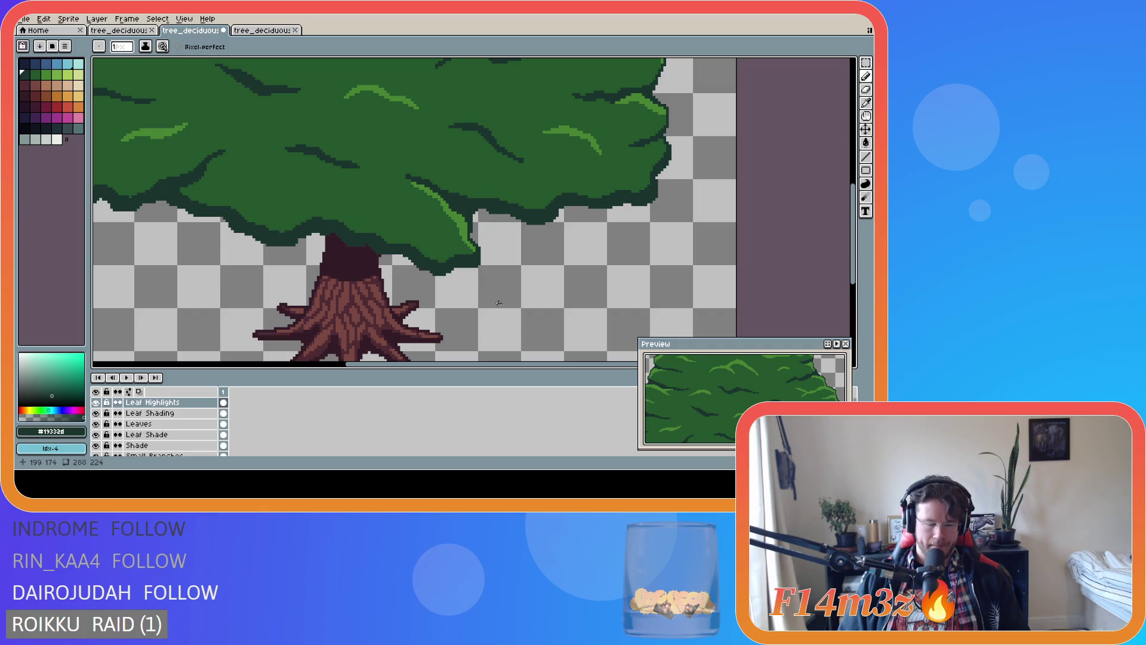
key("m")
Marquee-select the empty areas under the canopy's right and left sides on Leaf Shading
left_click_drag(483, 258, 677, 173)
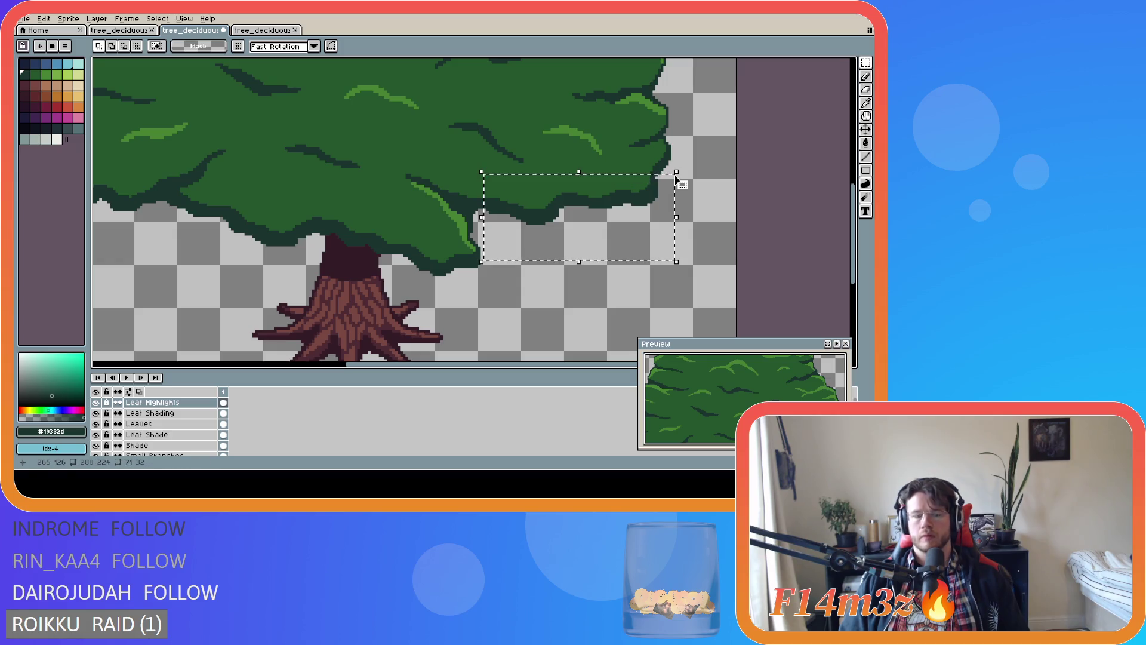
left_click(428, 291)
left_click(146, 413)
key("ctrl+v")
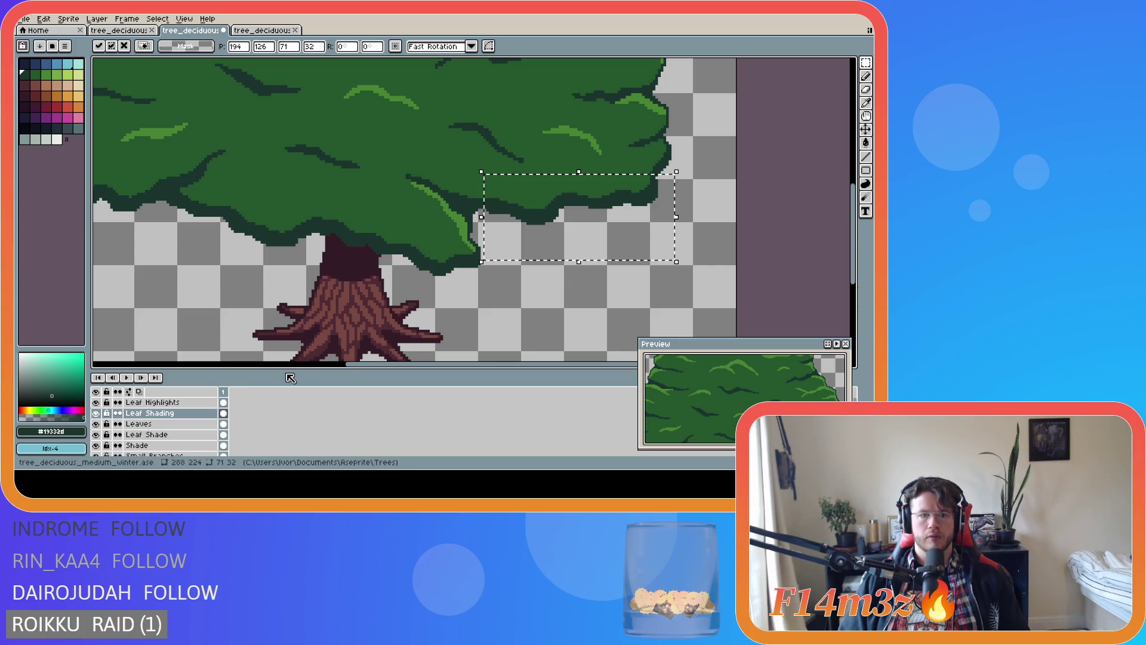
left_click_drag(344, 364, 233, 355)
left_click_drag(248, 249, 508, 174)
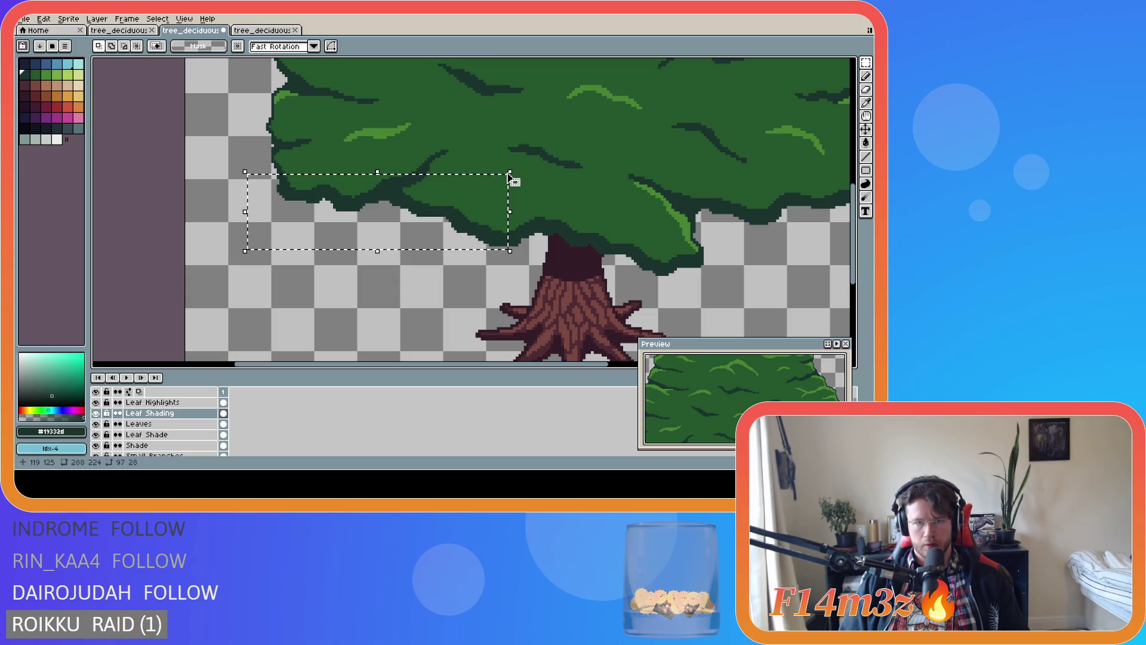
left_click(506, 232)
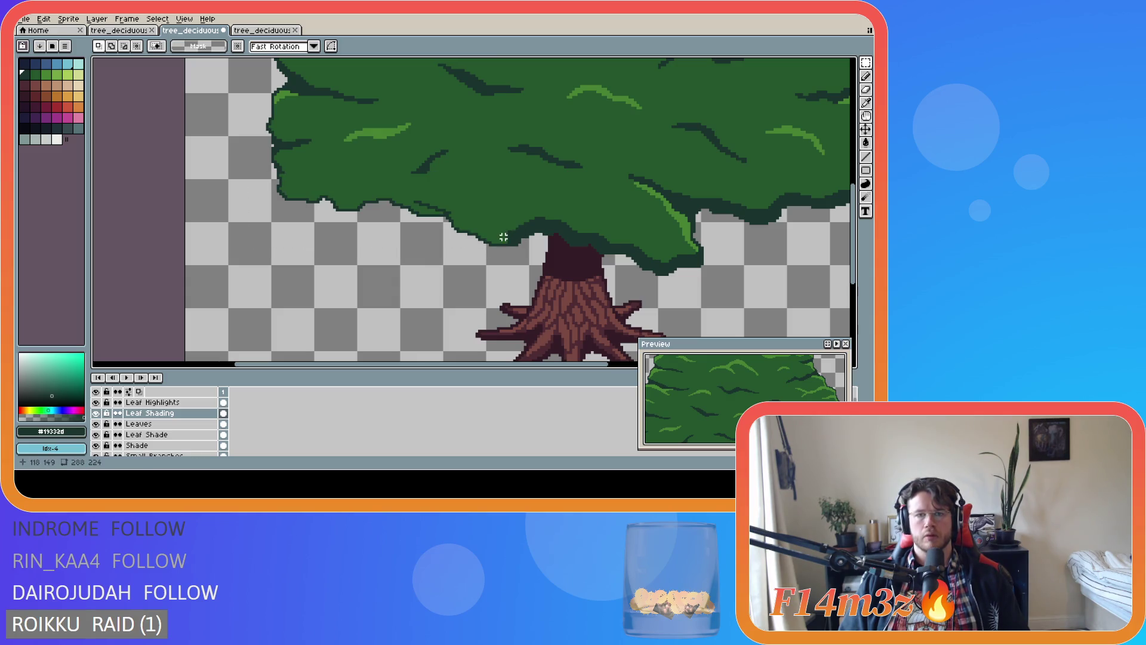
key("ctrl+z")
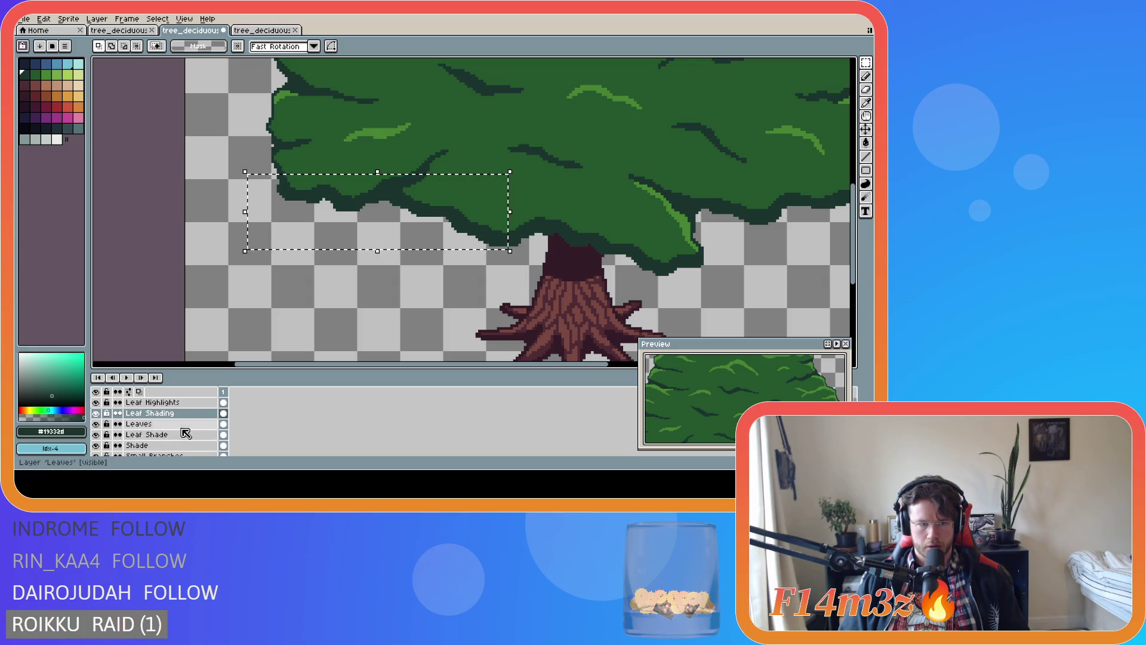
Check the selection on Leaf Highlights and Leaf Shading, deselect, and save the tree file
left_click(179, 403)
key("ctrl+d")
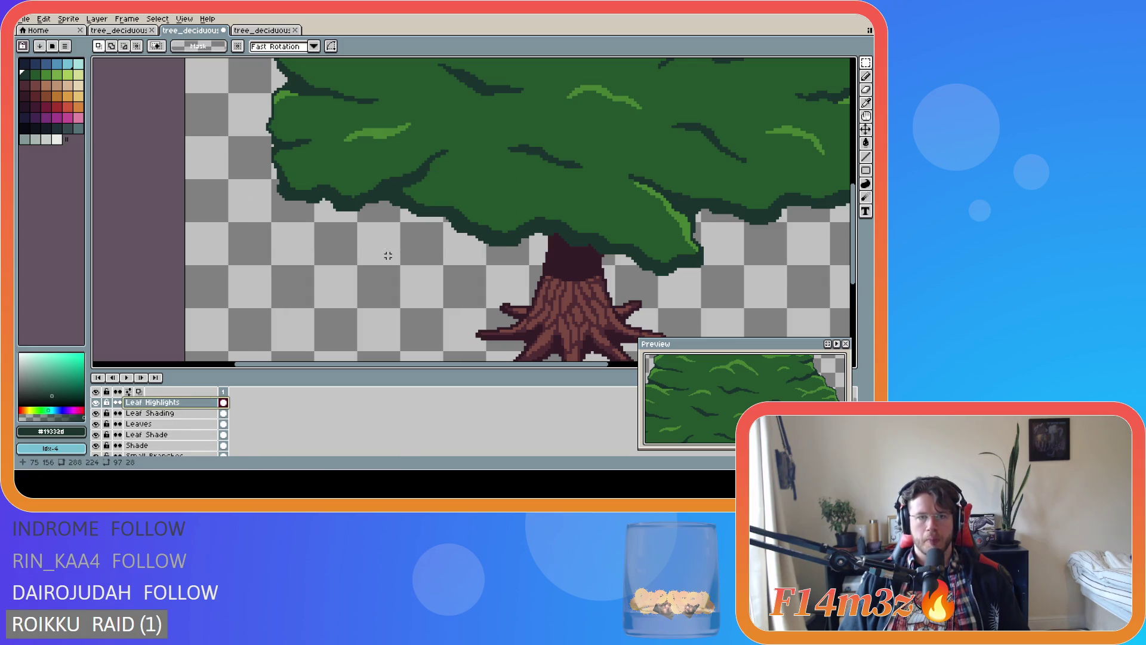
left_click(156, 413)
key("ctrl+shift+d")
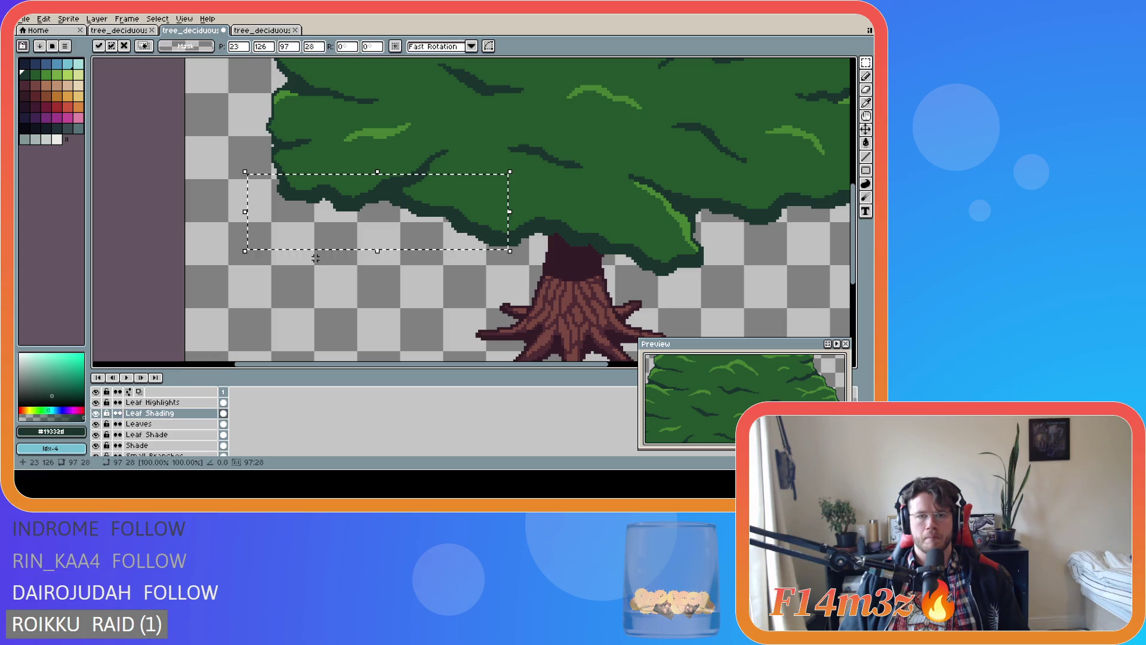
key("ctrl+d")
key("ctrl+s")
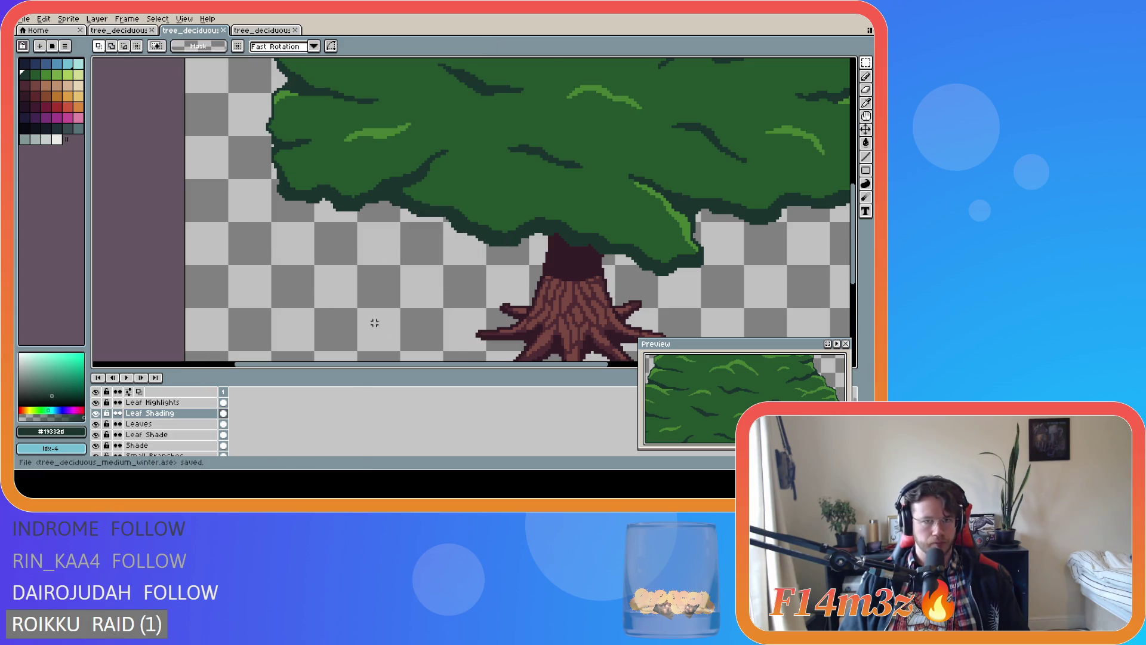
scroll(450, 335, "down", 2)
scroll(428, 332, "up", 3)
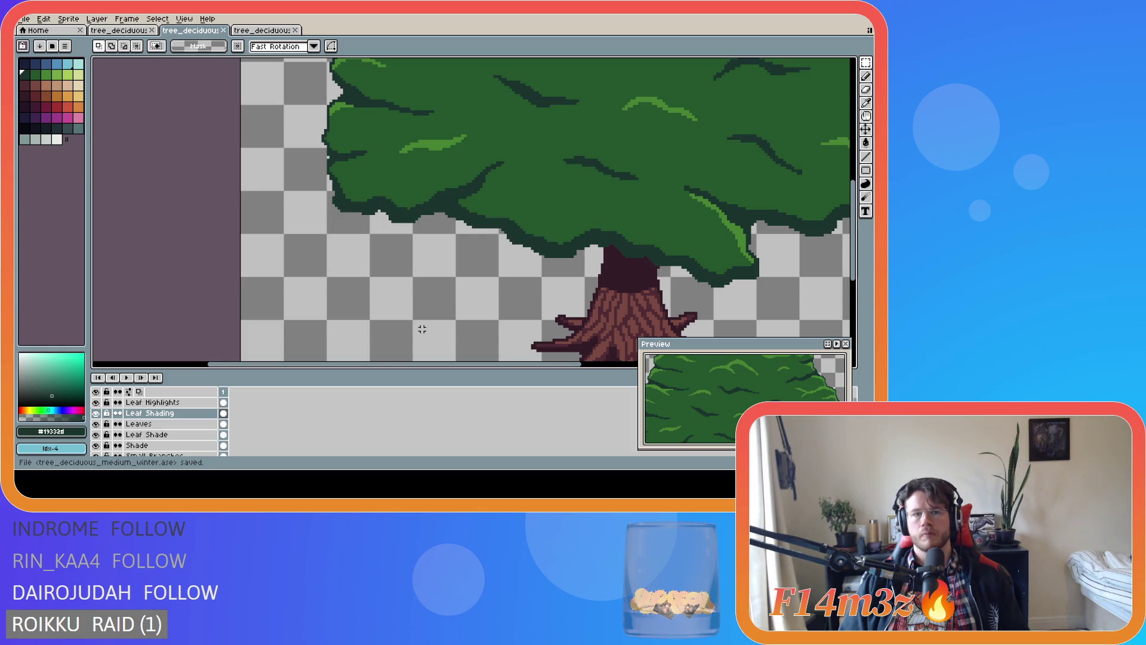
Sample the trunk's dark #341c27 colour with the Pencil and select the Leaf Shade layer
left_click_drag(463, 365, 558, 362)
scroll(531, 326, "down", 2)
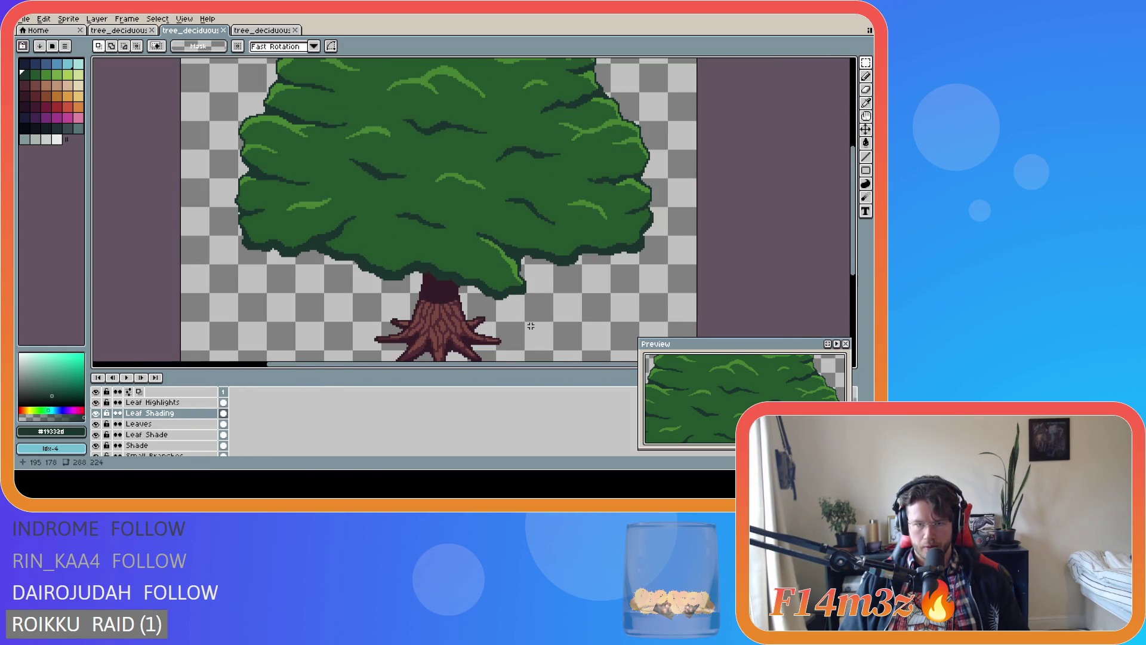
scroll(531, 326, "down", 2)
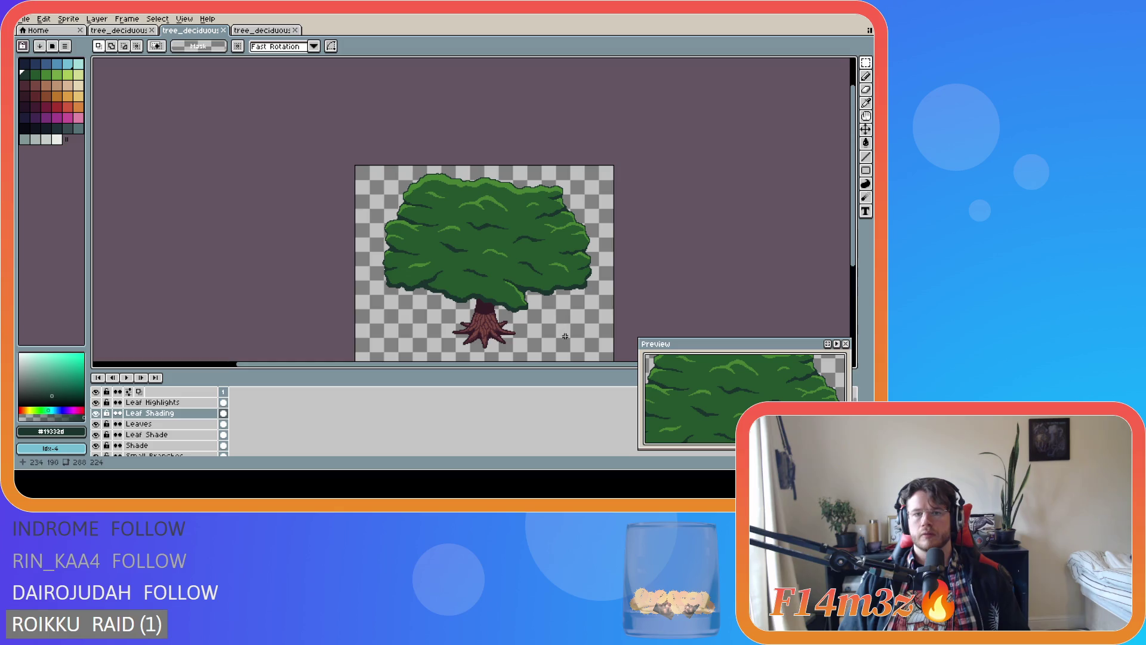
left_click_drag(548, 363, 578, 361)
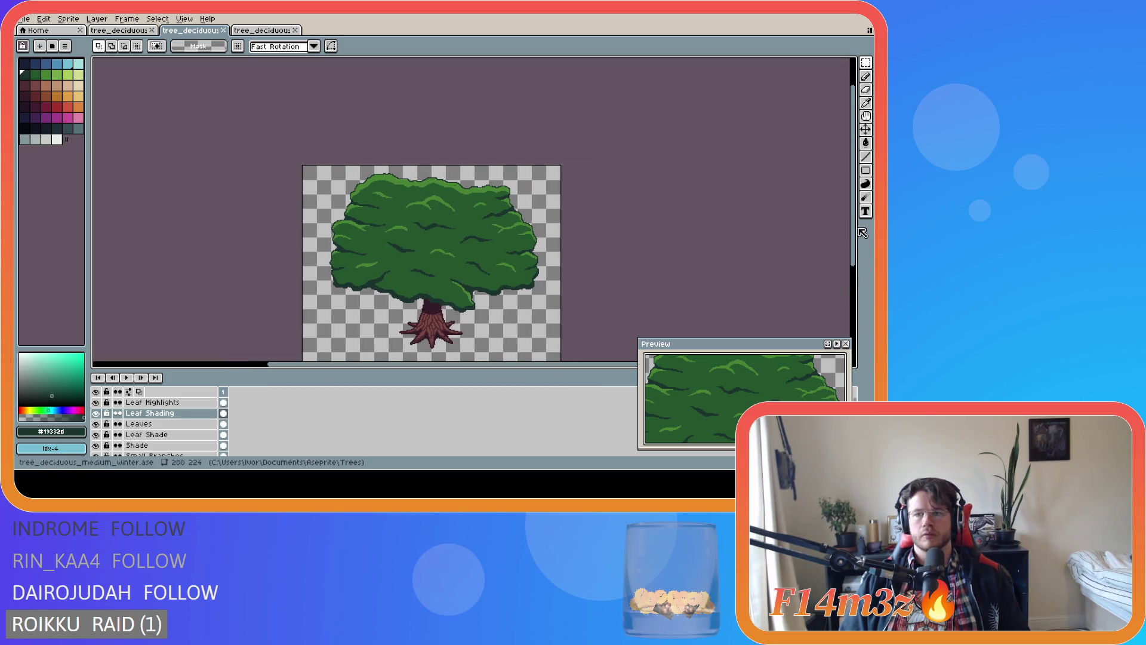
left_click_drag(858, 249, 859, 266)
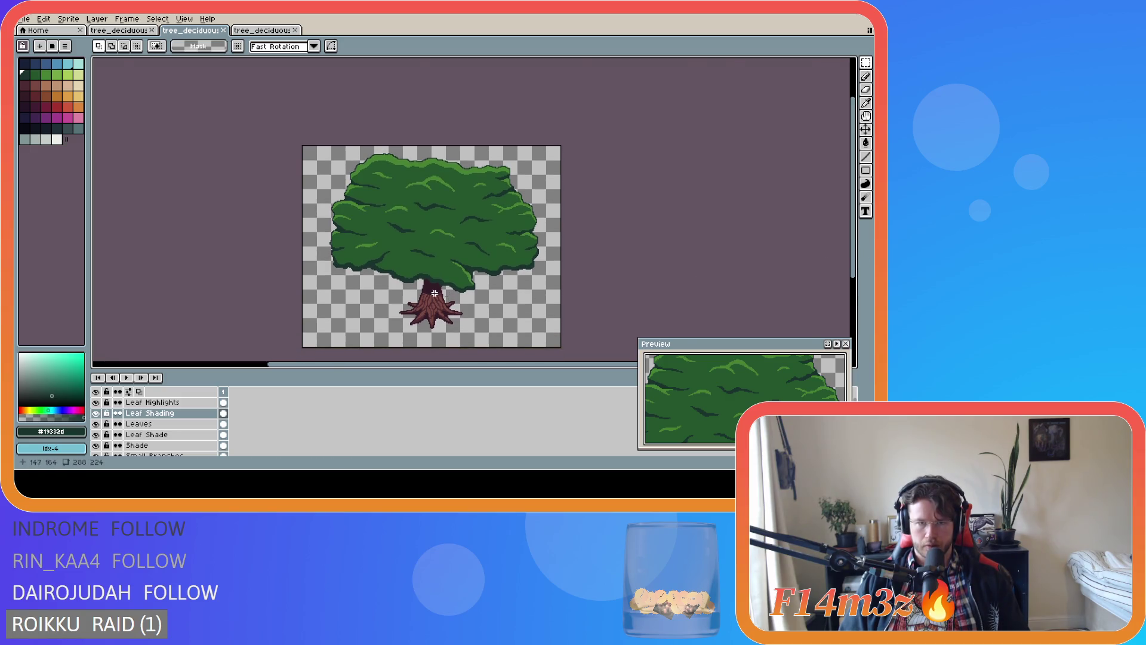
scroll(466, 332, "up", 4)
scroll(465, 333, "up", 2)
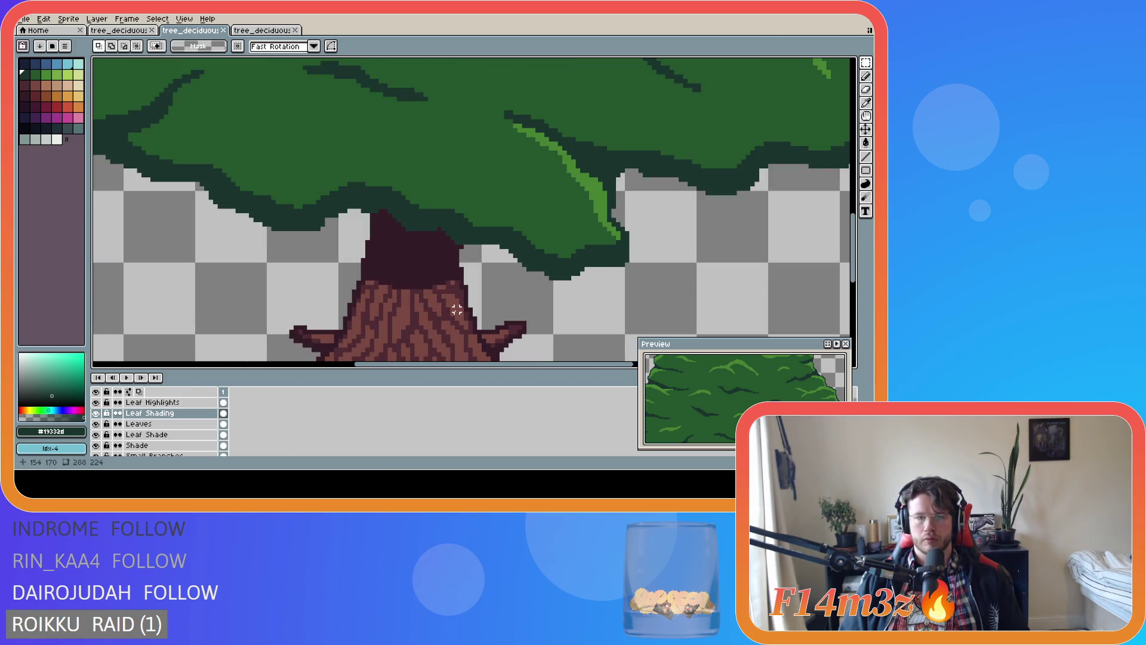
key("b")
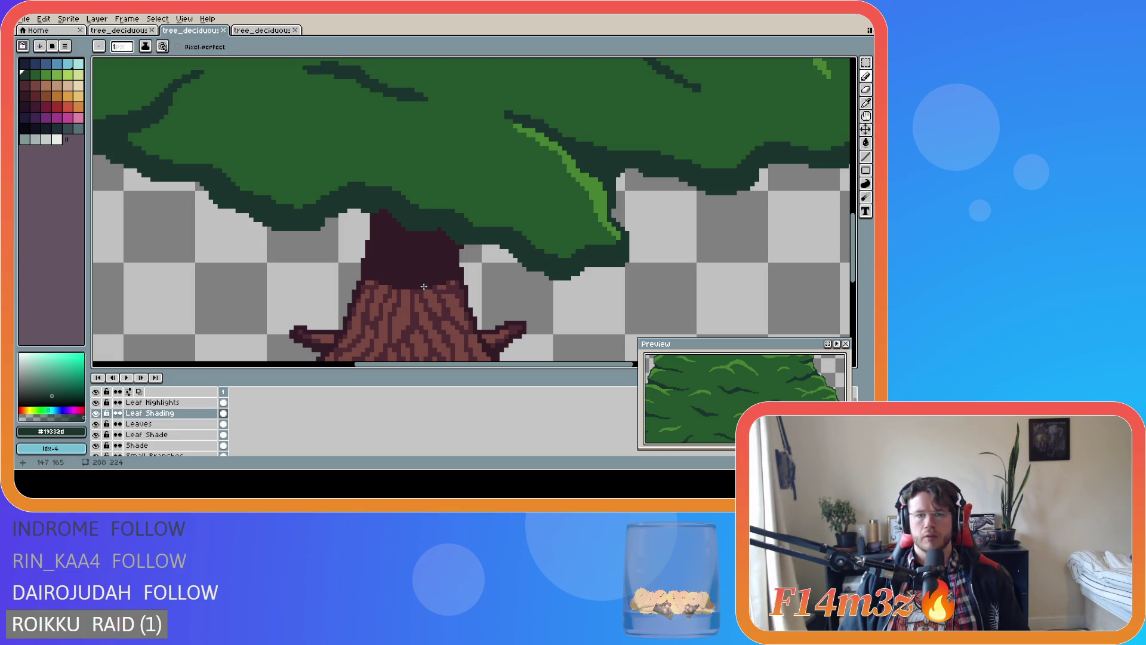
left_click(456, 305, "alt")
key("alt+Down")
key("alt+Down")
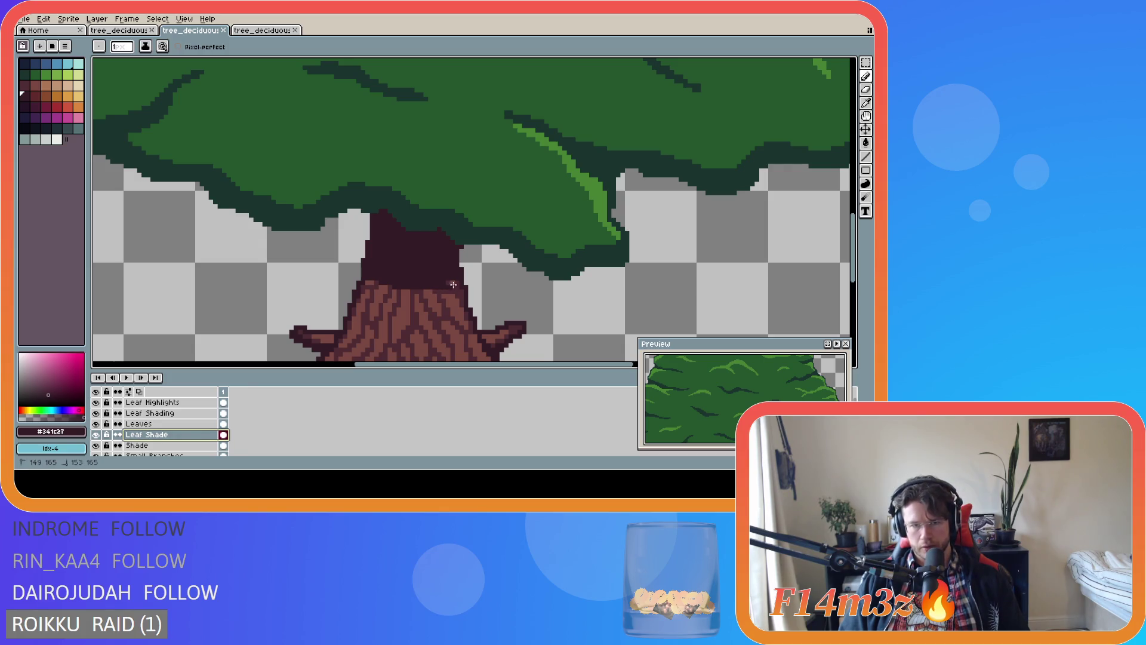
Darken the top of the trunk with dark maroon pixels and save the file
left_click_drag(439, 289, 464, 279)
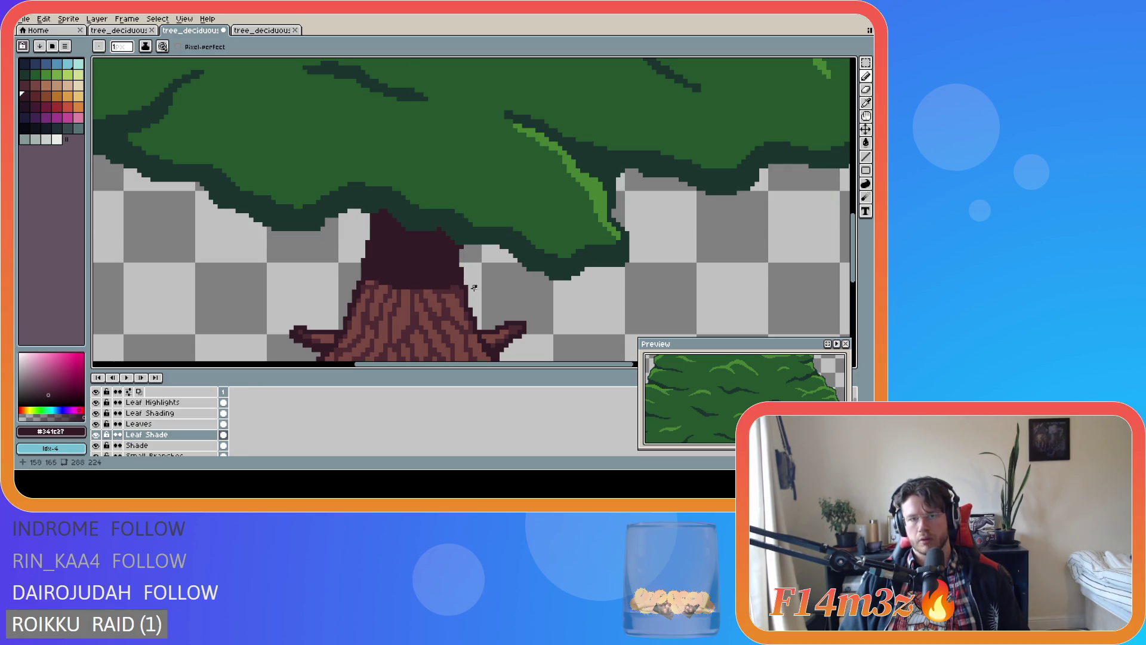
scroll(550, 337, "down", 4)
key("ctrl+s")
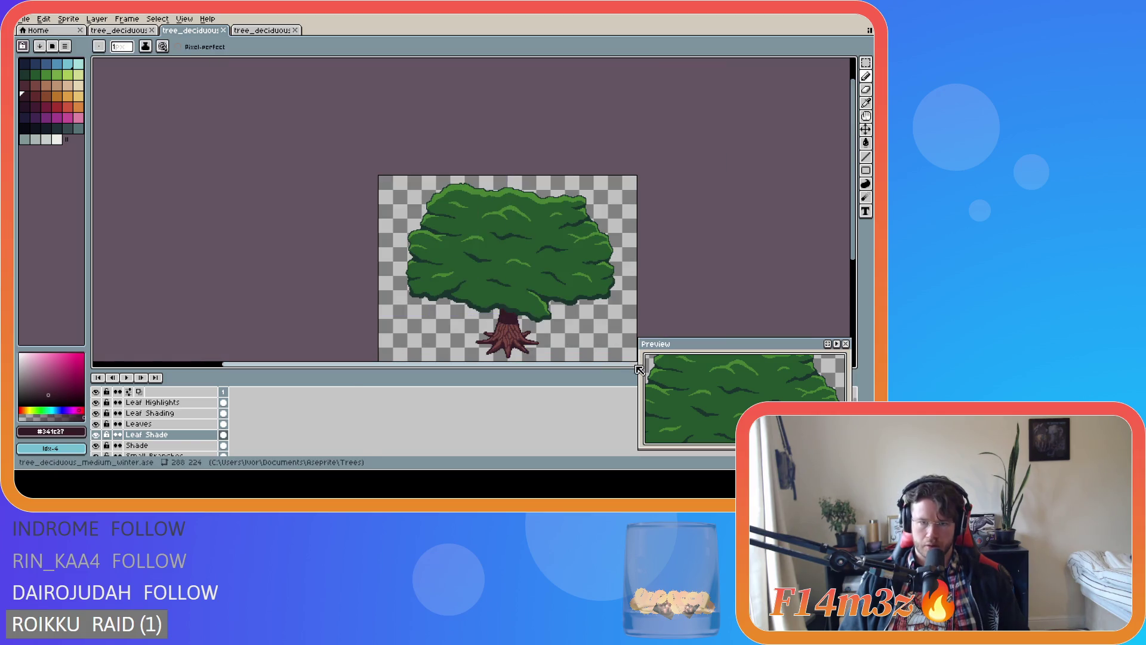
scroll(552, 346, "up", 2)
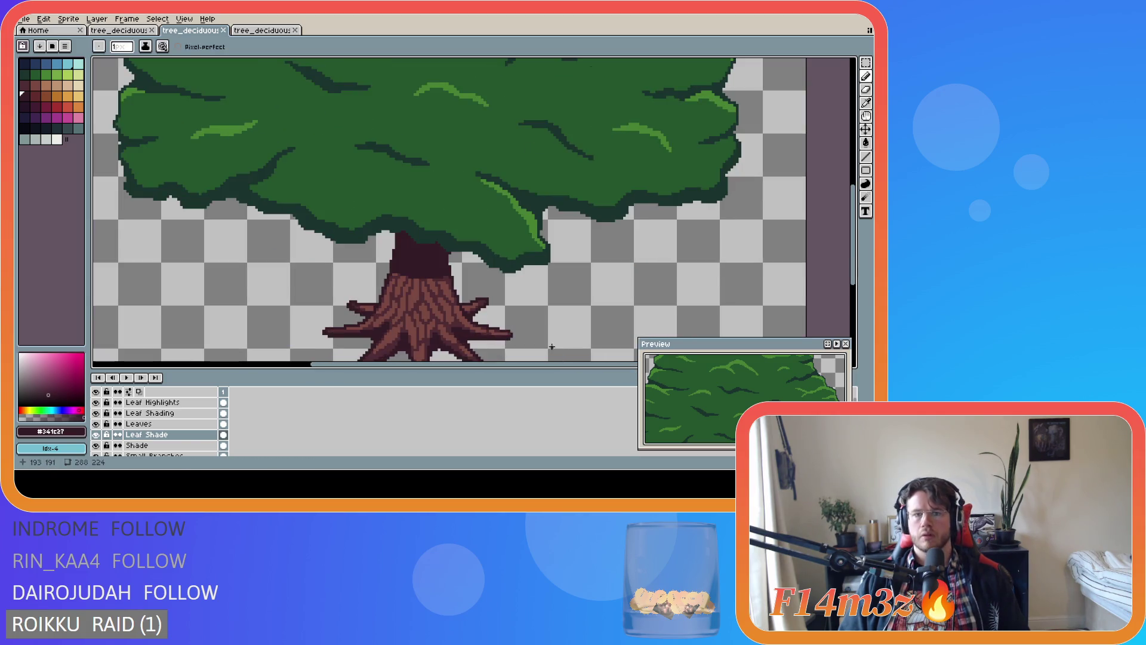
scroll(552, 347, "down", 2)
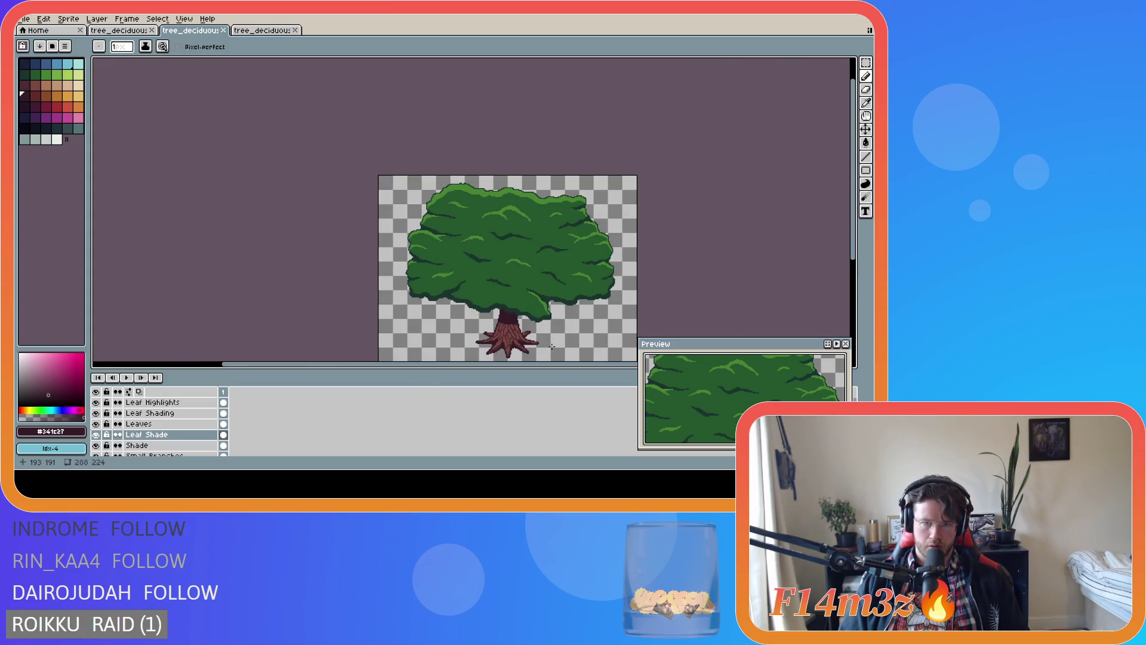
key("ctrl+g")
key("Escape")
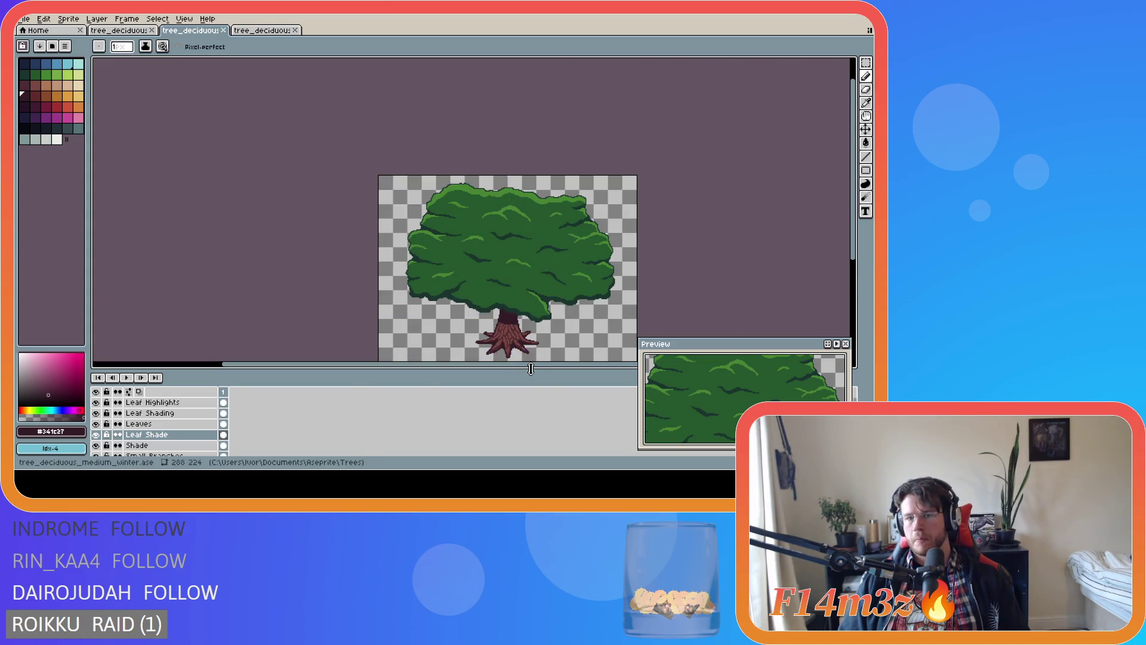
Review the upper trunk shading and save tree_deciduous_medium_winter.ase again
left_click_drag(532, 366, 581, 365)
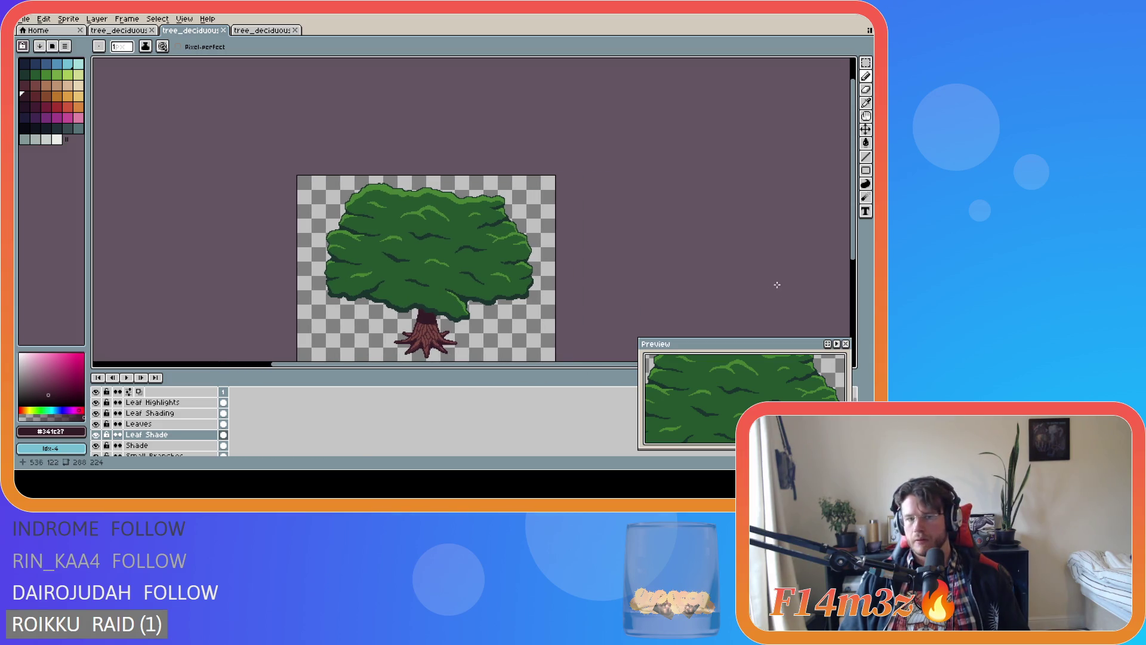
scroll(503, 312, "up", 3)
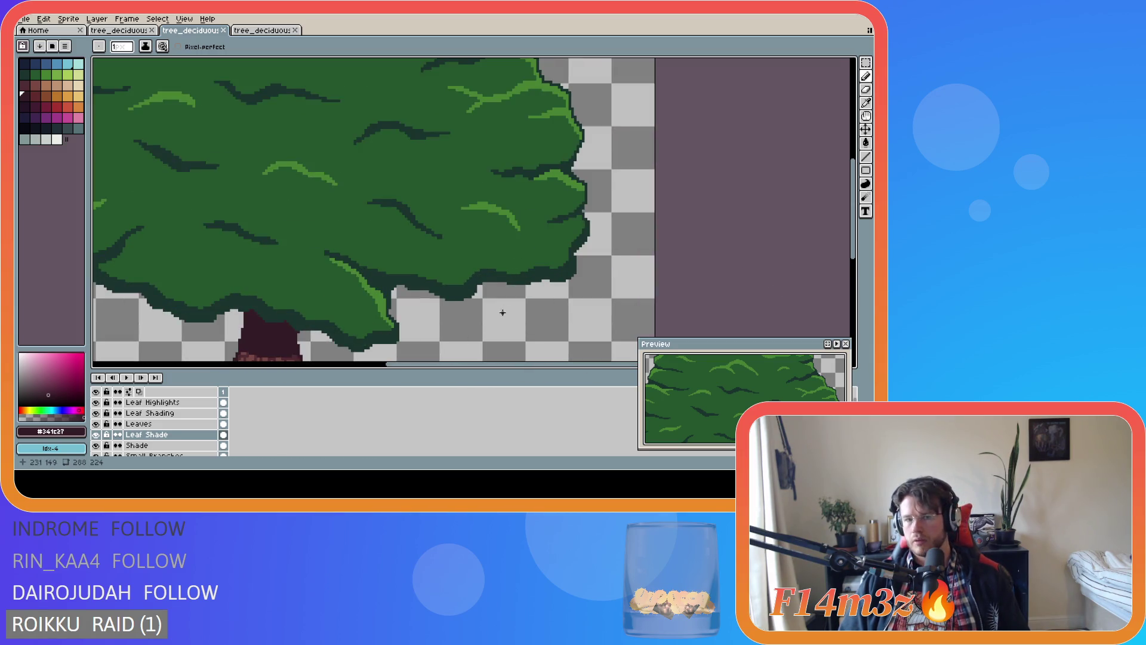
left_click_drag(855, 246, 856, 265)
scroll(322, 293, "up", 2)
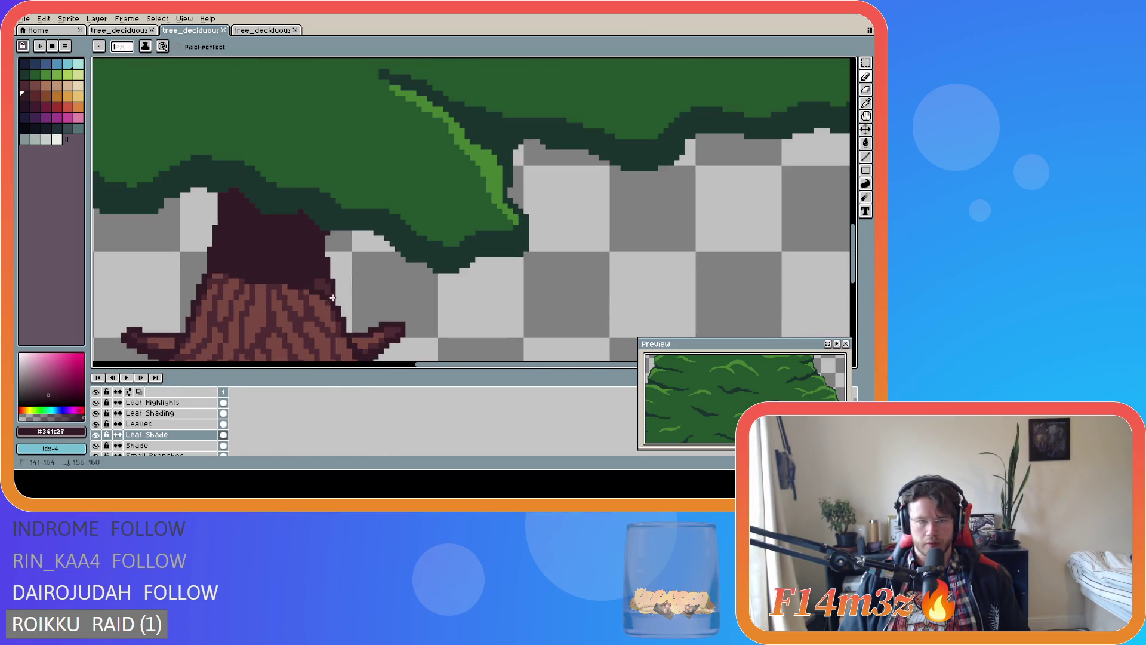
scroll(406, 308, "down", 2)
scroll(442, 308, "down", 3)
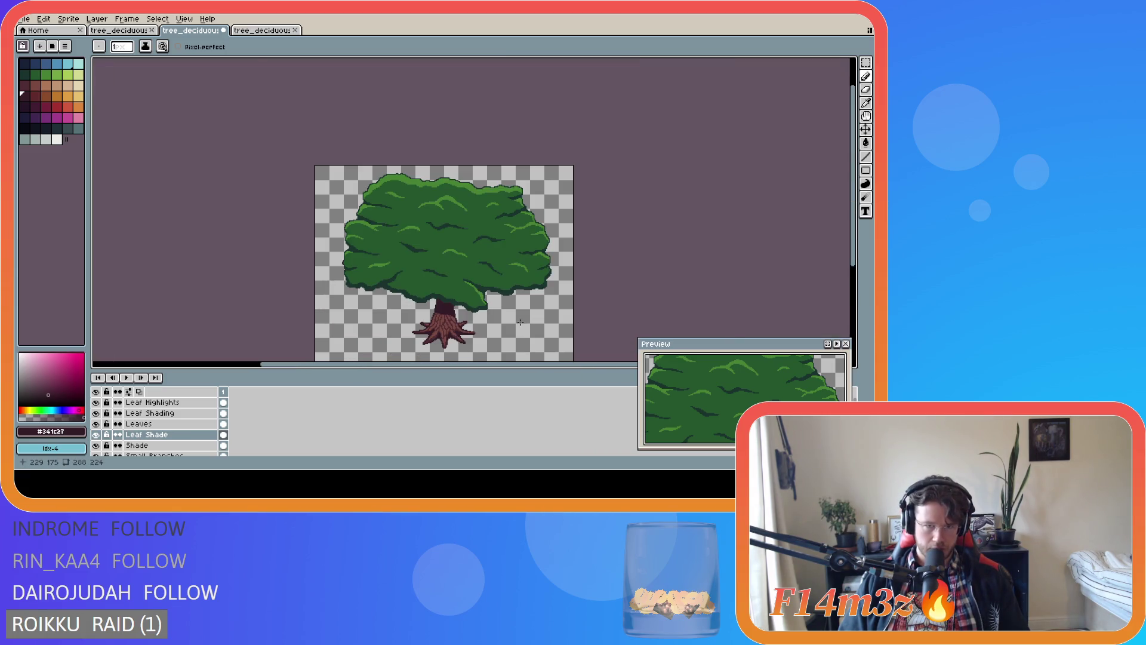
scroll(521, 322, "up", 3)
scroll(462, 325, "down", 2)
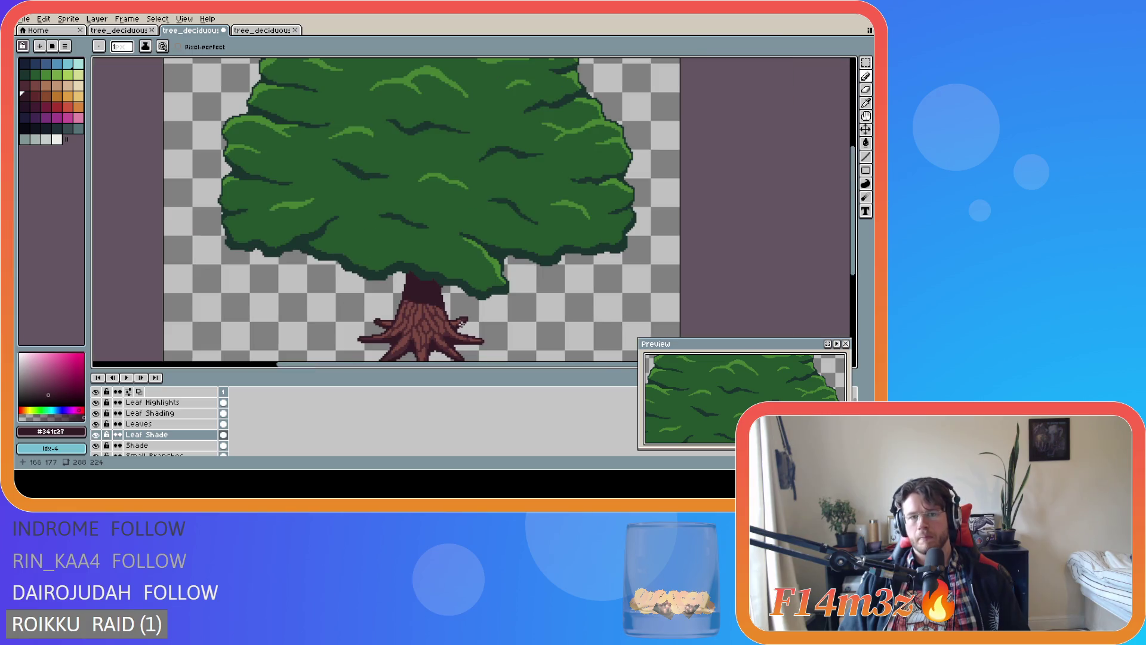
scroll(505, 345, "down", 2)
scroll(517, 350, "up", 2)
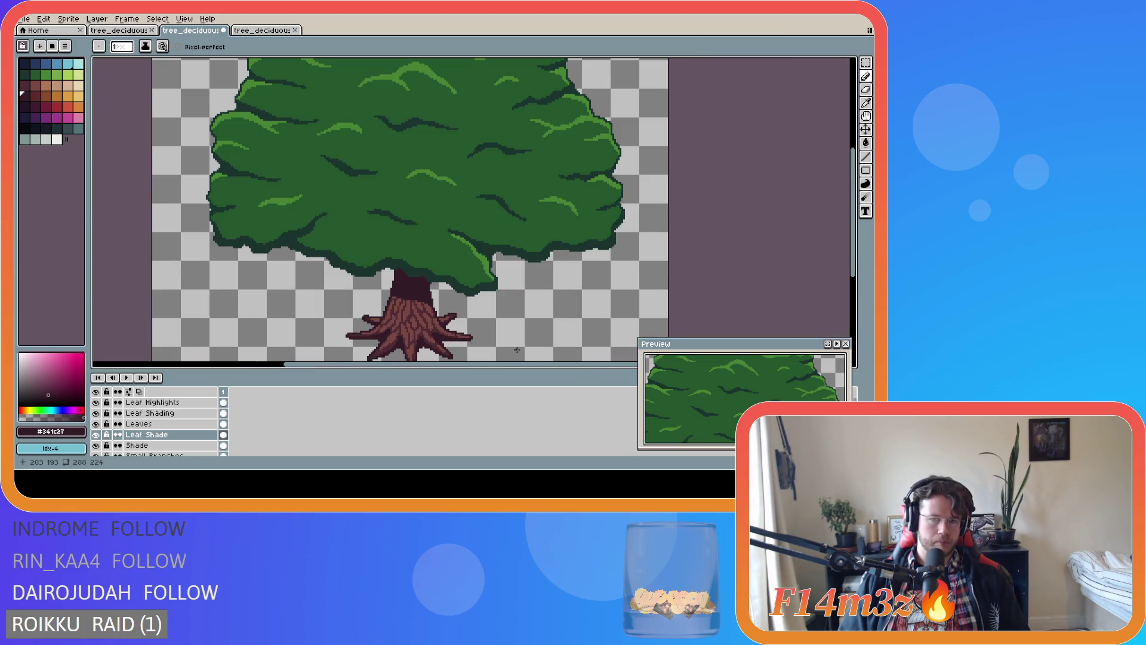
scroll(616, 318, "down", 2)
key("ctrl+s")
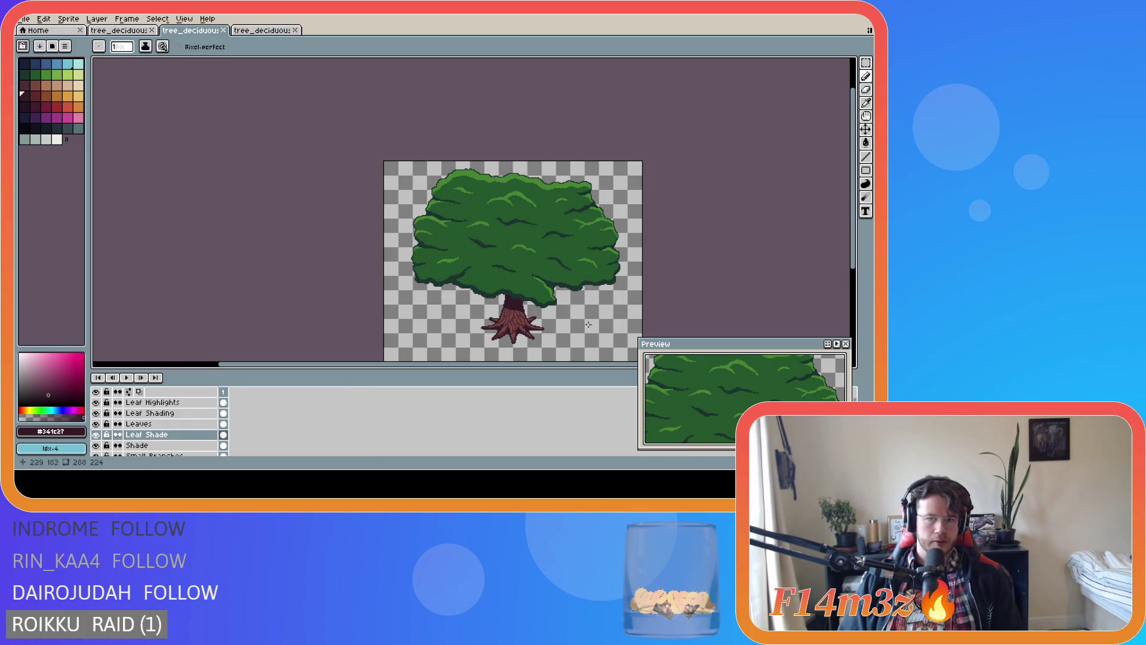
Erase stray pixels along the trunk's edge with the Eraser and save
scroll(522, 325, "up", 2)
scroll(464, 272, "up", 2)
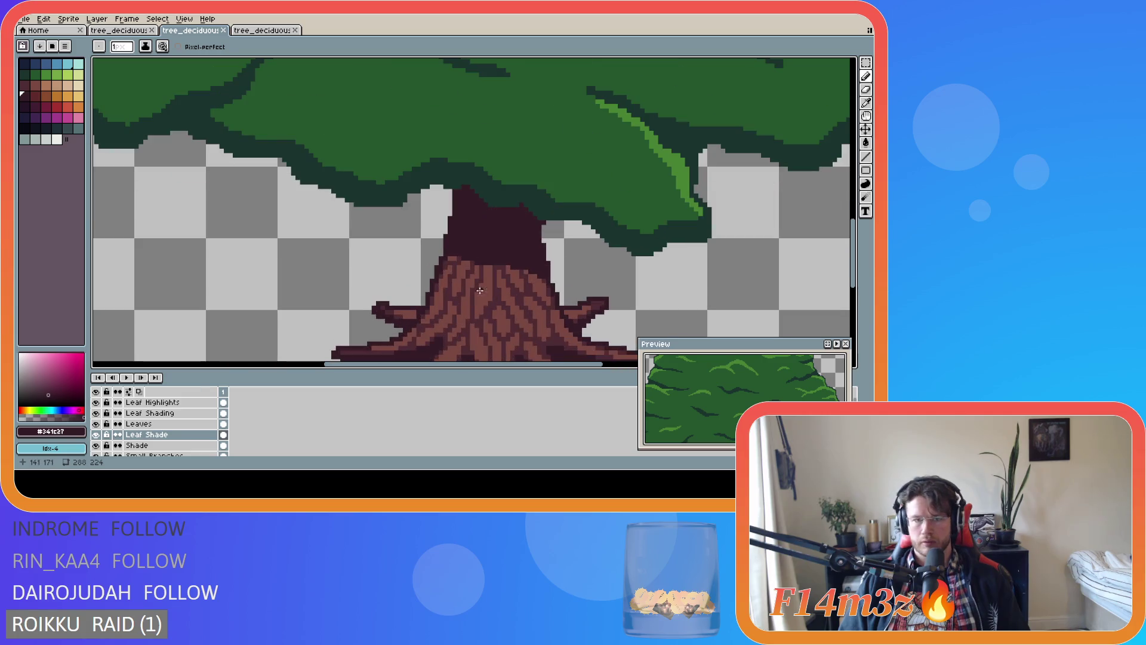
key("e")
left_click_drag(447, 260, 444, 253)
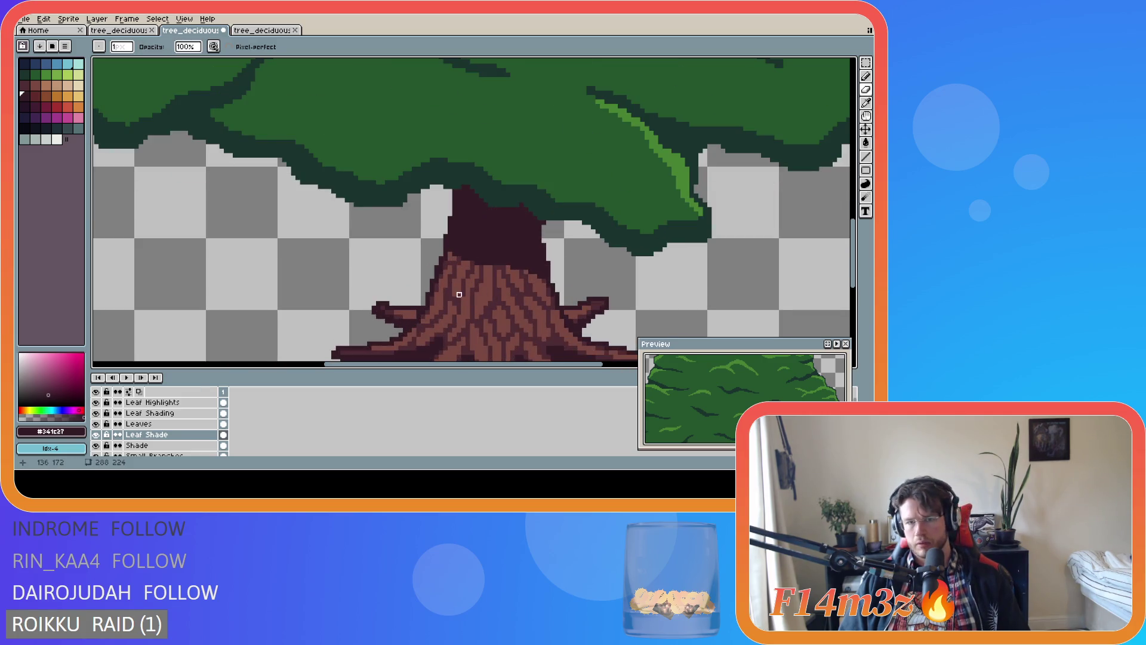
key("ctrl+s")
scroll(494, 299, "down", 5)
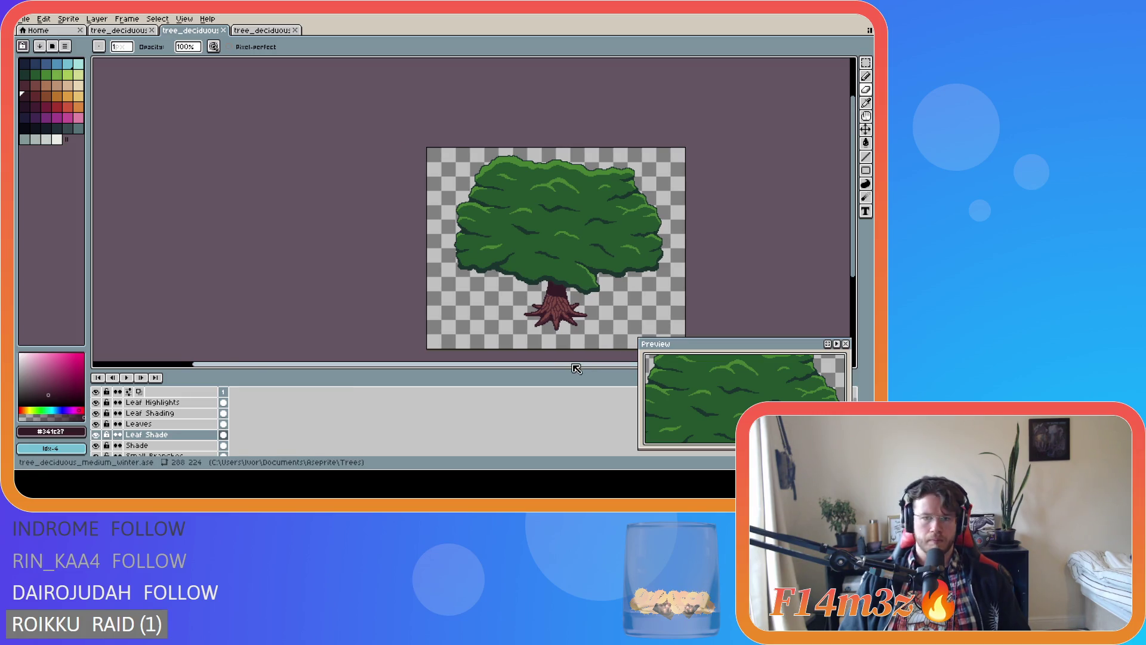
left_click_drag(567, 361, 637, 362)
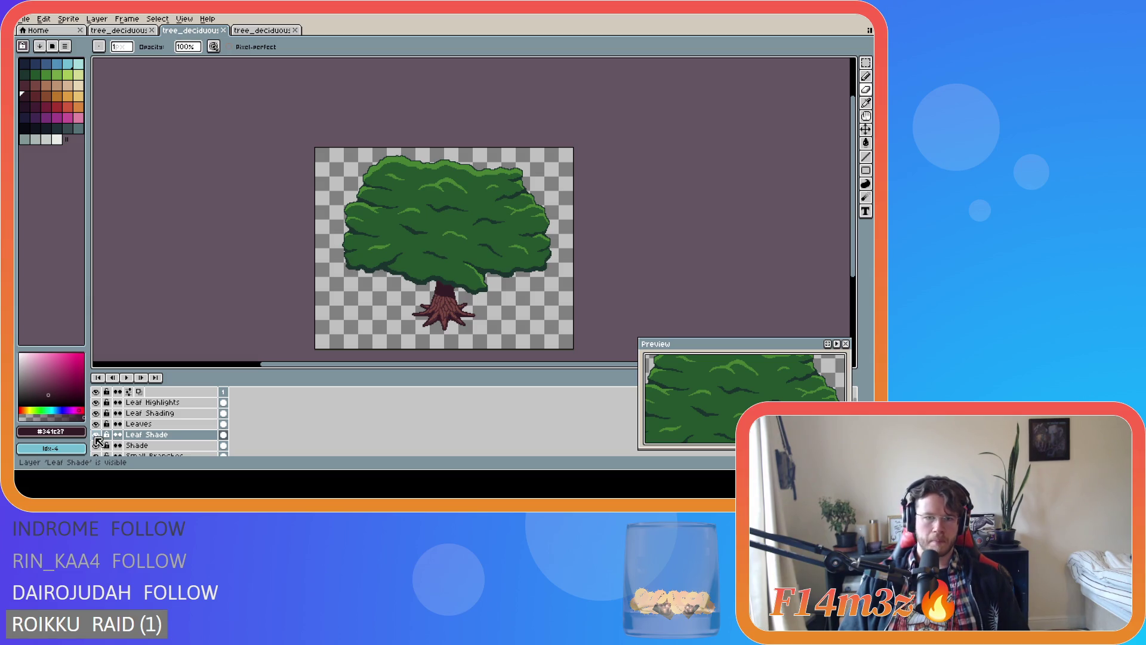
Zoom in and out over the whole tree sprite, saving the file twice
scroll(460, 338, "up", 2)
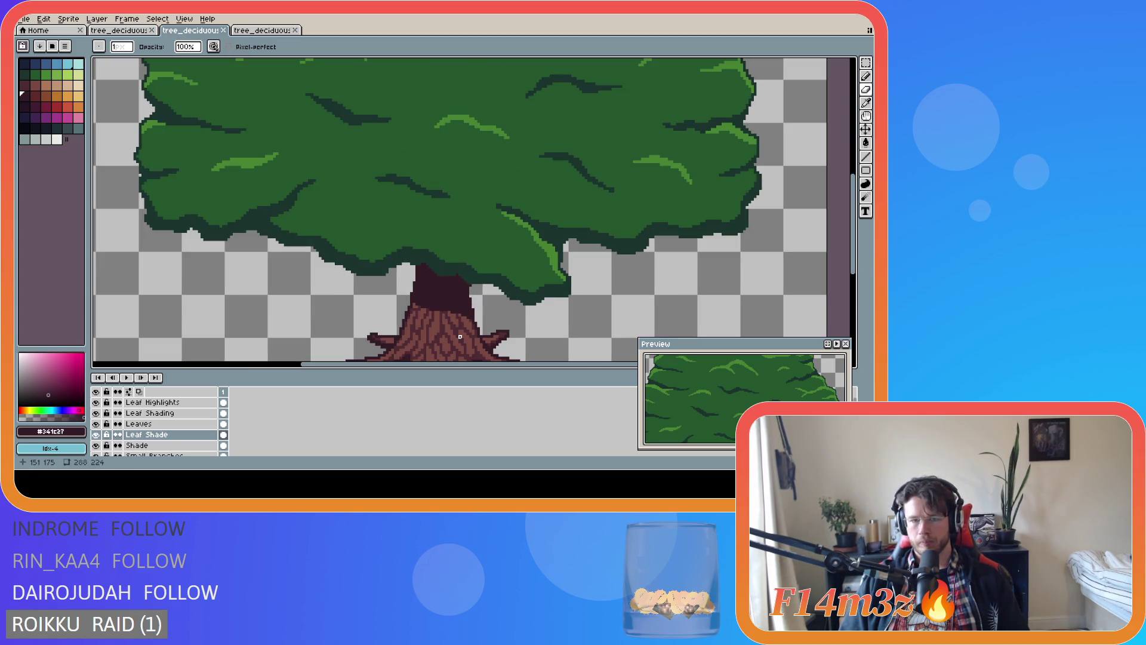
scroll(460, 337, "down", 2)
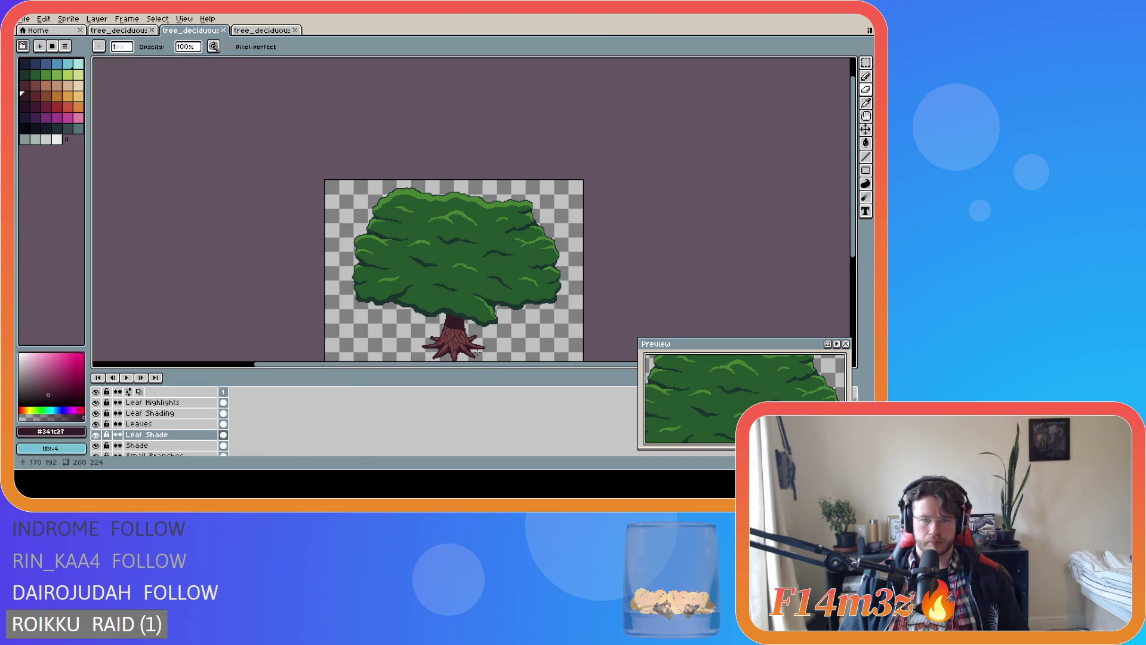
key("ctrl+s")
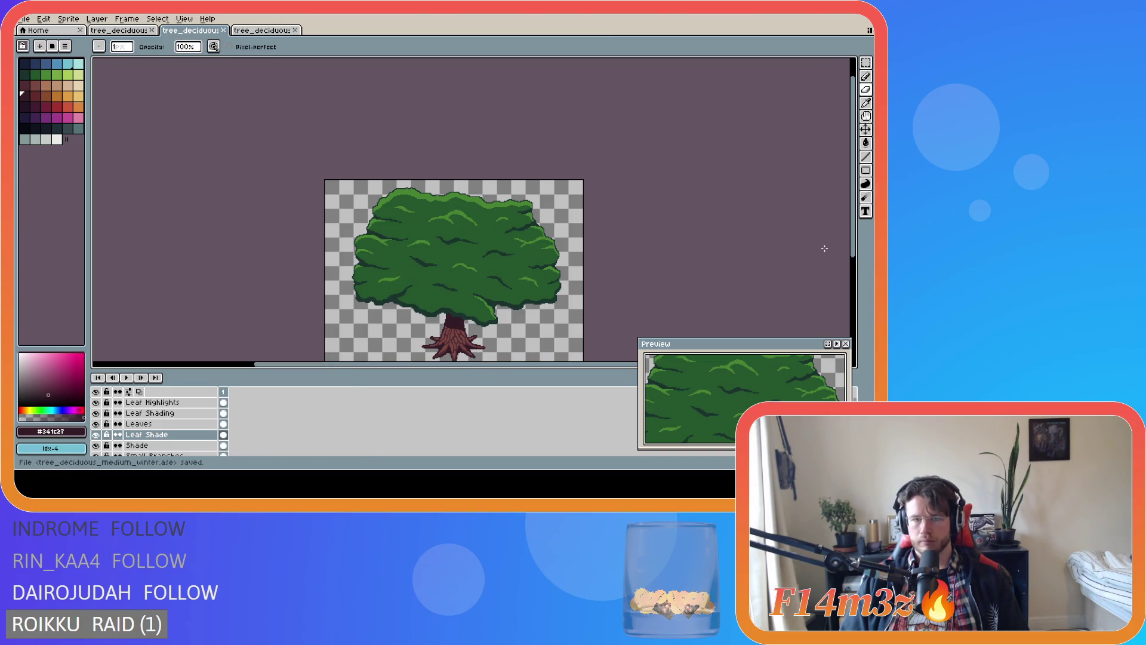
left_click_drag(853, 250, 855, 260)
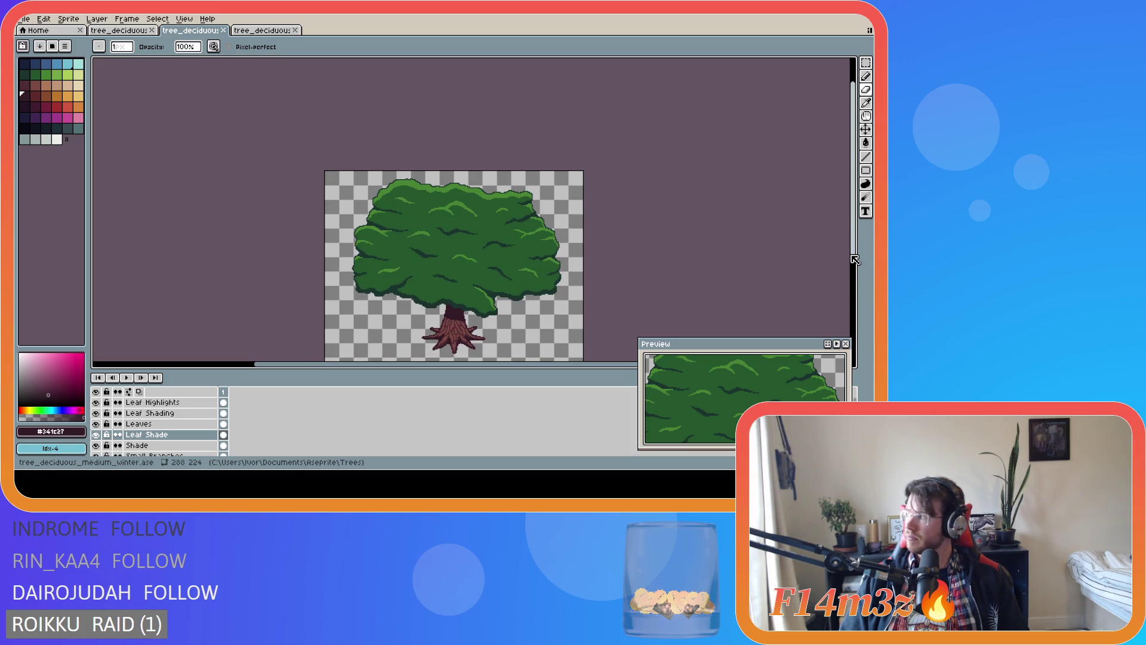
left_click_drag(855, 260, 855, 303)
key("ctrl+s")
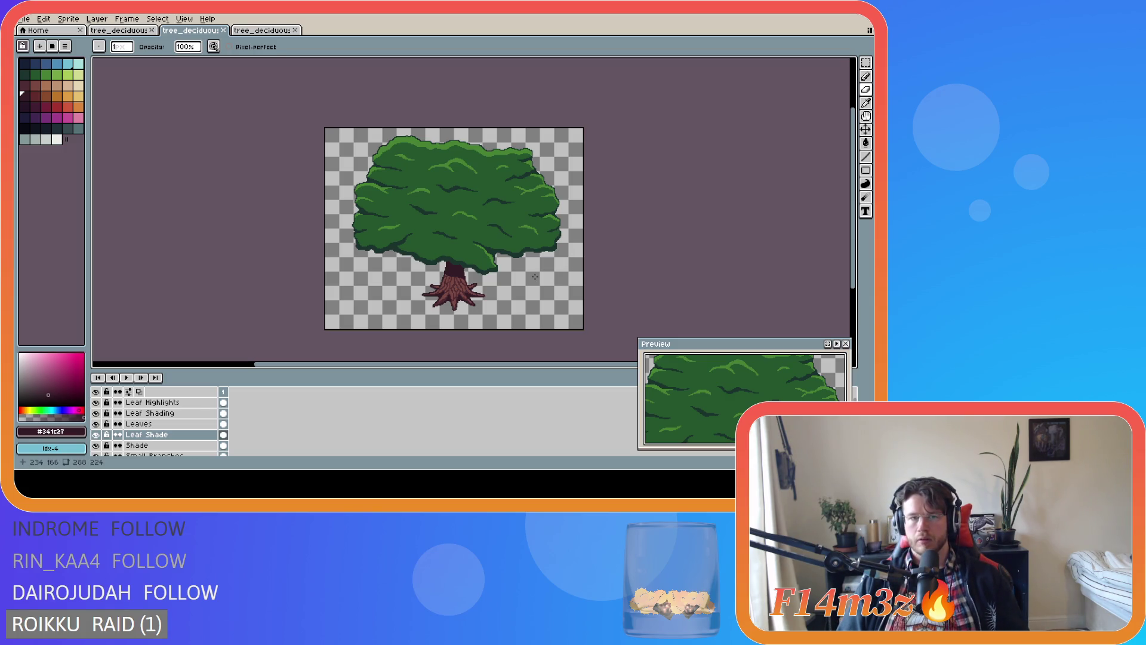
scroll(534, 276, "up", 1)
scroll(534, 276, "down", 1)
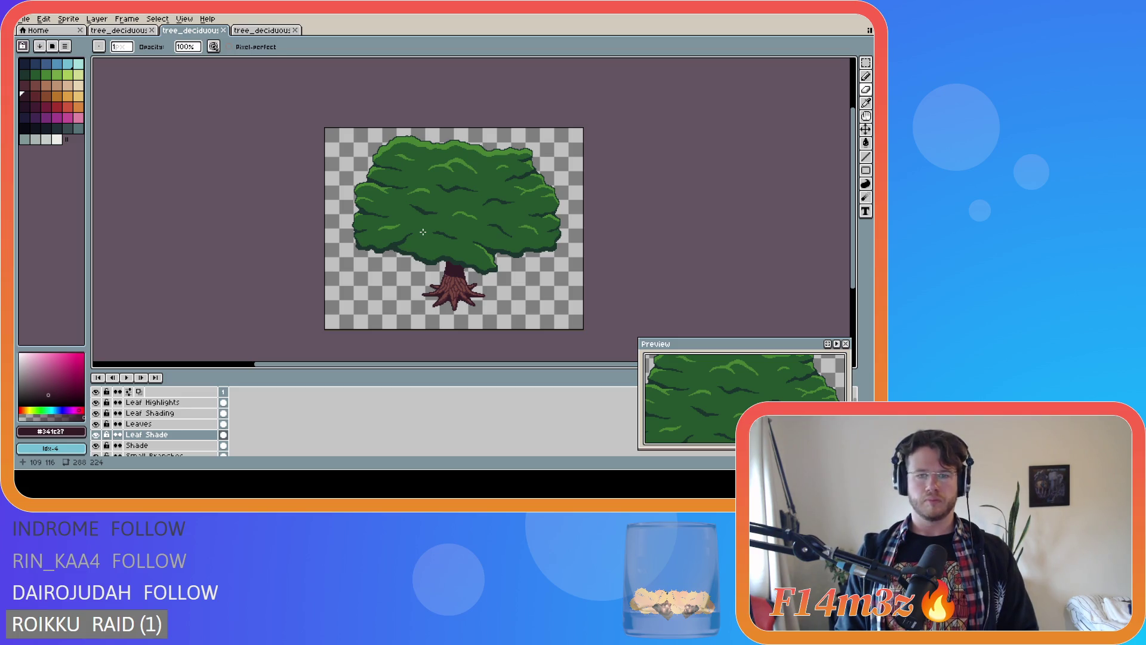
scroll(445, 245, "up", 4)
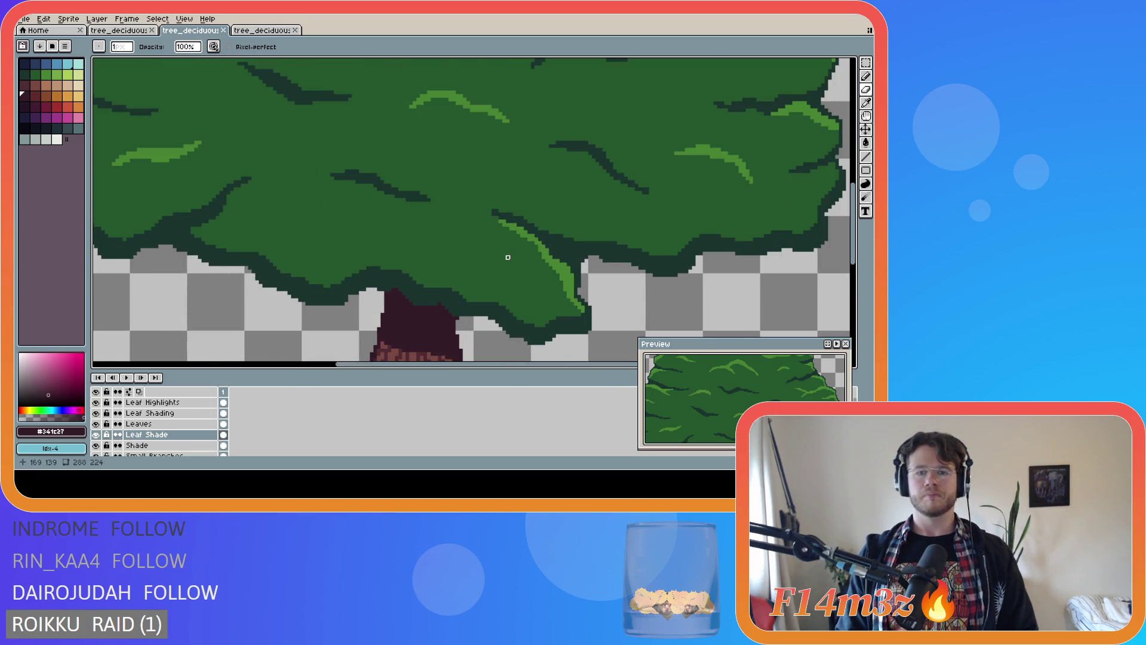
Draw a dark shade stroke beside the lower canopy's highlight, then select the Leaf Highlights layer
scroll(508, 257, "up", 1)
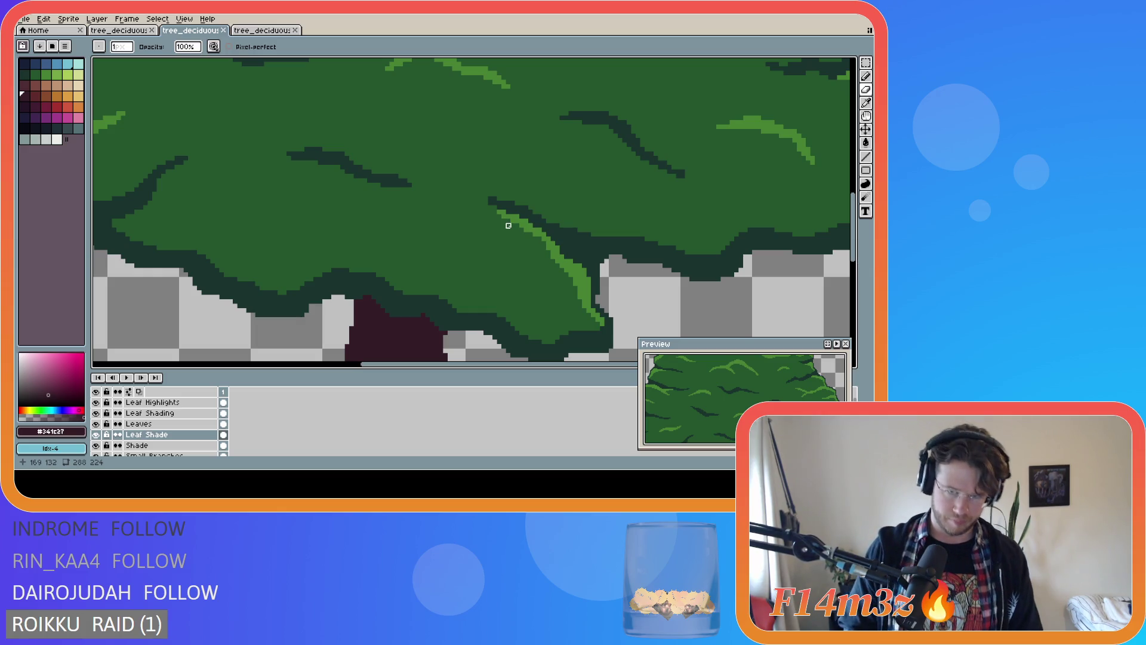
left_click(517, 225)
left_click_drag(517, 225, 490, 211)
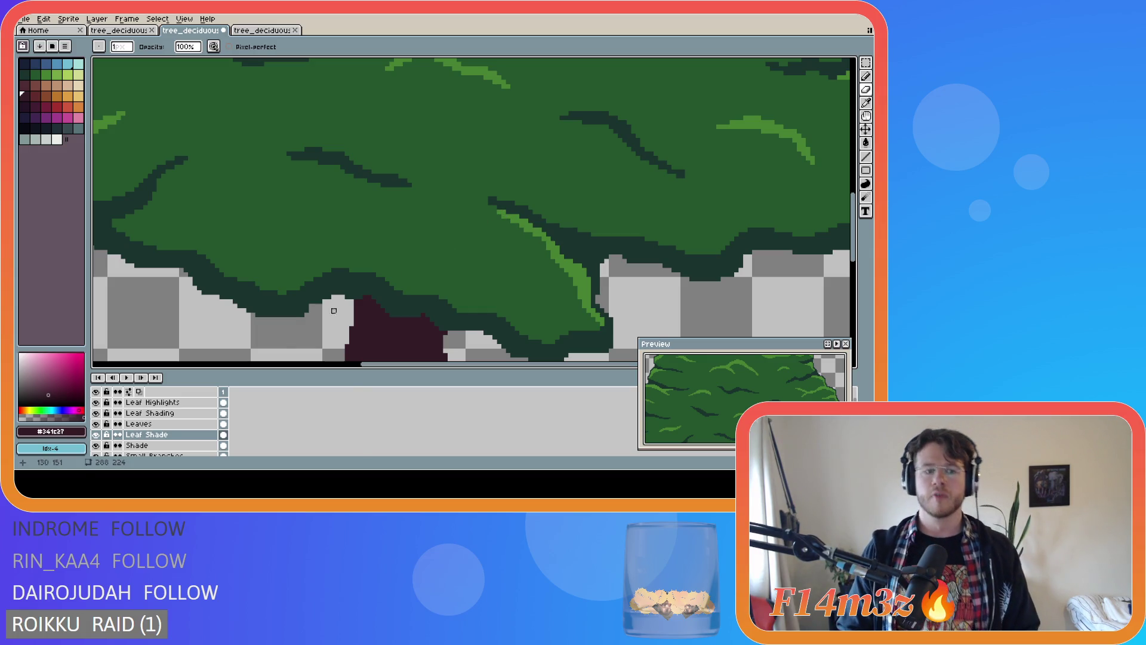
left_click(173, 403)
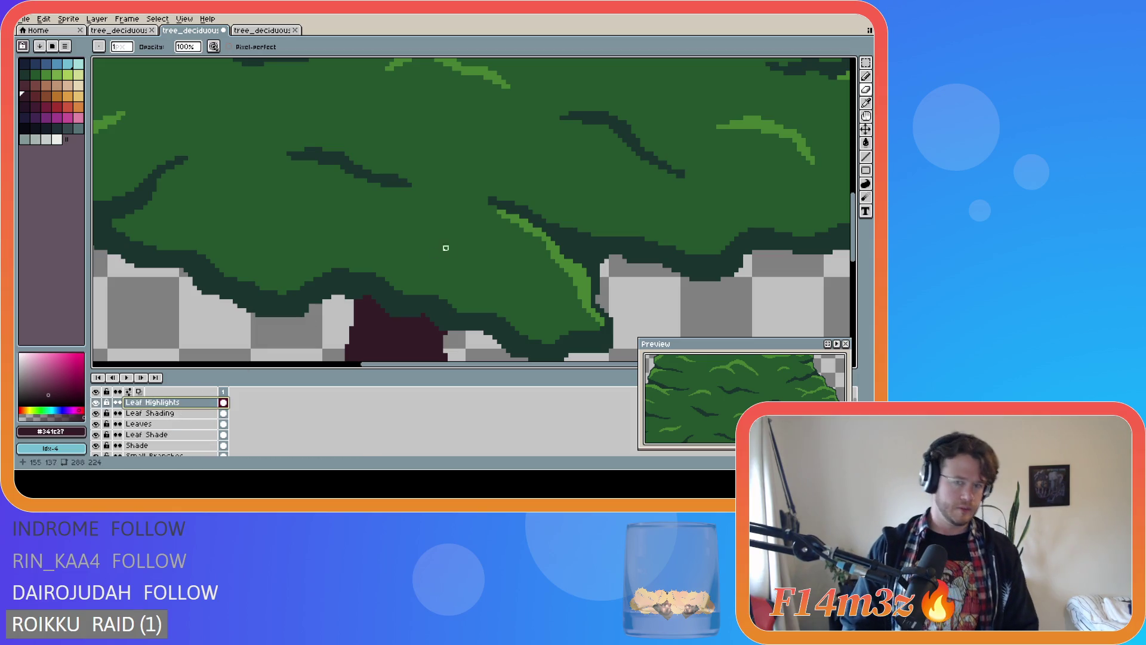